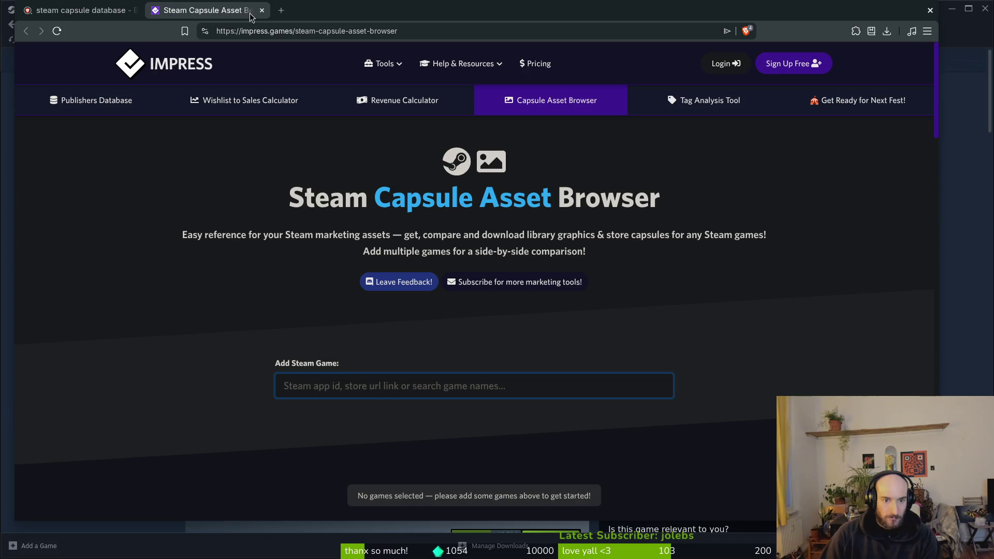
Close the Brave tabs, including the empty Impress Steam Capsule Asset Browser, to reveal Steam
click(262, 10)
click(136, 11)
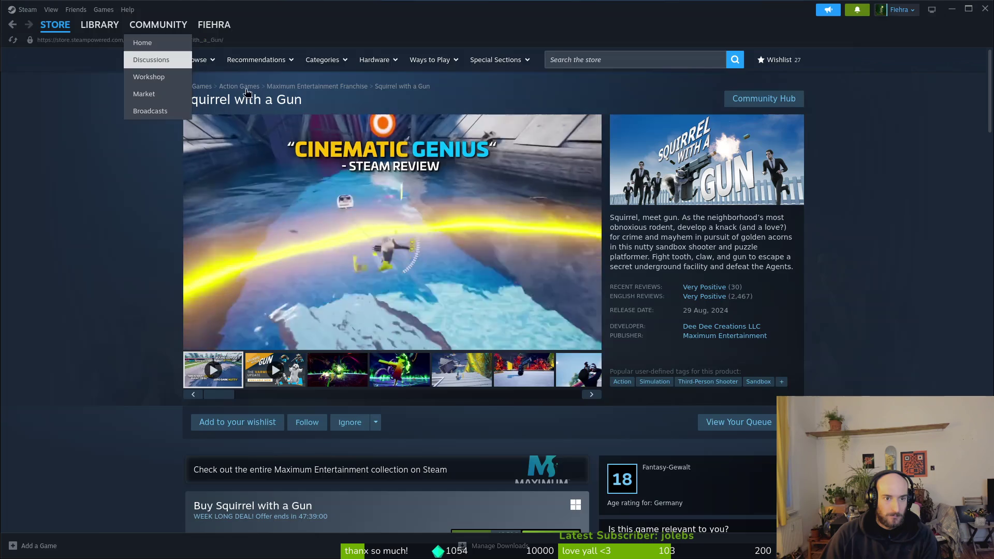
From the Steam store front, expand All Genres & Themes under Categories and view all tags
click(55, 24)
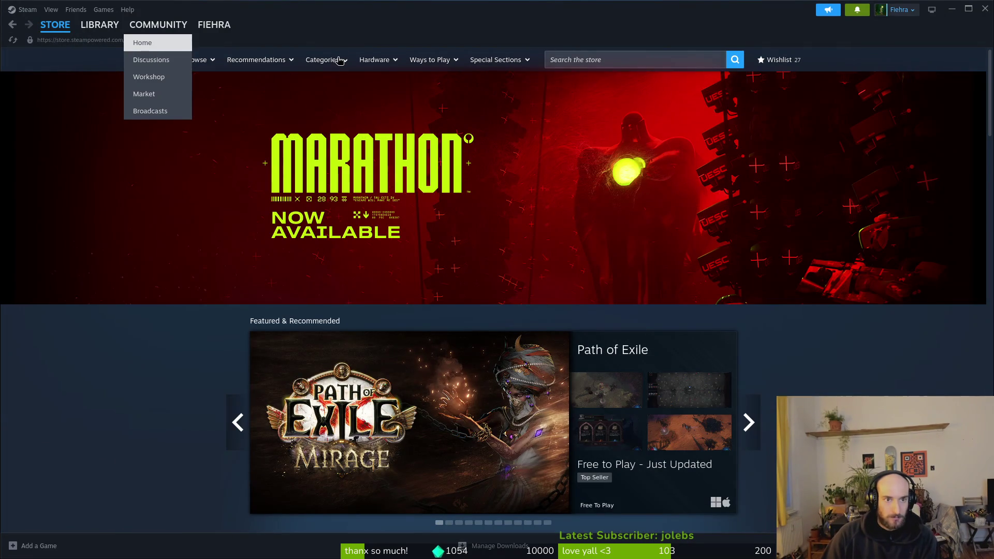
mouse_move(340, 59)
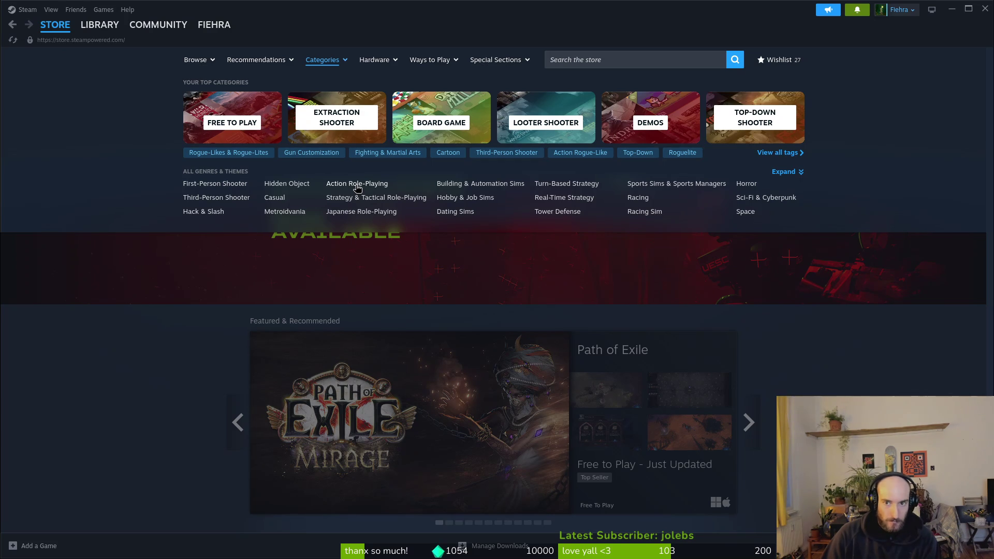
click(785, 172)
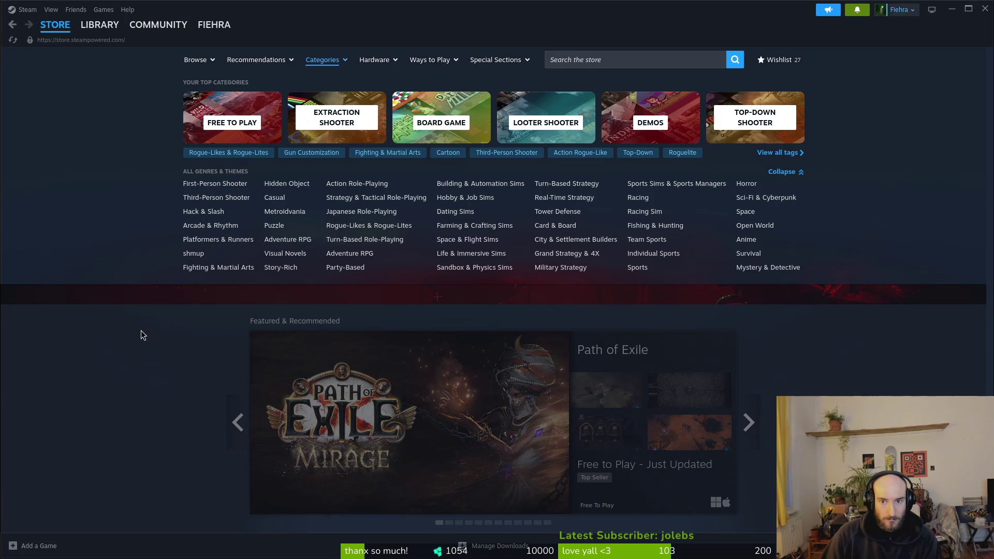
click(774, 152)
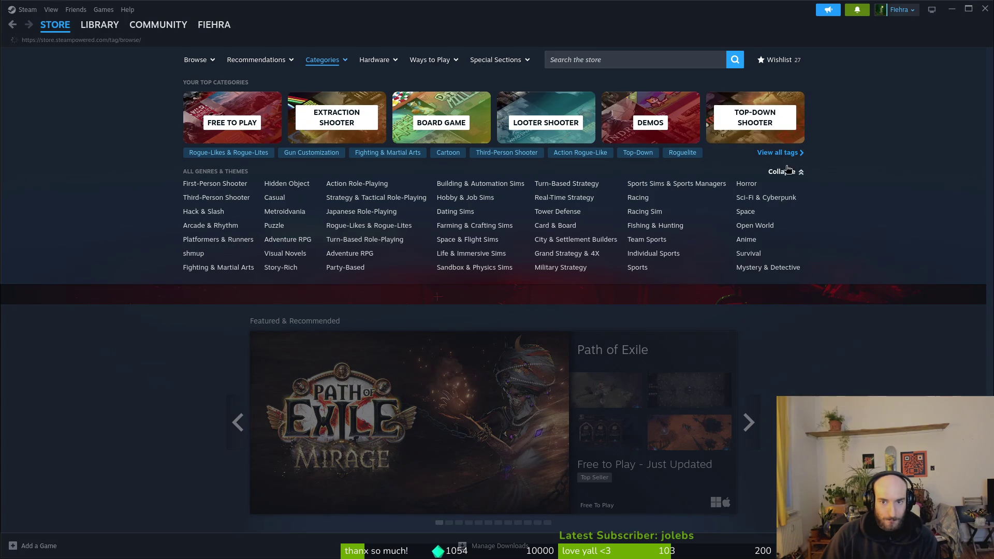
key(alt+Left)
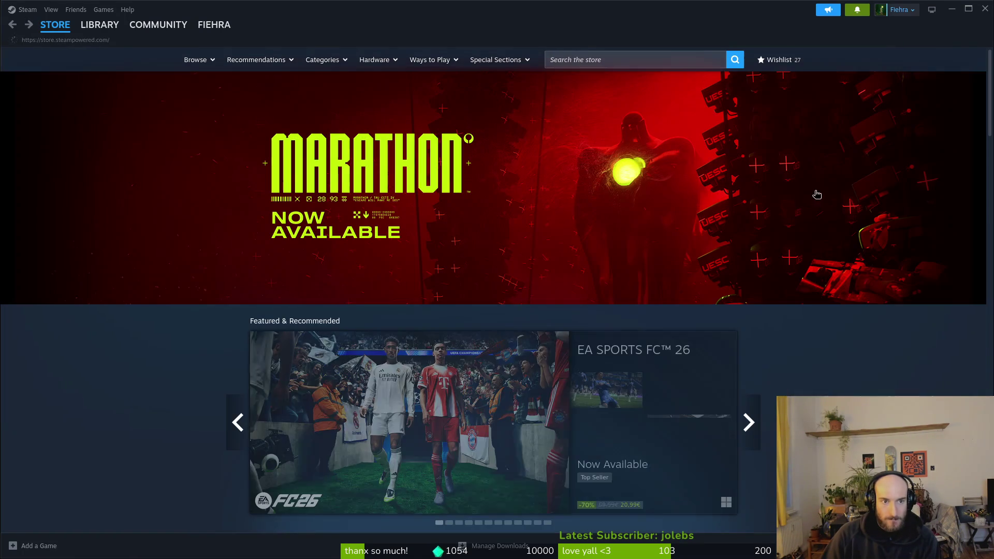
key(alt+Right)
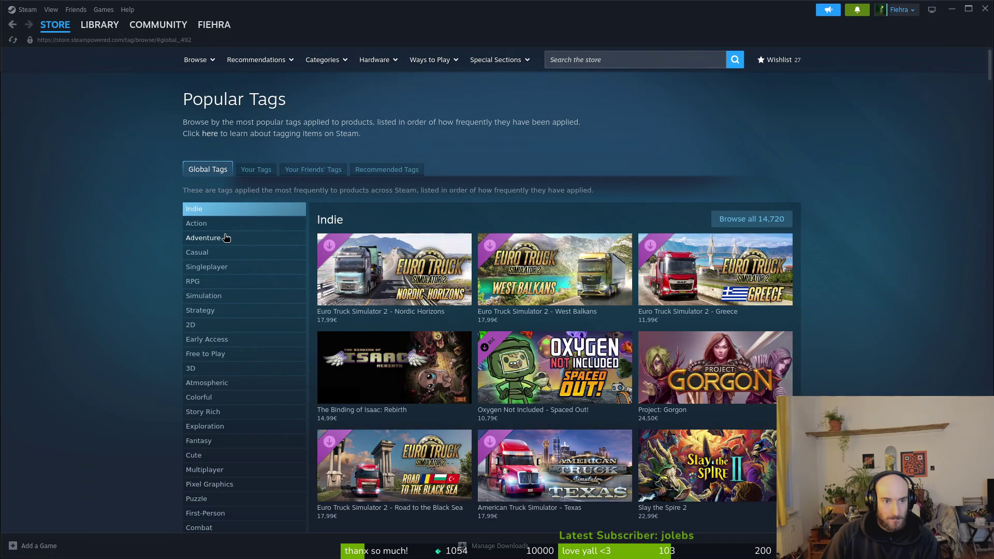
Under Your Tags, pick Action Roguelike to list its 1,349 games, such as Brotato and Dead Cells
click(257, 171)
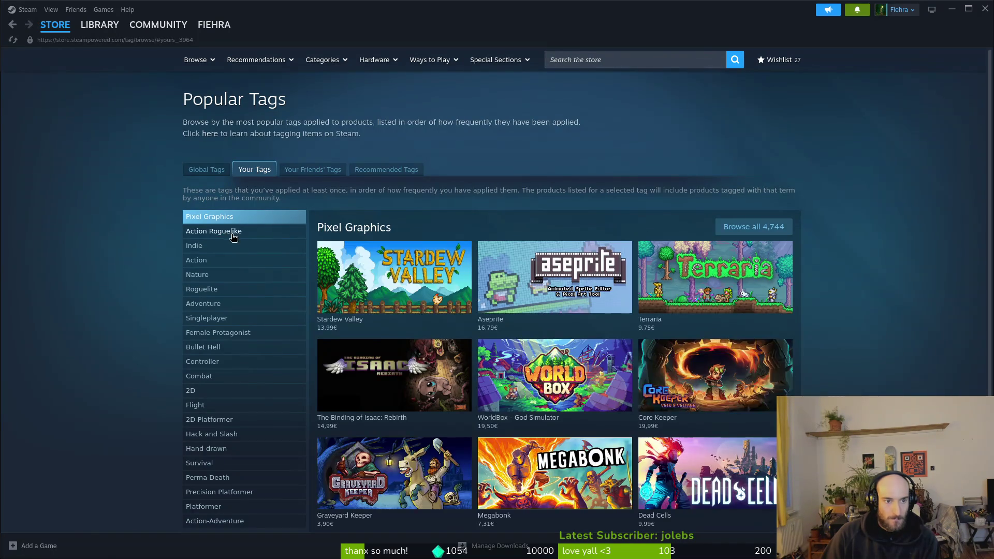
click(223, 231)
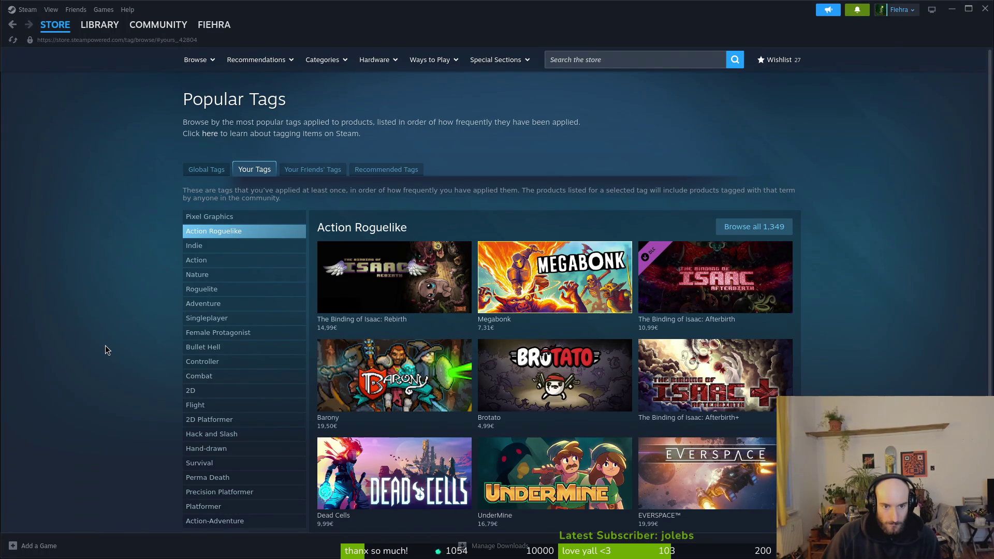
scroll(106, 347, down, 3)
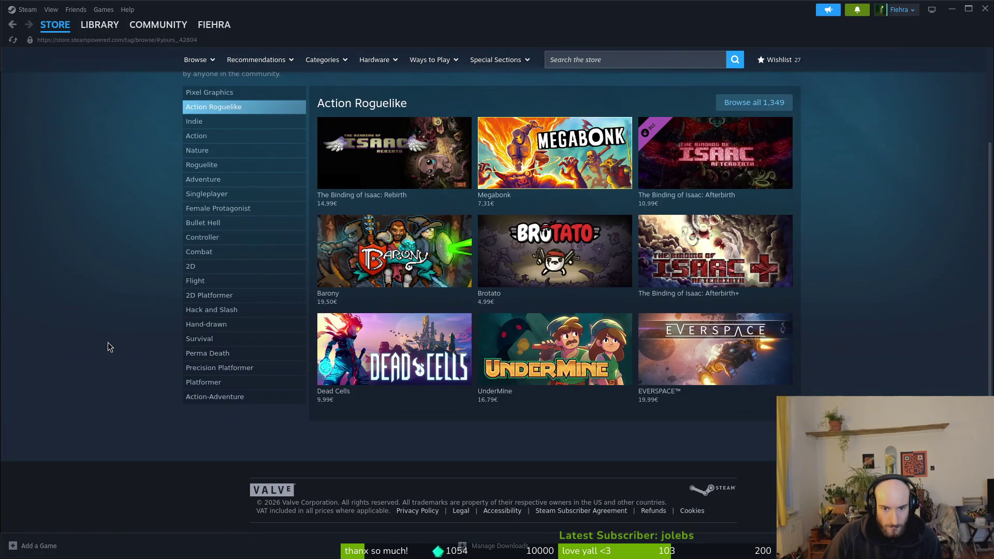
scroll(107, 343, up, 3)
Open the Action Roguelike category page via Browse all 1,349 and scroll its featured and discounted rows
click(771, 223)
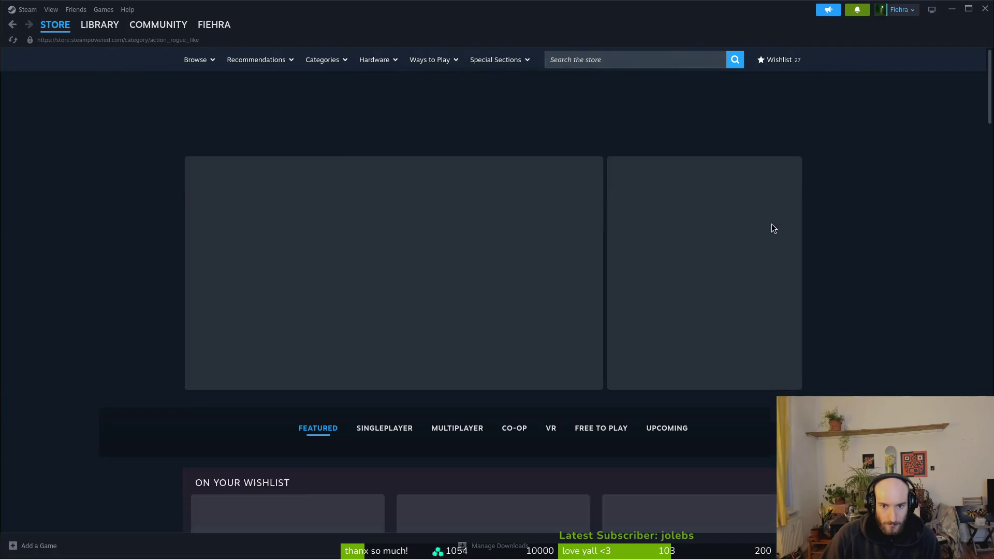
scroll(820, 350, down, 2)
scroll(822, 297, down, 15)
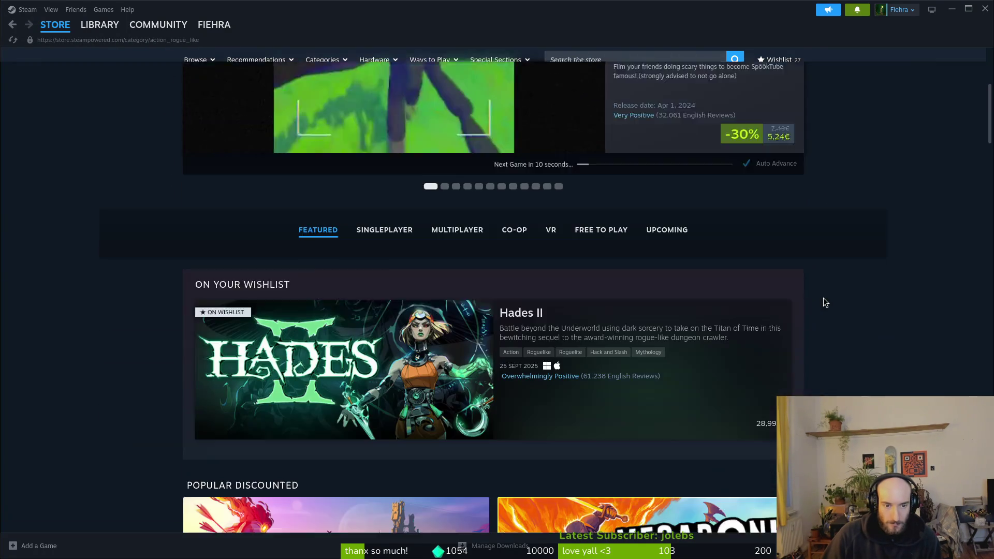
scroll(848, 289, down, 10)
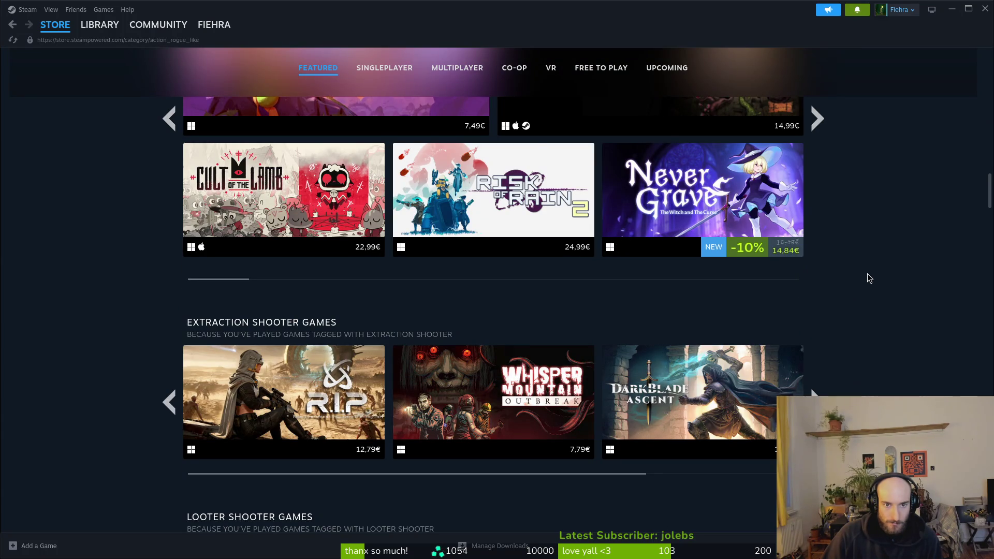
scroll(880, 271, down, 2)
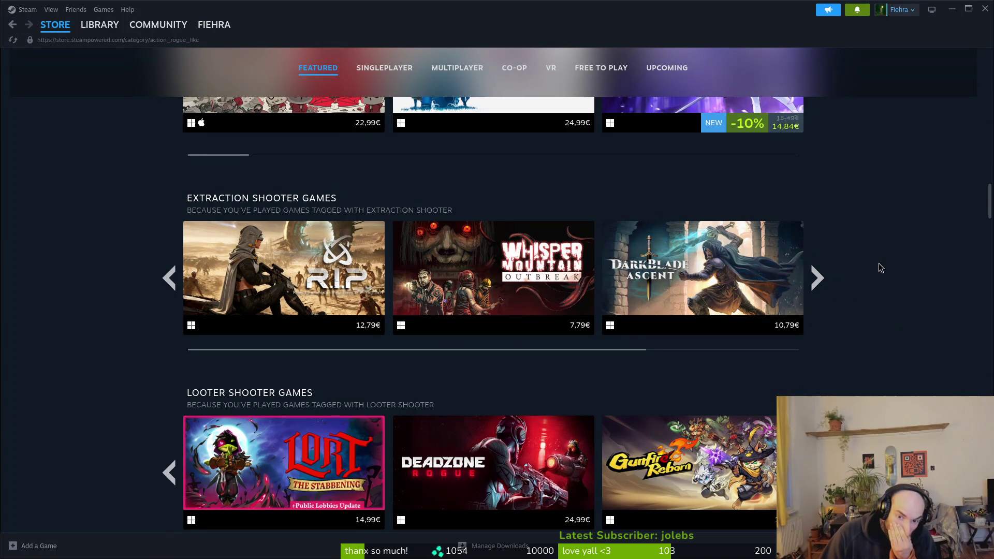
scroll(858, 276, down, 5)
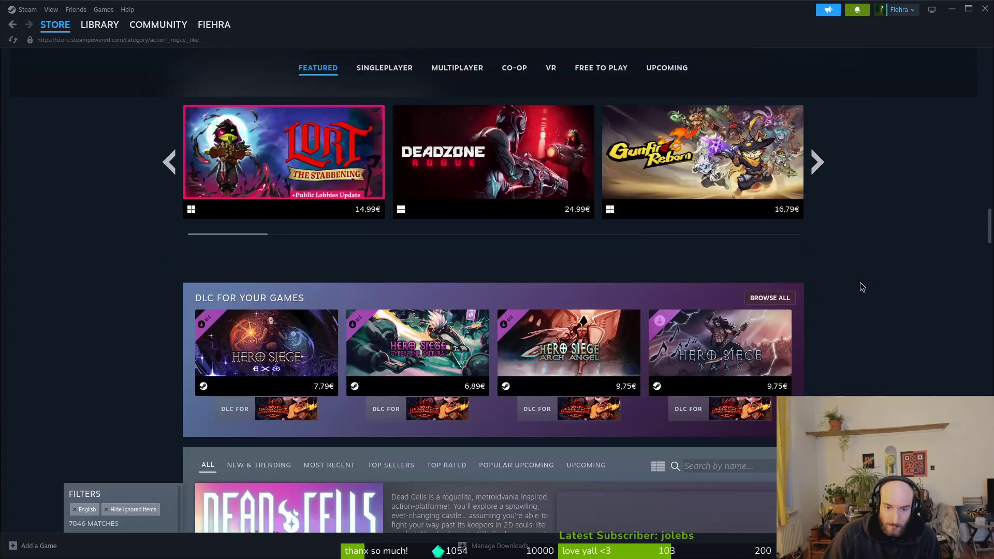
scroll(855, 294, down, 15)
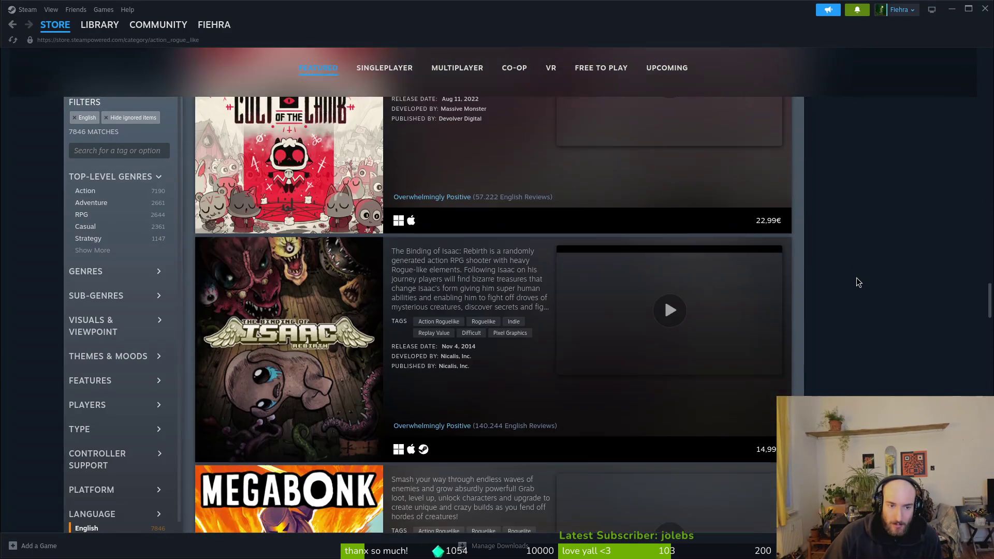
scroll(857, 278, down, 4)
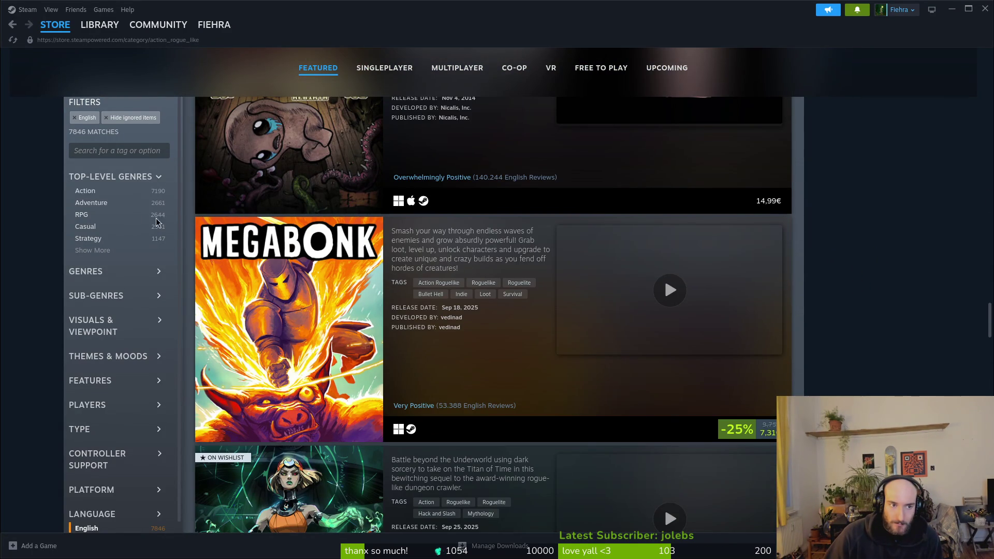
scroll(706, 280, down, 6)
scroll(596, 362, up, 3)
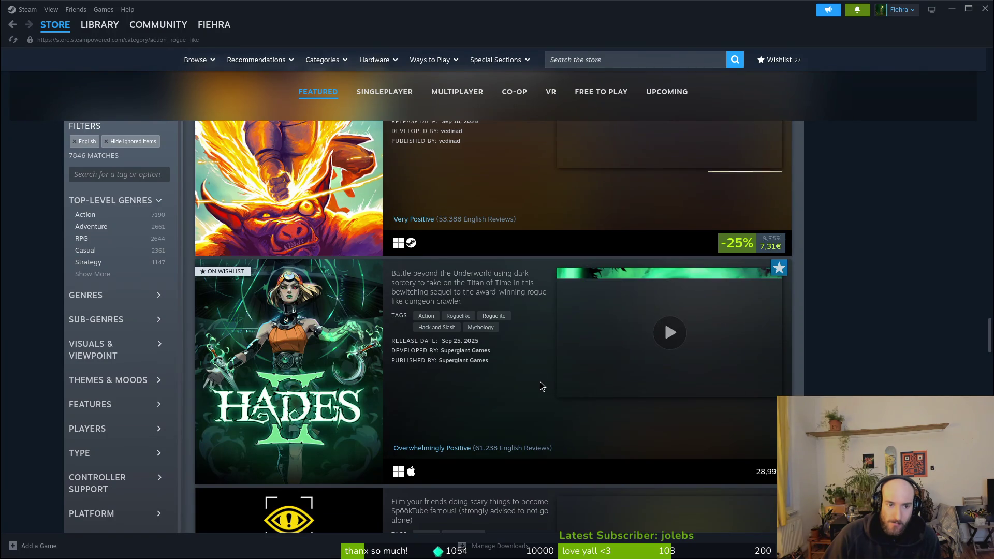
scroll(545, 388, down, 4)
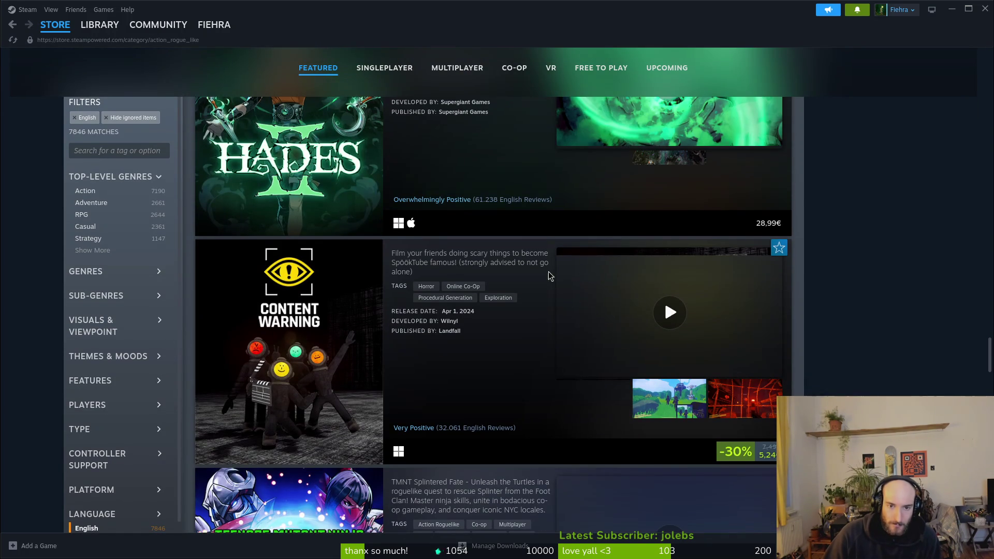
scroll(850, 277, down, 5)
scroll(852, 280, up, 4)
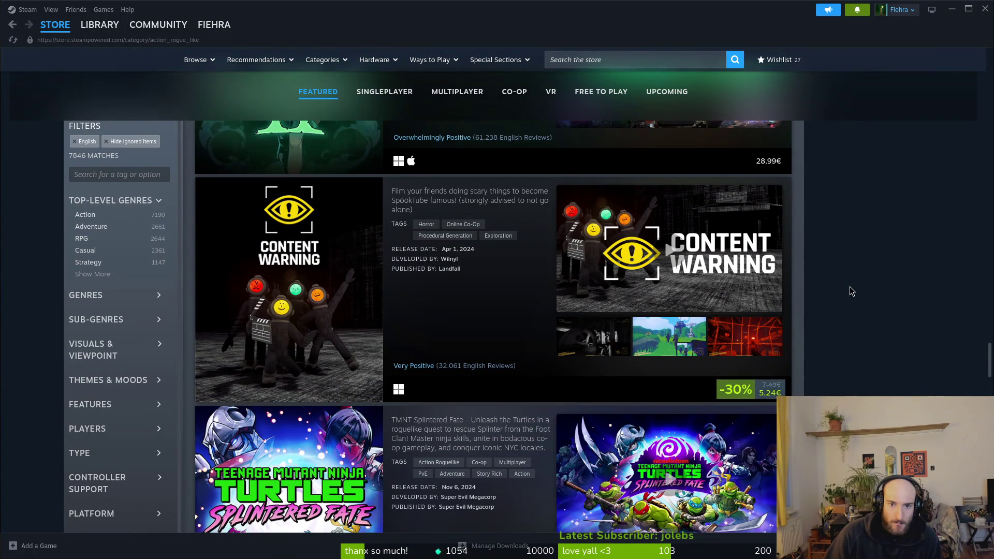
Keep scrolling down to recommendation rows like Gun Customization Games with Noita and Voidbreaker
scroll(852, 292, down, 4)
scroll(853, 296, down, 3)
scroll(849, 295, down, 4)
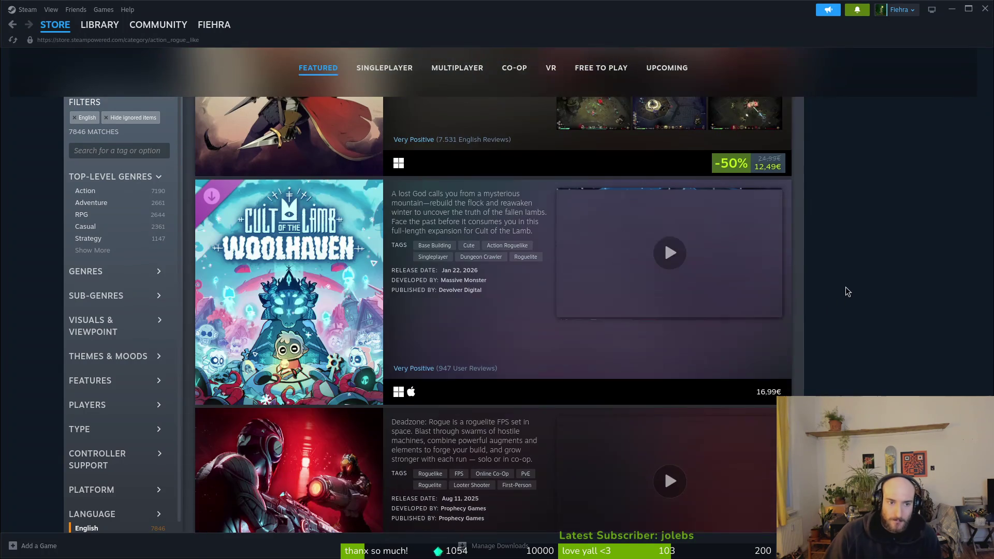
scroll(835, 288, down, 3)
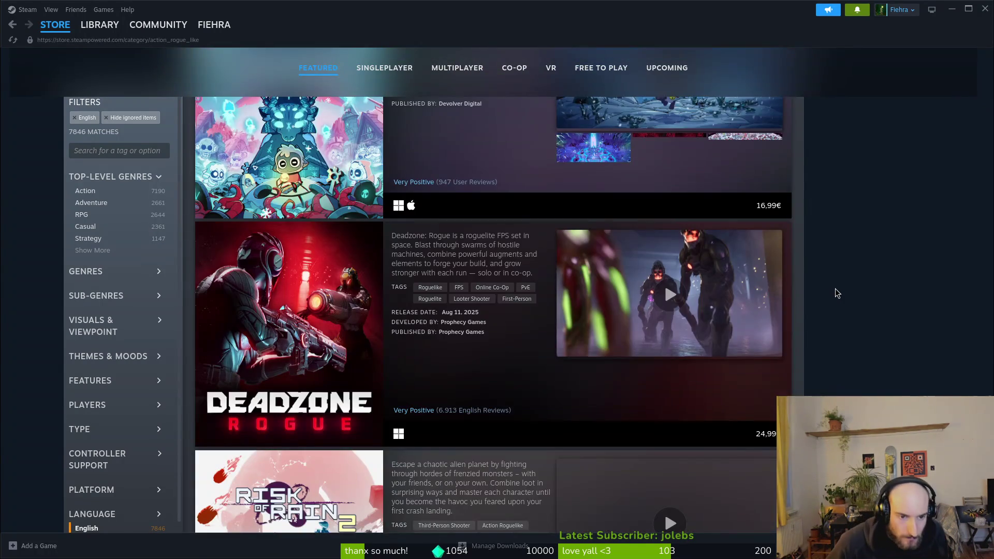
scroll(824, 289, down, 5)
scroll(813, 295, up, 4)
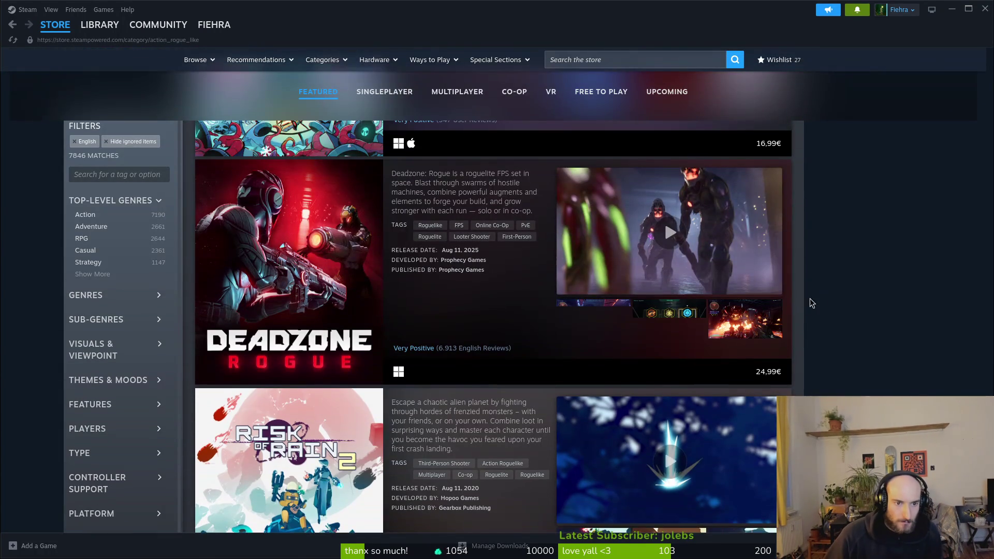
scroll(823, 285, down, 6)
scroll(823, 282, down, 3)
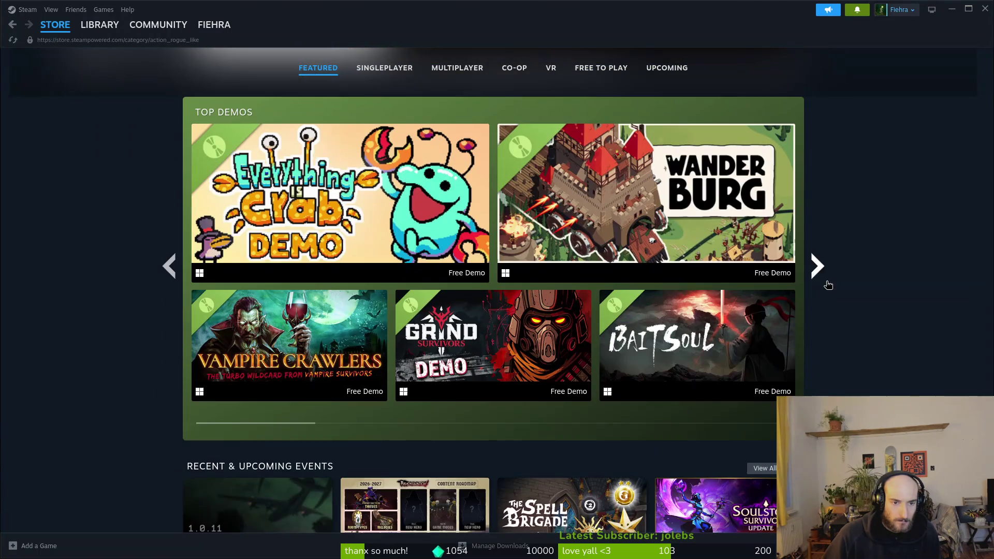
scroll(852, 275, down, 3)
scroll(872, 280, down, 4)
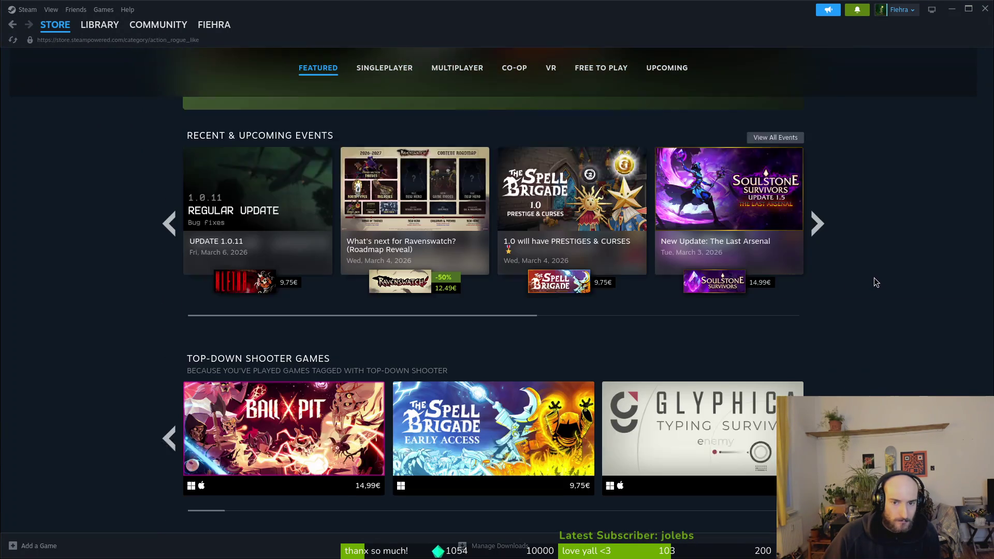
scroll(889, 272, down, 3)
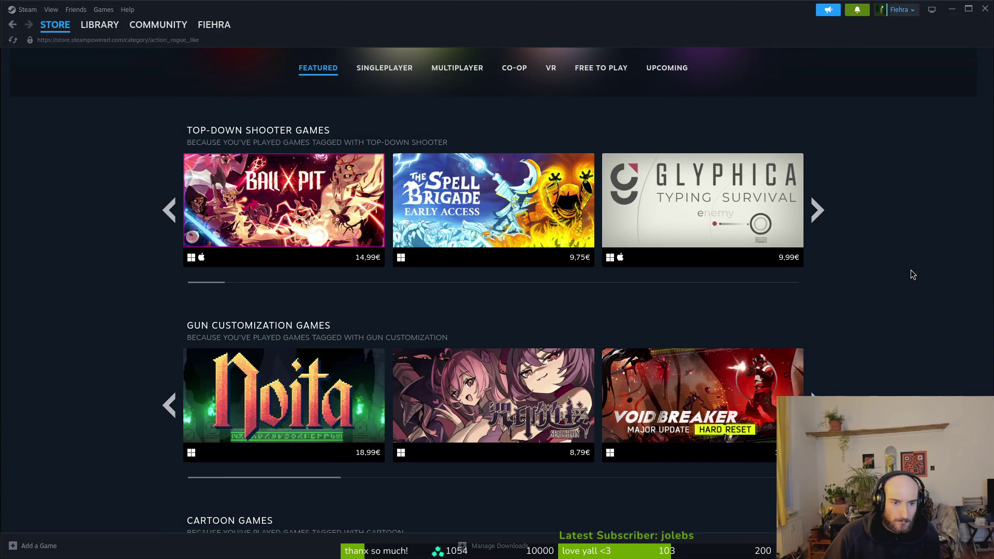
scroll(914, 276, down, 1)
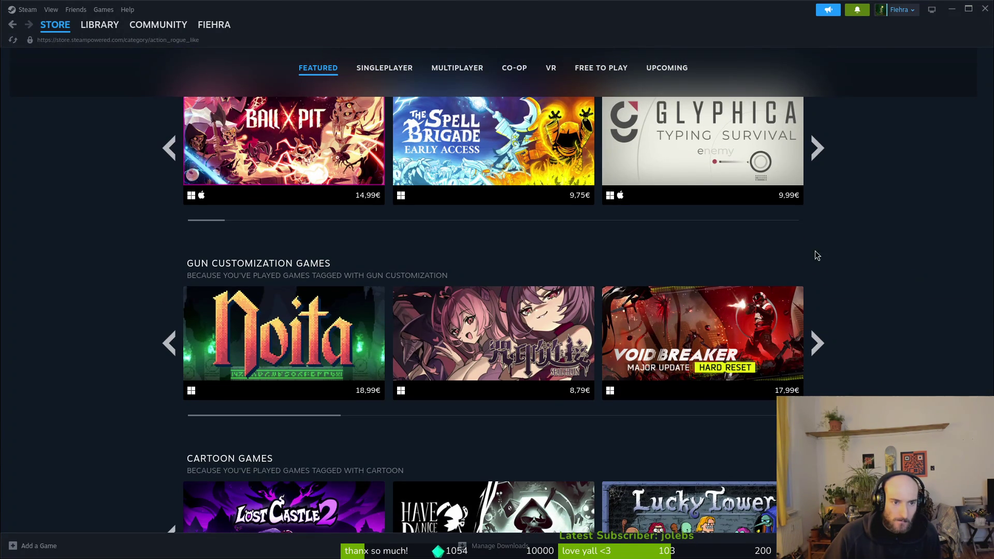
mouse_move(278, 339)
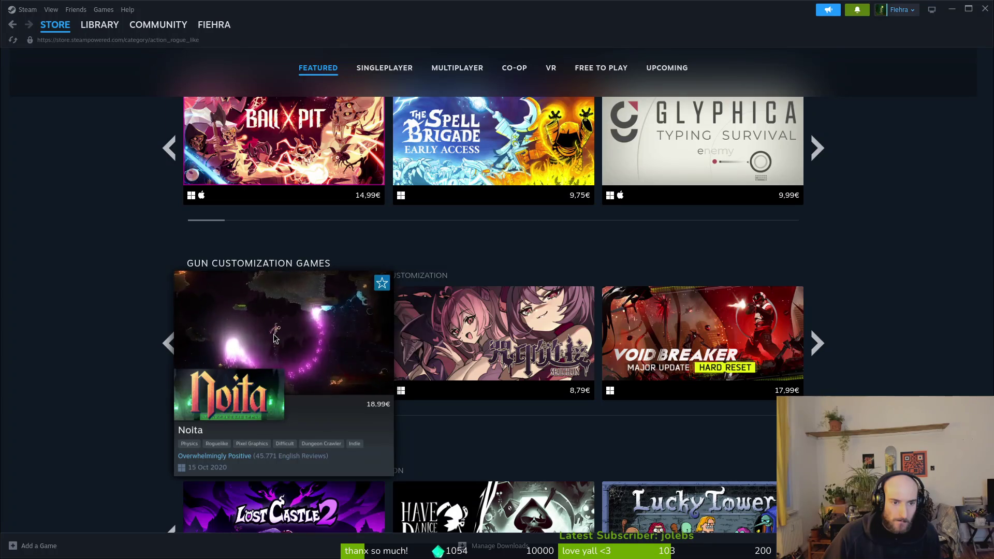
middle_click(280, 338)
click(94, 110)
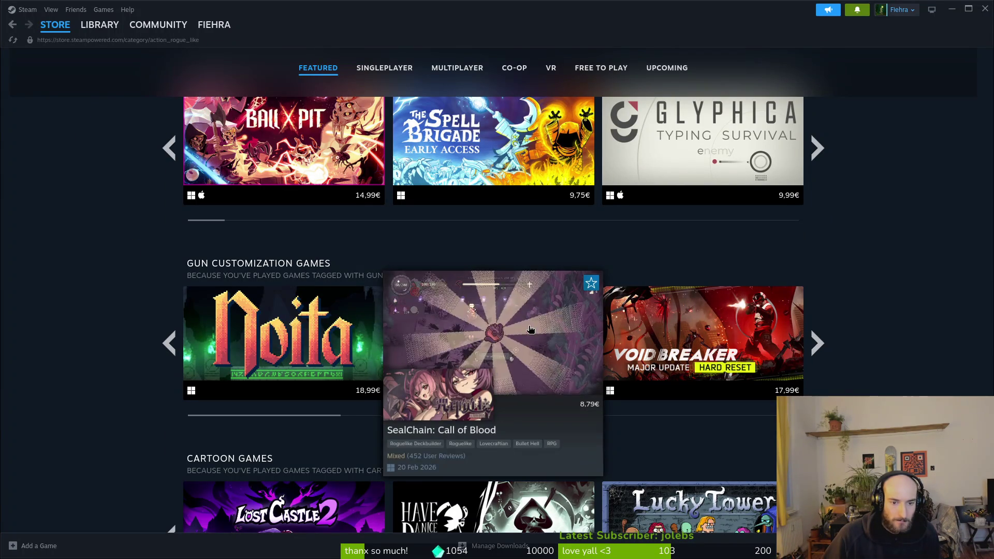
scroll(66, 275, down, 3)
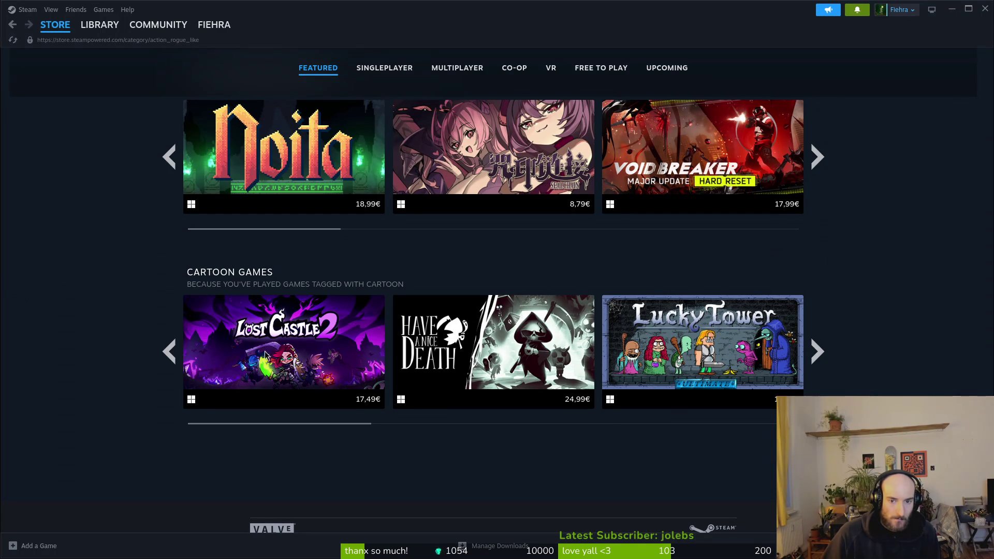
click(817, 351)
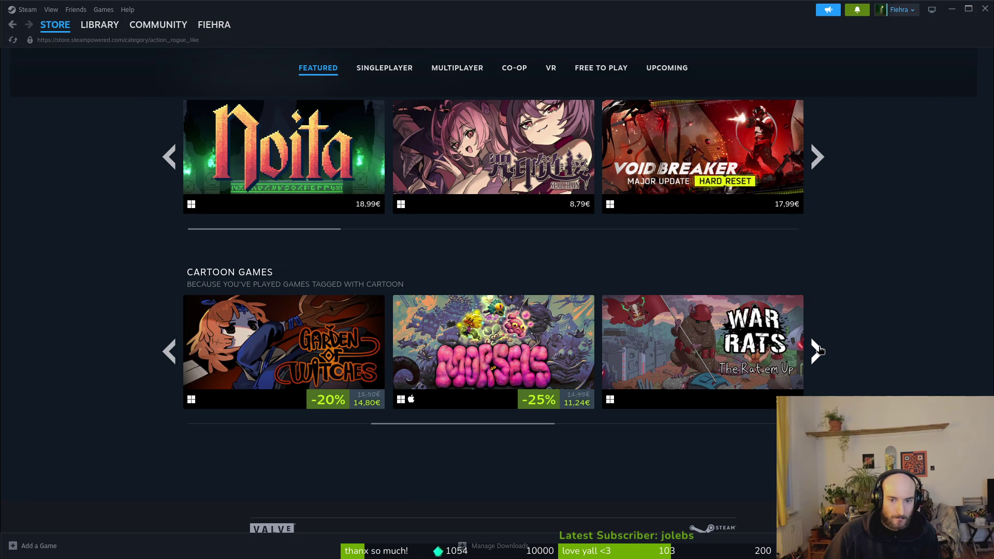
click(816, 350)
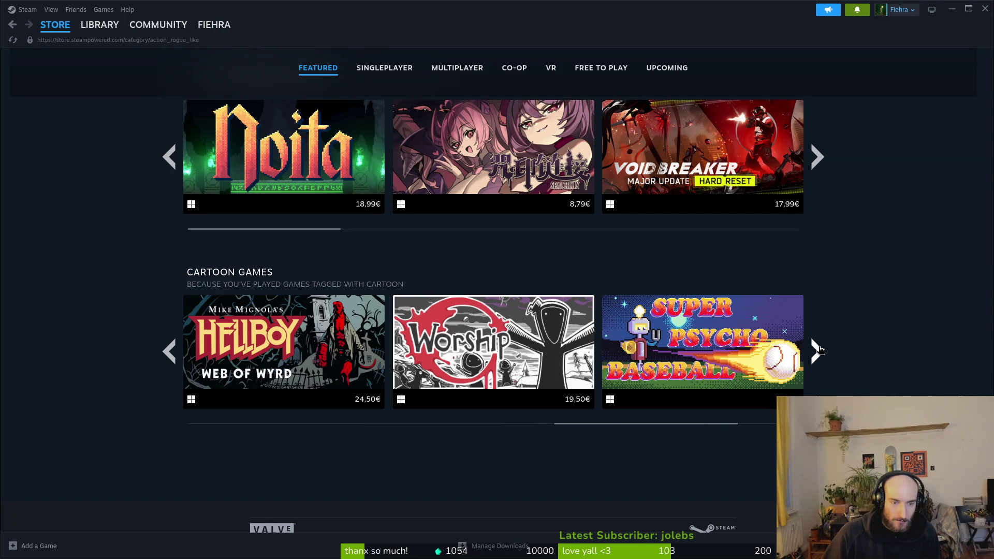
click(818, 350)
click(819, 351)
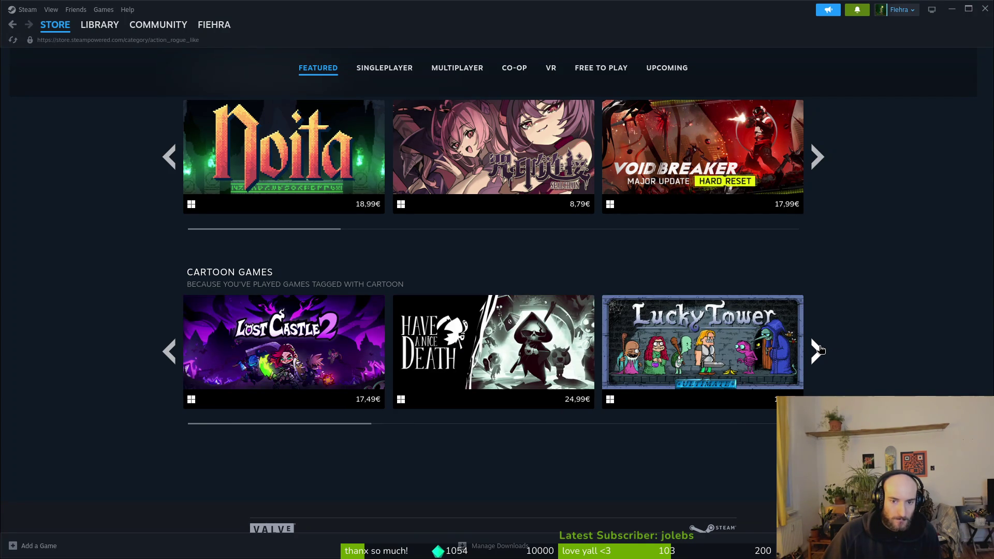
scroll(827, 314, up, 15)
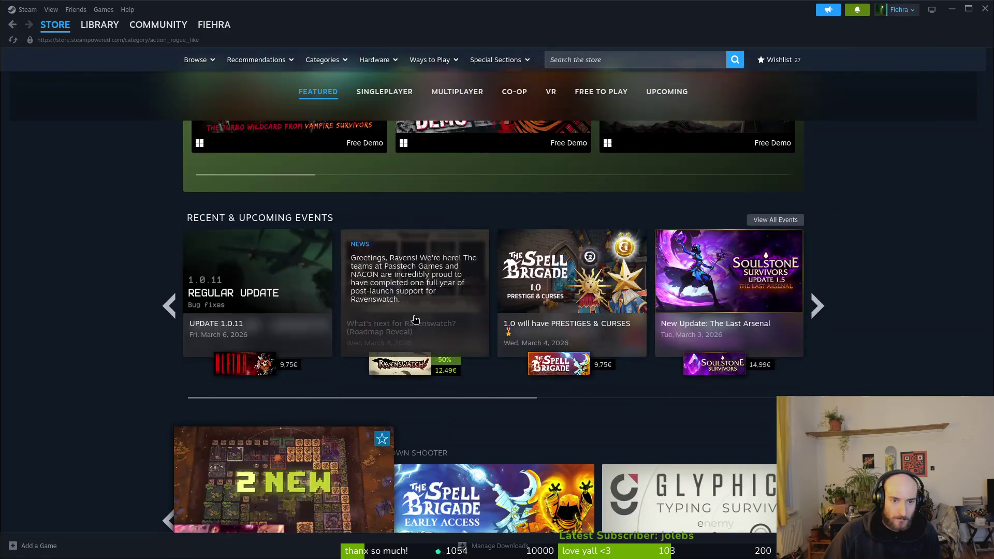
scroll(404, 364, up, 15)
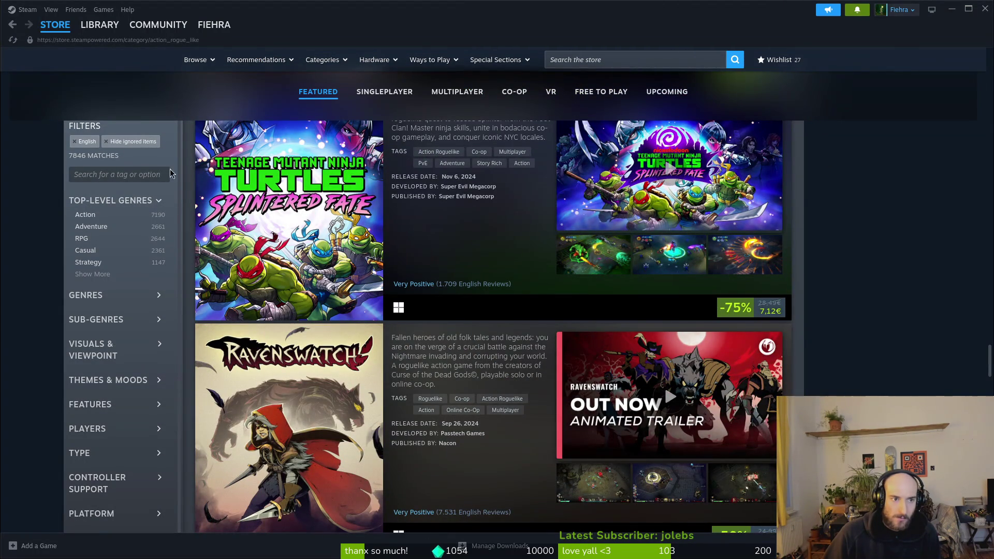
scroll(267, 343, up, 15)
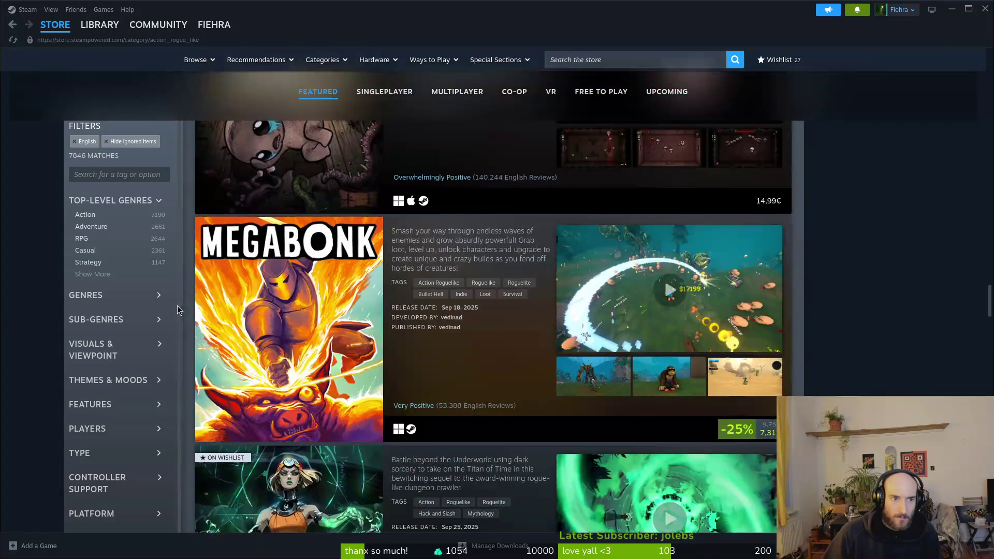
scroll(267, 343, up, 20)
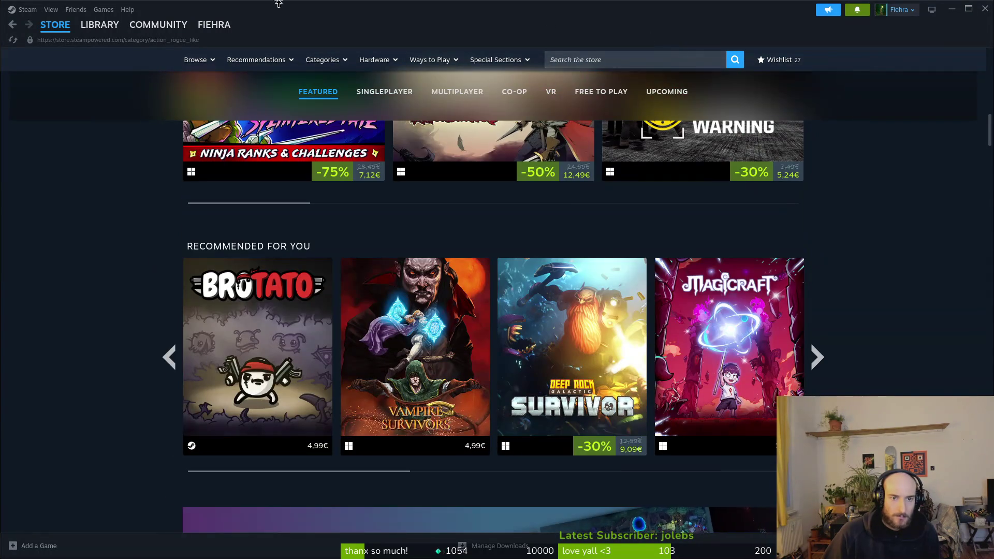
Switch the Action Rogue-Like page to SINGLEPLAYER and advance the Recommended For You carousel
mouse_move(99, 25)
scroll(434, 313, up, 15)
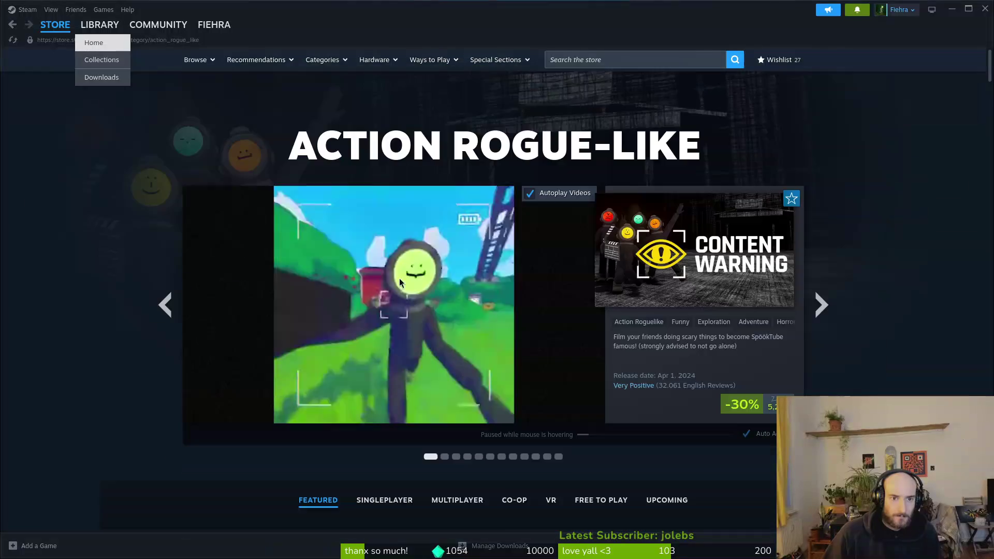
scroll(434, 313, down, 3)
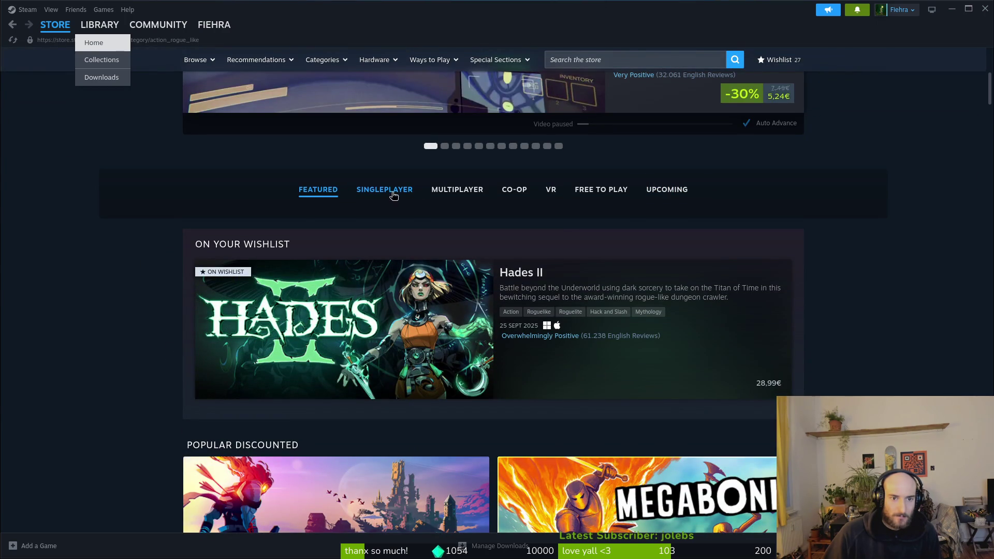
click(371, 193)
scroll(137, 373, down, 8)
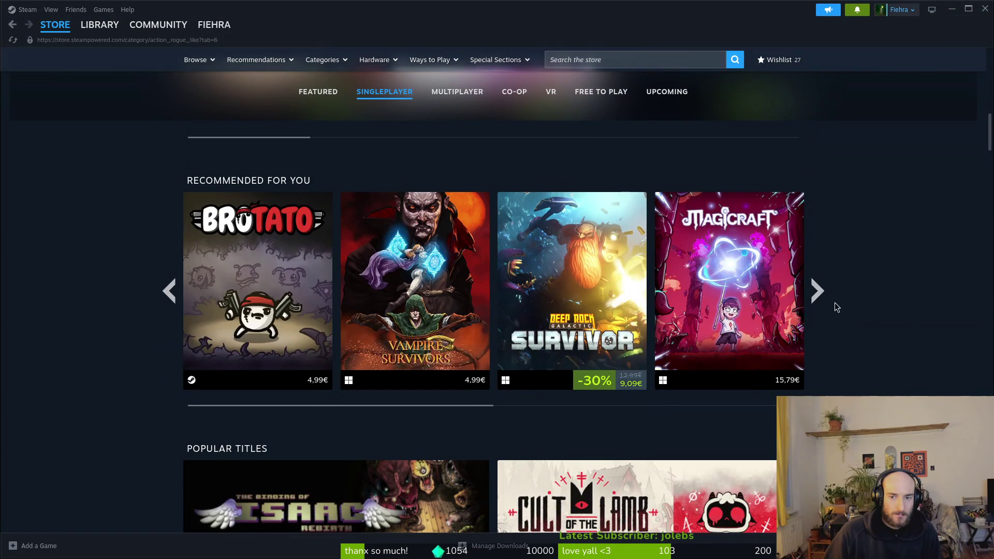
click(818, 289)
scroll(133, 432, down, 10)
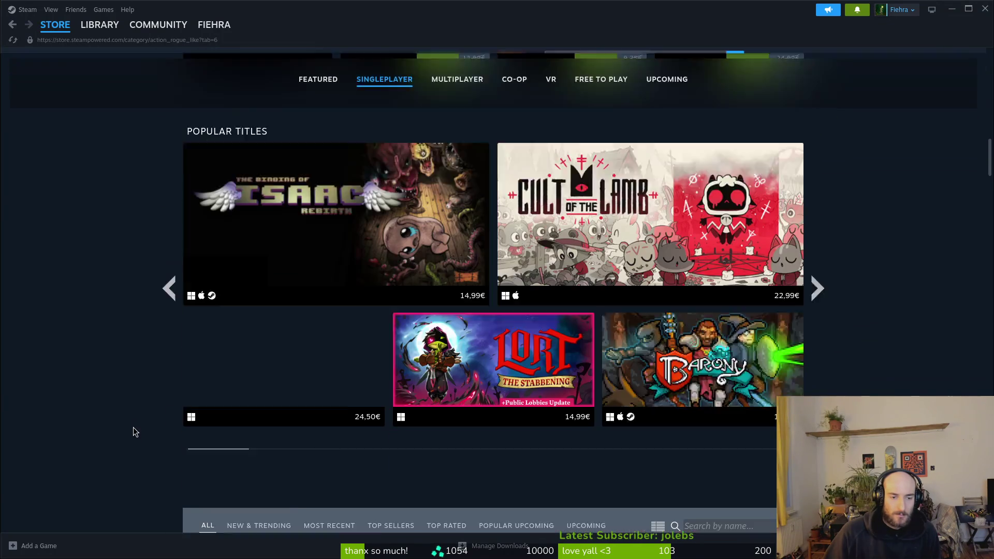
scroll(69, 415, down, 3)
Show the ALL list of 3,047 matching games and scroll through entries like LORT at 14.99€
click(207, 160)
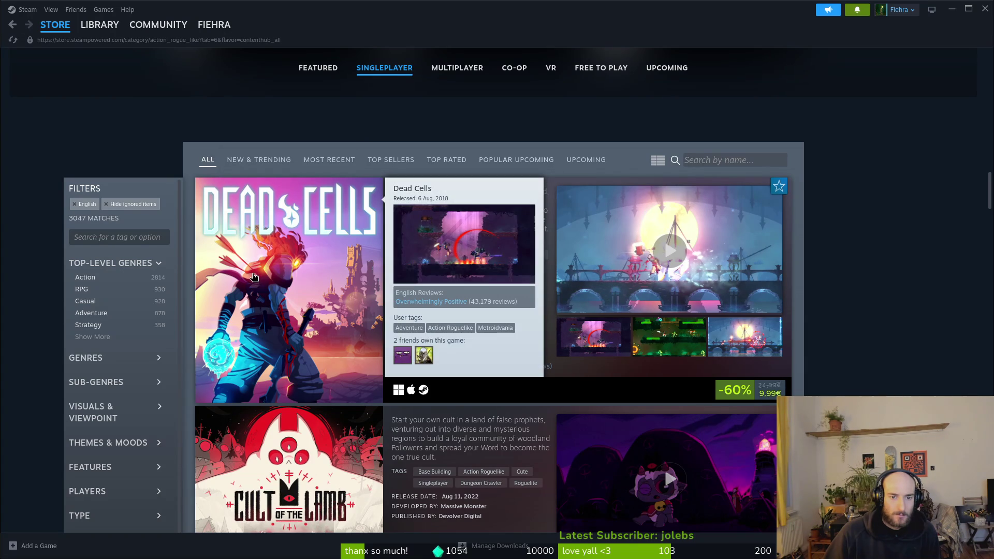
scroll(797, 343, down, 2)
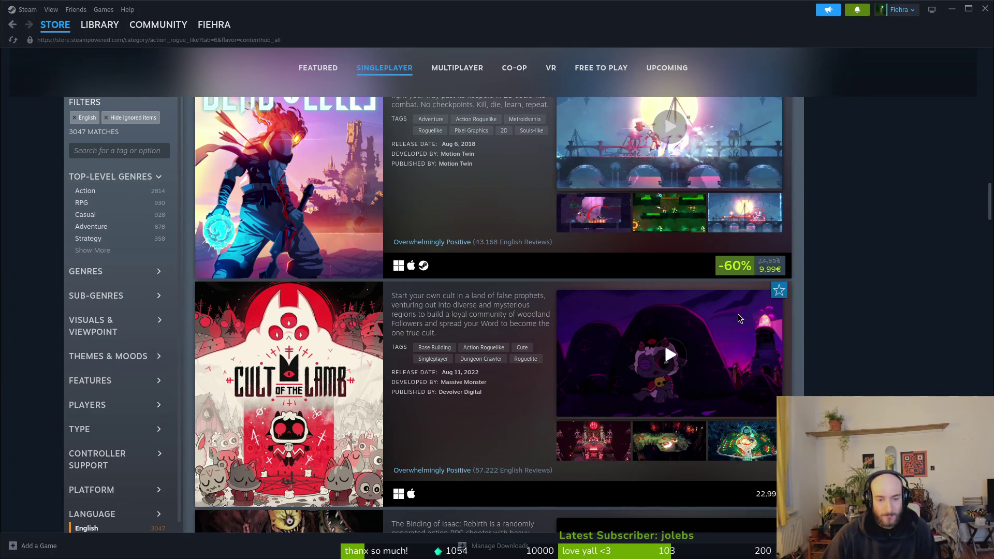
scroll(816, 347, down, 10)
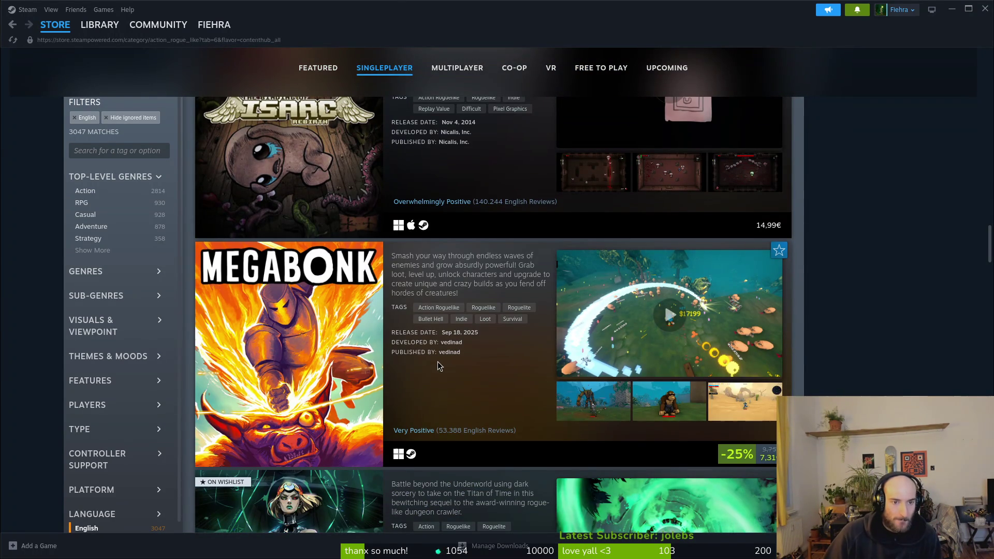
scroll(319, 345, down, 5)
scroll(321, 338, down, 11)
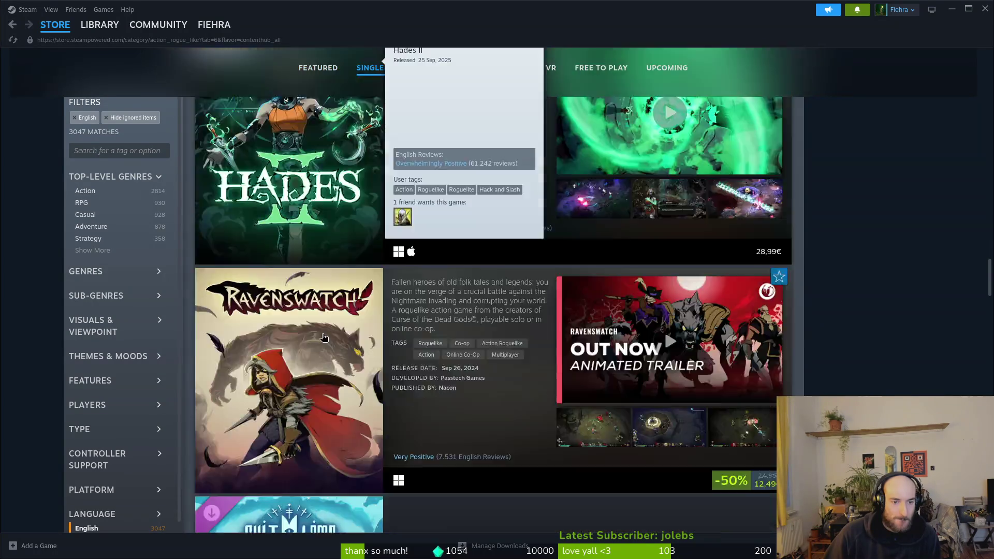
scroll(443, 358, down, 8)
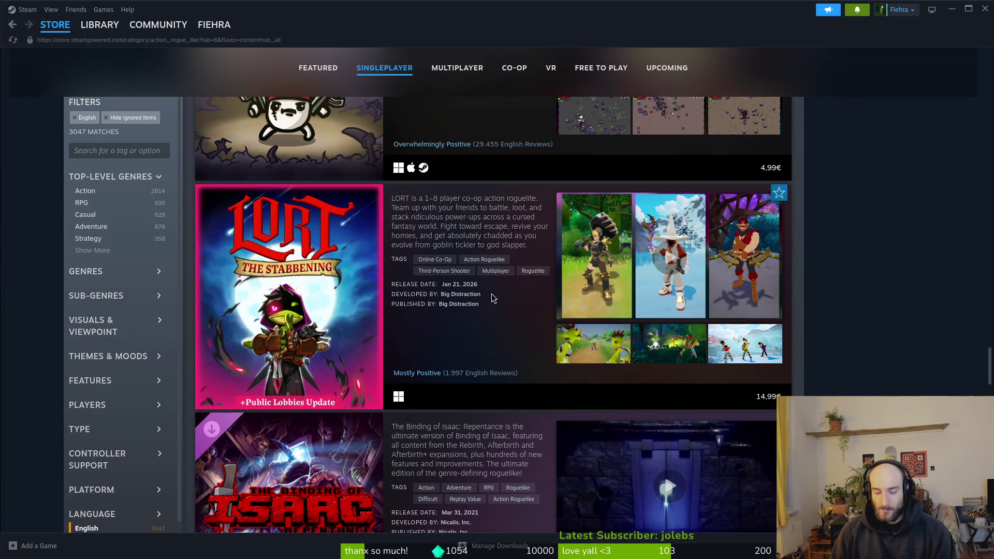
scroll(465, 340, down, 3)
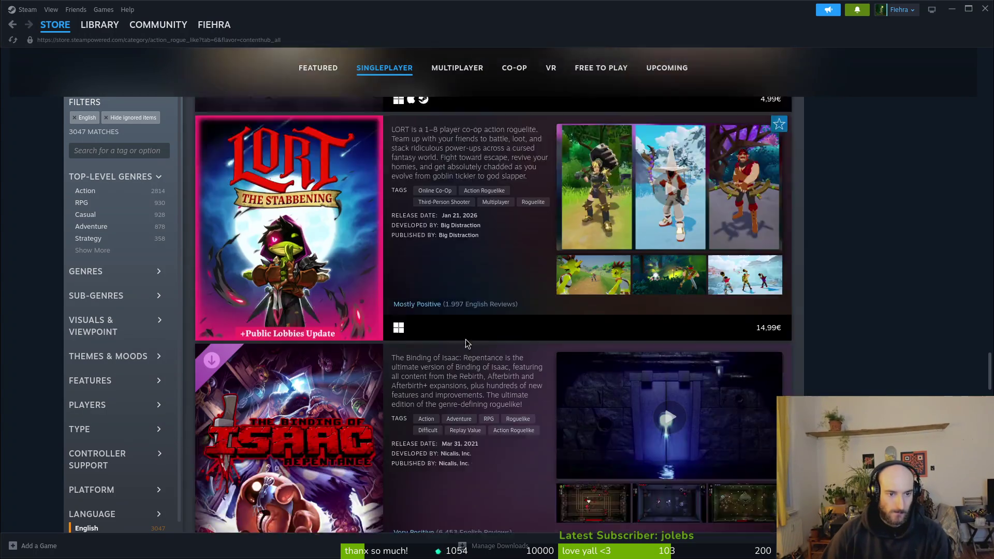
scroll(481, 352, down, 4)
scroll(486, 332, down, 3)
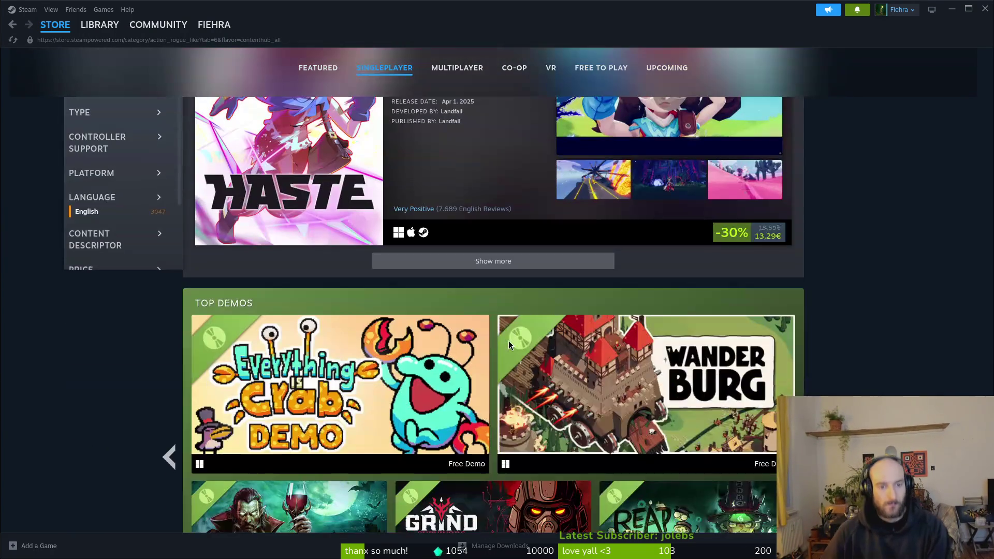
scroll(127, 383, down, 3)
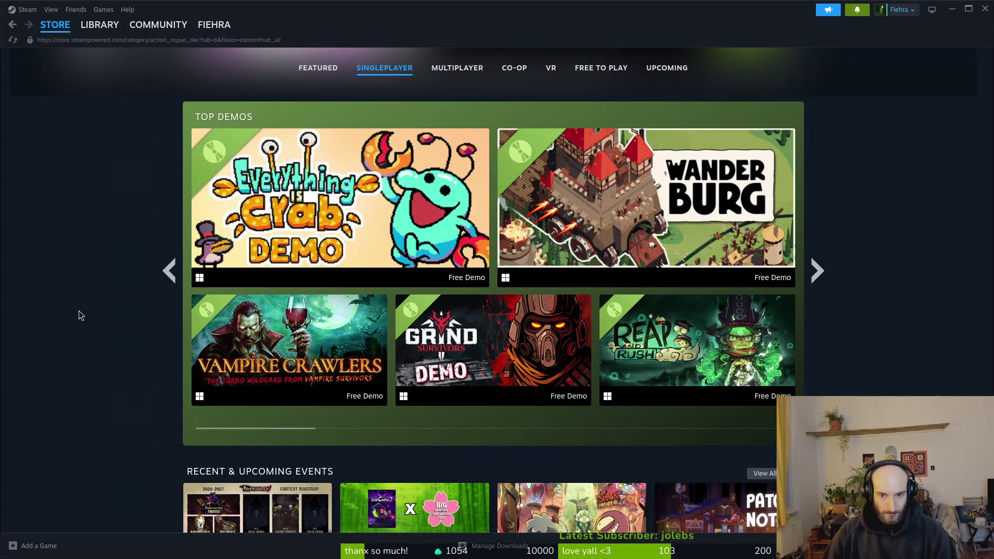
scroll(79, 294, down, 6)
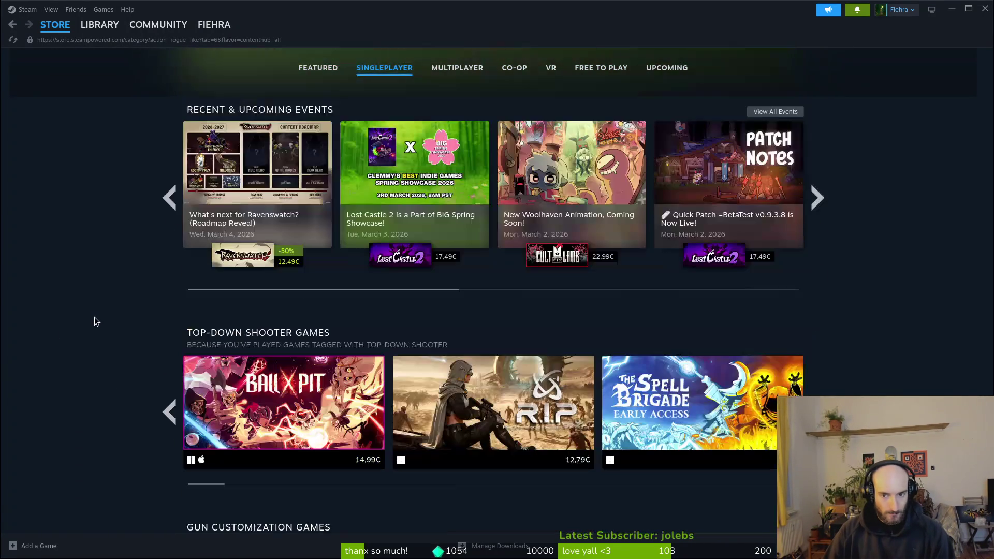
scroll(114, 307, down, 3)
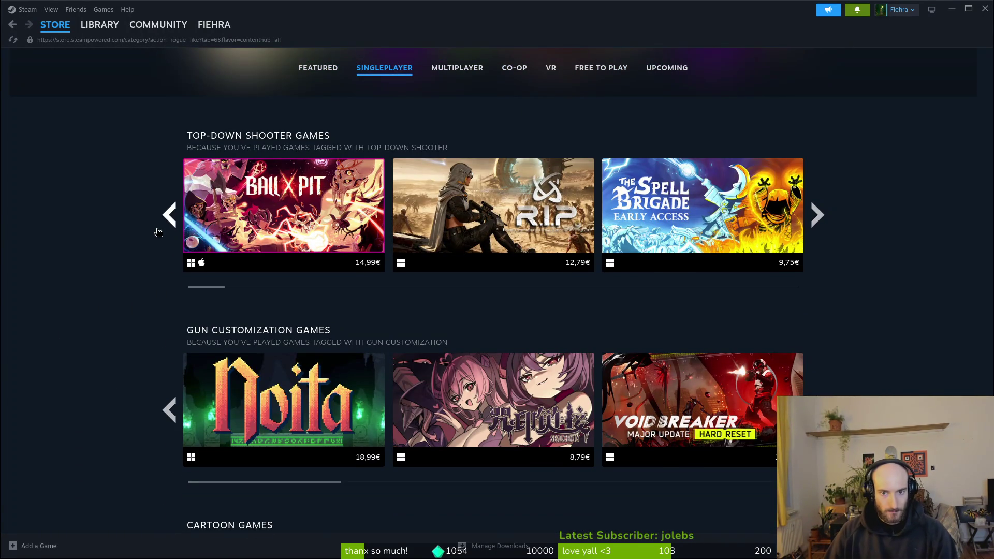
scroll(158, 230, down, 2)
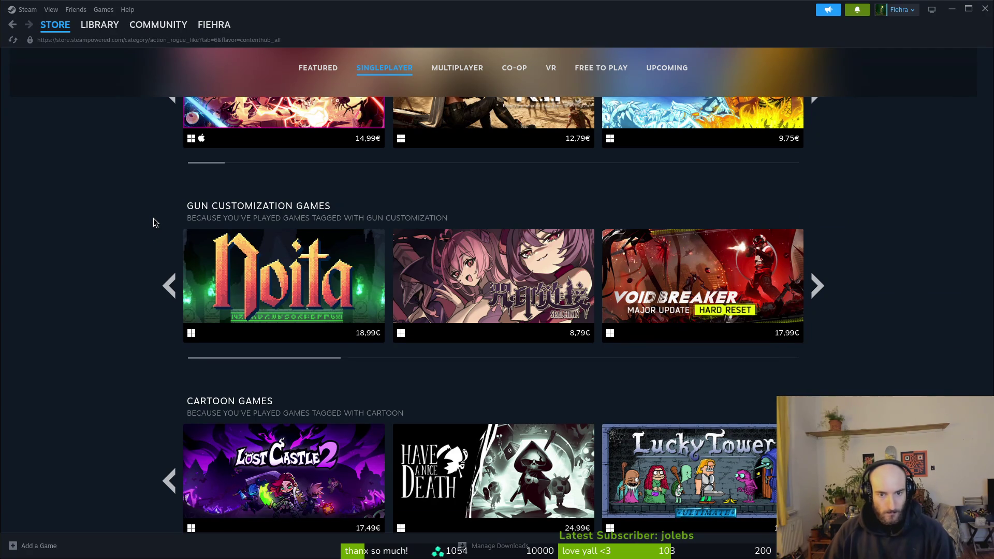
scroll(153, 223, down, 3)
scroll(153, 218, up, 12)
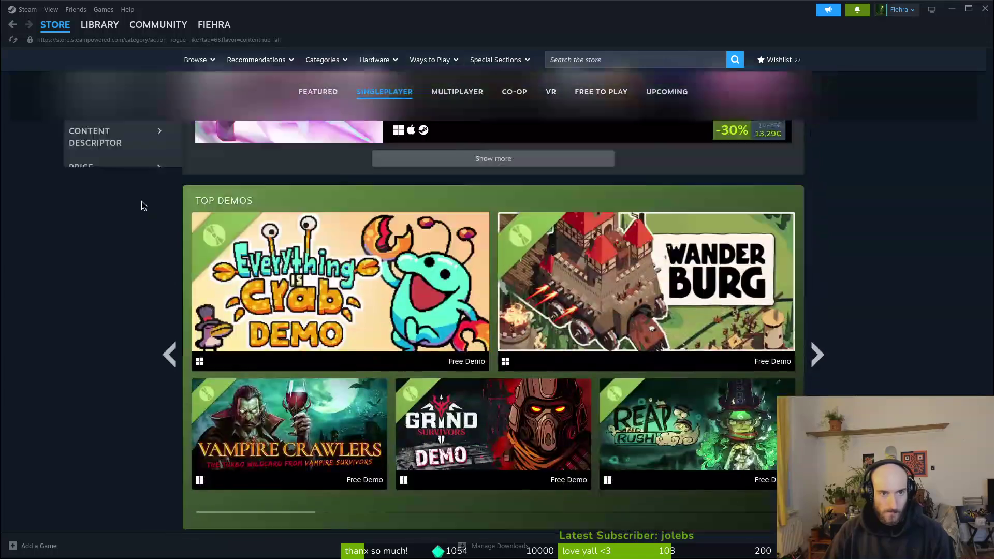
scroll(144, 207, down, 10)
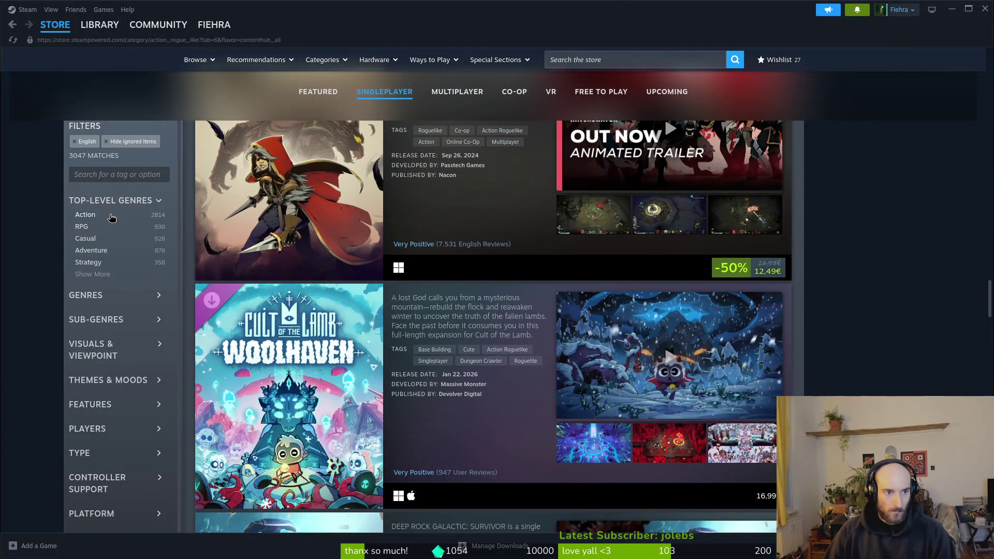
Filter the singleplayer list to the Action top-level genre, leaving 2,670 games
click(111, 216)
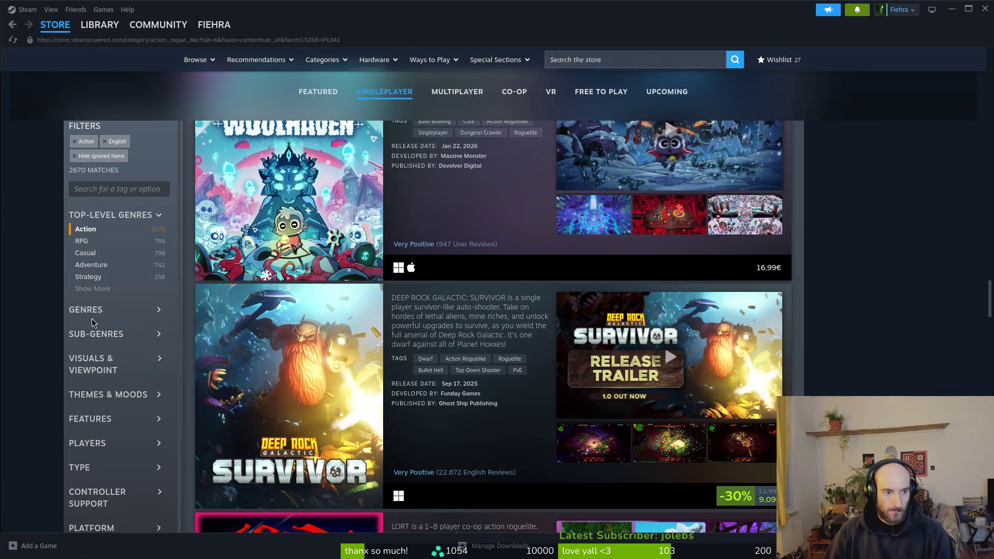
scroll(194, 317, down, 3)
scroll(191, 388, up, 20)
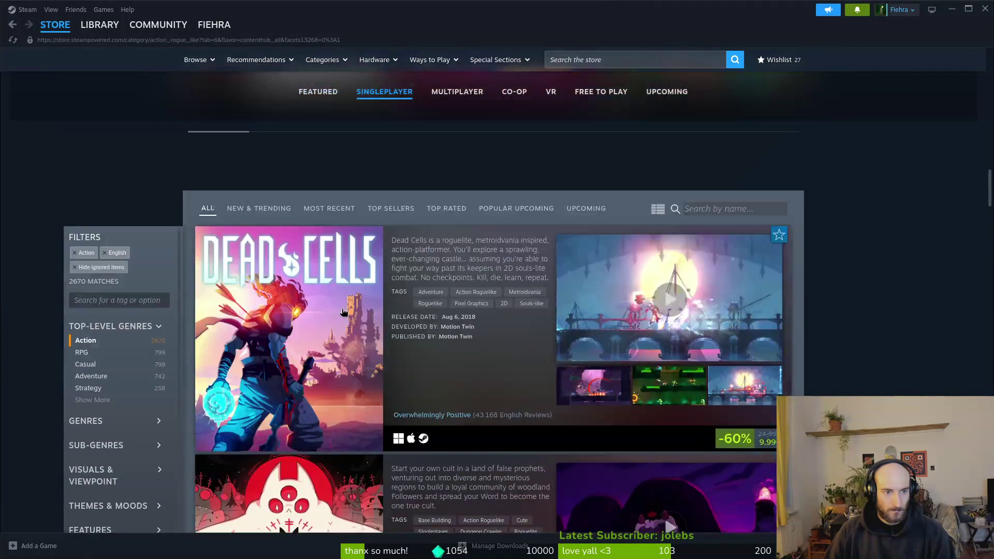
scroll(190, 439, down, 5)
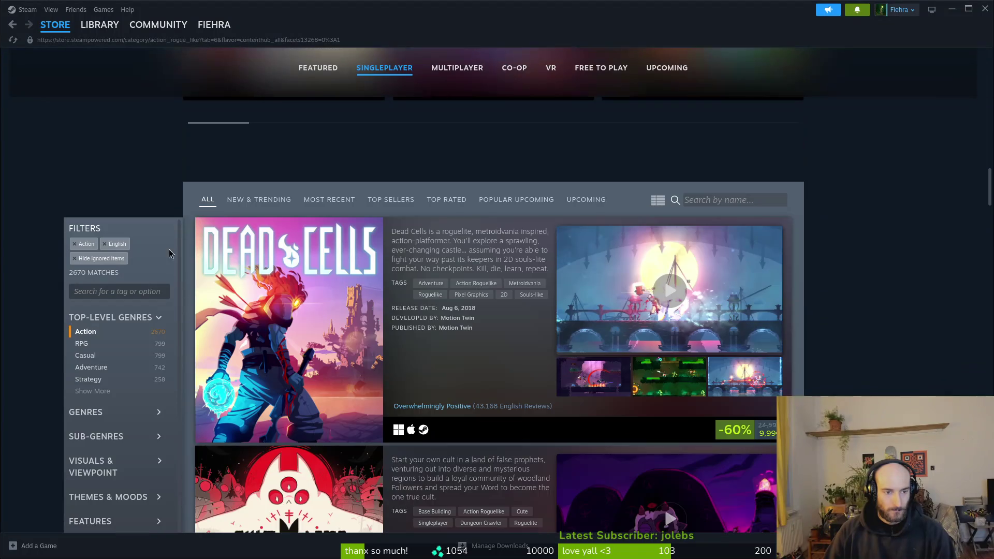
Switch the game list to compact rows and back to detailed entries, led by Dead Cells
click(658, 201)
click(660, 206)
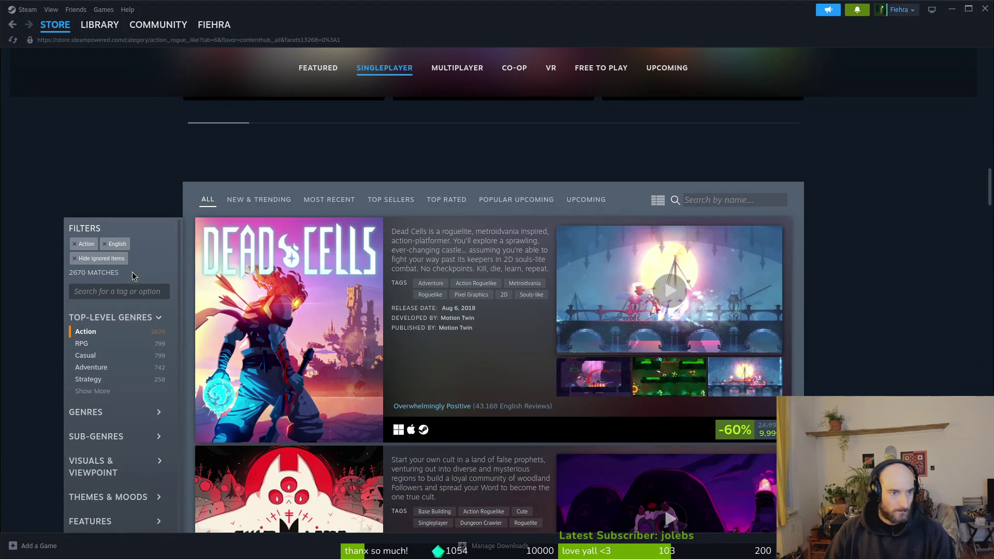
scroll(129, 274, down, 10)
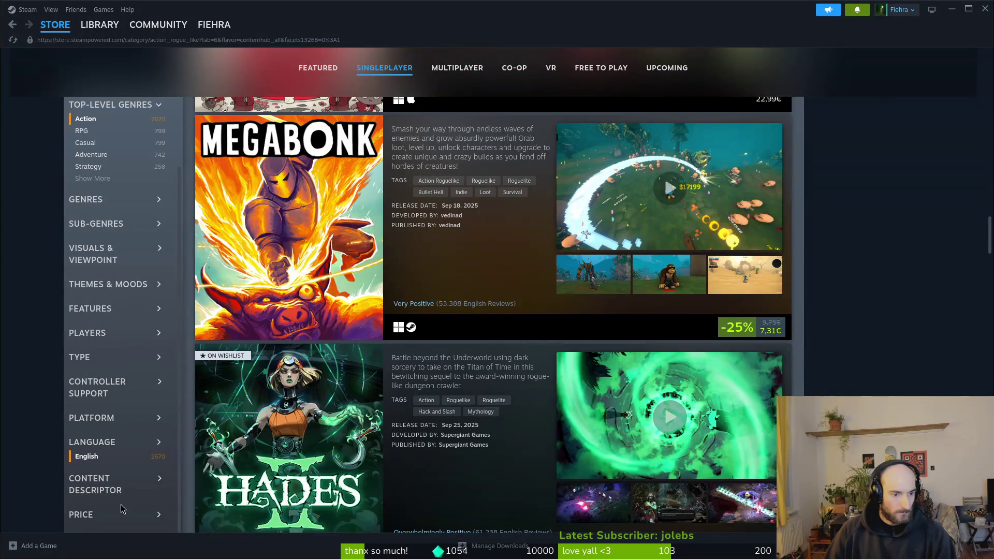
scroll(334, 336, up, 10)
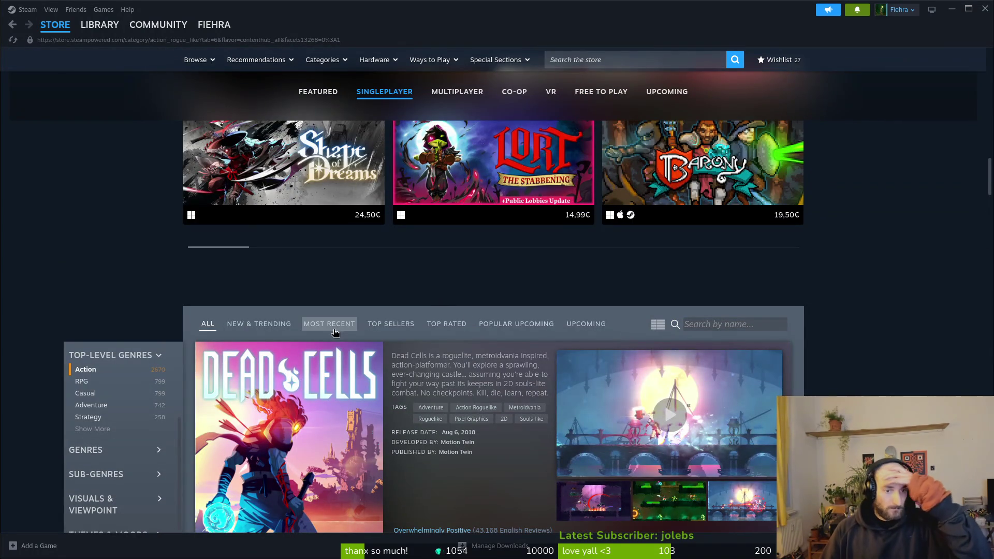
mouse_move(214, 25)
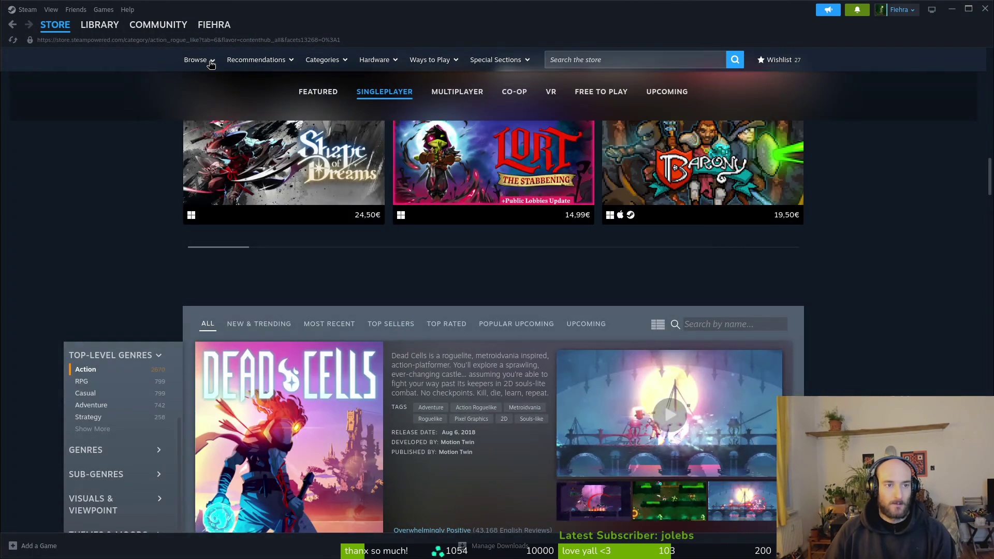
mouse_move(211, 62)
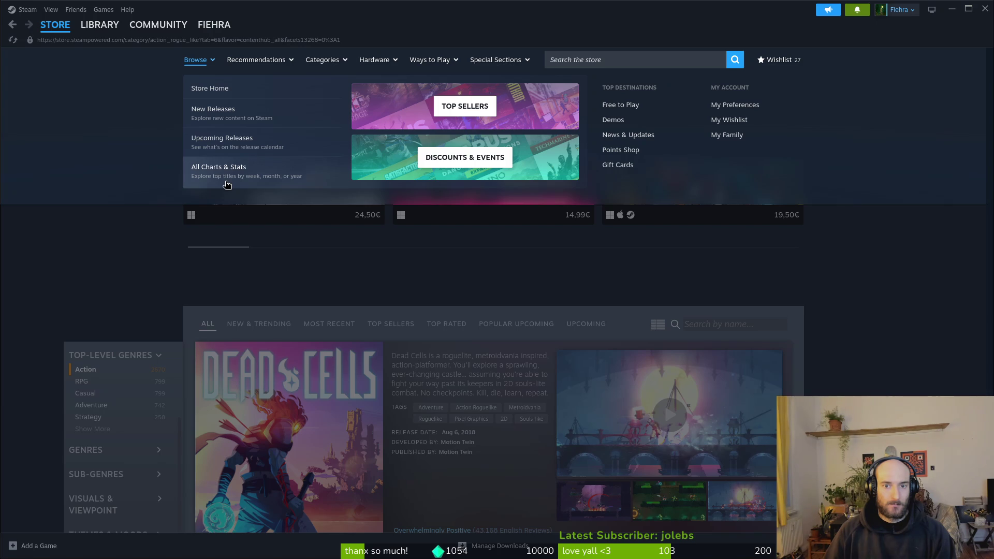
Choose the Action Rogue-Like tile from the Categories dropdown, reloading the page without filters
click(330, 63)
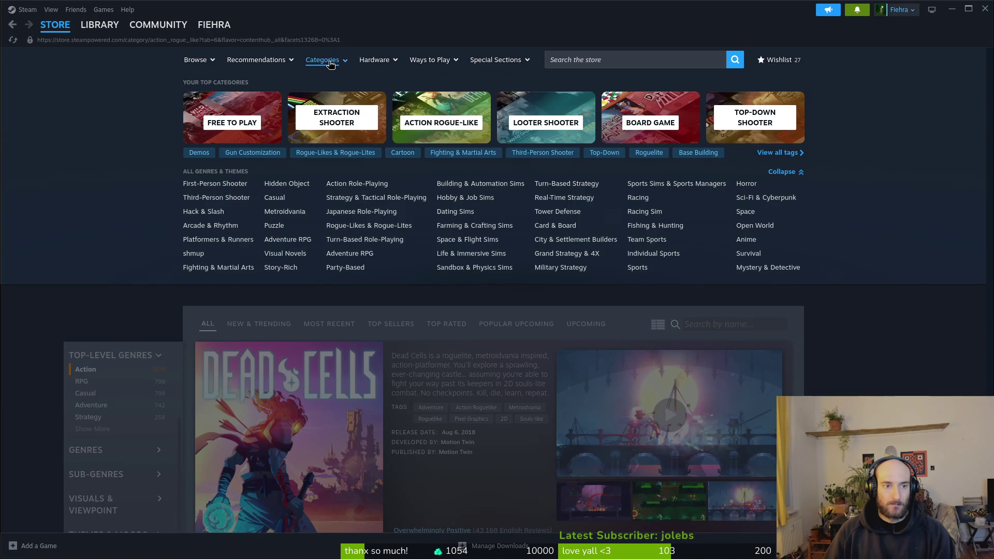
click(279, 62)
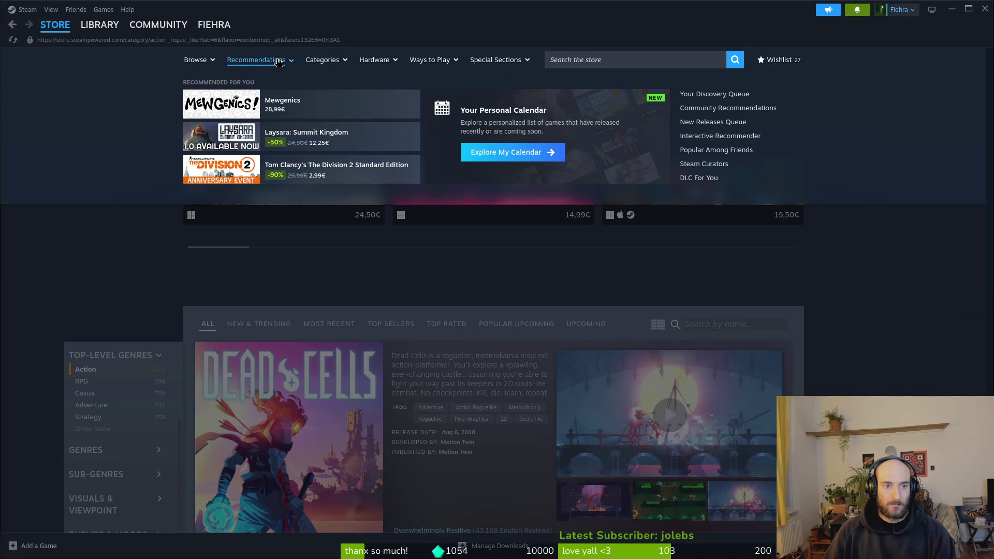
click(333, 62)
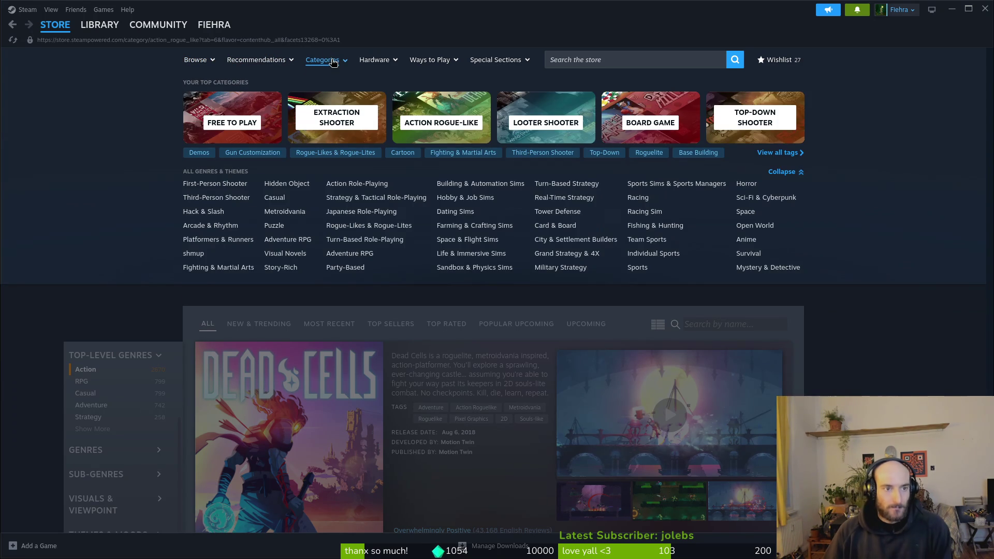
click(451, 126)
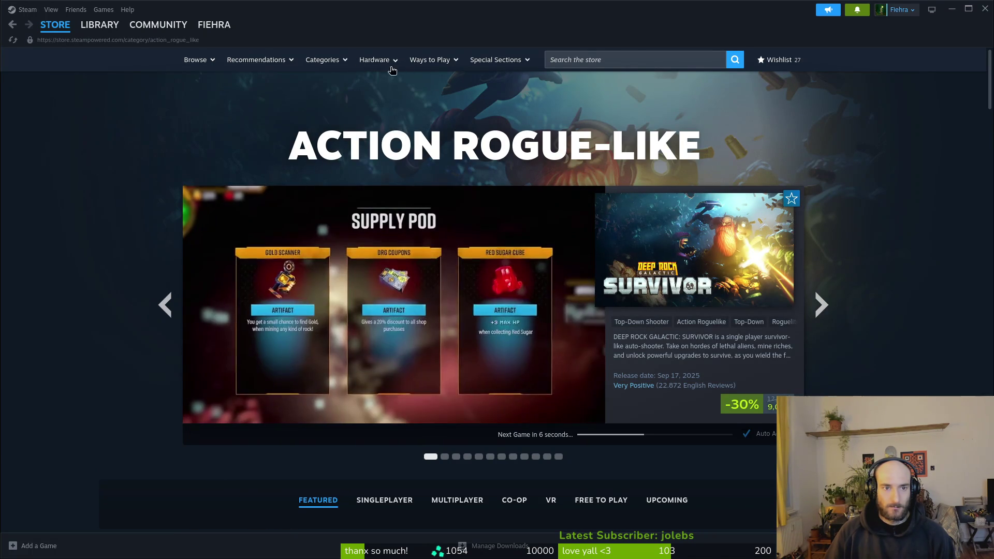
mouse_move(332, 64)
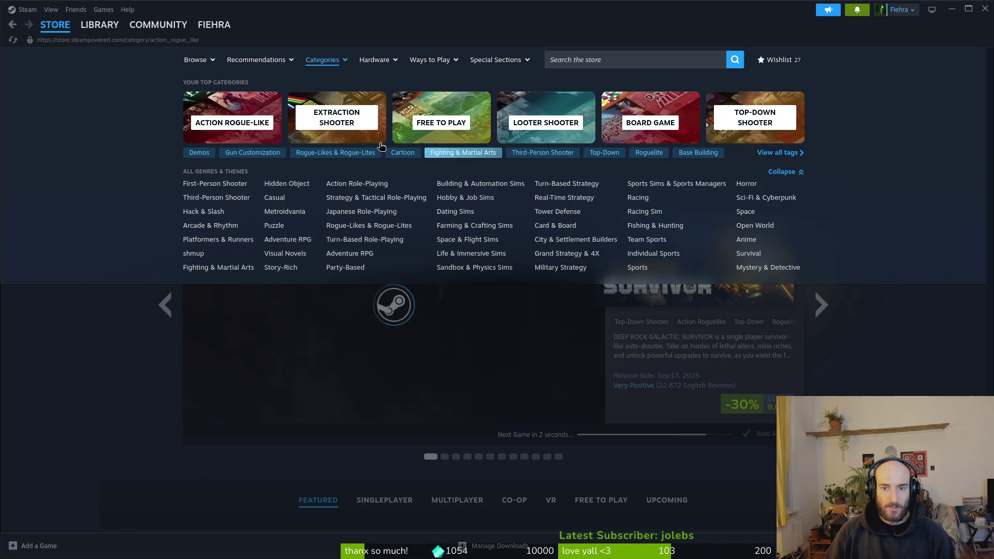
mouse_move(67, 34)
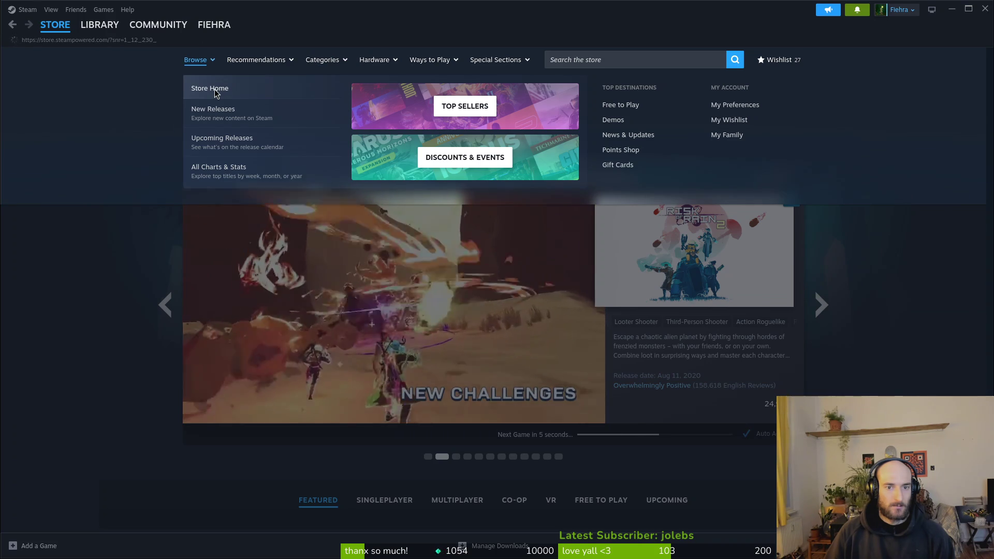
Return to Store Home, scroll through the front page sections, then back to the Marathon banner
click(216, 91)
scroll(189, 258, down, 20)
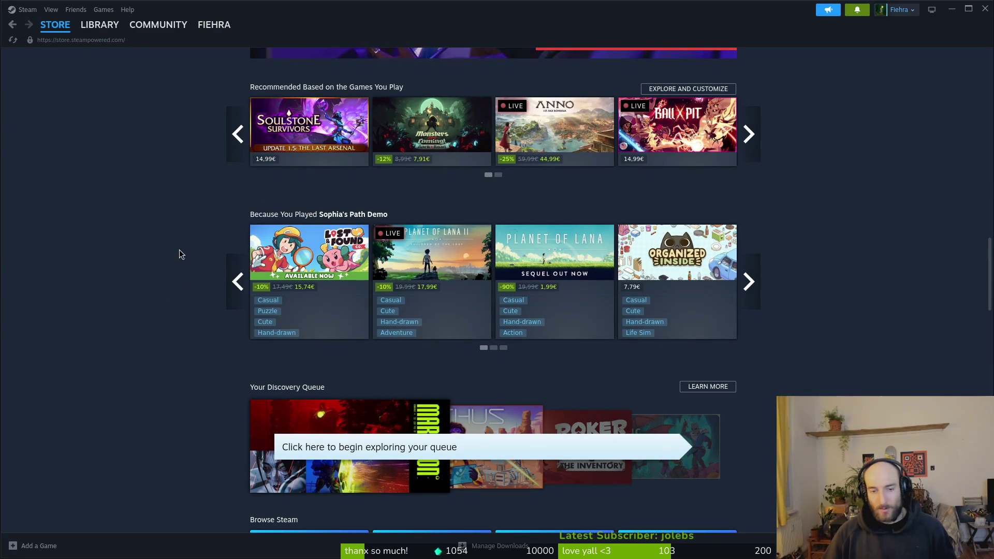
scroll(172, 232, down, 5)
scroll(189, 224, down, 7)
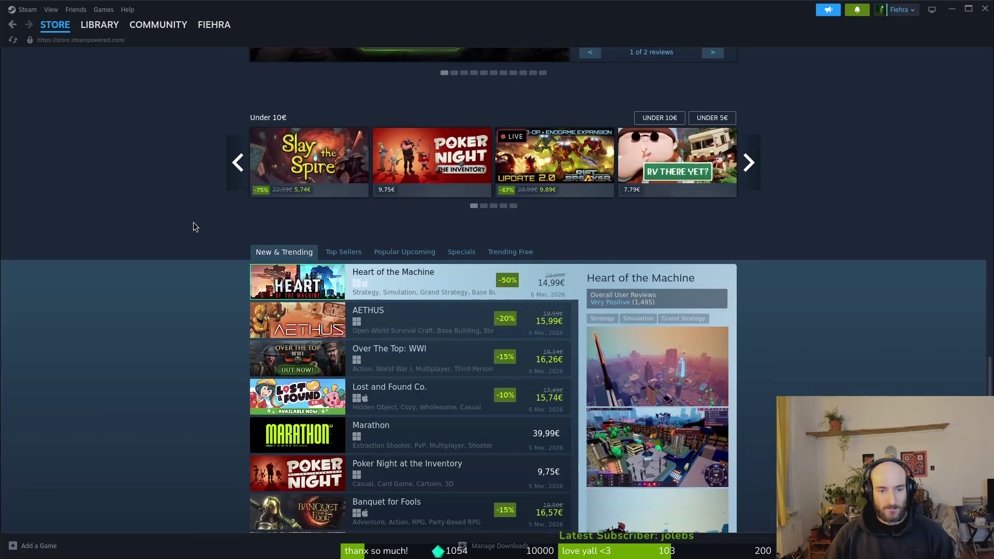
scroll(404, 261, down, 12)
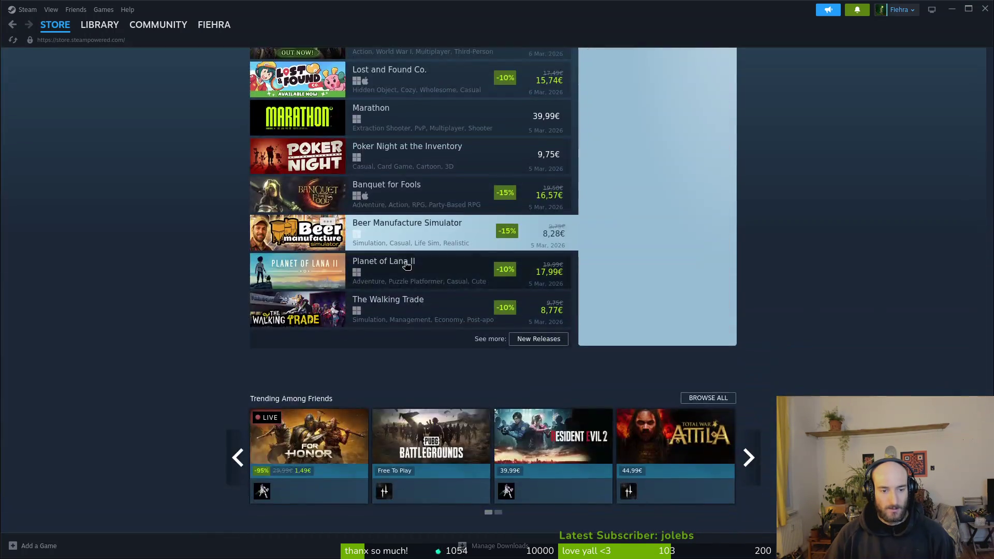
scroll(409, 336, up, 10)
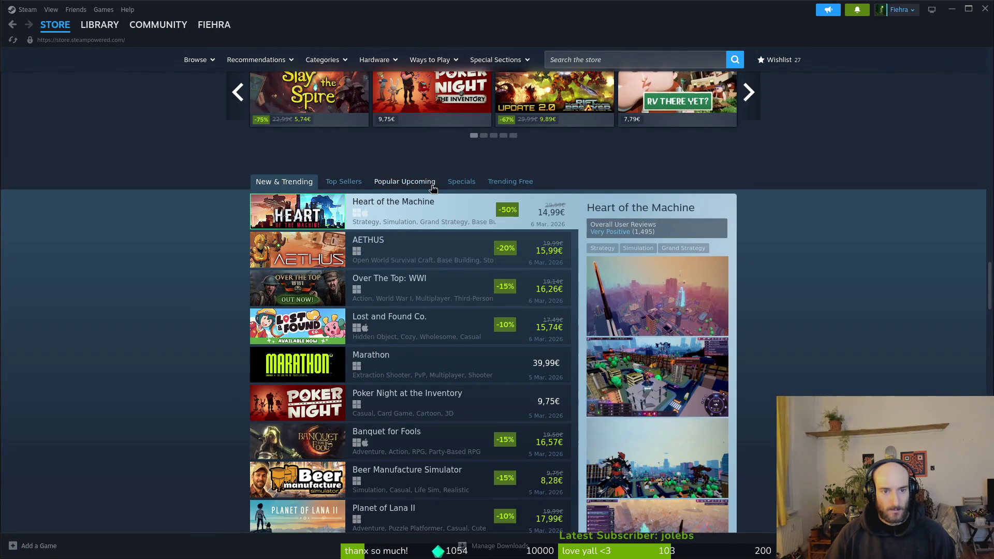
scroll(337, 281, up, 12)
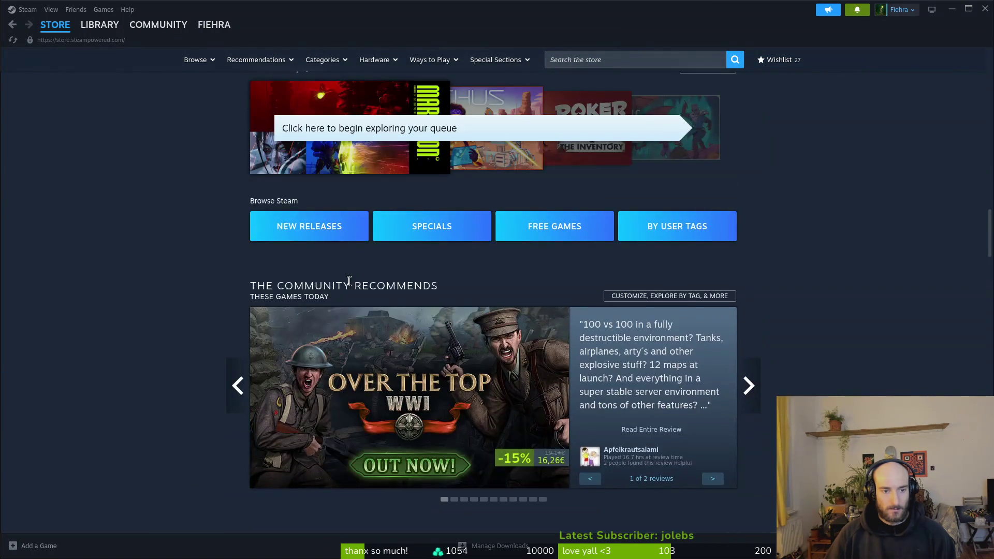
scroll(224, 280, up, 11)
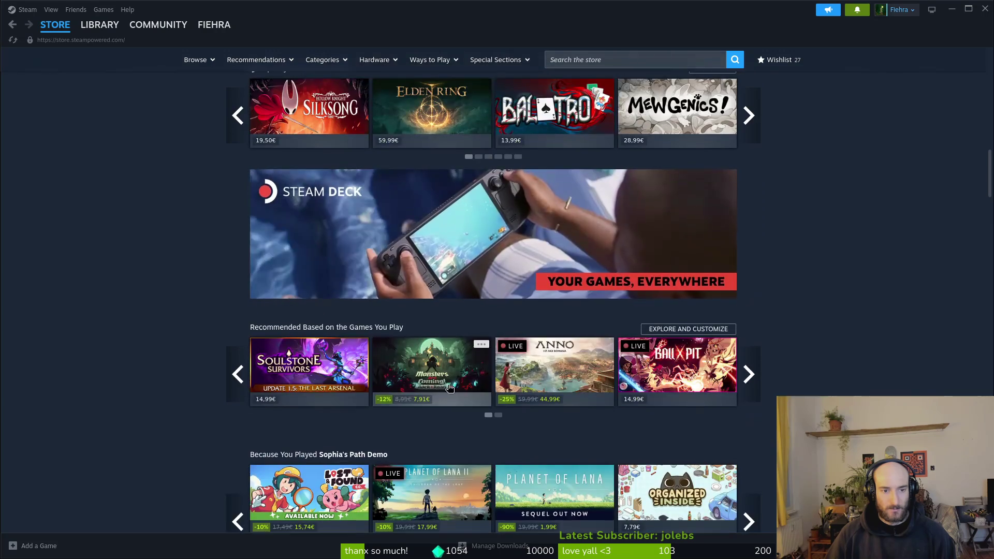
scroll(224, 280, up, 6)
scroll(465, 437, down, 3)
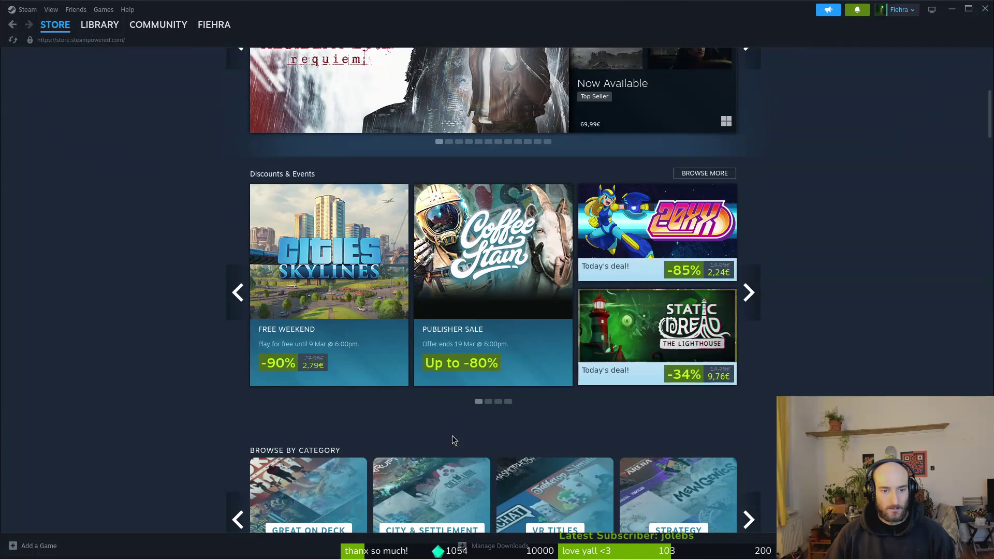
scroll(308, 452, down, 3)
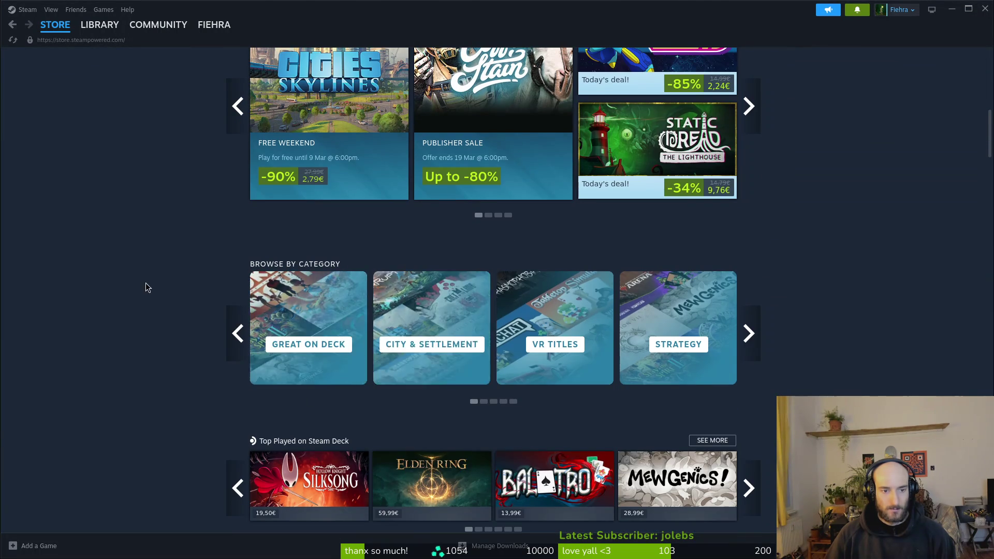
scroll(150, 286, up, 3)
scroll(148, 284, up, 6)
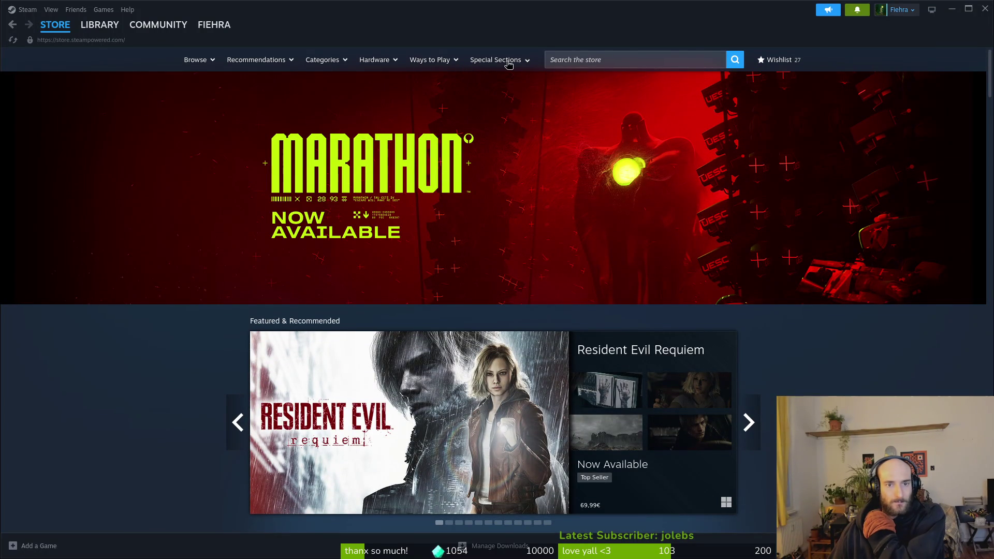
Open Upcoming Releases from the Browse menu, led by Forza Horizon 6 at 69.99€
mouse_move(527, 68)
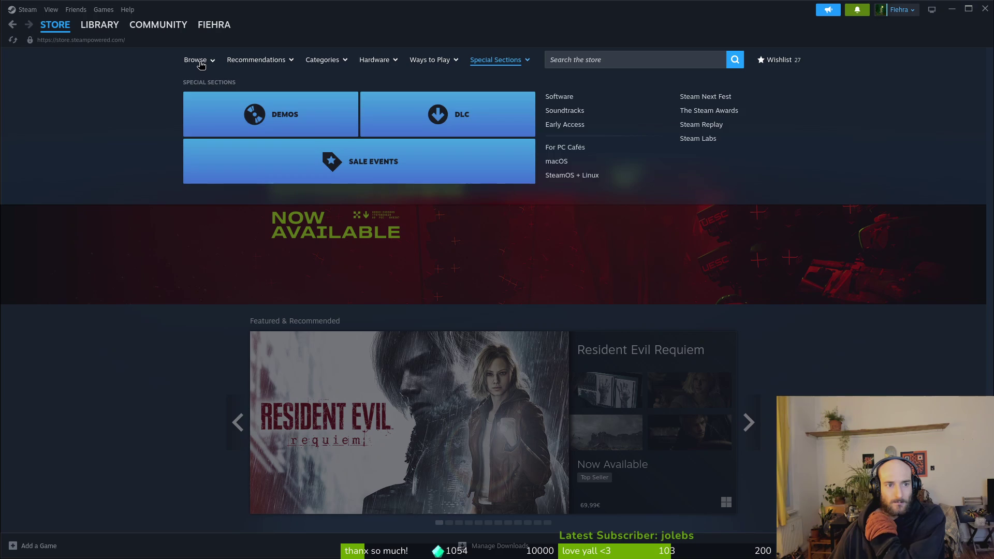
mouse_move(201, 65)
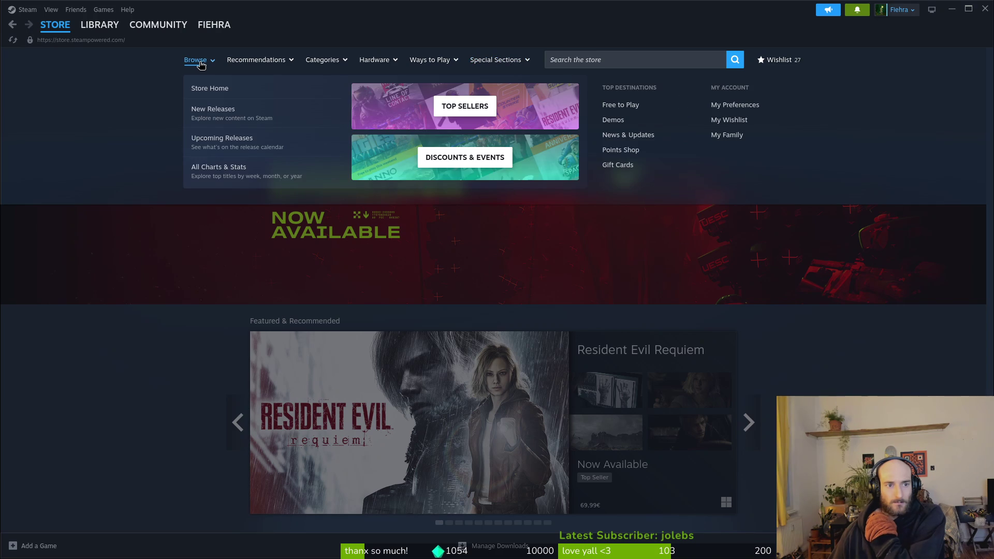
click(226, 142)
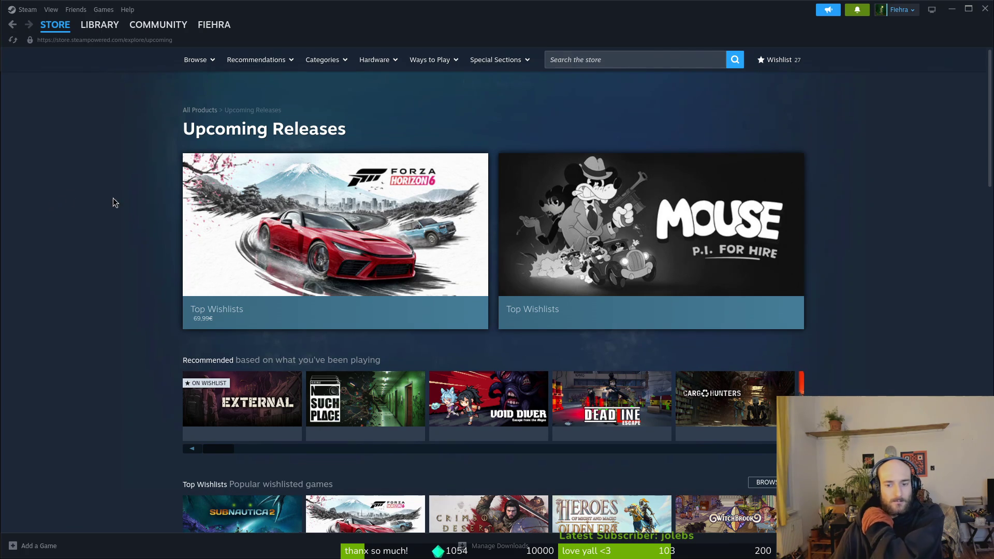
Scroll down and switch to the All Upcoming Releases tab instead of Popular
scroll(51, 190, down, 2)
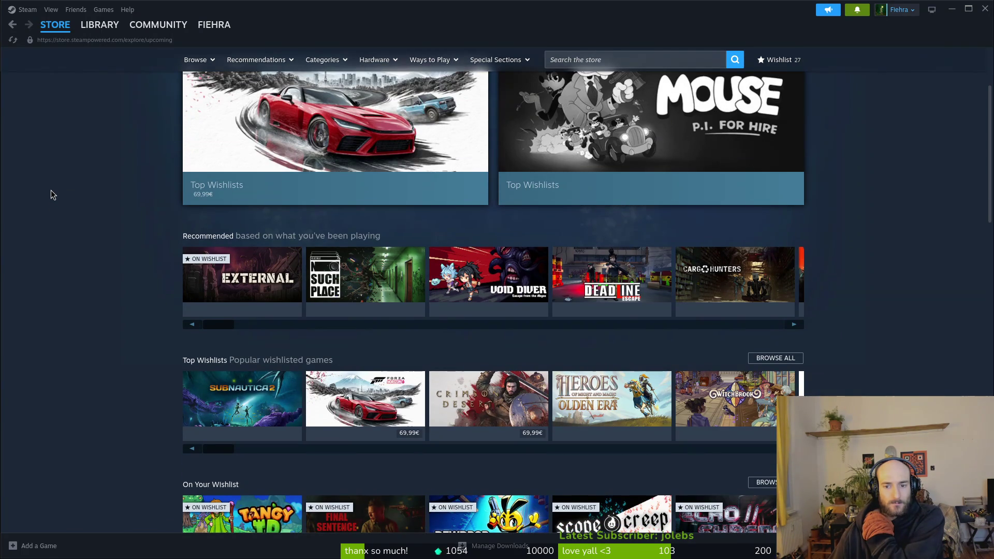
scroll(51, 191, down, 3)
scroll(51, 192, down, 2)
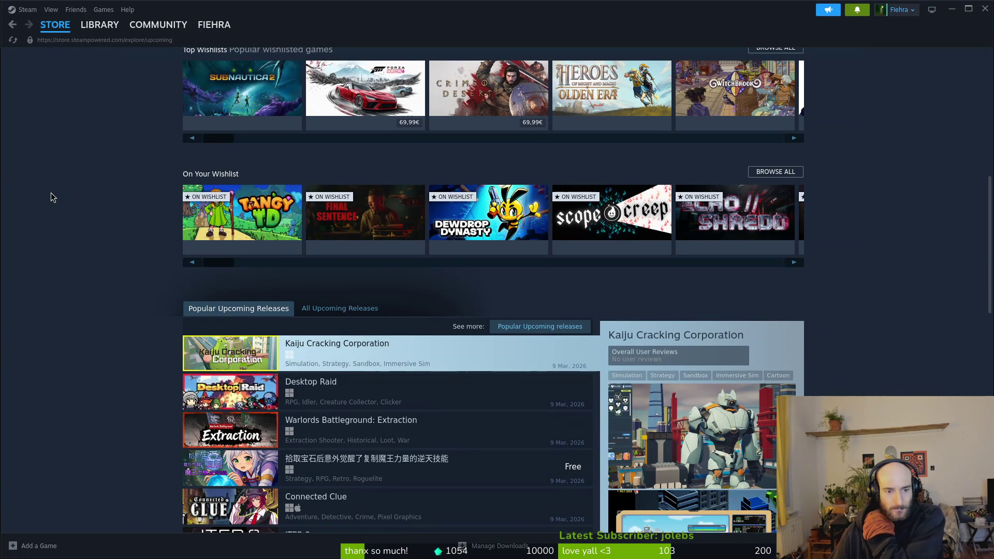
scroll(50, 194, down, 2)
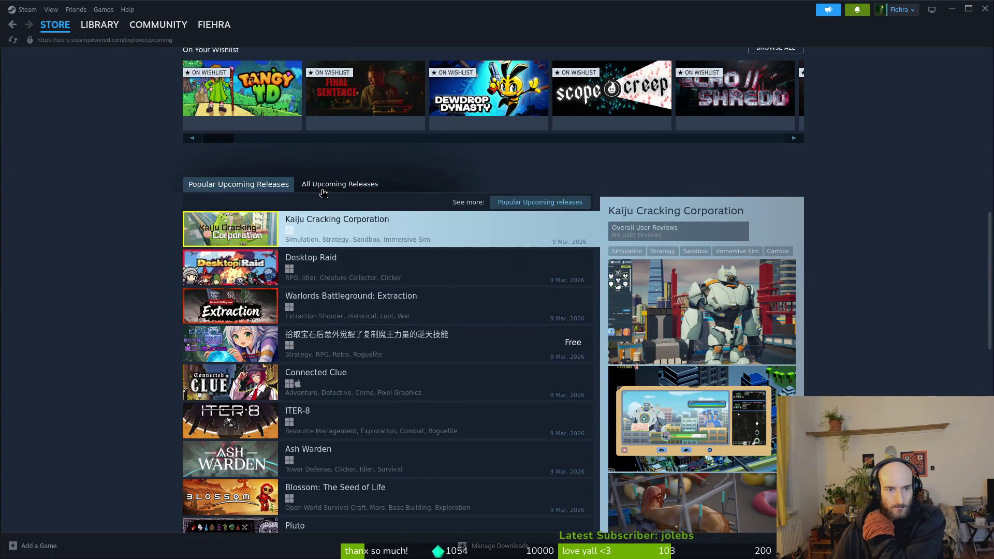
click(343, 186)
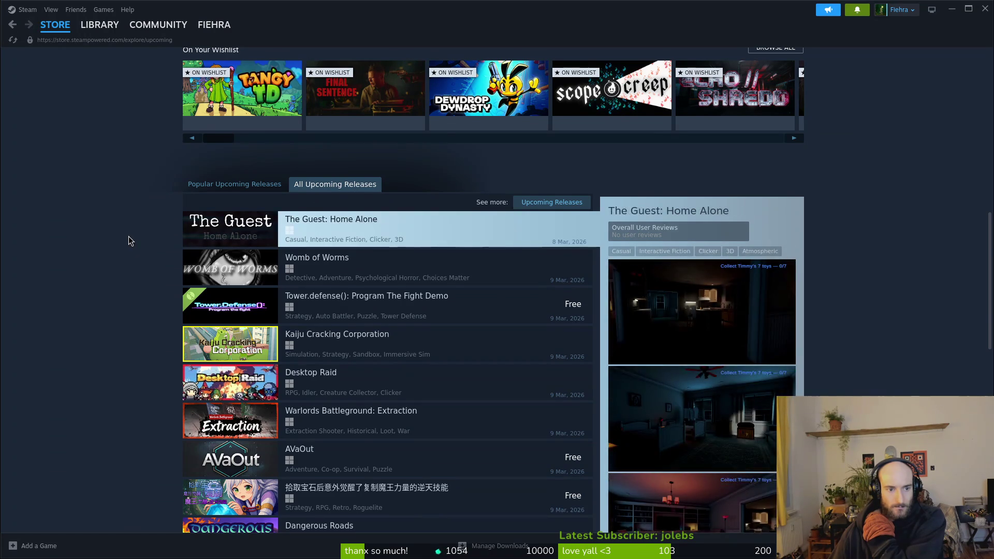
Browse the full upcoming list, then close Steam to reveal the Aseprite bee capsule artwork
scroll(133, 239, down, 2)
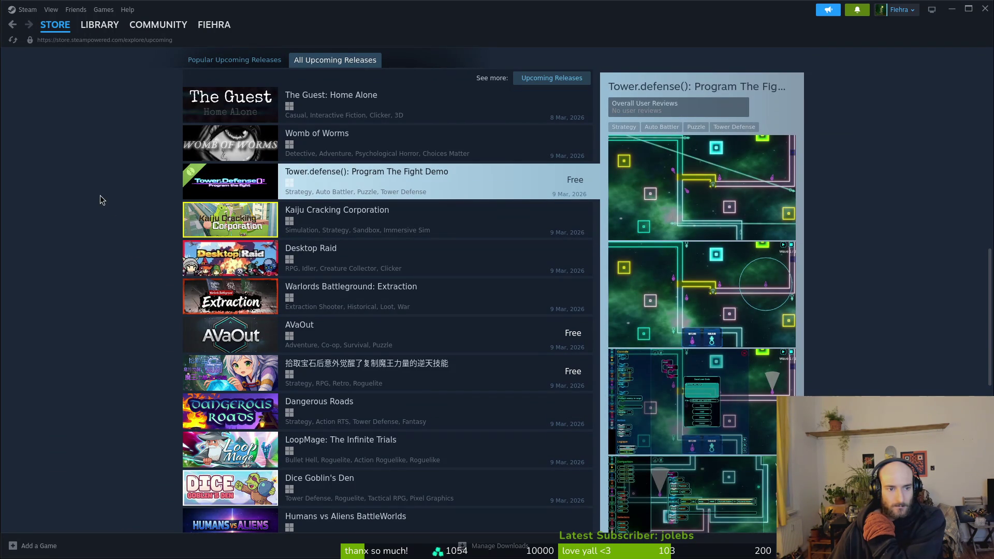
scroll(101, 280, down, 3)
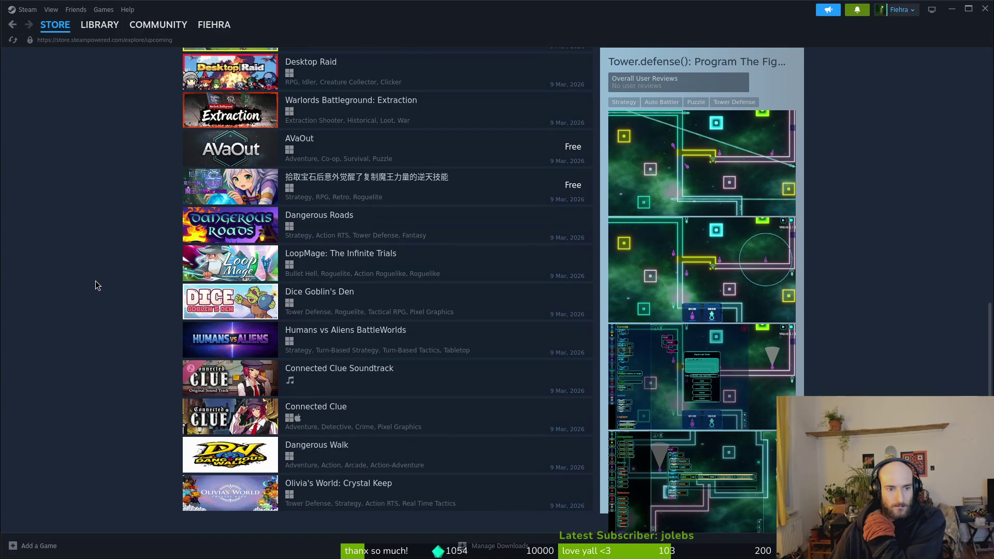
scroll(76, 283, down, 3)
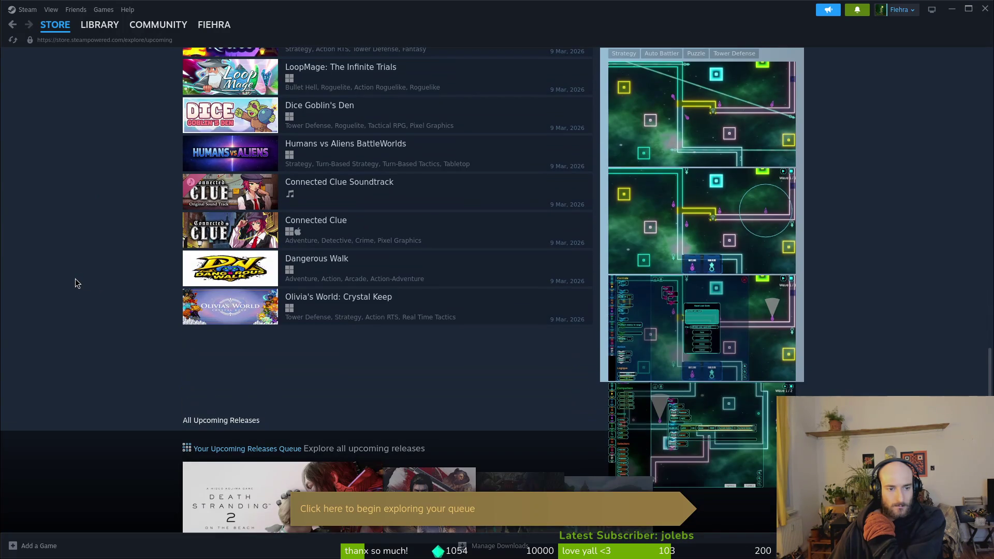
scroll(78, 280, down, 3)
scroll(104, 288, up, 6)
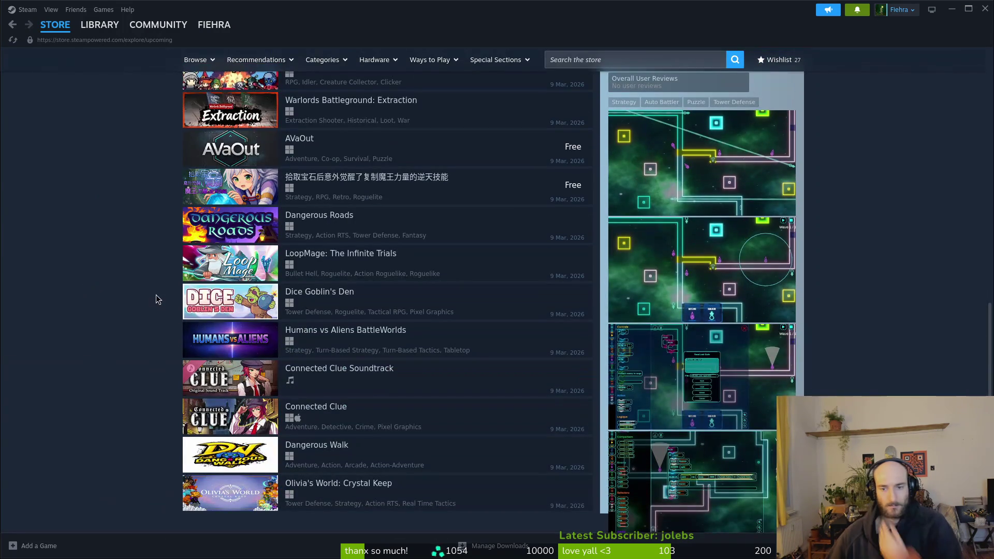
scroll(132, 256, up, 3)
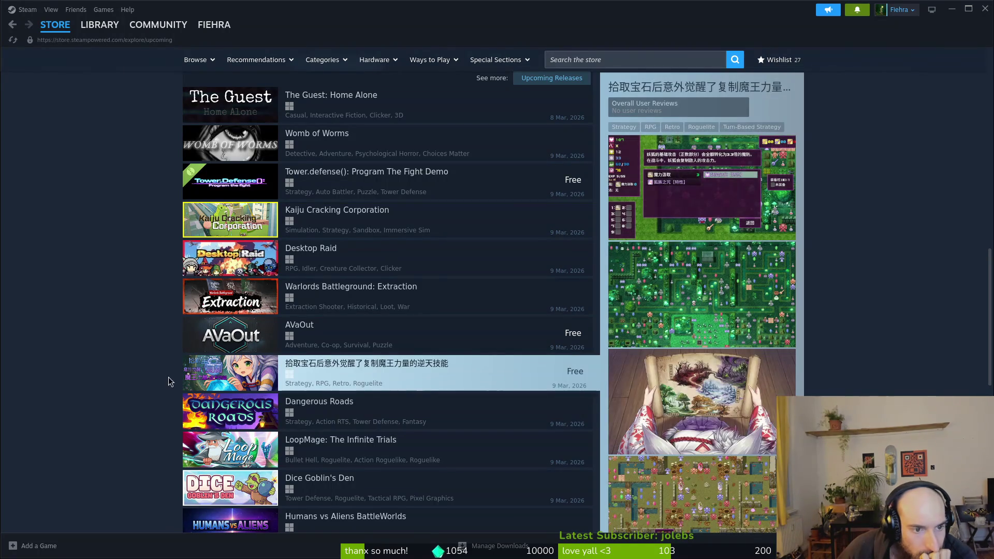
scroll(130, 362, up, 1)
scroll(132, 356, up, 2)
scroll(129, 344, down, 10)
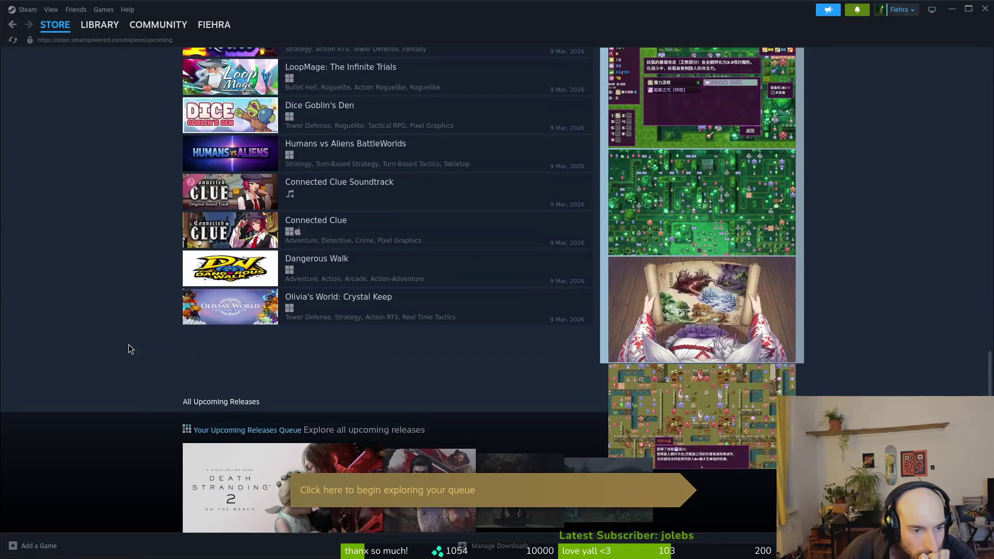
scroll(124, 332, up, 7)
scroll(121, 331, up, 4)
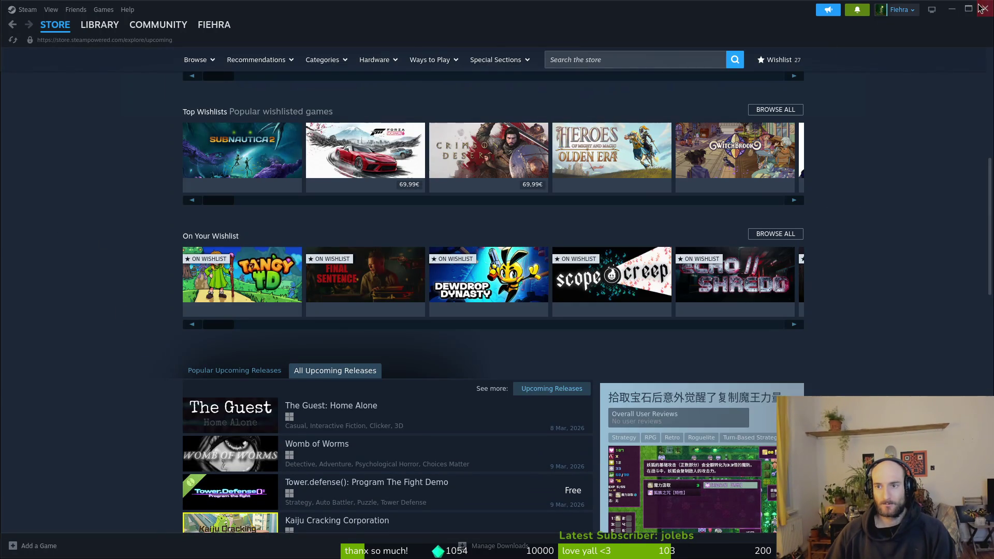
click(982, 9)
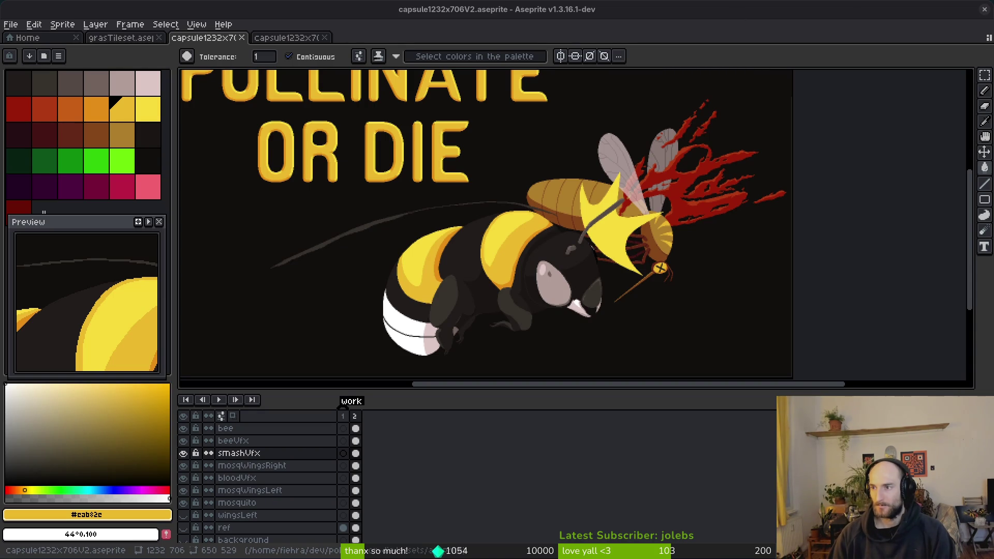
Open Gamalytic's full games list and filter the main genre to Action
key(alt+Tab)
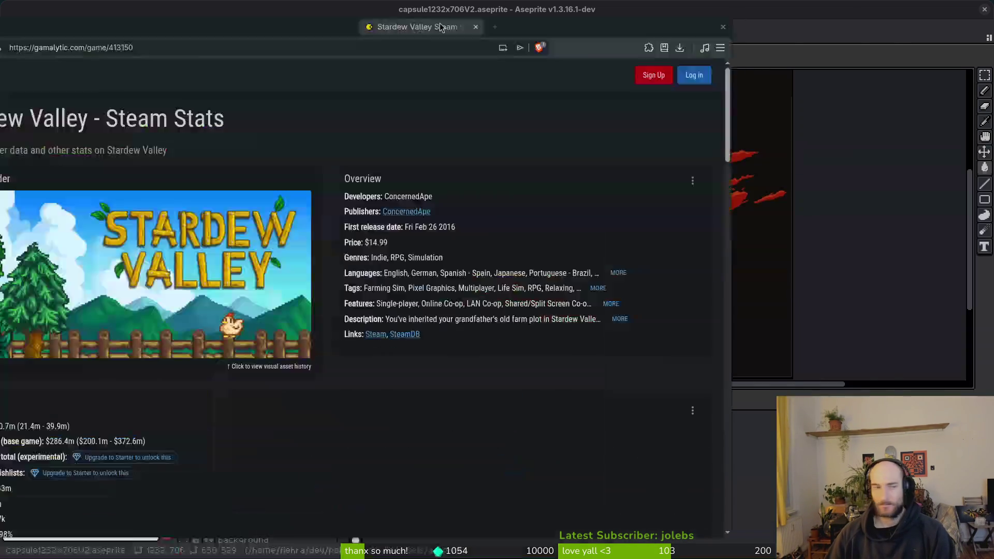
click(92, 147)
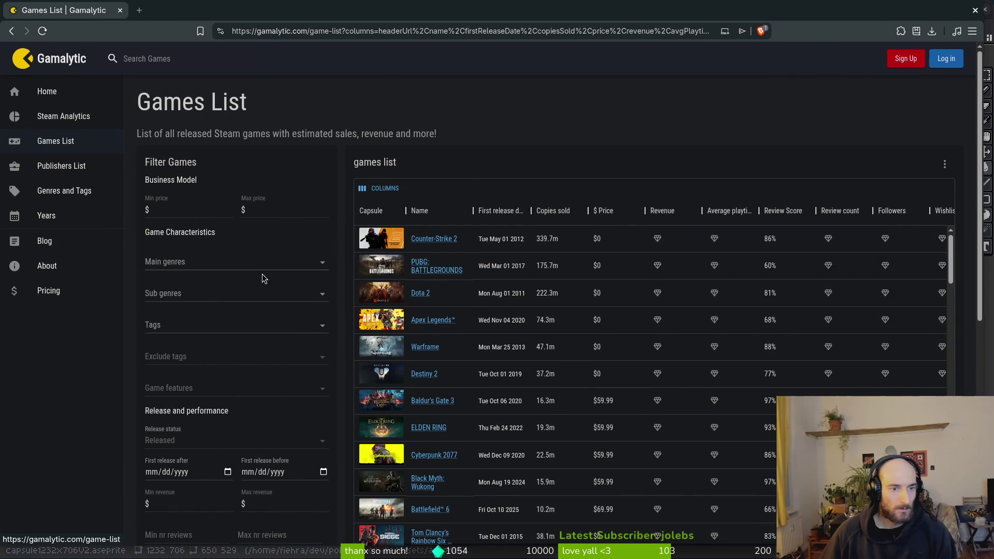
click(214, 262)
click(228, 288)
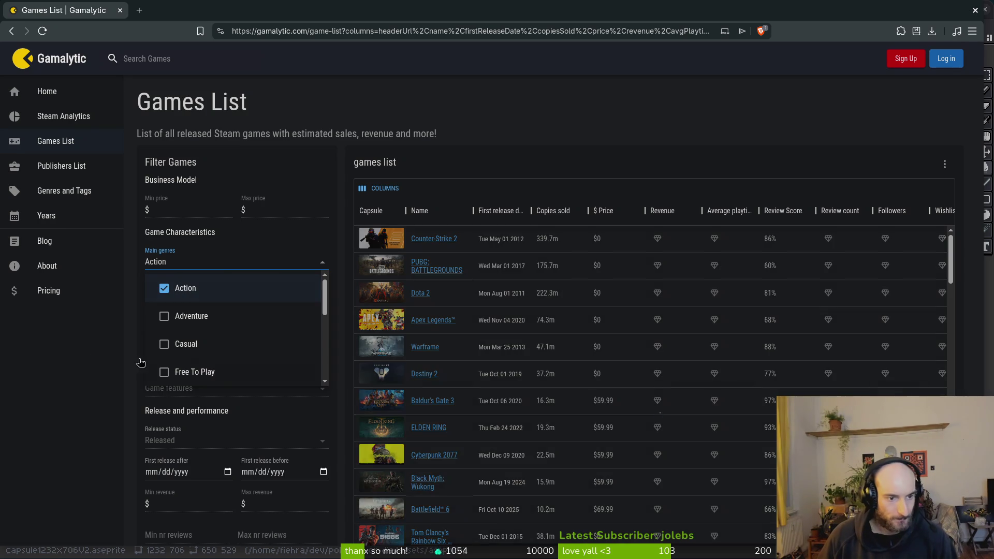
Add Roguelike as the sub genre filter, leaving the tags unchosen
click(91, 354)
click(163, 296)
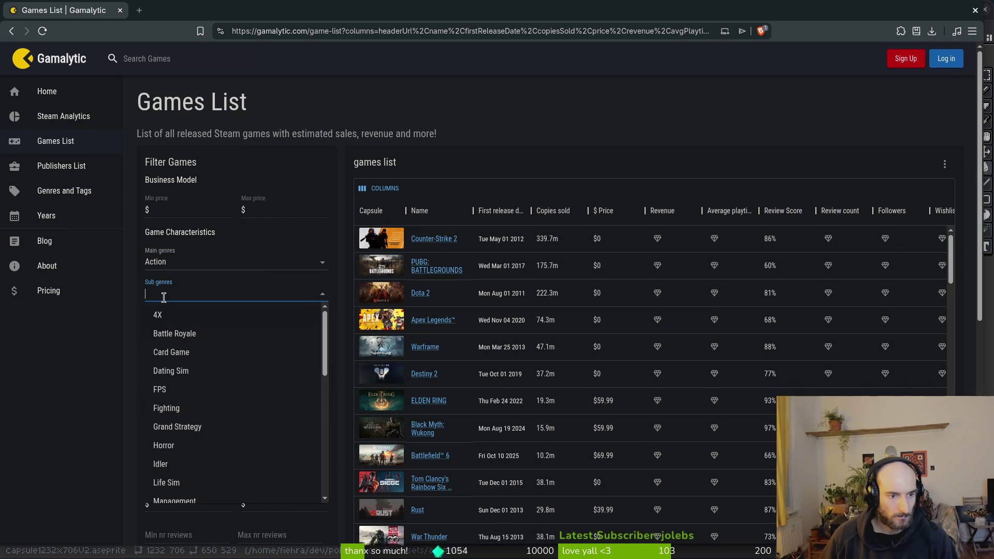
scroll(202, 372, down, 3)
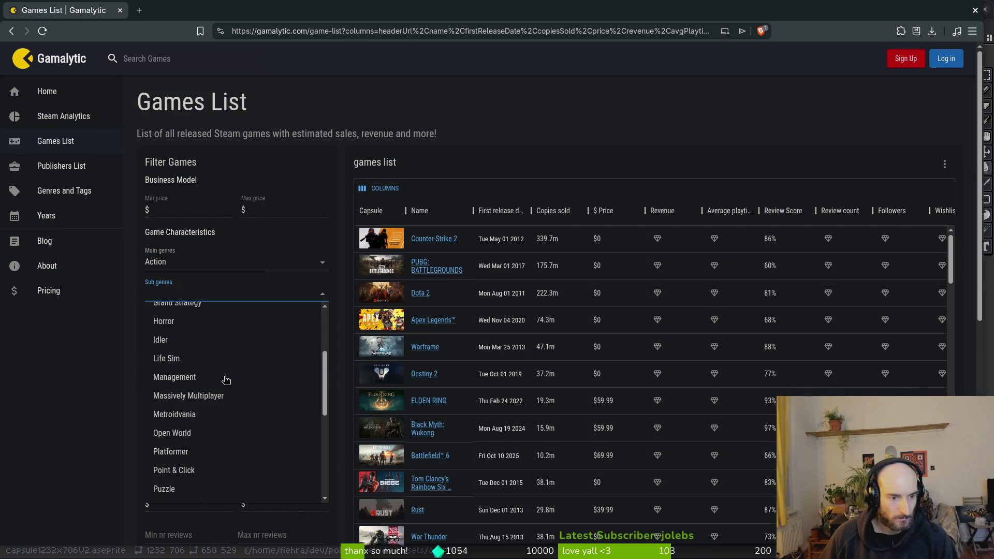
scroll(223, 408, down, 2)
click(176, 501)
click(88, 440)
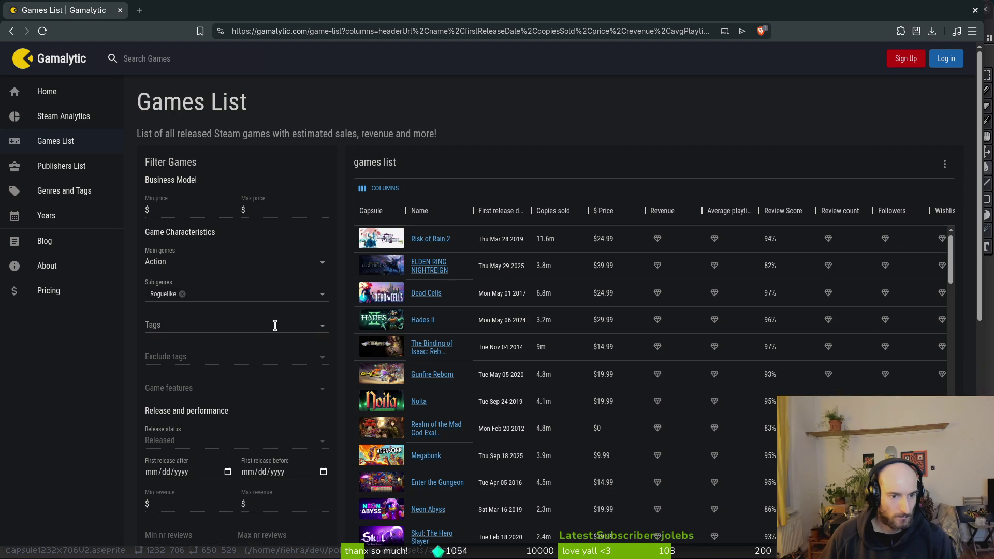
click(282, 321)
click(91, 439)
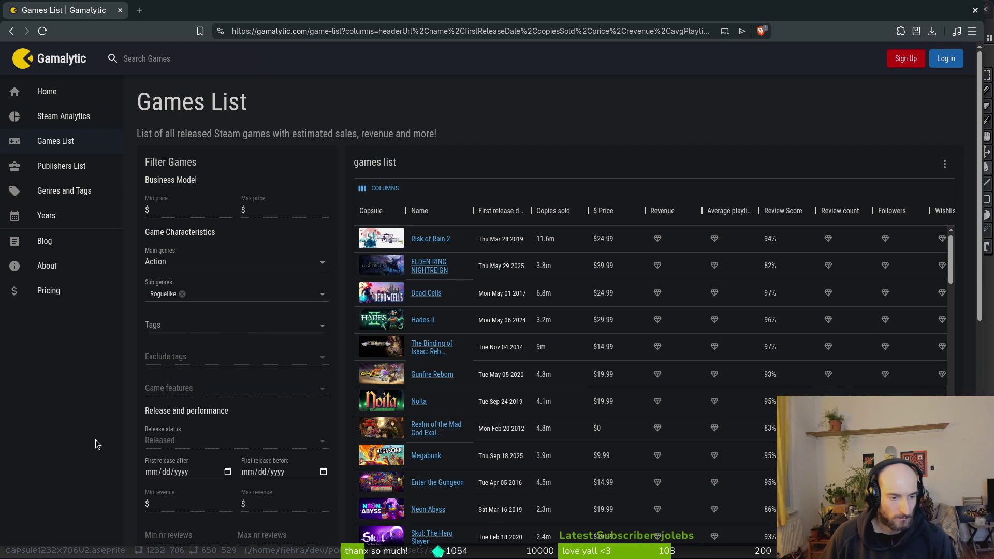
key(ctrl+plus)
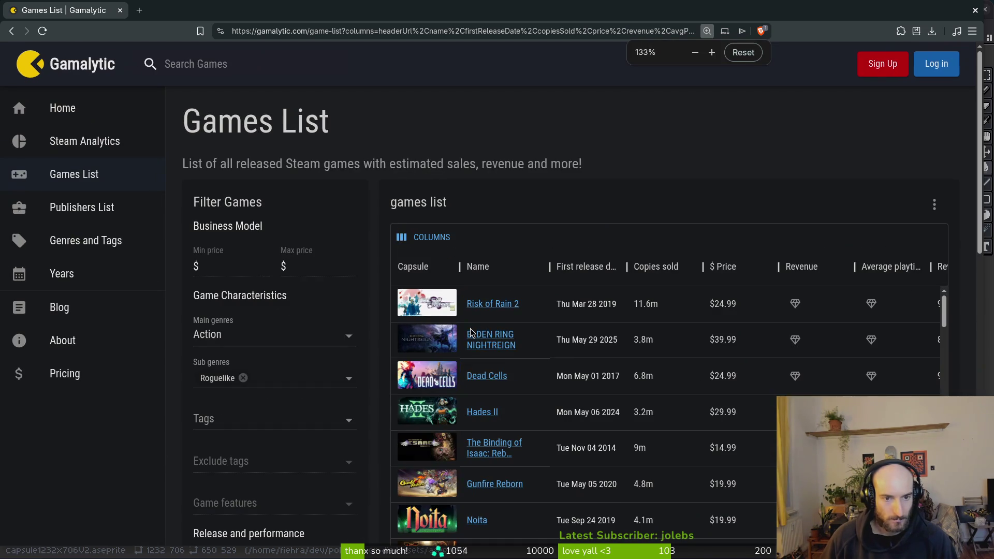
key(ctrl+minus)
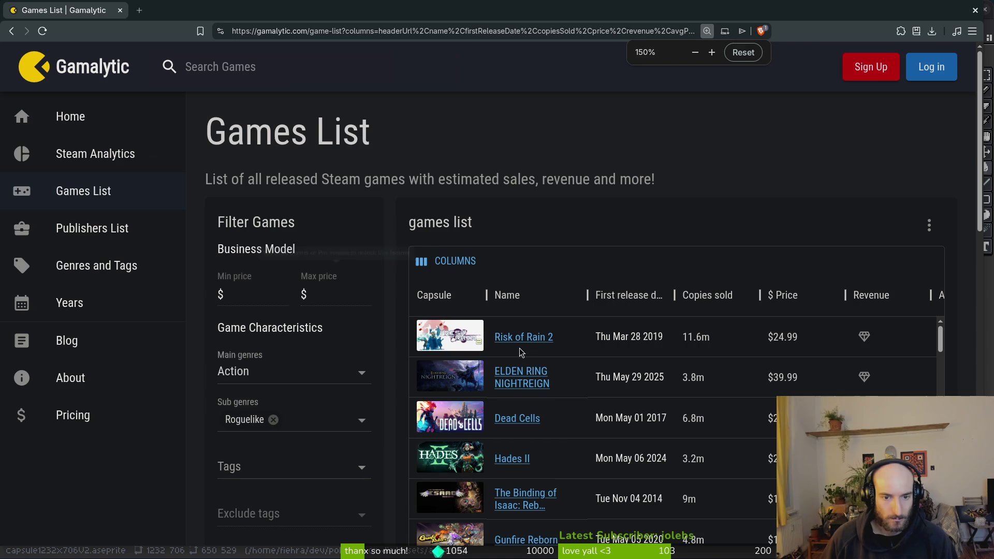
scroll(555, 440, down, 3)
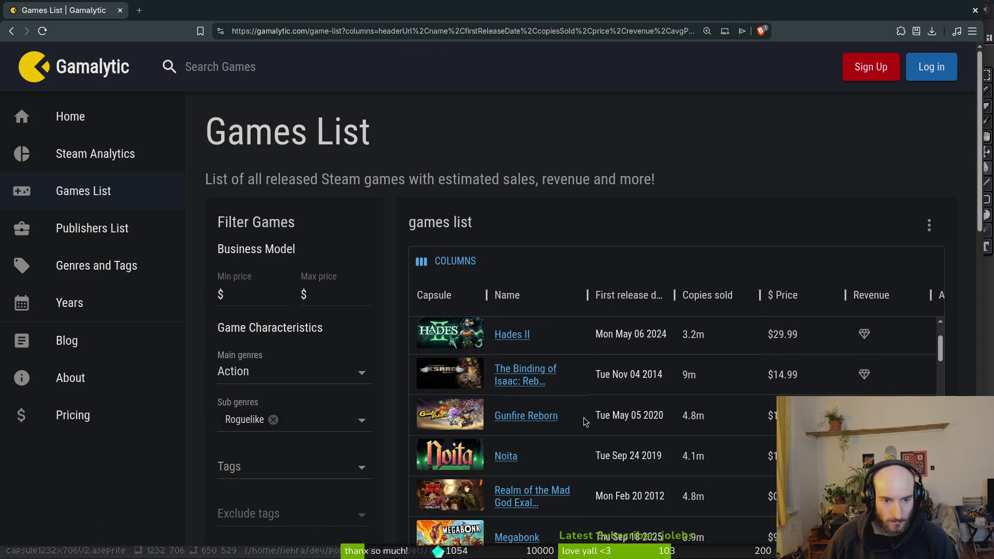
scroll(580, 434, down, 4)
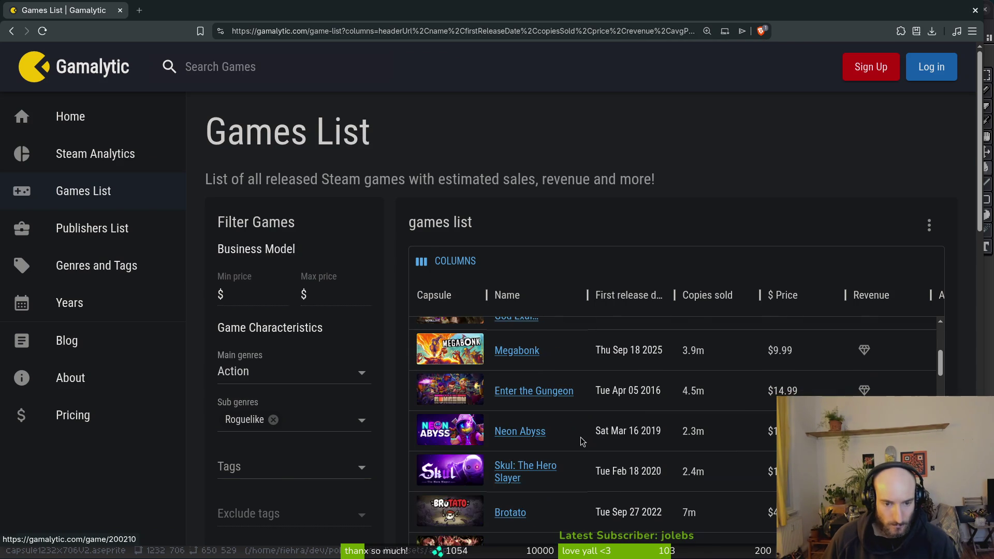
scroll(640, 161, down, 2)
scroll(138, 529, down, 3)
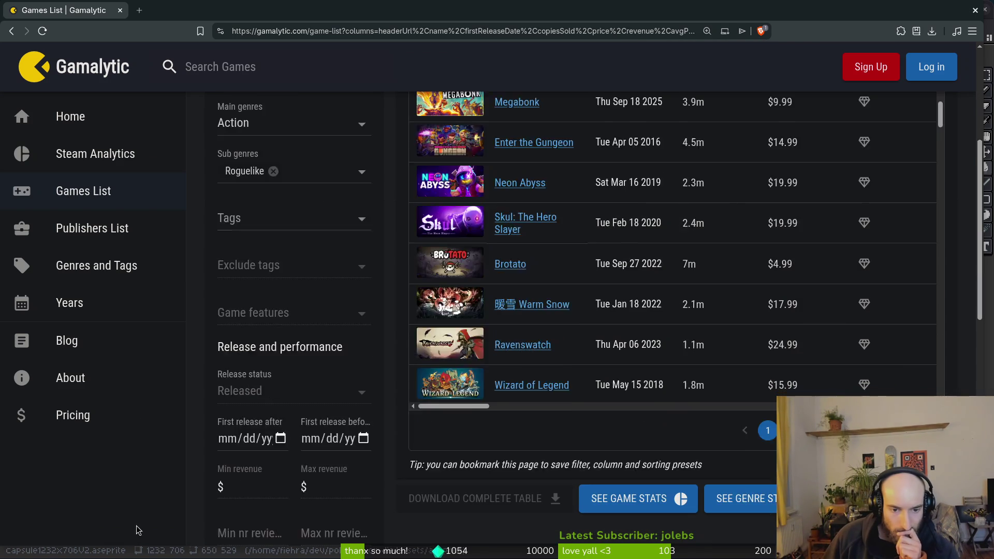
scroll(148, 495, up, 3)
scroll(271, 499, down, 4)
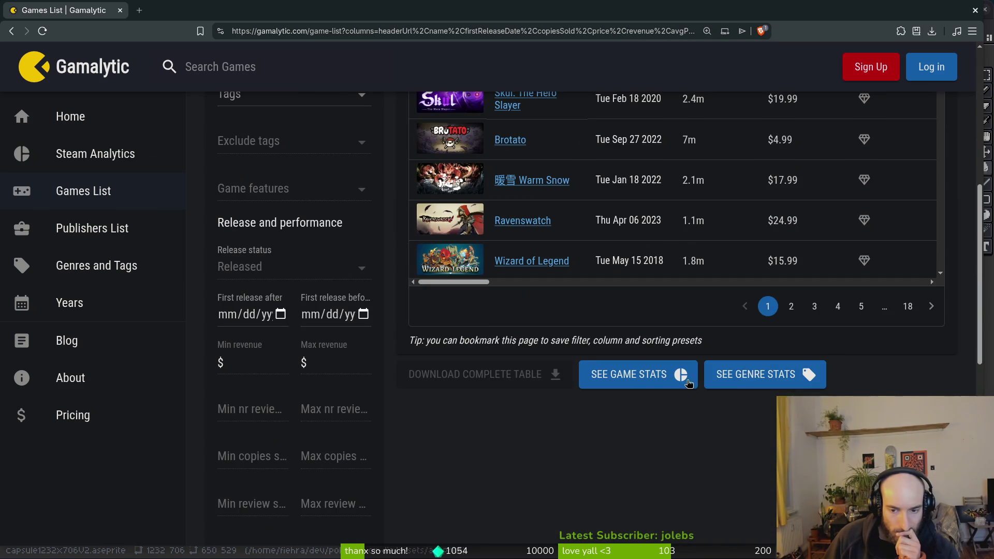
scroll(486, 413, up, 8)
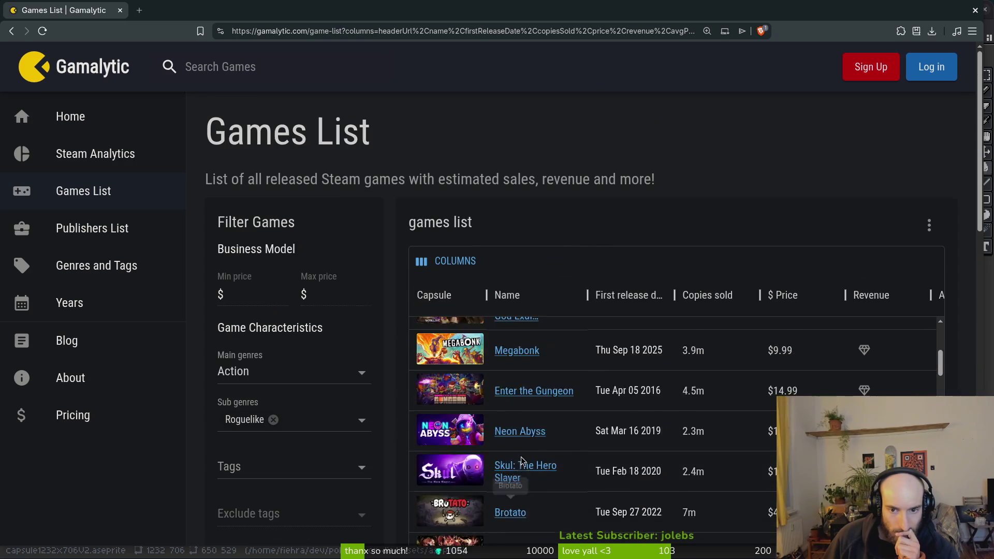
click(930, 225)
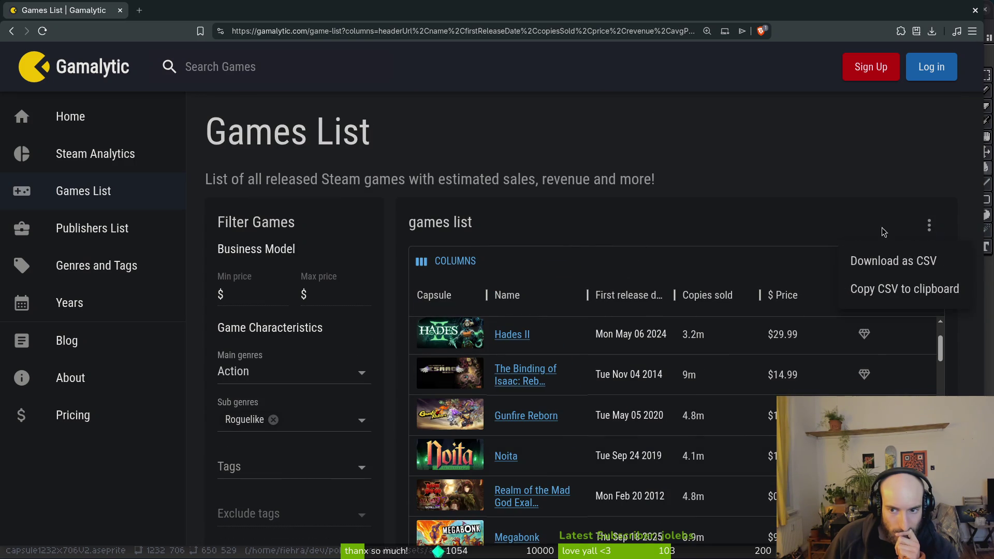
click(910, 231)
key(ctrl+0)
scroll(595, 373, down, 10)
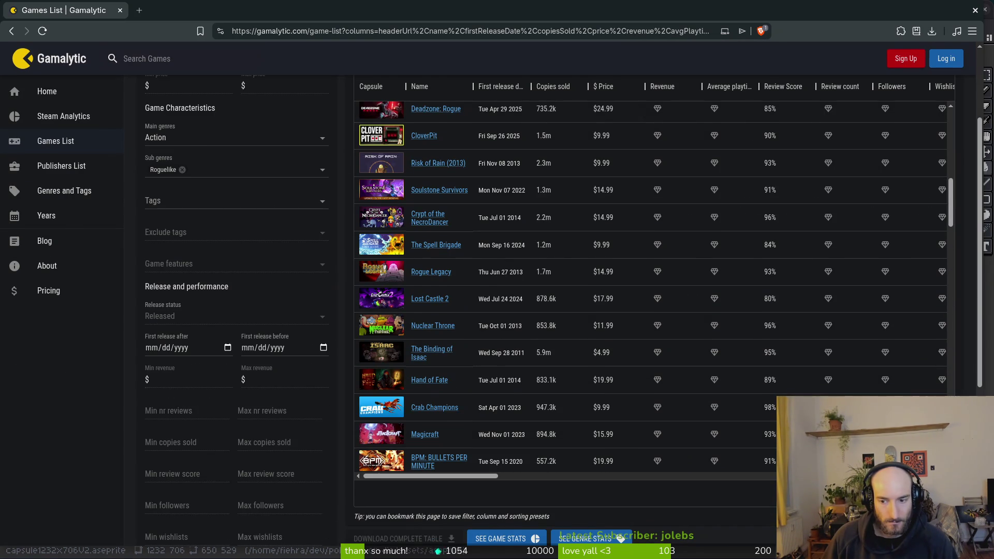
key(ctrl+plus)
key(ctrl+plus)
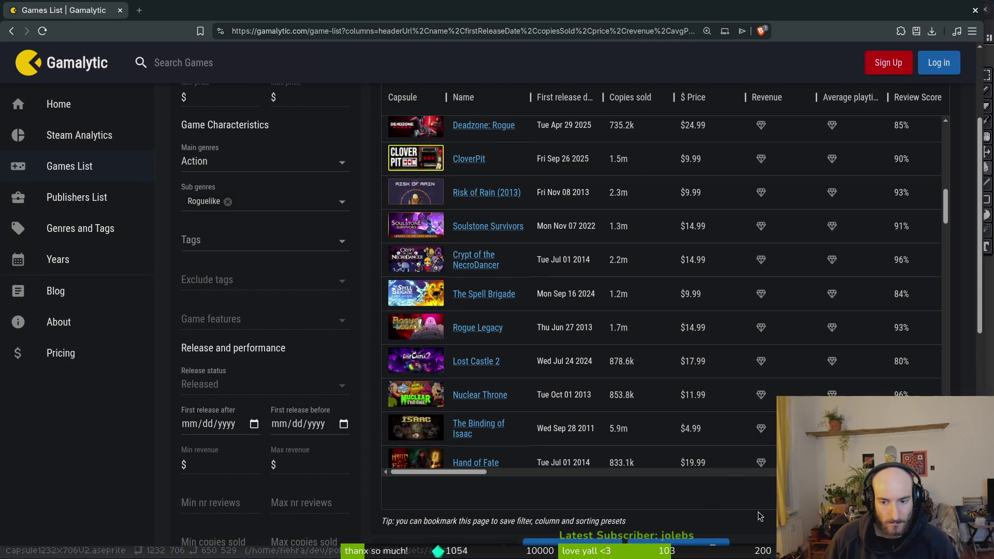
key(ctrl+minus)
key(ctrl+minus)
key(ctrl+minus)
key(ctrl+plus)
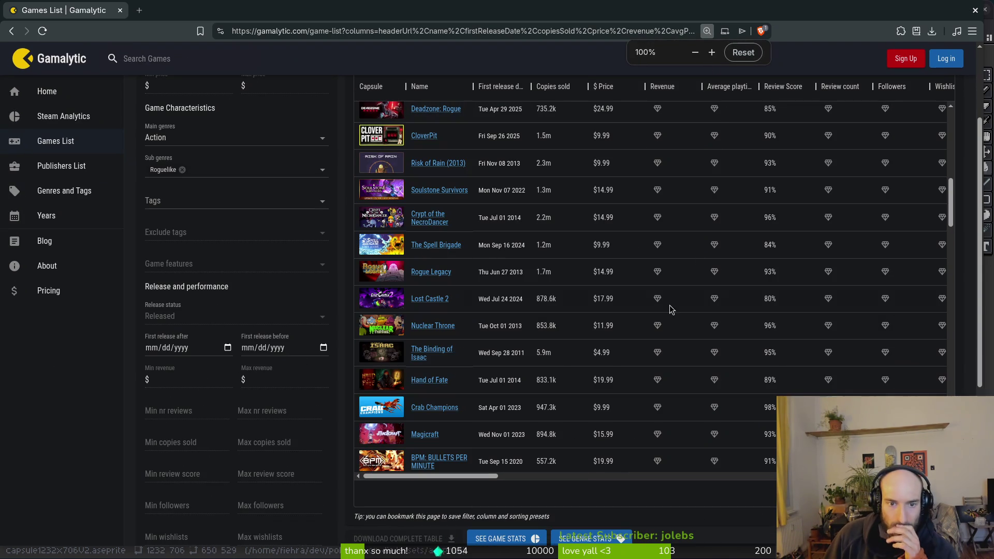
click(712, 52)
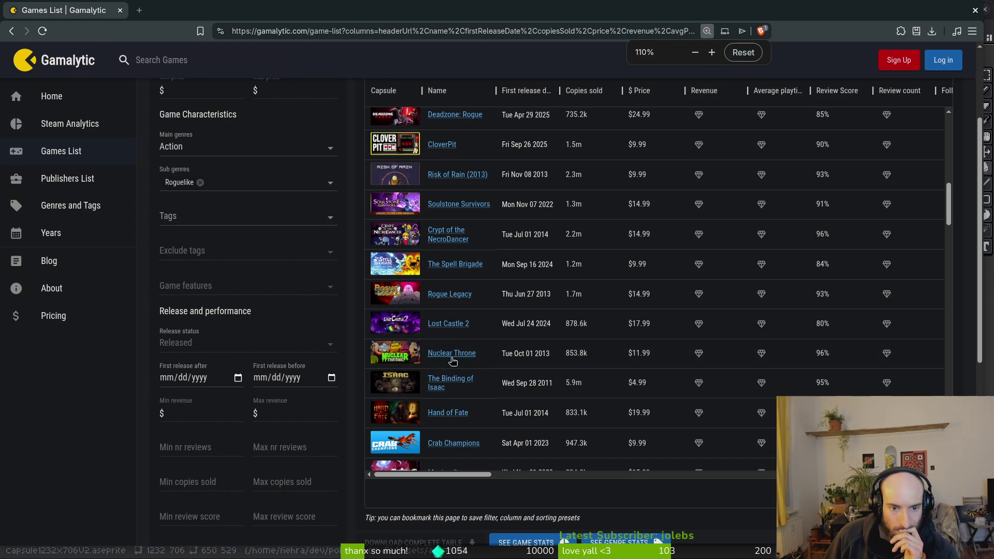
scroll(644, 366, down, 5)
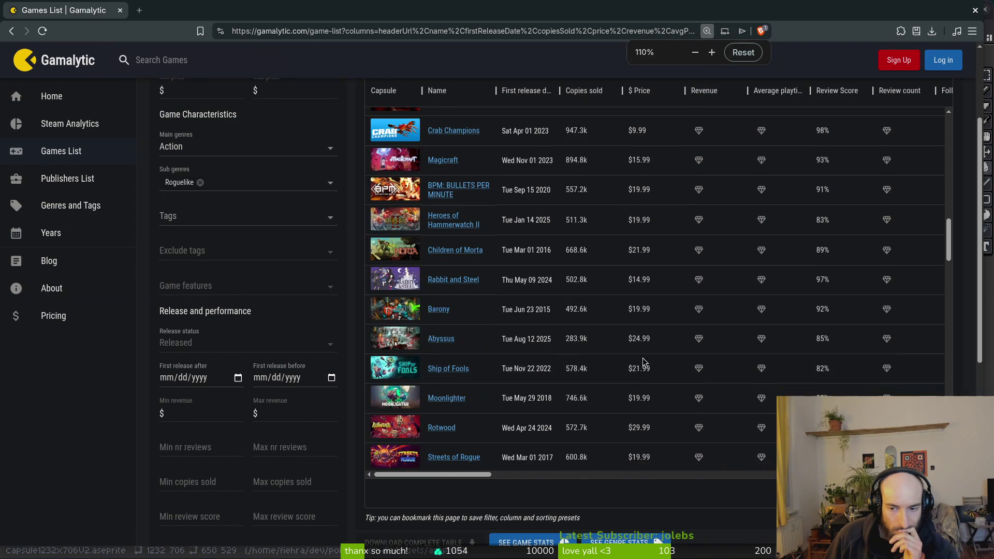
scroll(645, 365, down, 6)
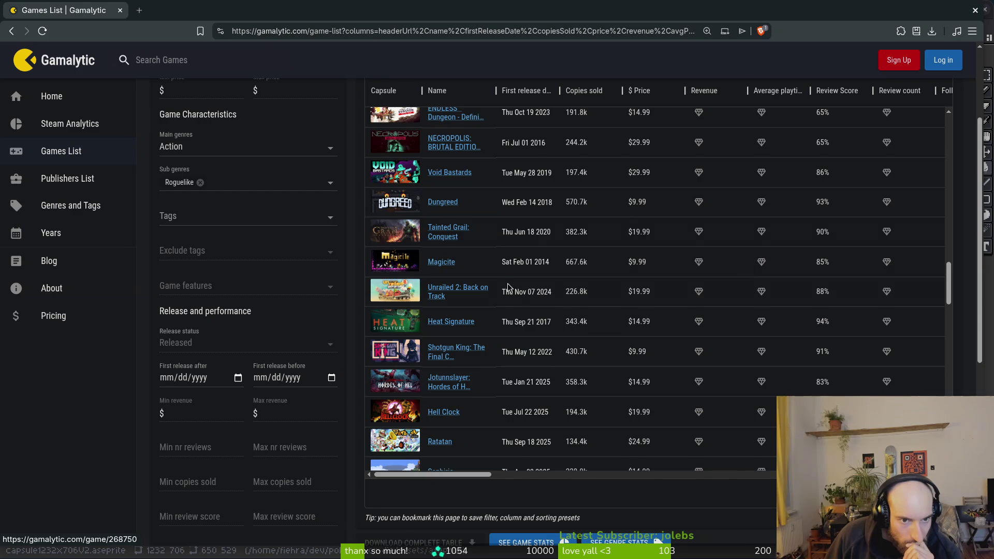
scroll(516, 311, down, 3)
scroll(479, 339, up, 3)
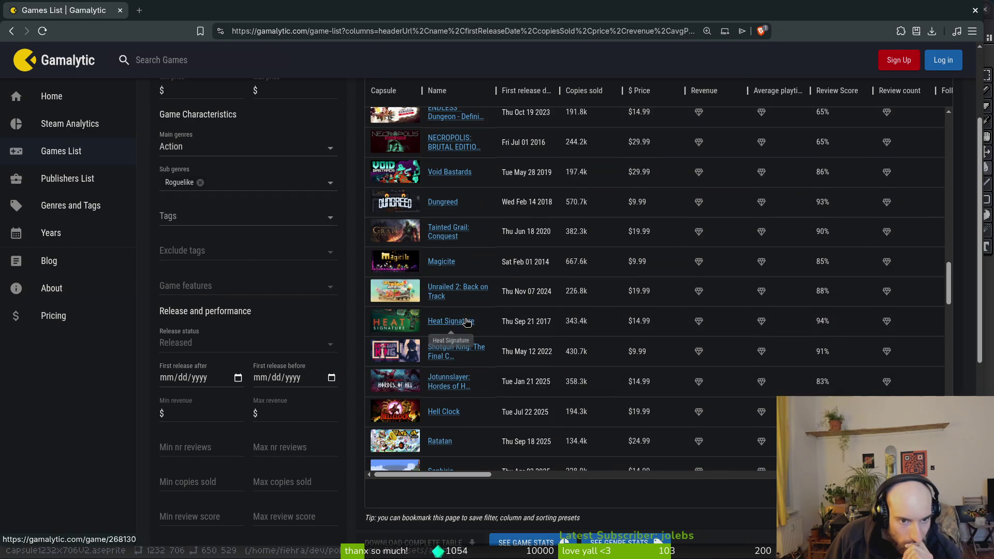
click(418, 185)
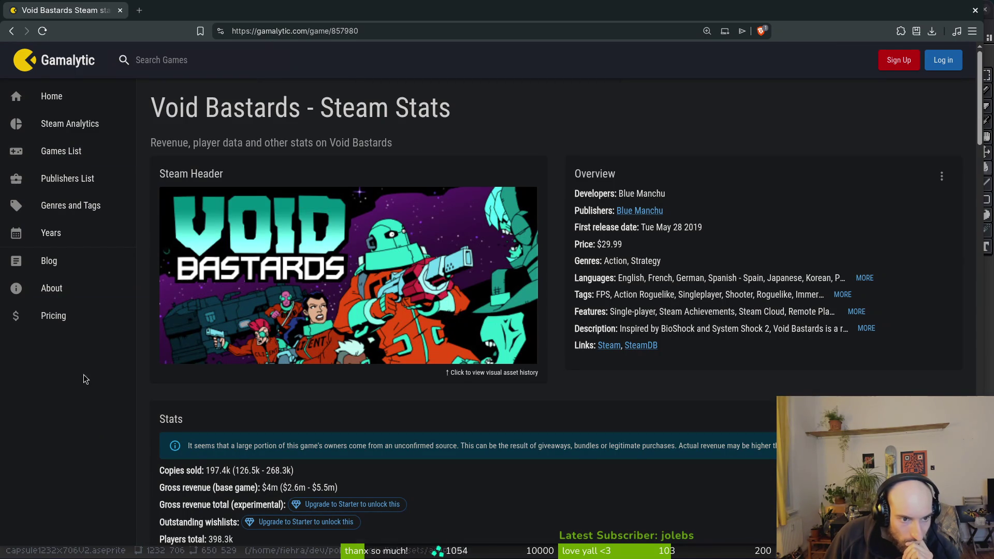
click(11, 30)
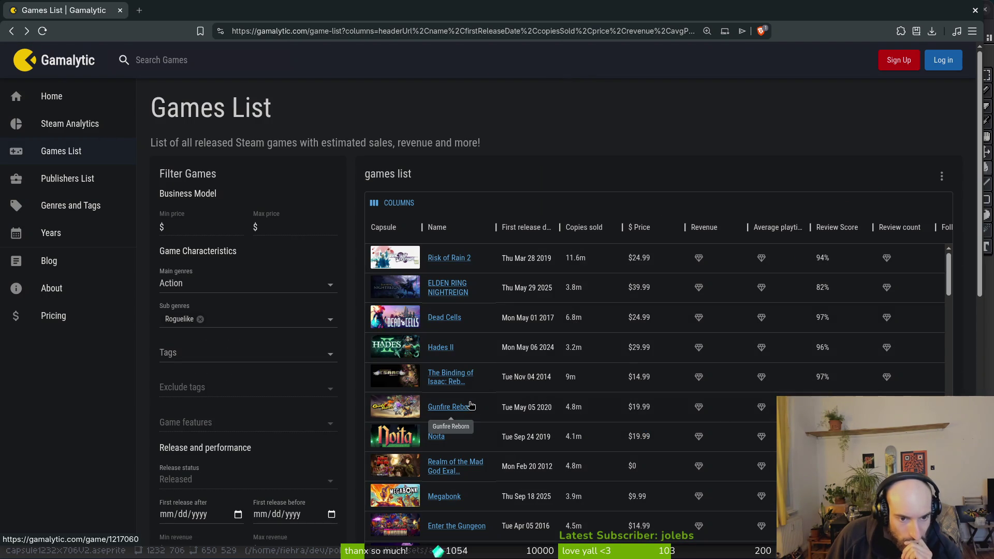
scroll(474, 409, down, 3)
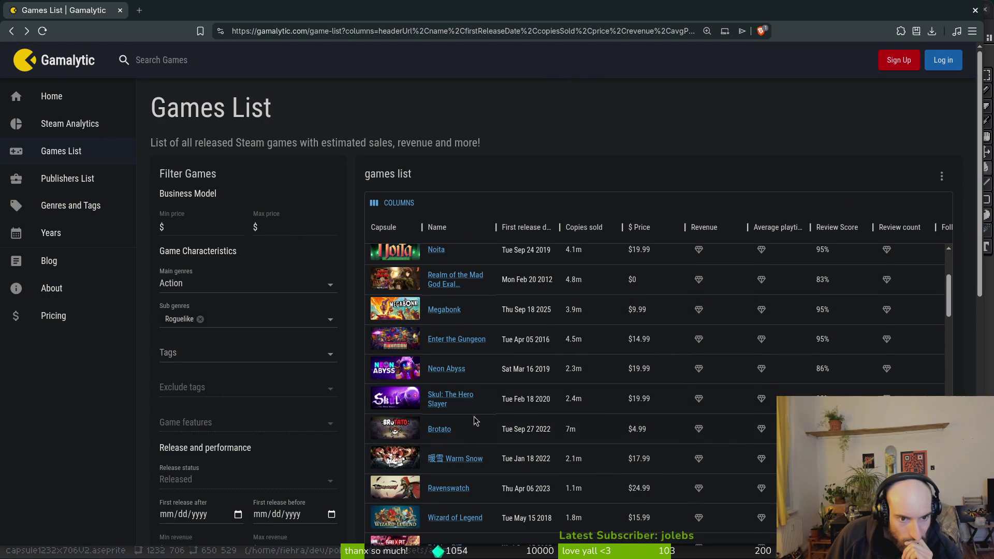
scroll(475, 424, down, 2)
scroll(476, 425, down, 2)
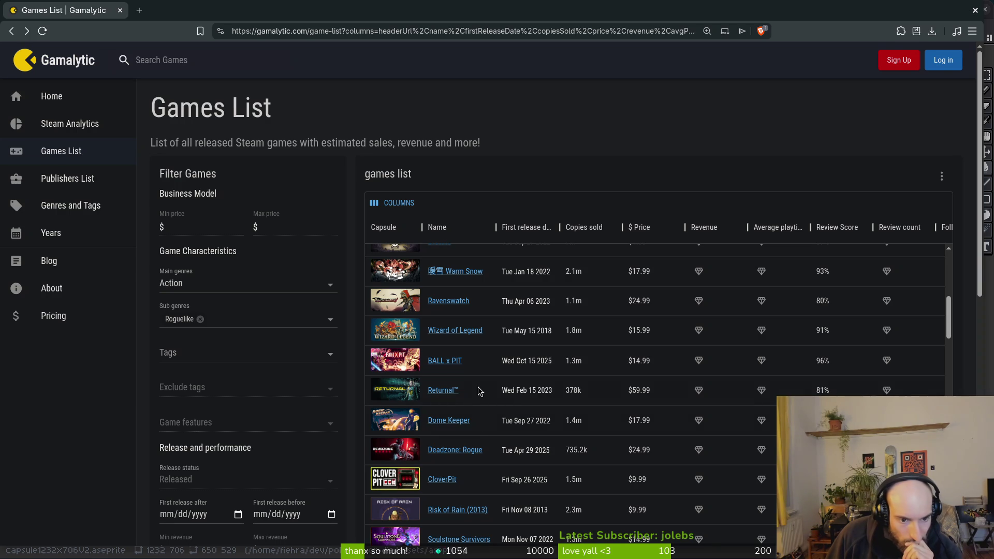
scroll(480, 393, down, 2)
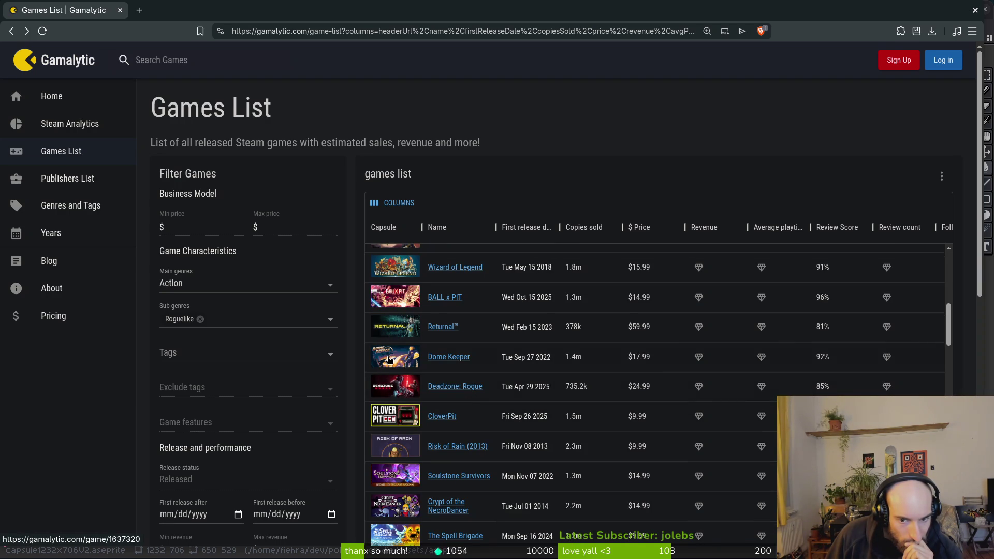
Open Dome Keeper's stats in a new tab, view it, and return to the list
right_click(448, 361)
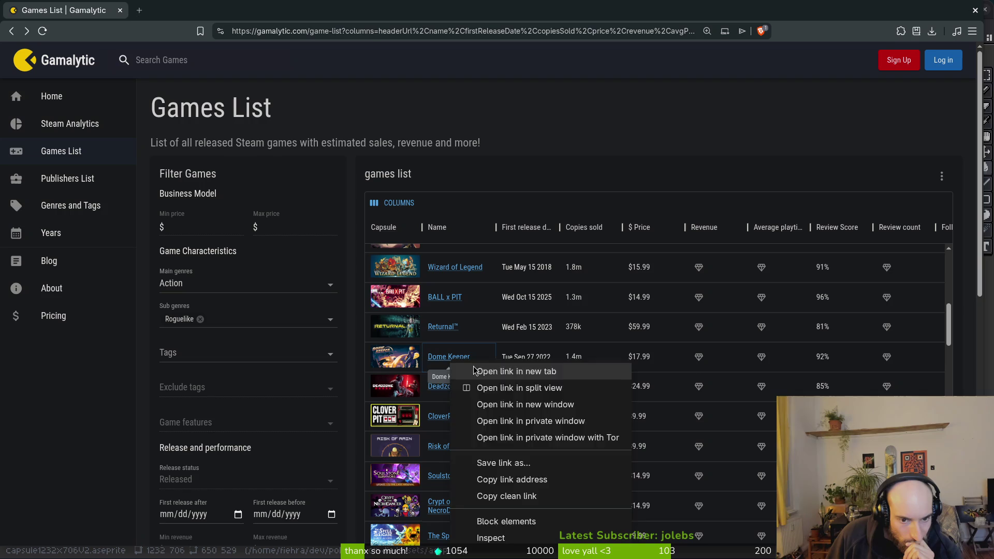
click(473, 370)
click(169, 12)
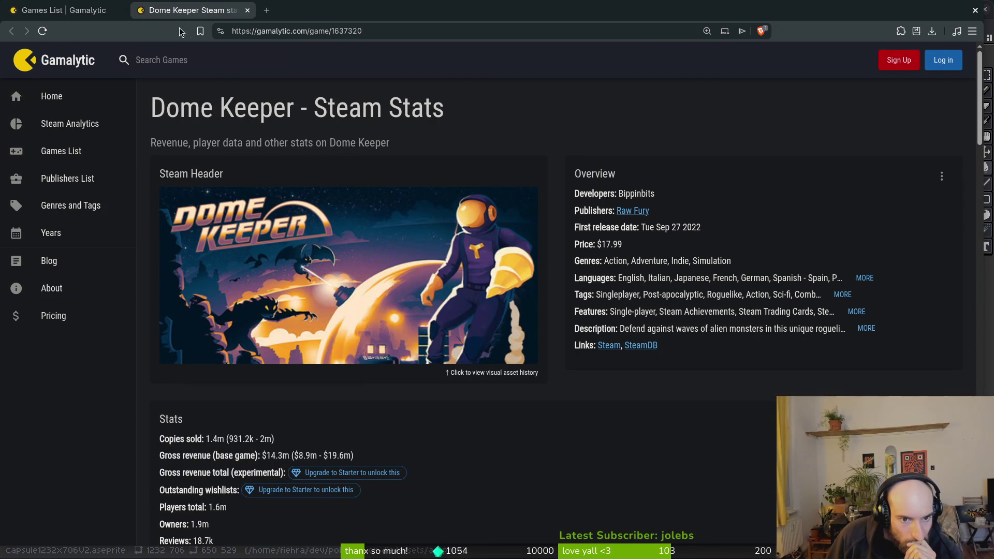
scroll(363, 322, down, 5)
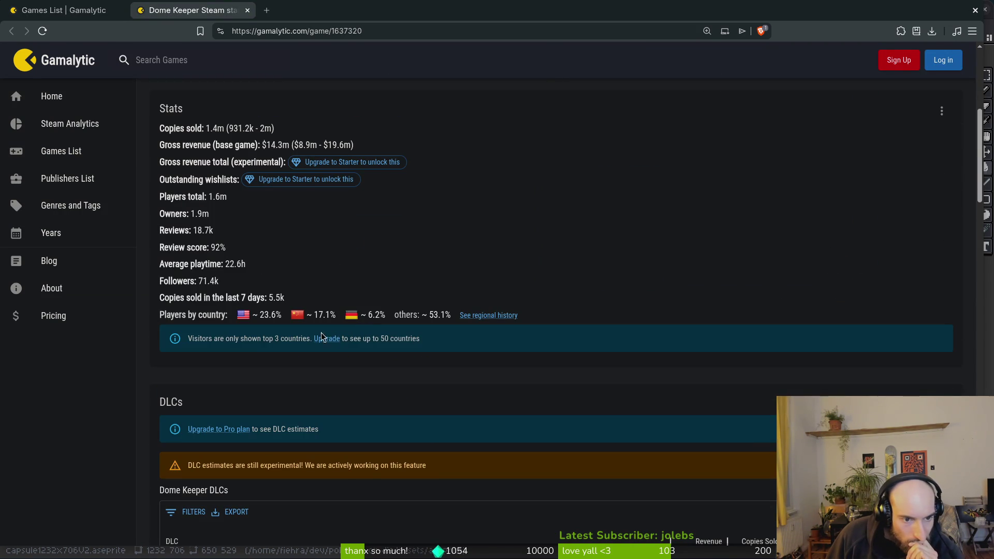
scroll(196, 104, up, 4)
click(29, 6)
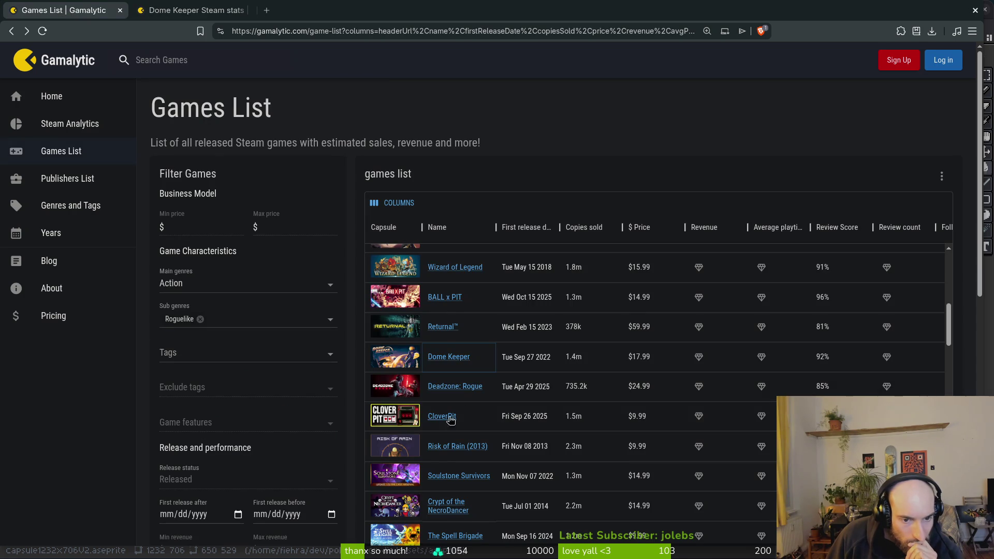
Open Crab Champions' stats page in a new tab
scroll(488, 416, down, 2)
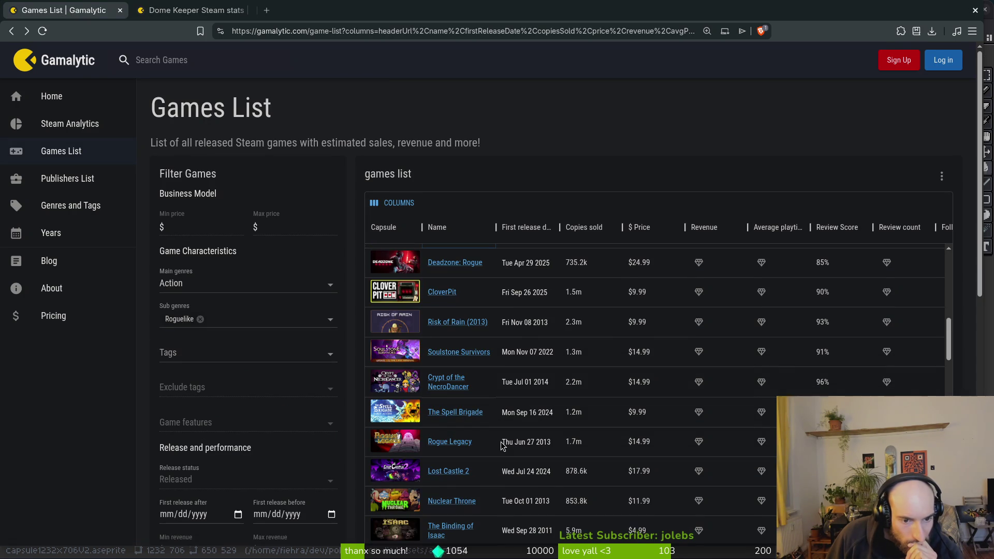
scroll(502, 447, down, 1)
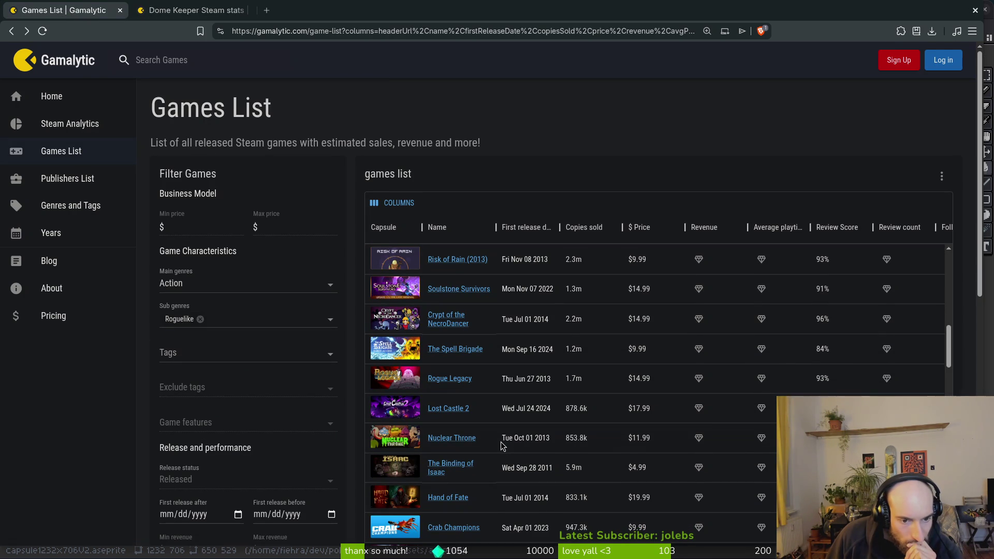
scroll(502, 447, down, 2)
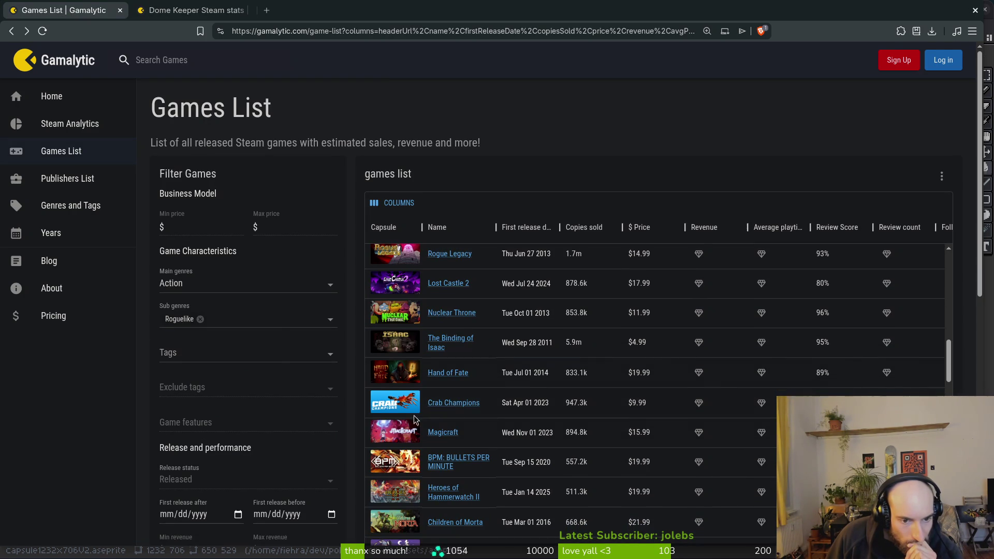
right_click(408, 405)
click(461, 126)
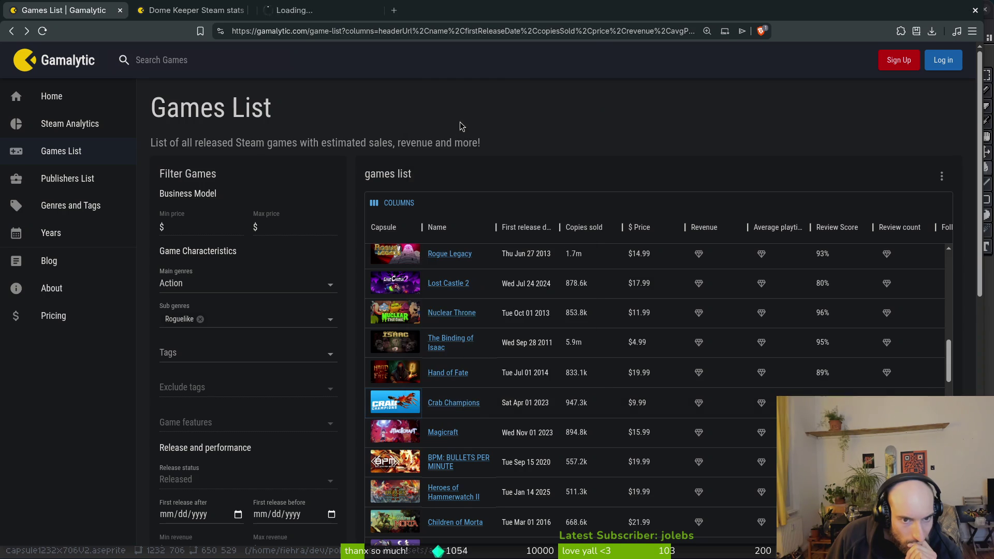
Zoom the list to 133% and open Voidigo's stats page in a new tab
scroll(500, 417, down, 2)
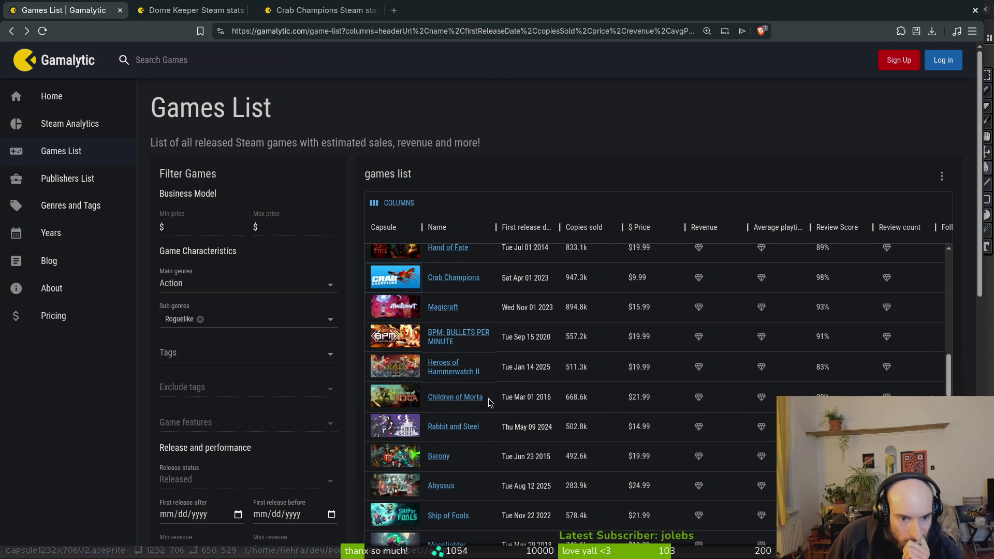
scroll(486, 427, down, 1)
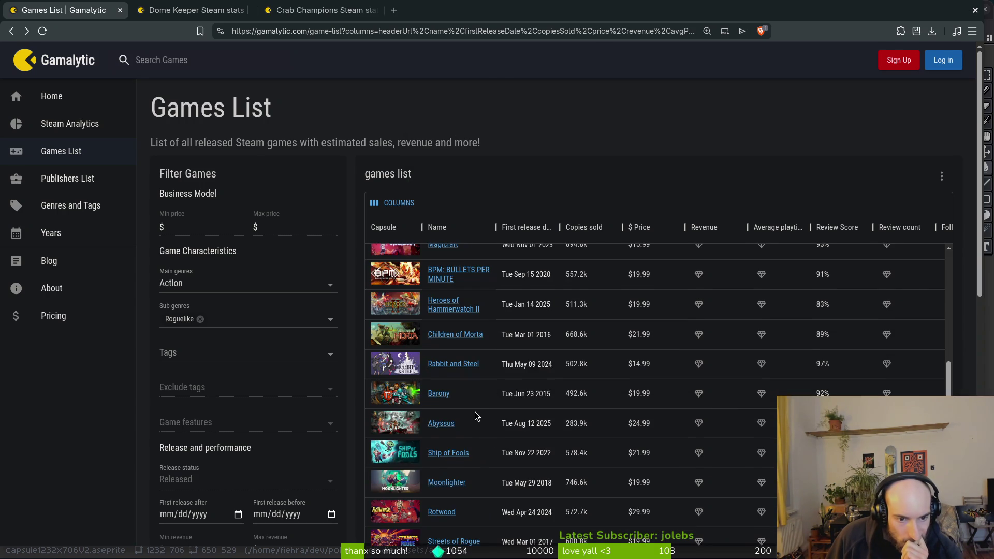
scroll(478, 417, down, 1)
key(ctrl+plus)
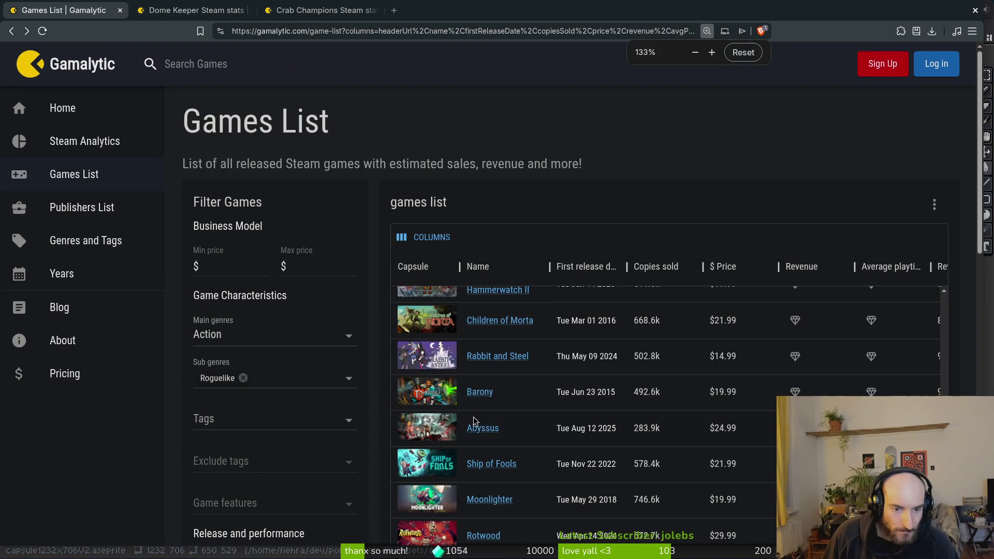
scroll(483, 411, down, 1)
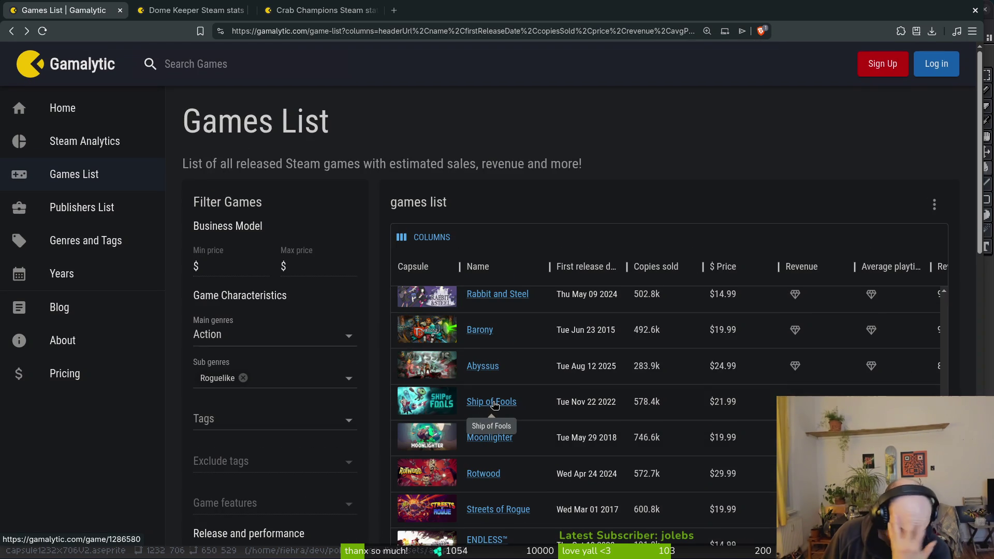
scroll(495, 409, down, 2)
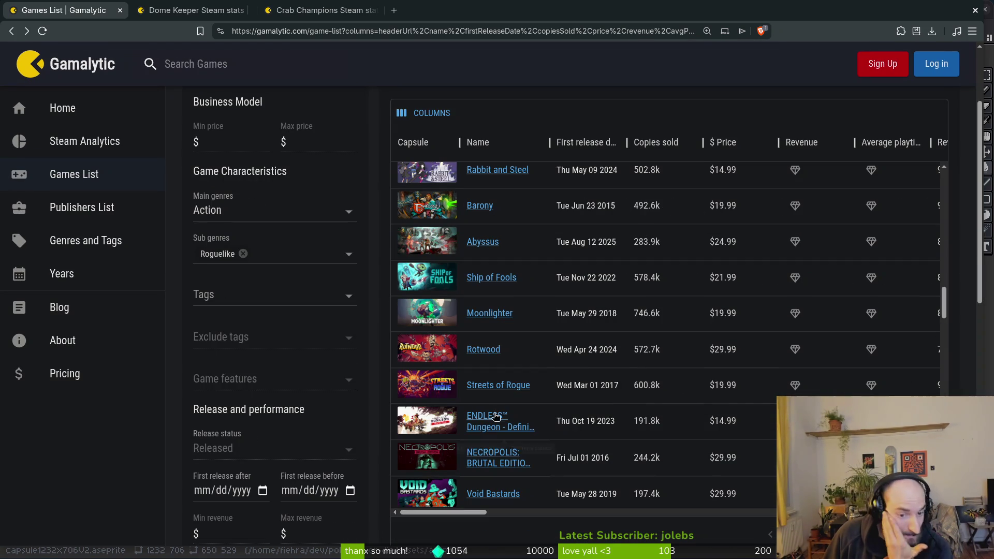
scroll(677, 378, down, 2)
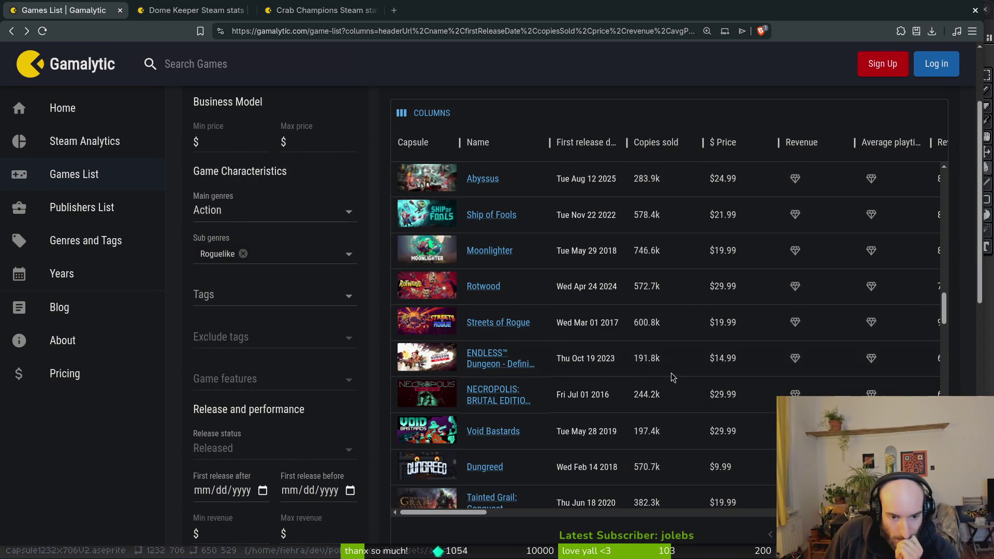
scroll(541, 343, down, 2)
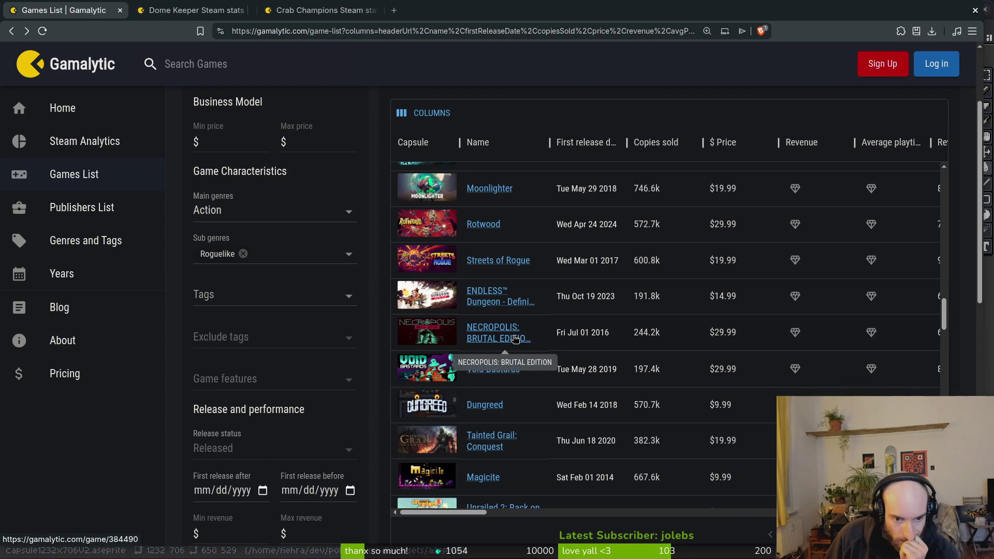
scroll(546, 331, down, 2)
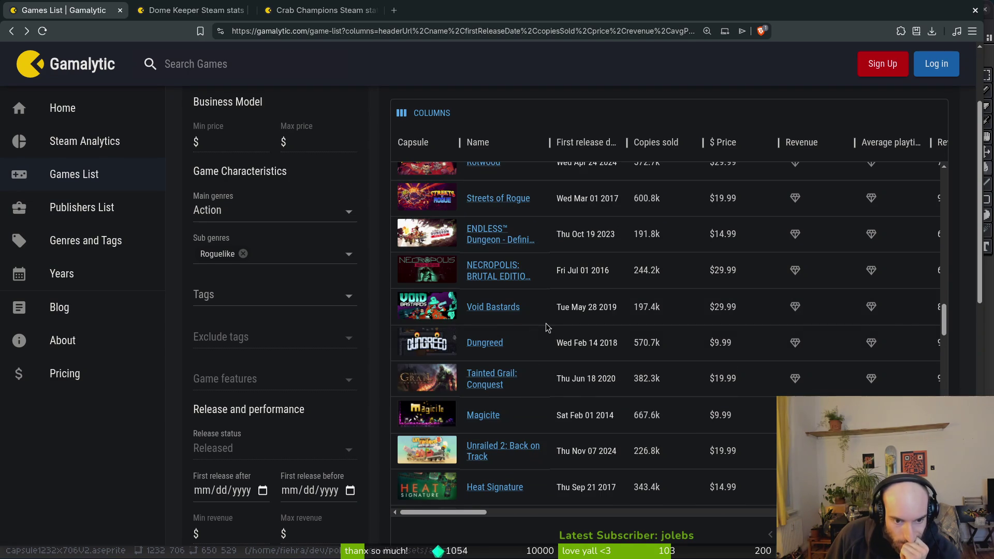
scroll(531, 336, down, 1)
scroll(529, 336, down, 6)
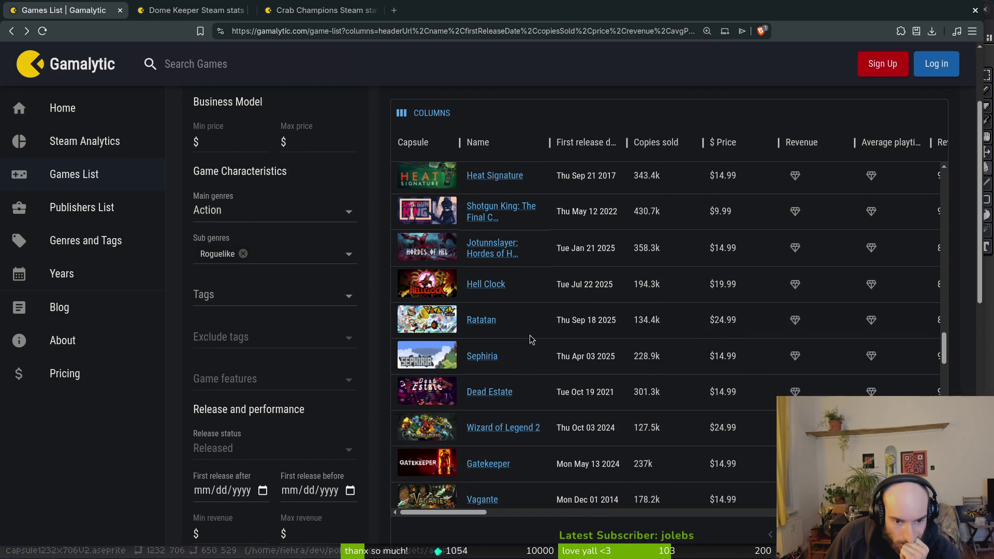
scroll(530, 335, down, 2)
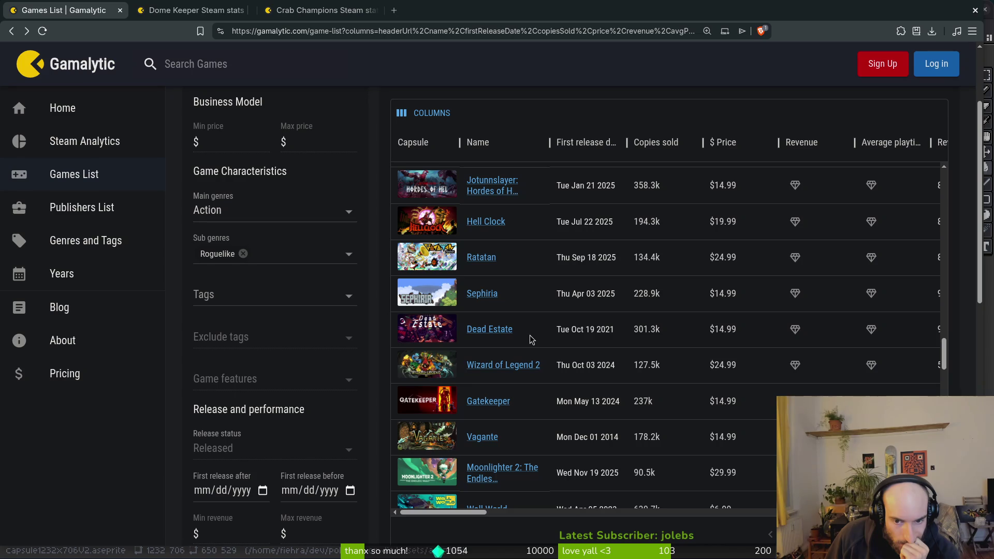
scroll(530, 336, down, 2)
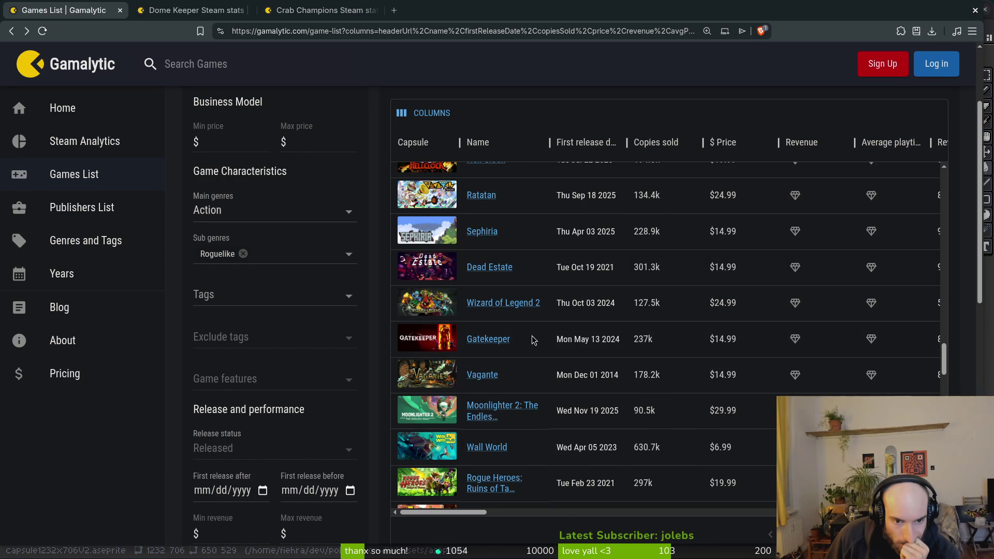
scroll(534, 340, down, 2)
scroll(535, 341, down, 2)
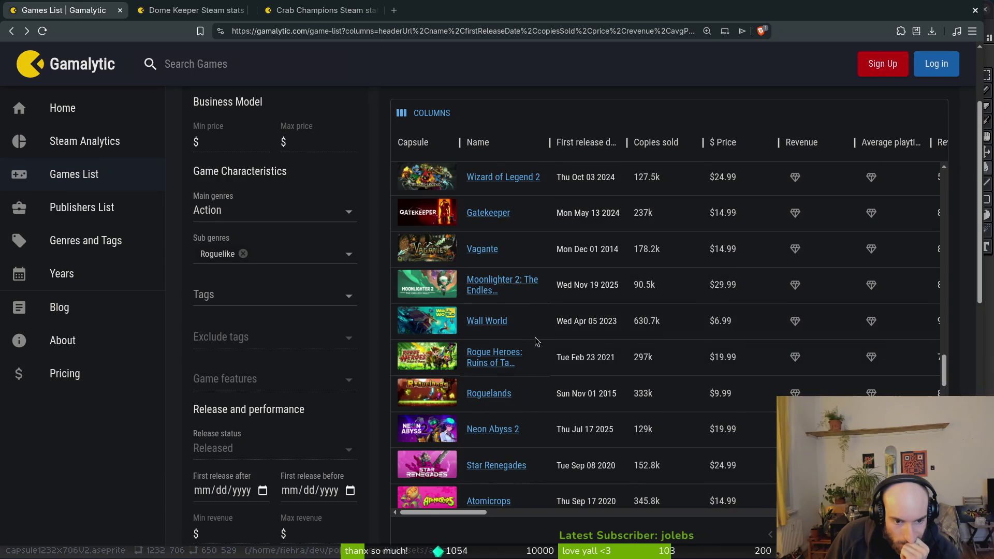
scroll(535, 341, down, 2)
scroll(537, 343, down, 2)
scroll(539, 342, down, 5)
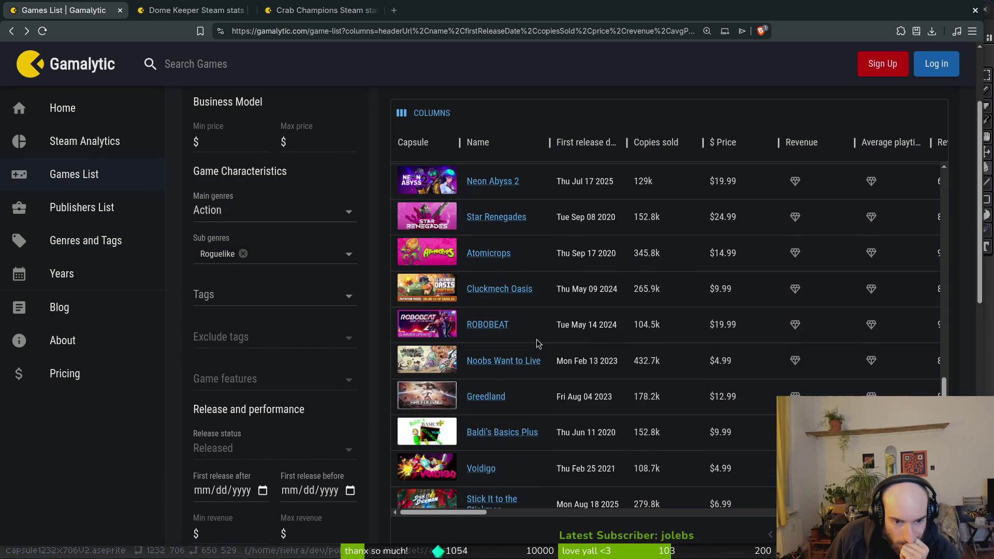
scroll(423, 335, down, 2)
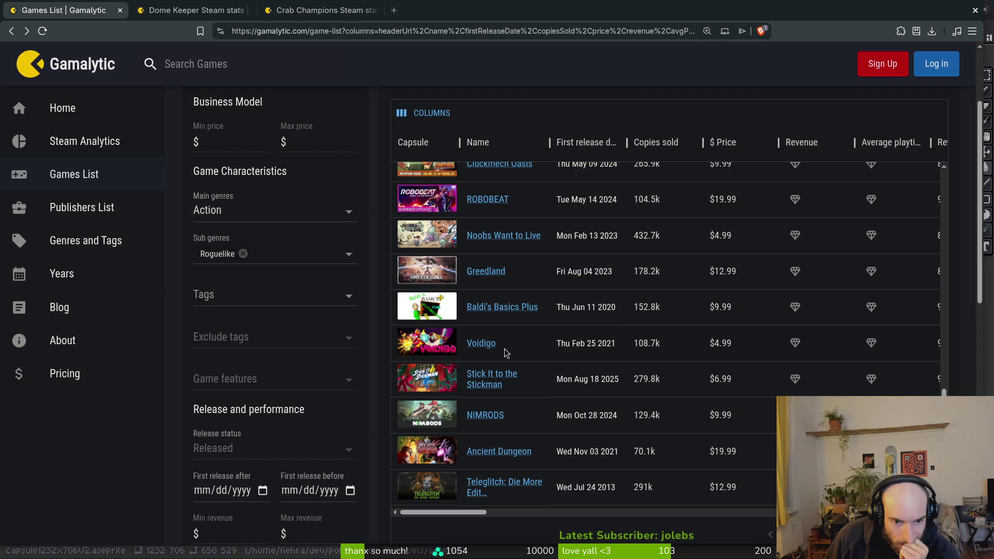
right_click(409, 343)
click(452, 61)
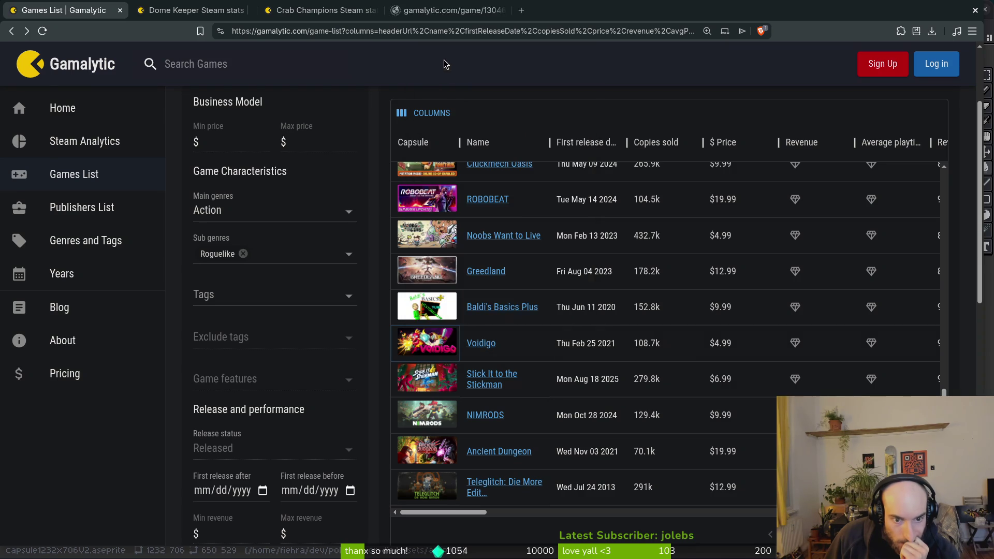
Open Portal Dungeon's stats in a background tab and browse further down the list
scroll(542, 407, down, 3)
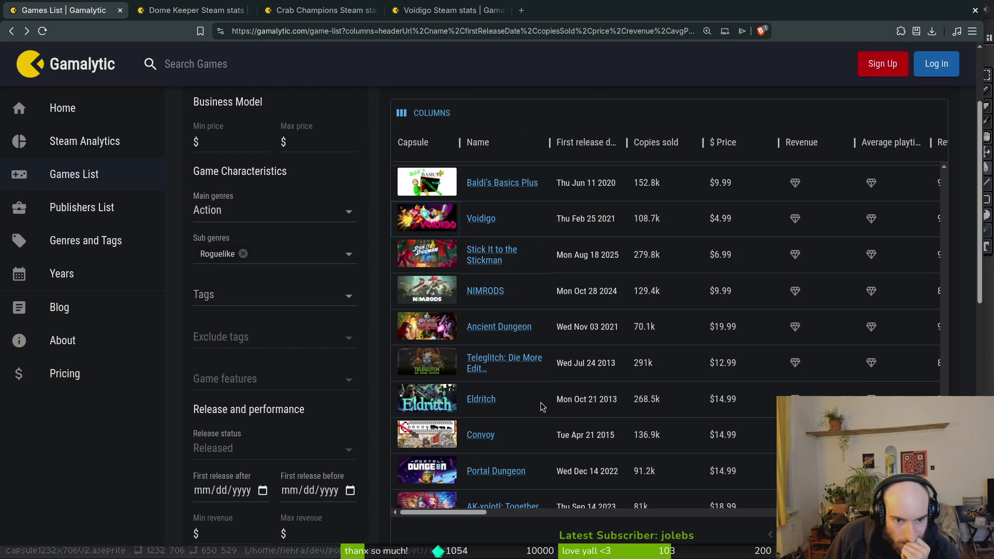
scroll(542, 407, down, 3)
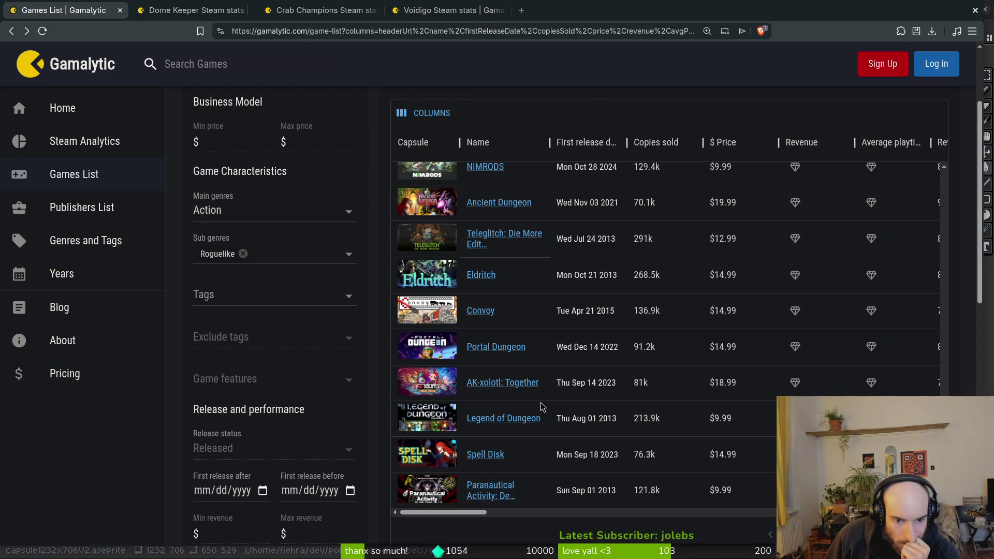
middle_click(438, 356)
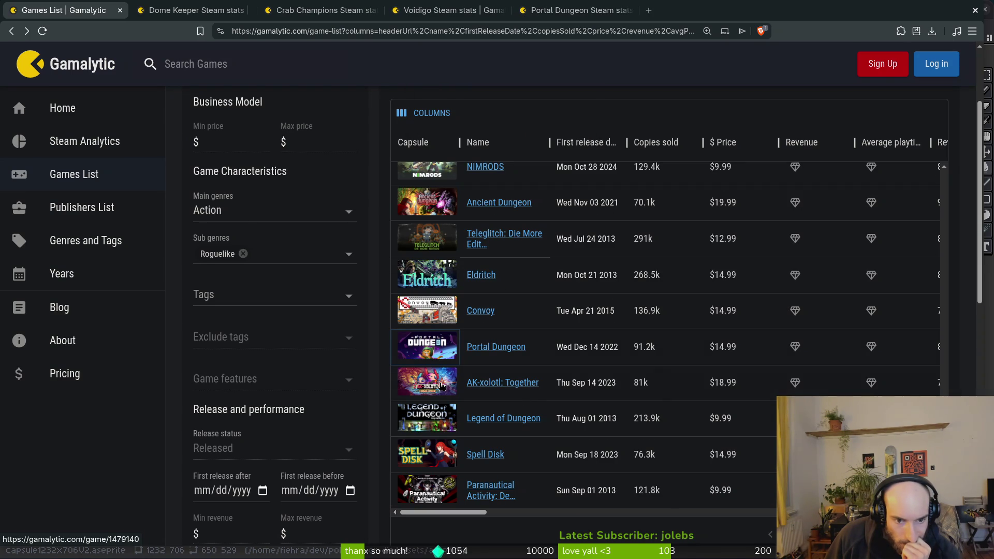
scroll(434, 457, down, 3)
scroll(445, 446, down, 2)
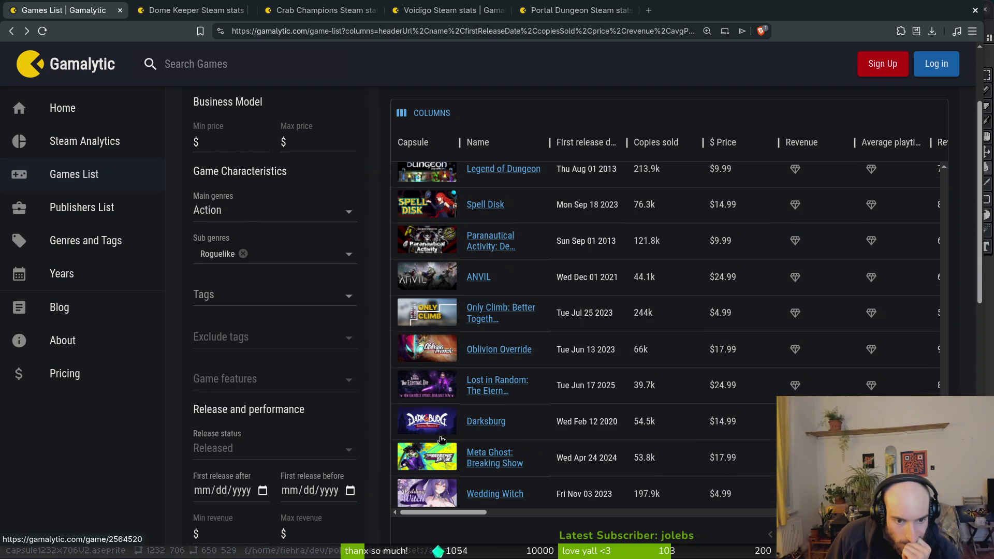
scroll(451, 434, down, 2)
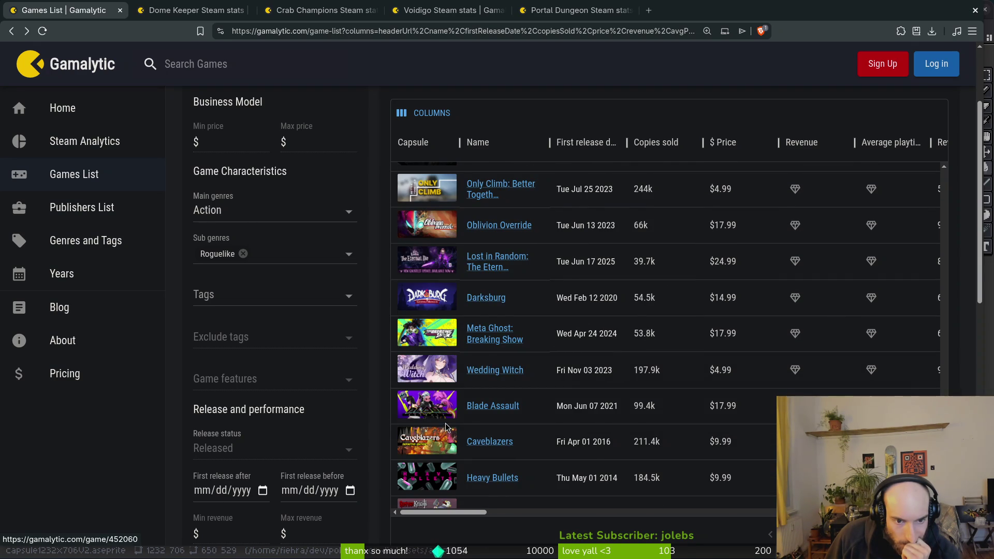
scroll(448, 429, down, 2)
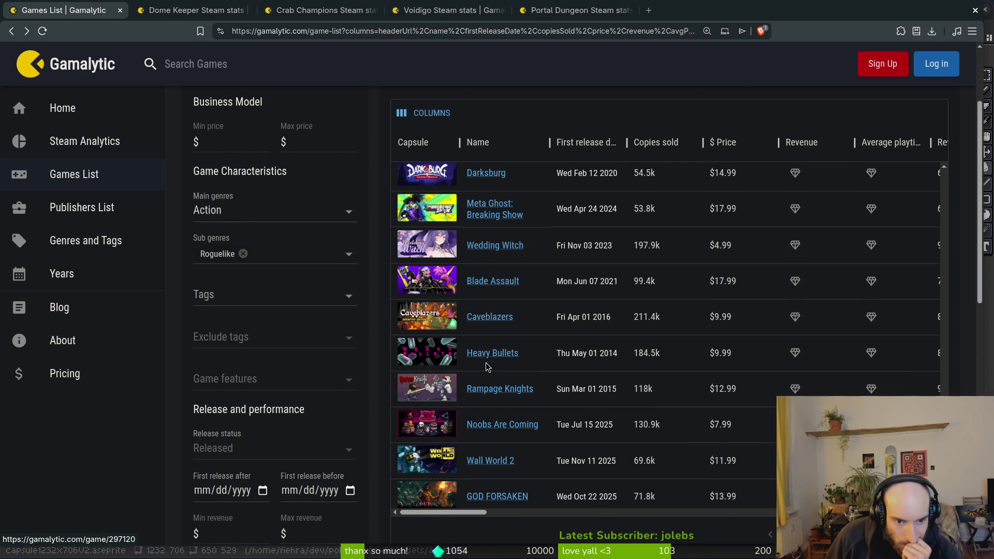
scroll(461, 362, down, 1)
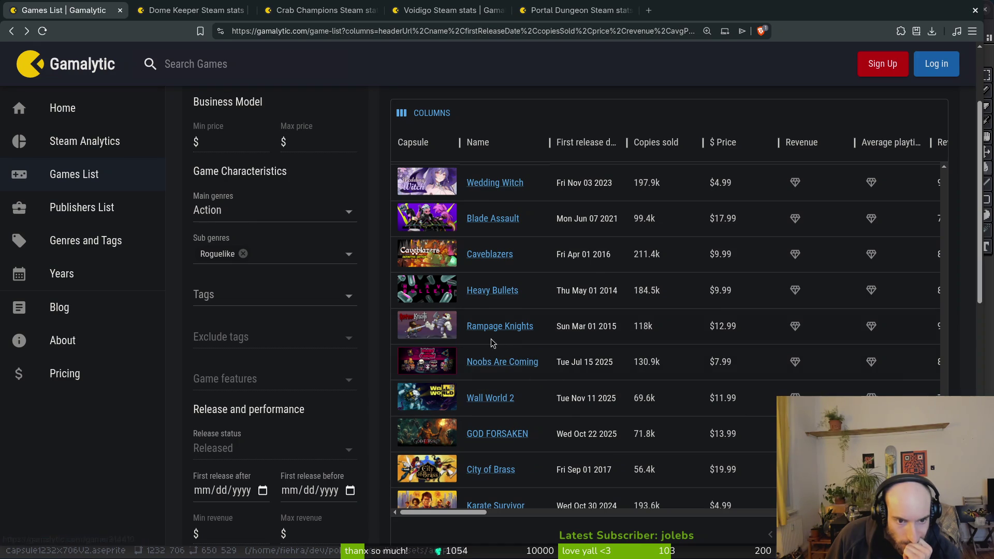
scroll(487, 349, down, 1)
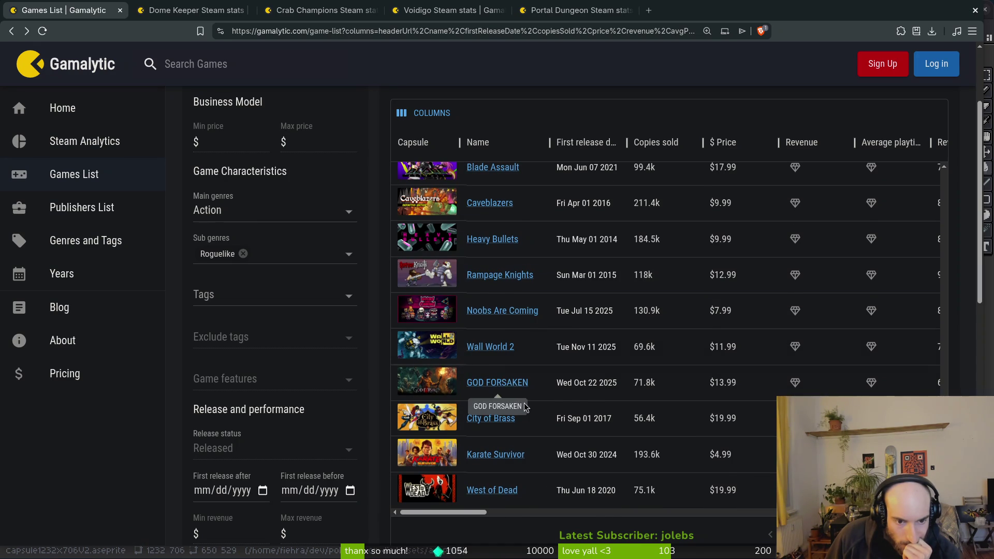
scroll(518, 409, down, 1)
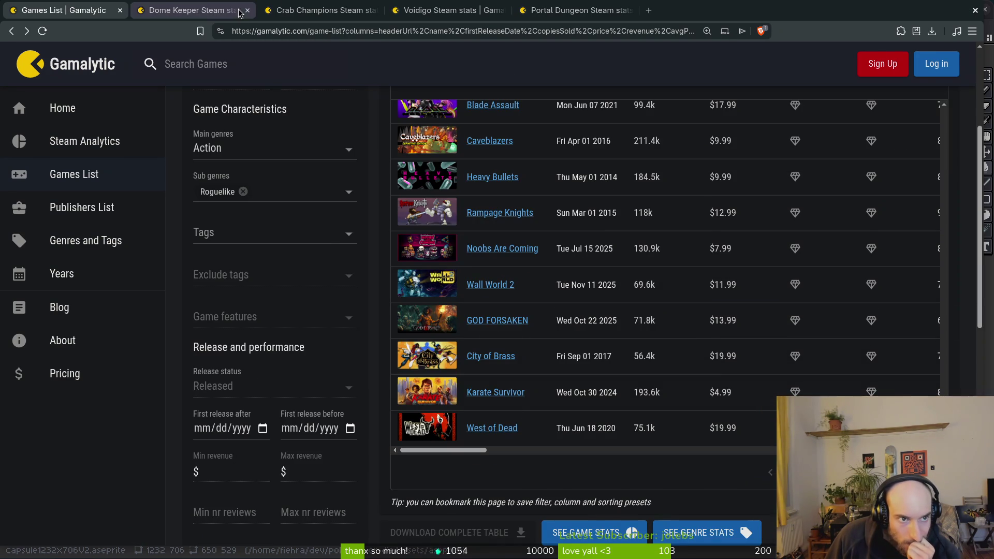
Look over the Dome Keeper, Crab Champions, Voidigo and Portal Dungeon tabs, then close them with Ctrl+W
click(194, 10)
click(363, 10)
click(417, 13)
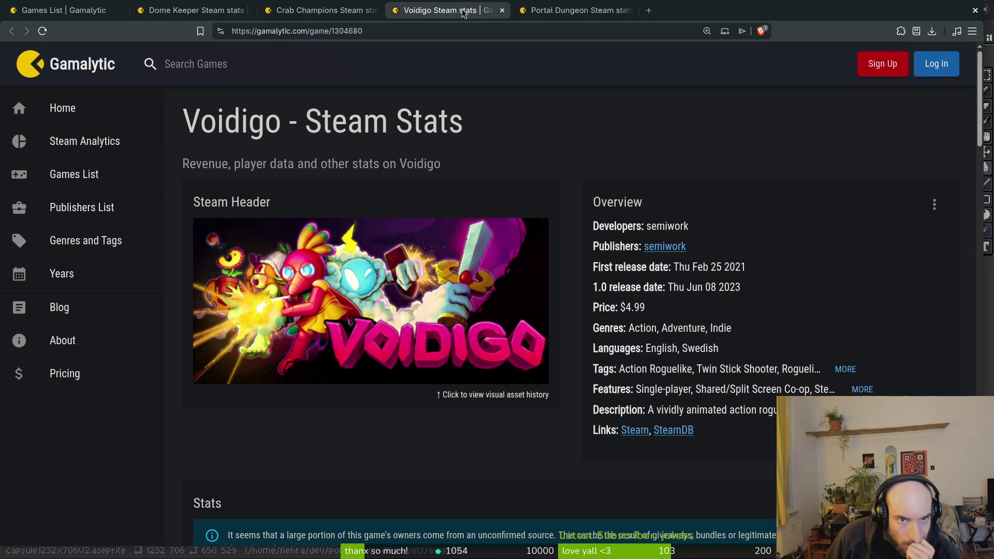
click(539, 11)
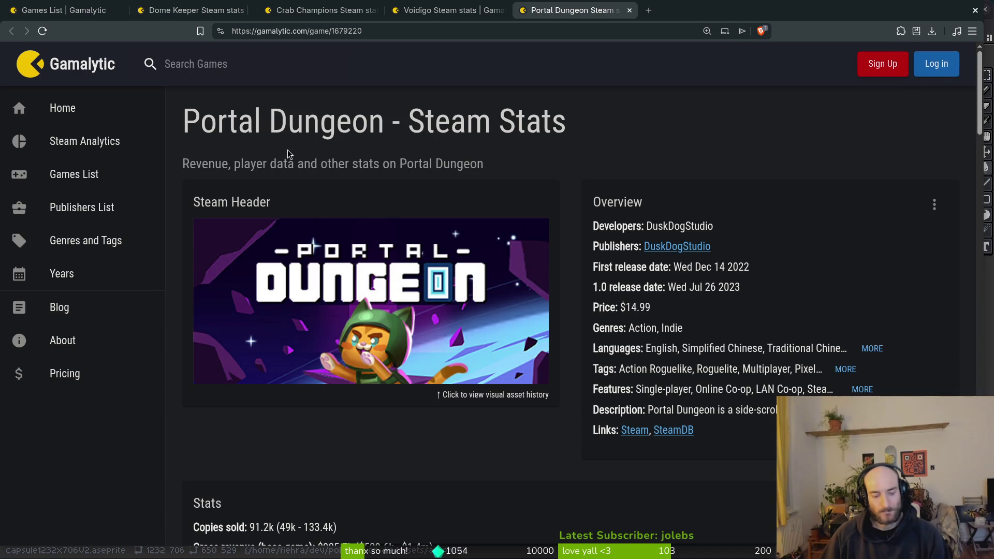
key(ctrl+w)
key(ctrl+w)
key(ctrl+w)
key(ctrl+w)
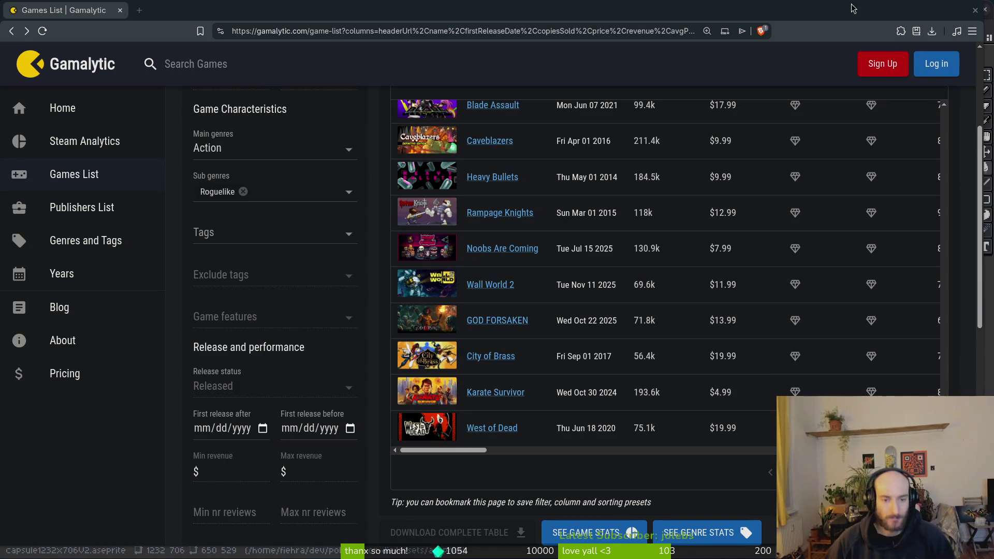
Open Steredenn: Binary Stars stats in a new tab
scroll(680, 339, down, 2)
scroll(680, 338, down, 5)
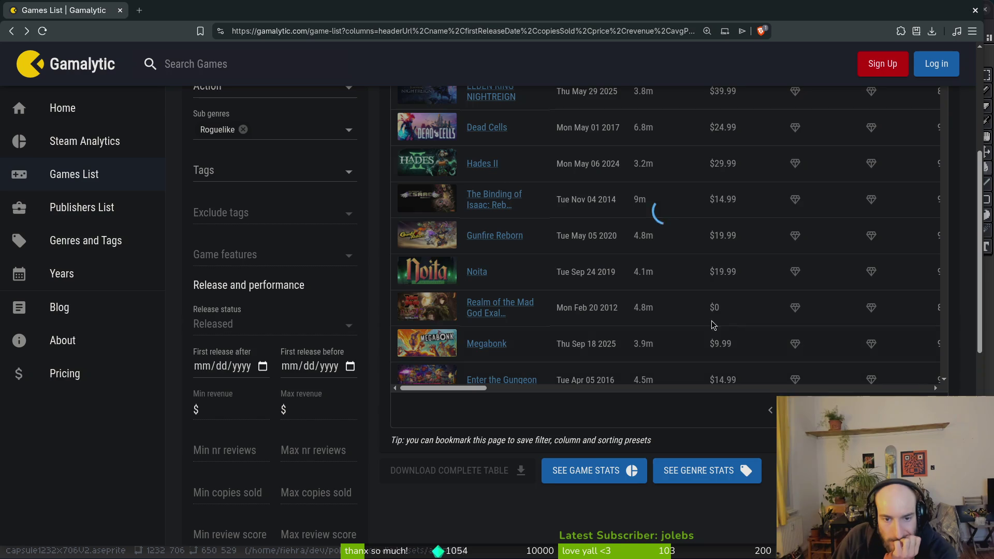
scroll(543, 320, up, 5)
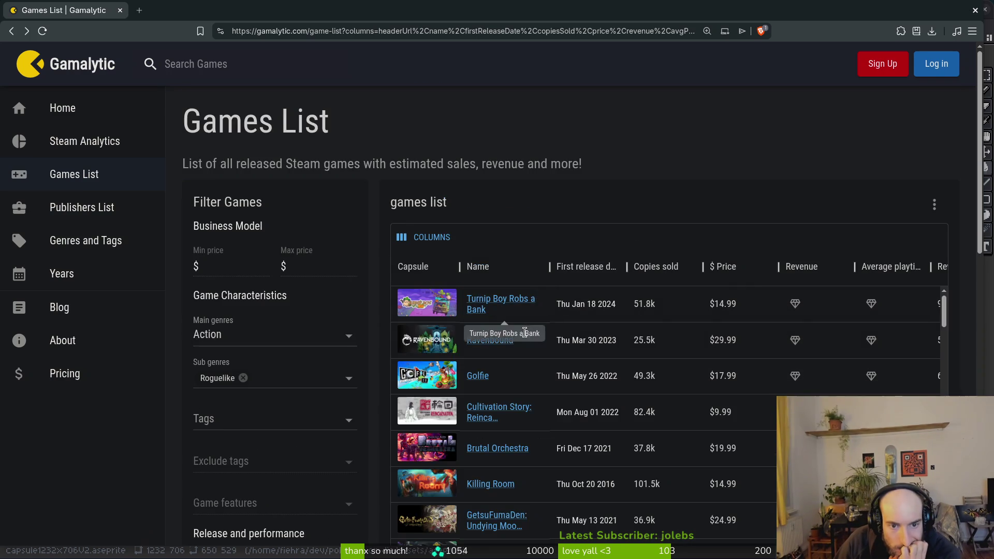
scroll(533, 305, down, 3)
scroll(503, 234, down, 2)
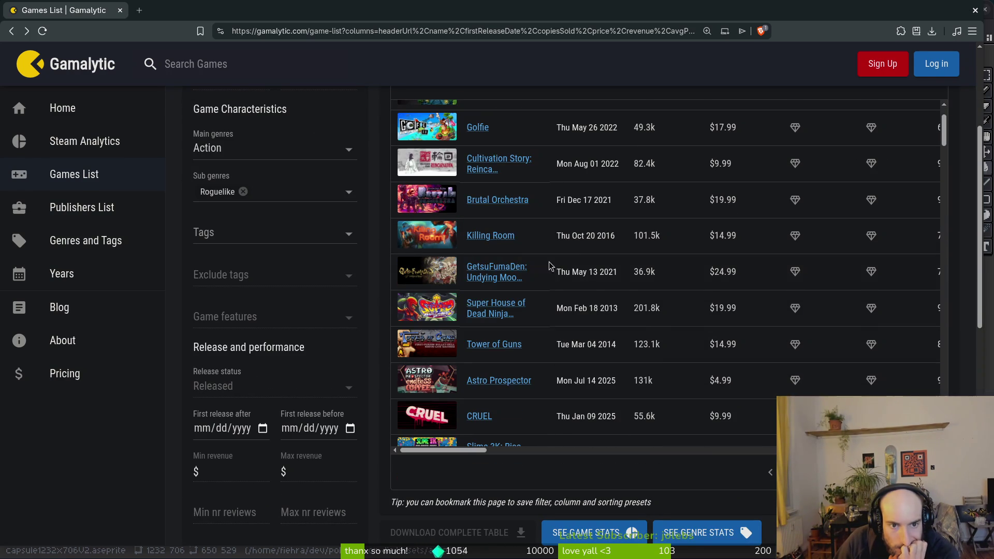
scroll(542, 259, down, 2)
scroll(581, 341, down, 2)
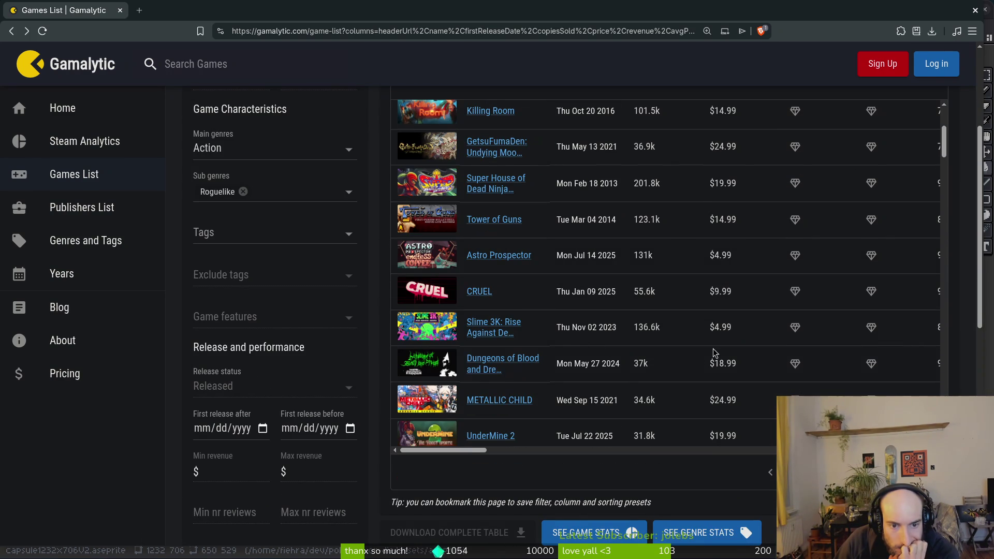
scroll(712, 356, down, 2)
scroll(715, 351, down, 10)
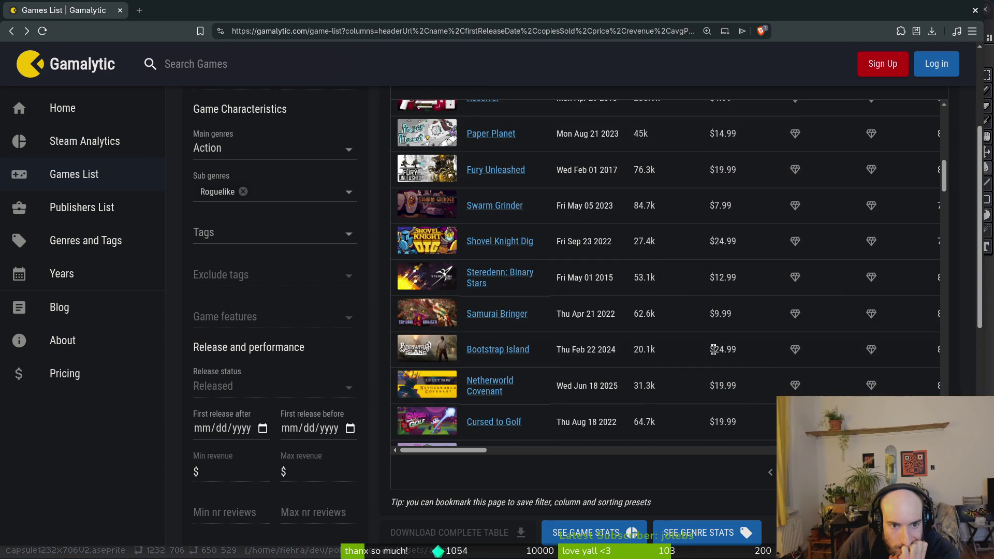
right_click(422, 281)
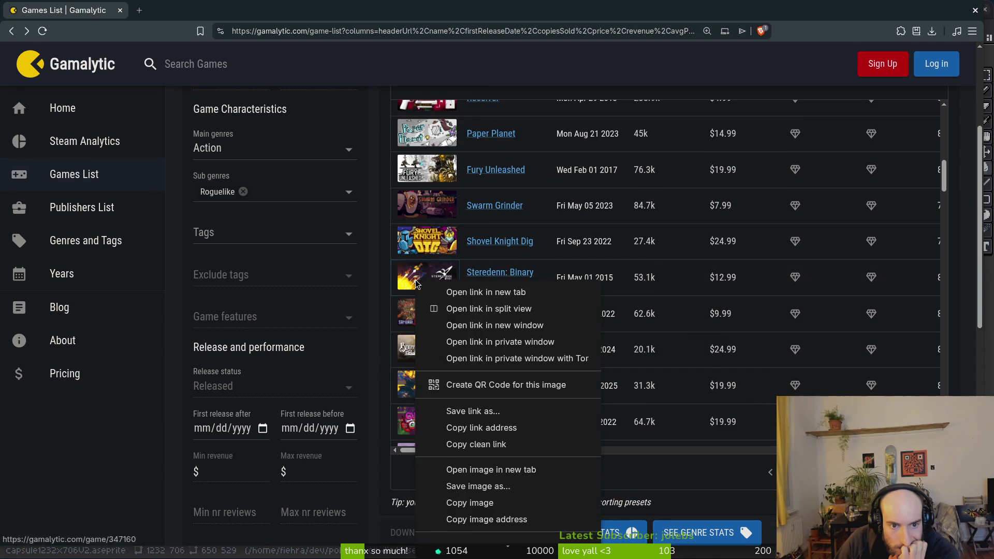
click(470, 291)
Open Skybreakers stats in a background tab
scroll(758, 332, down, 6)
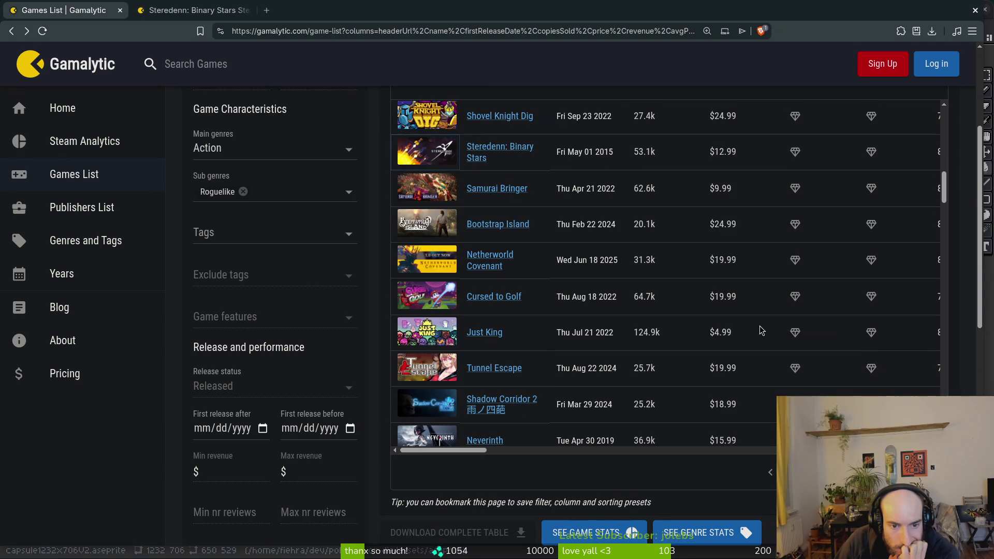
scroll(762, 332, down, 4)
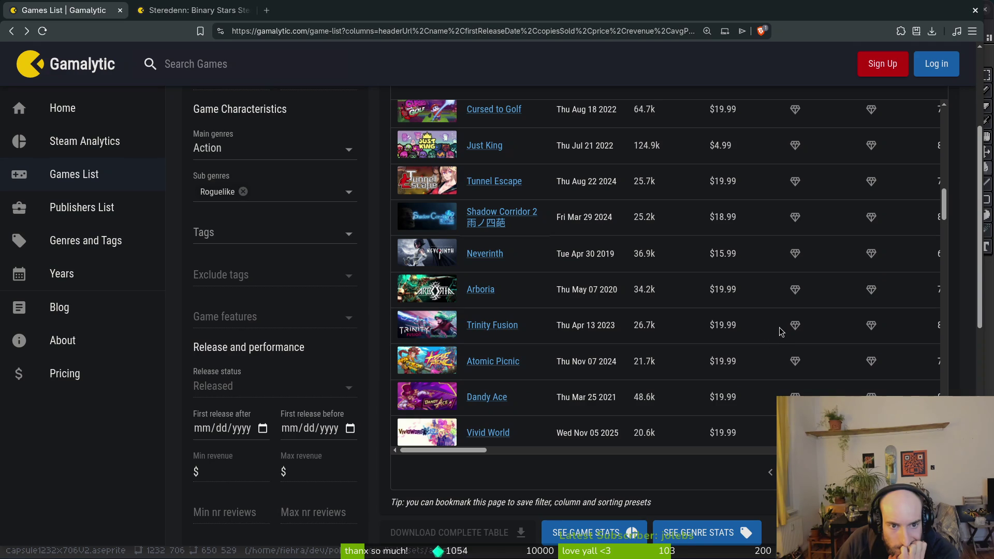
scroll(782, 331, down, 2)
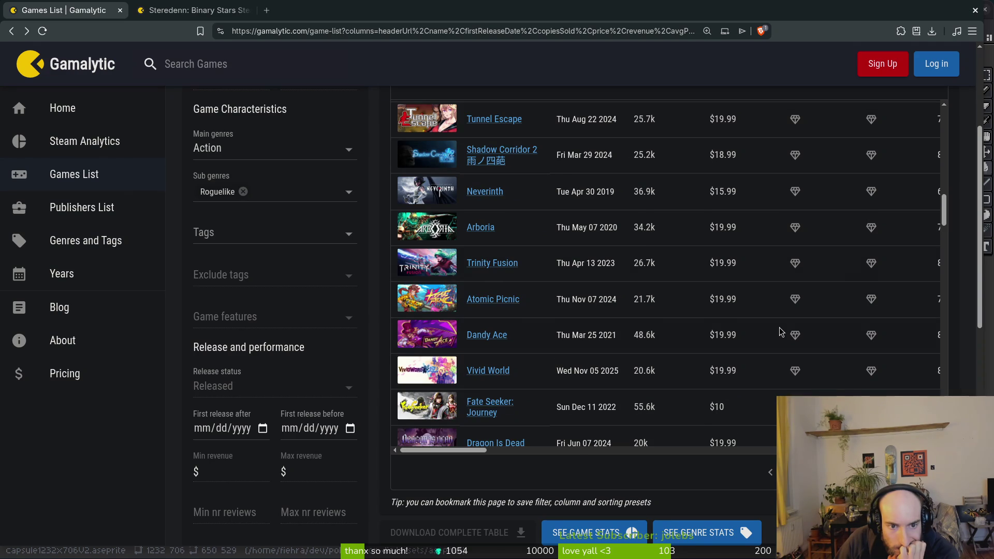
scroll(782, 331, down, 2)
scroll(782, 331, down, 4)
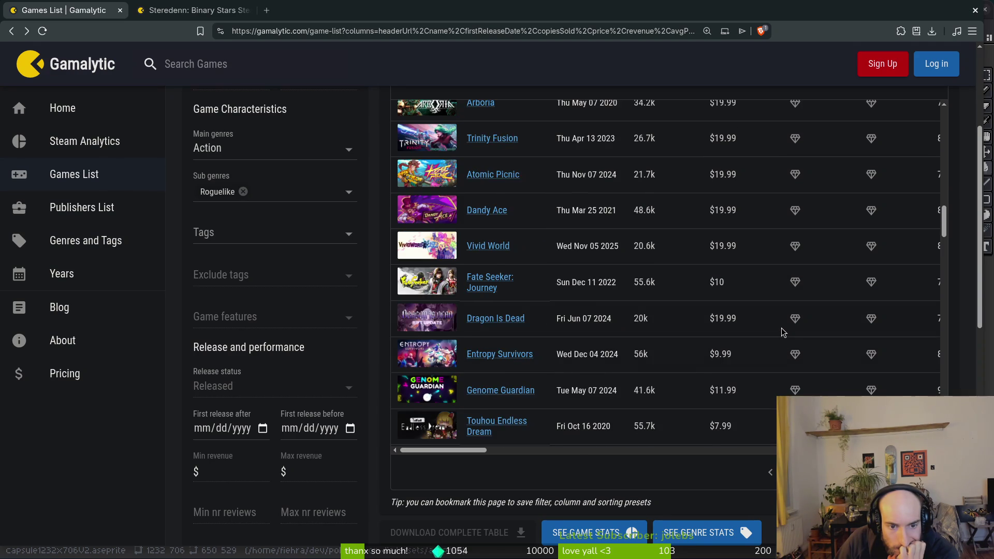
scroll(783, 331, down, 8)
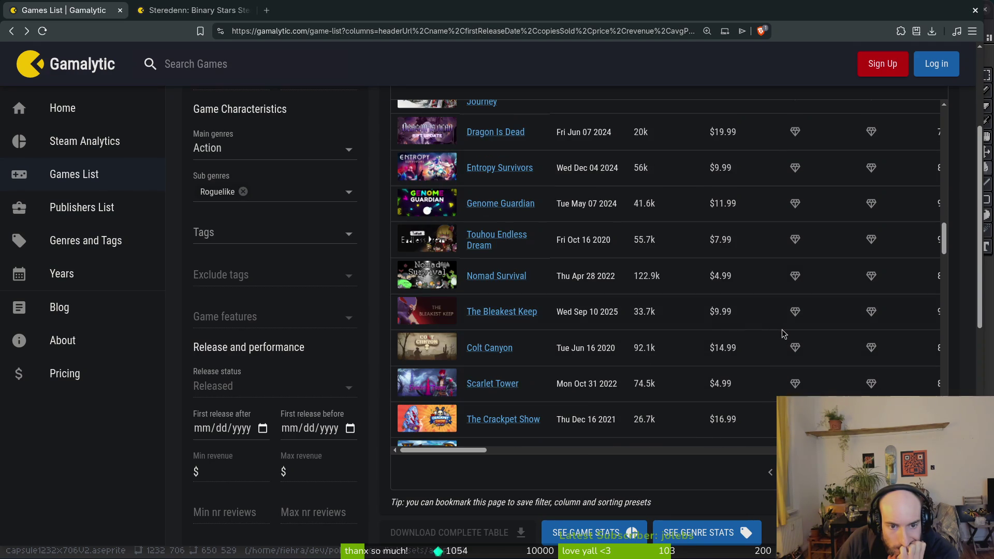
scroll(783, 333, down, 6)
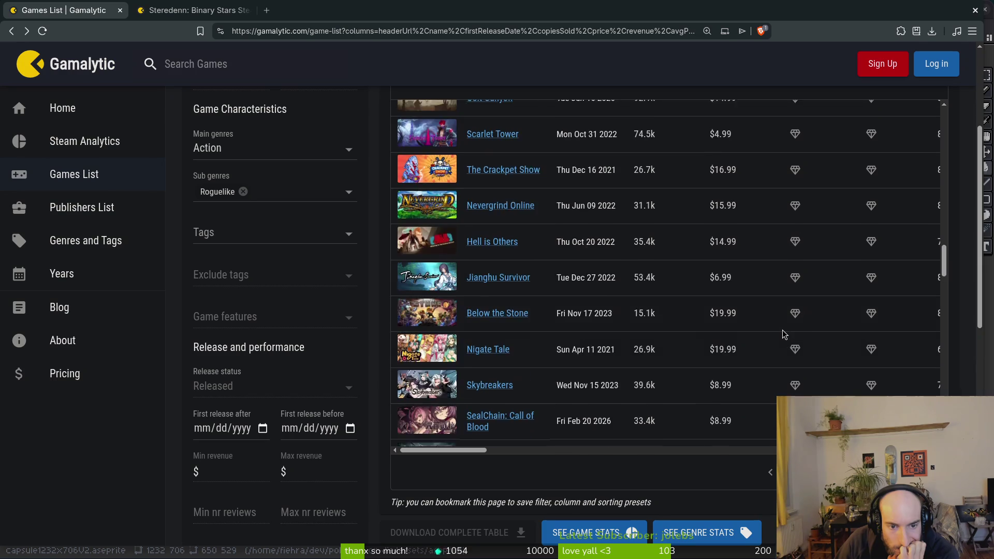
scroll(783, 333, down, 2)
middle_click(489, 267)
Open the An Ankou game stats page from further down the list
scroll(667, 291, down, 4)
scroll(668, 291, down, 4)
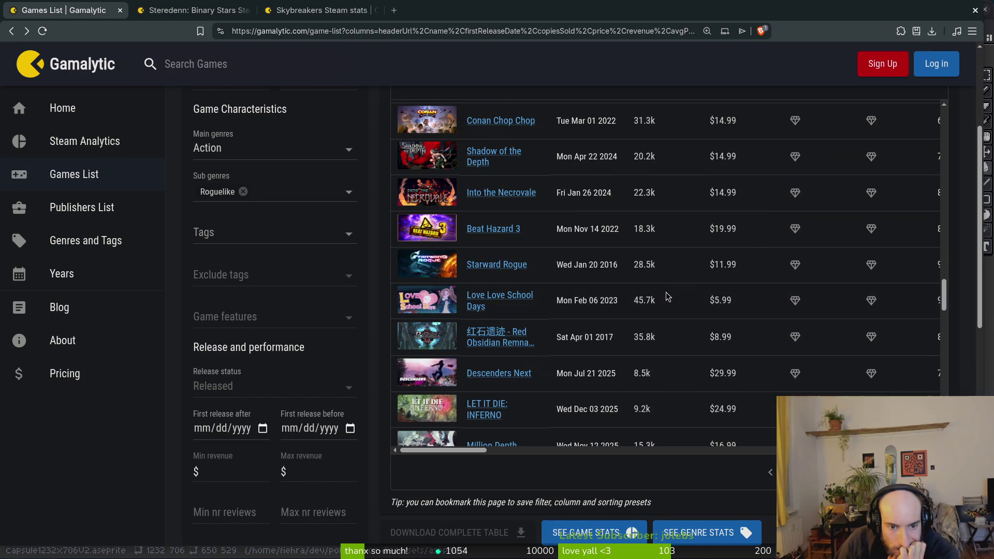
scroll(667, 296, down, 6)
scroll(668, 299, down, 6)
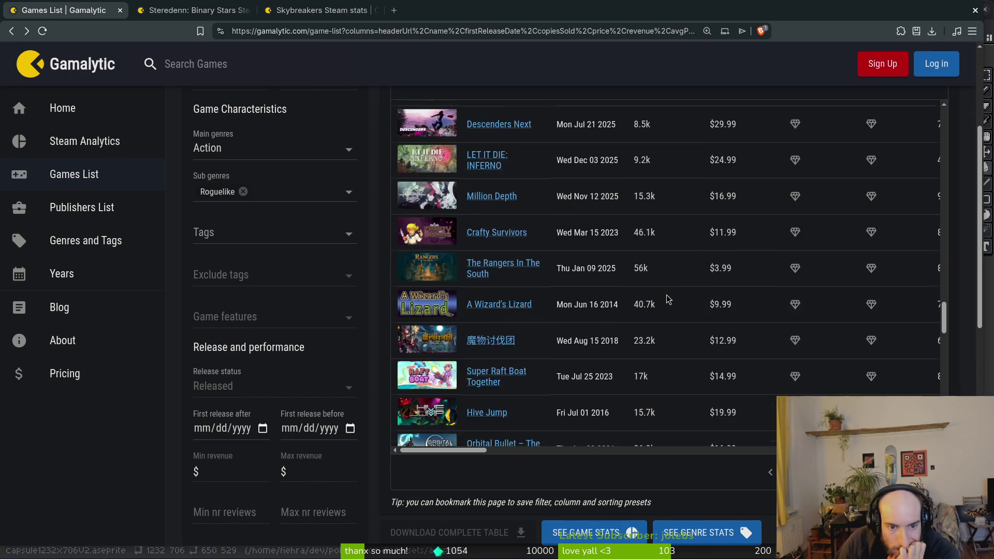
scroll(668, 296, down, 8)
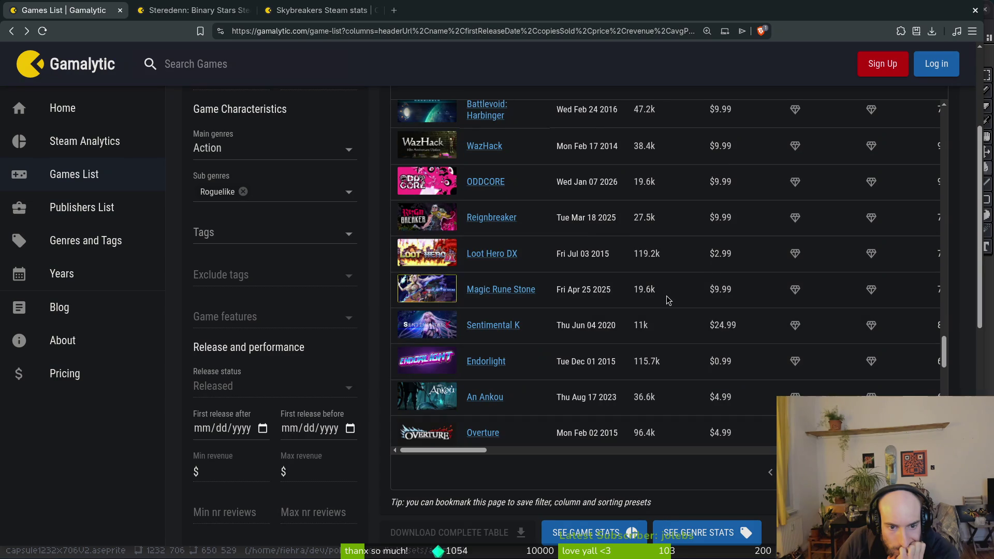
click(417, 402)
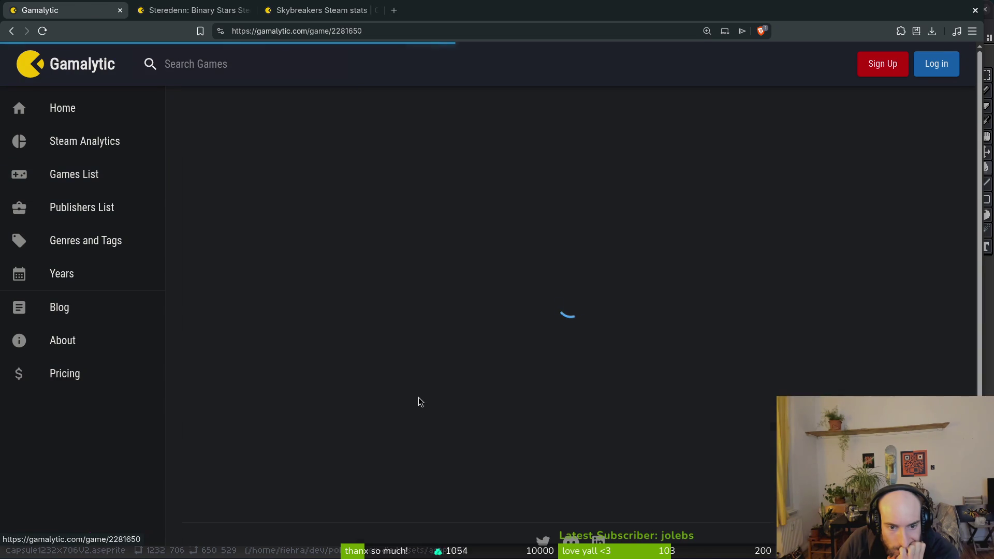
Compare the Steredenn: Binary Stars and Skybreakers stats, then close both tabs
click(236, 9)
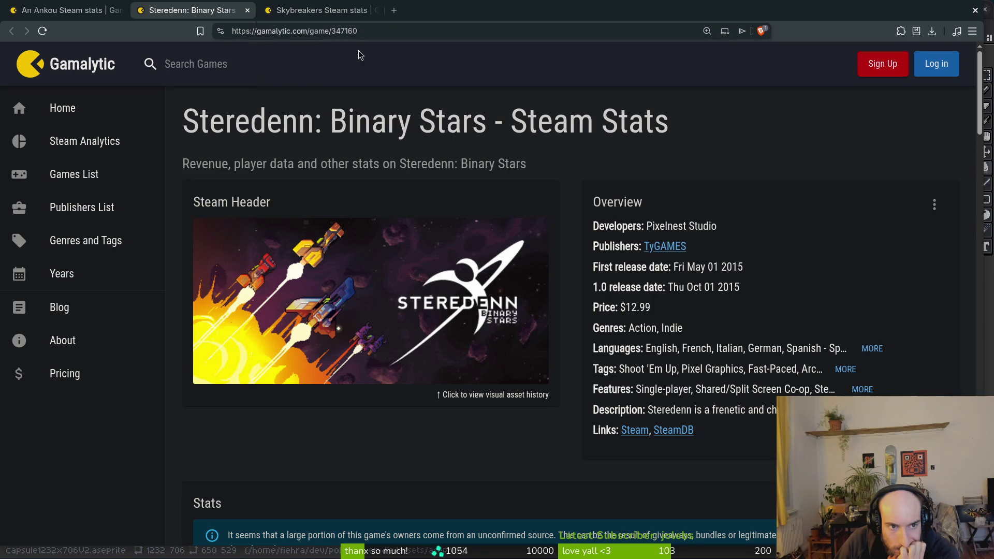
scroll(429, 330, down, 5)
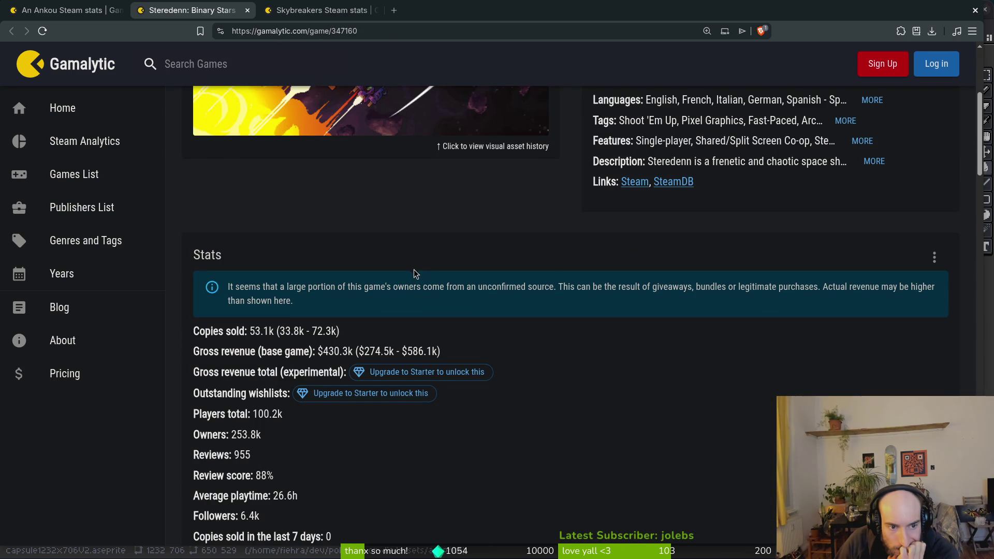
scroll(413, 272, up, 5)
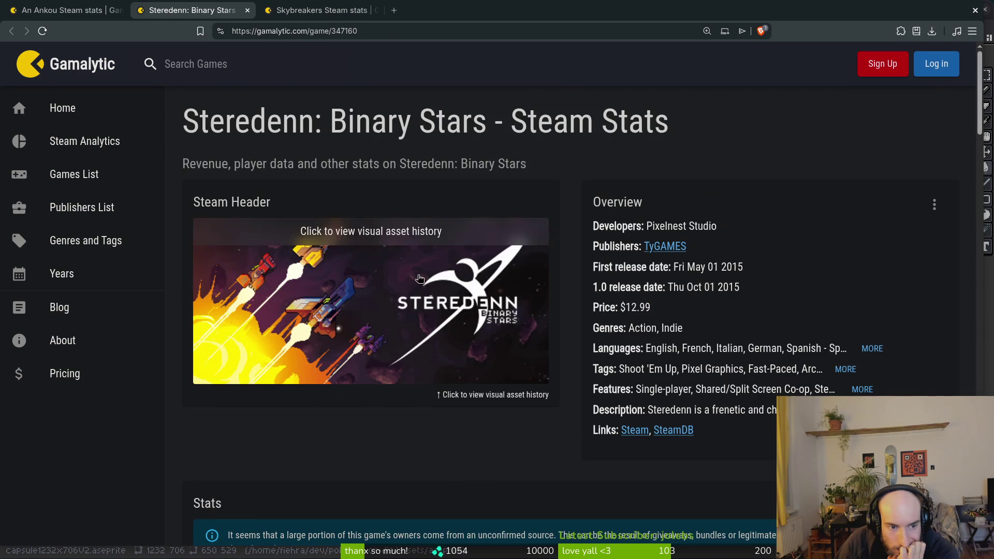
click(320, 6)
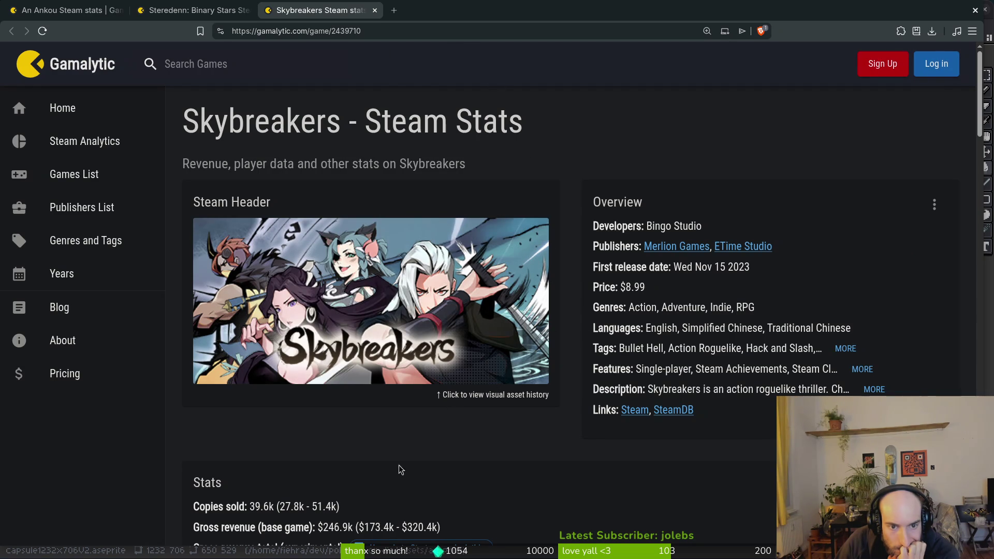
click(242, 13)
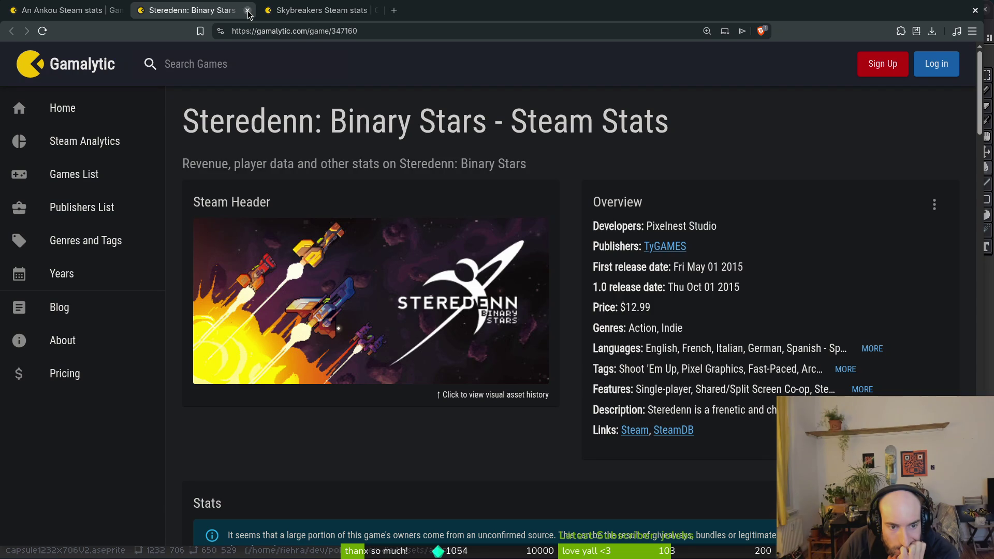
click(248, 11)
click(248, 11)
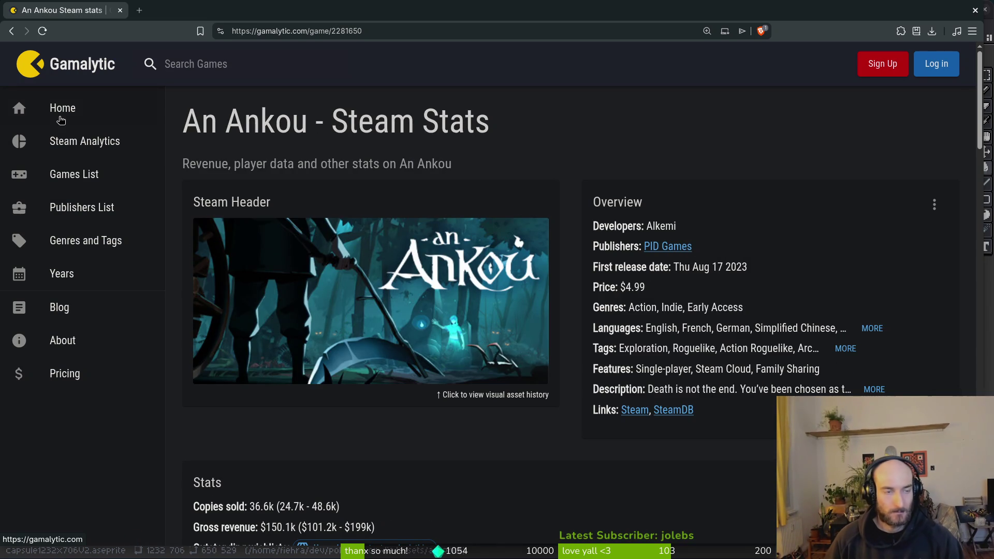
Go back to the Action/Roguelike list, open Hades II stats in a new tab, view it, and return
click(11, 31)
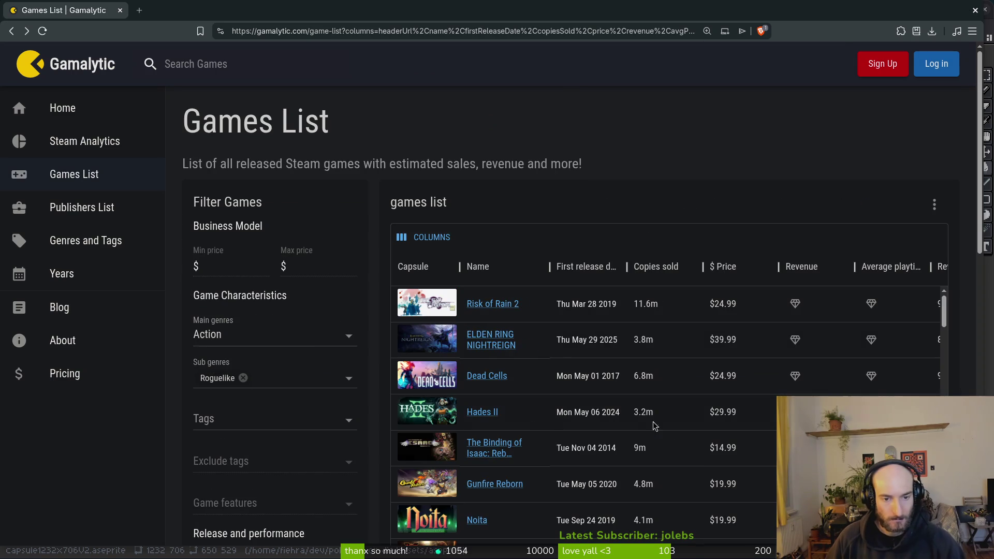
right_click(497, 413)
click(534, 232)
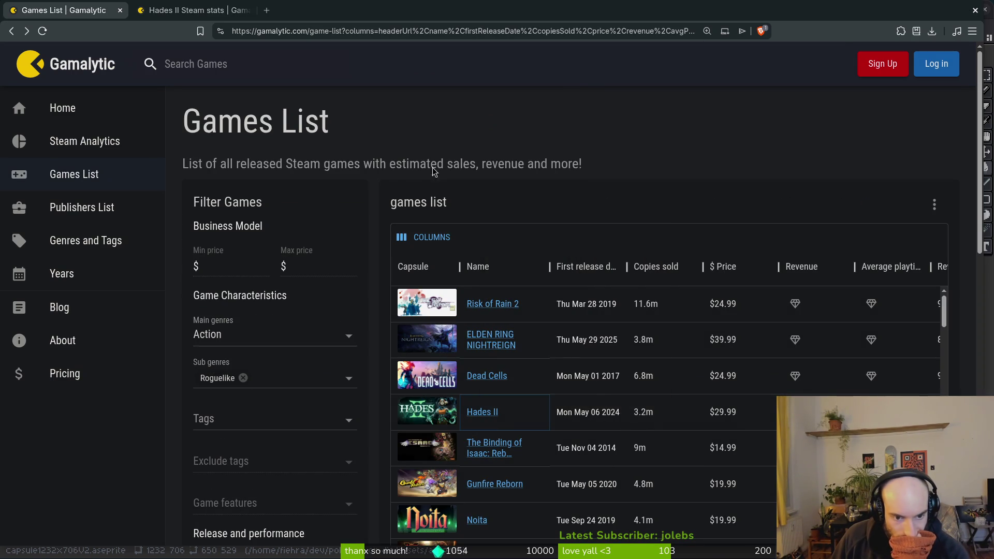
key(ctrl+Tab)
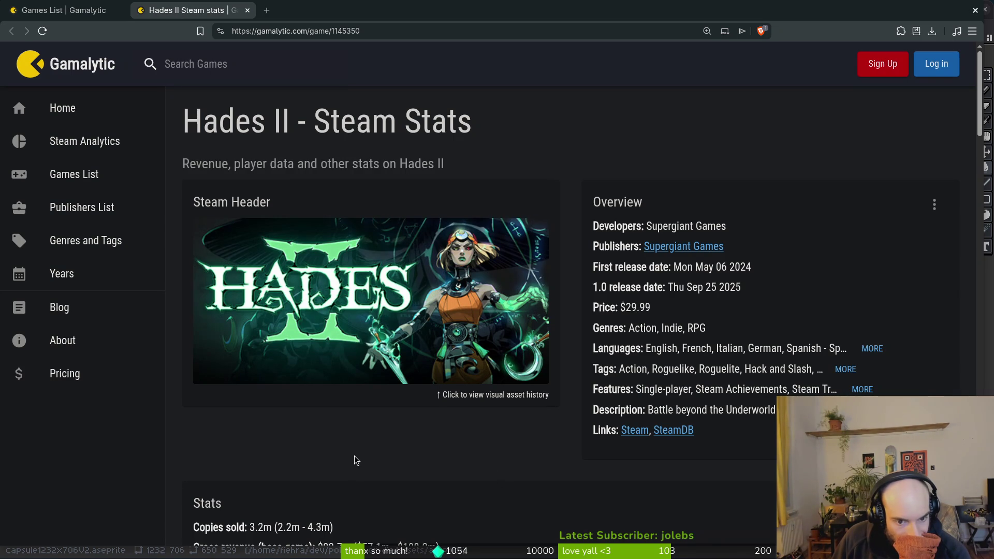
key(ctrl+shift+Tab)
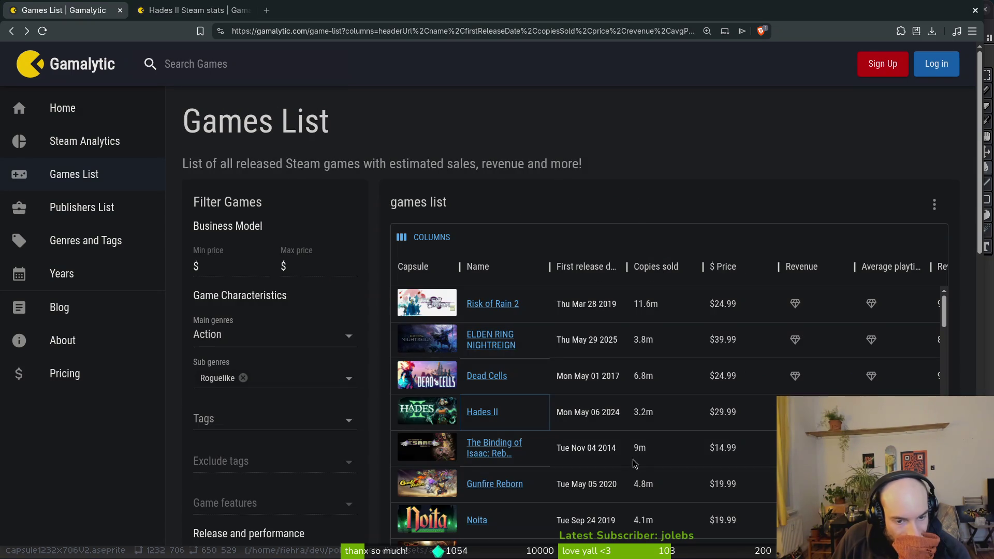
Scroll through the rest of the Action/Roguelike games table, then bring up the Pollinate or Die capsule art in Aseprite
scroll(689, 425, down, 3)
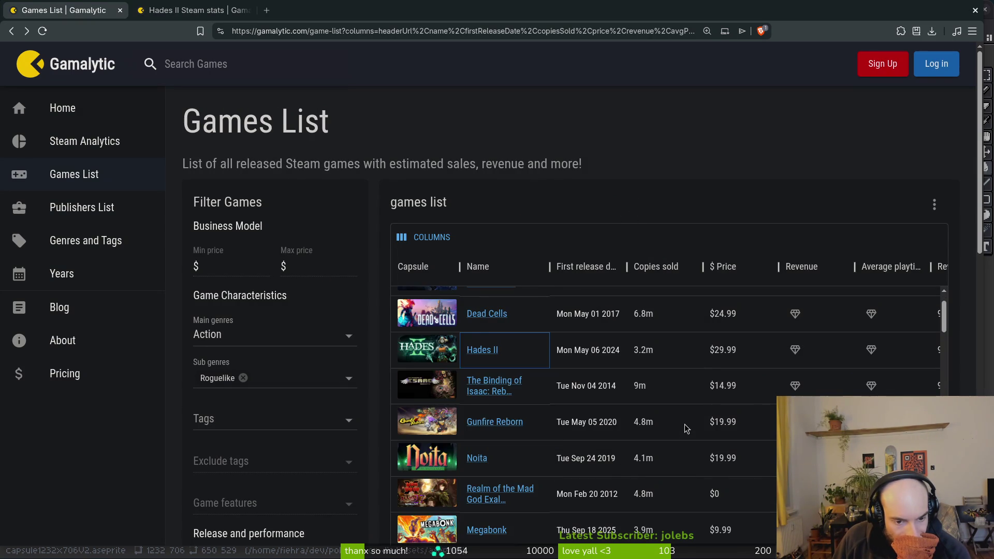
scroll(688, 426, down, 5)
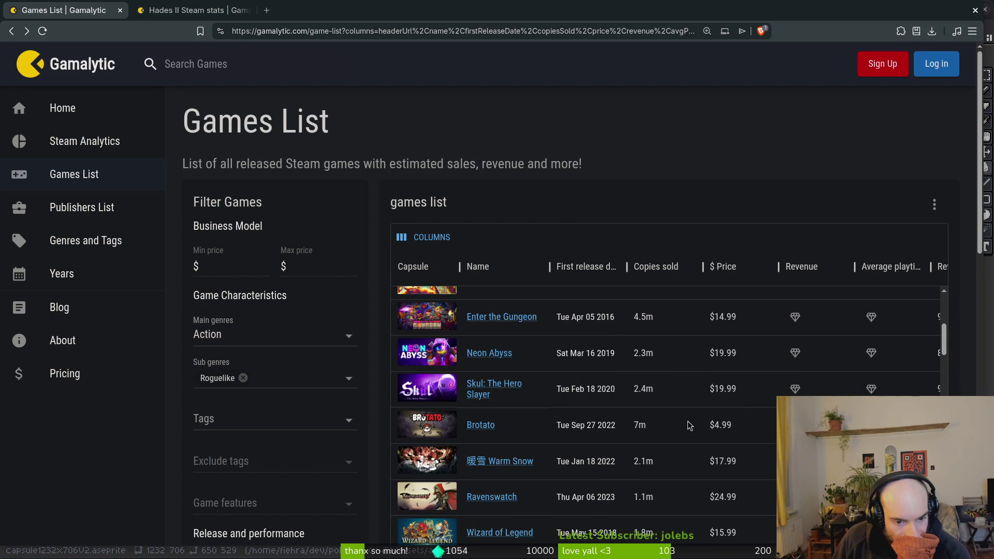
scroll(689, 426, down, 2)
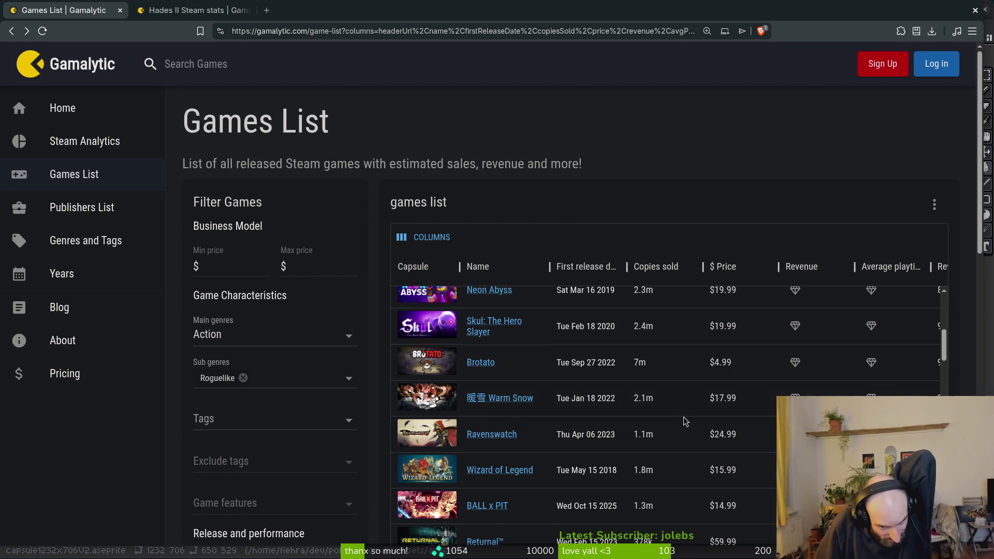
scroll(689, 423, down, 2)
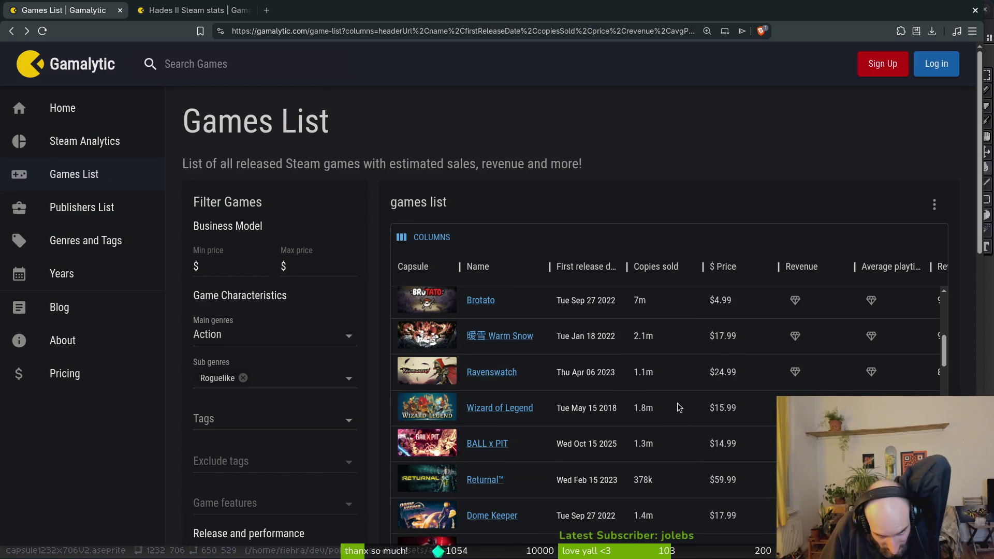
scroll(694, 408, down, 4)
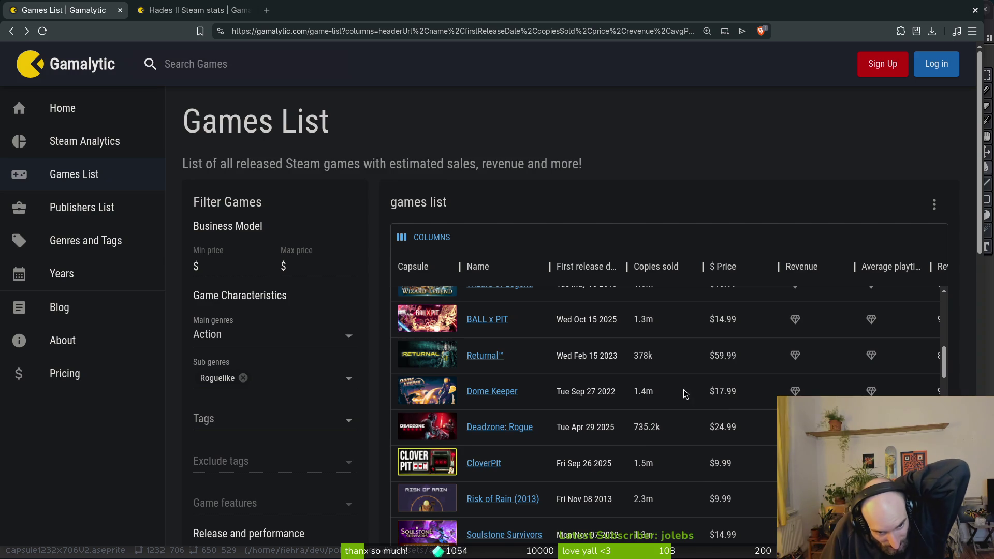
scroll(685, 393, down, 2)
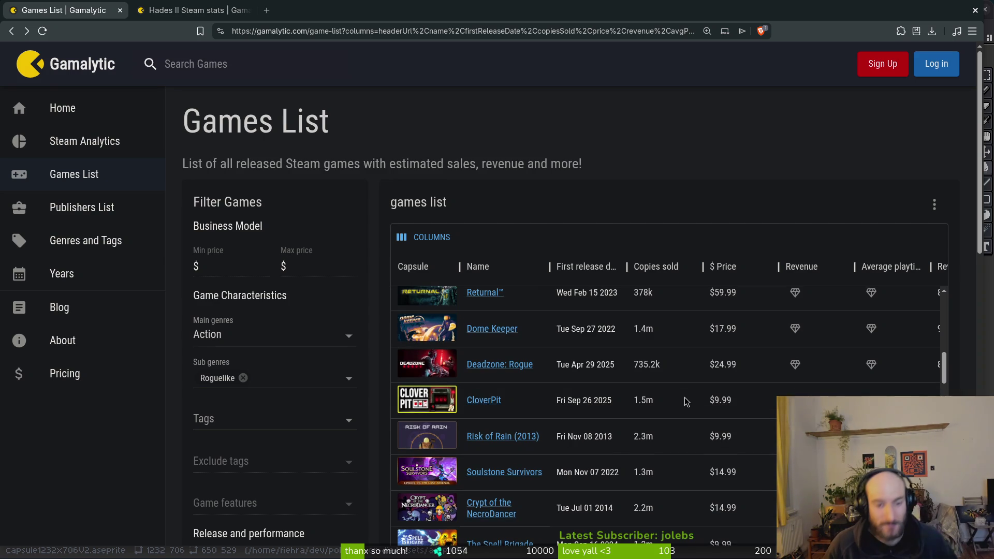
scroll(681, 414, down, 4)
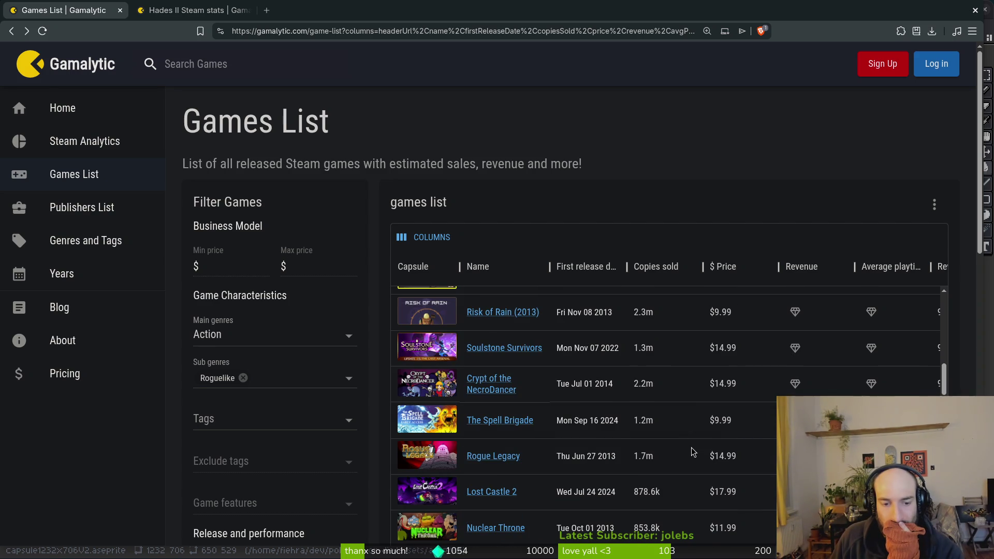
scroll(682, 457, down, 2)
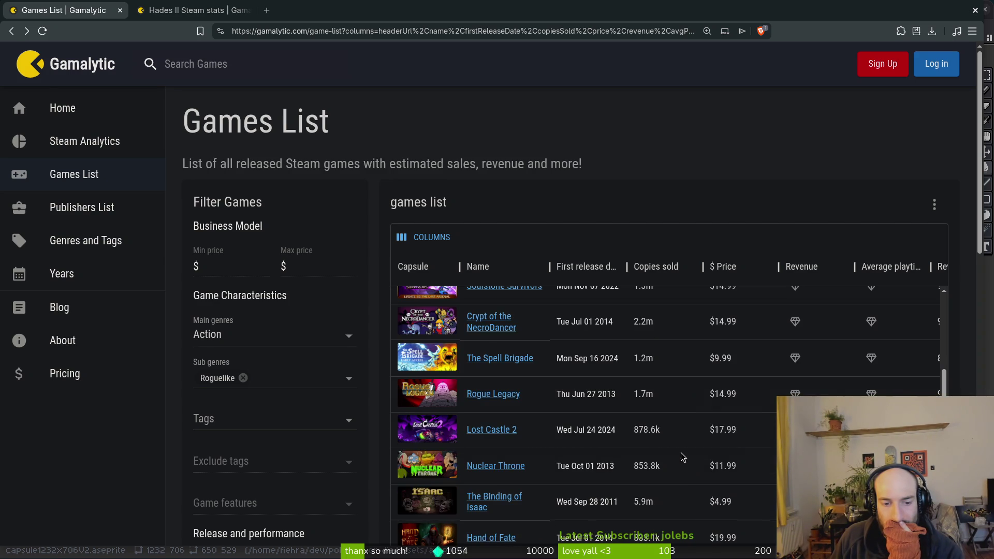
scroll(683, 457, down, 2)
scroll(682, 457, down, 6)
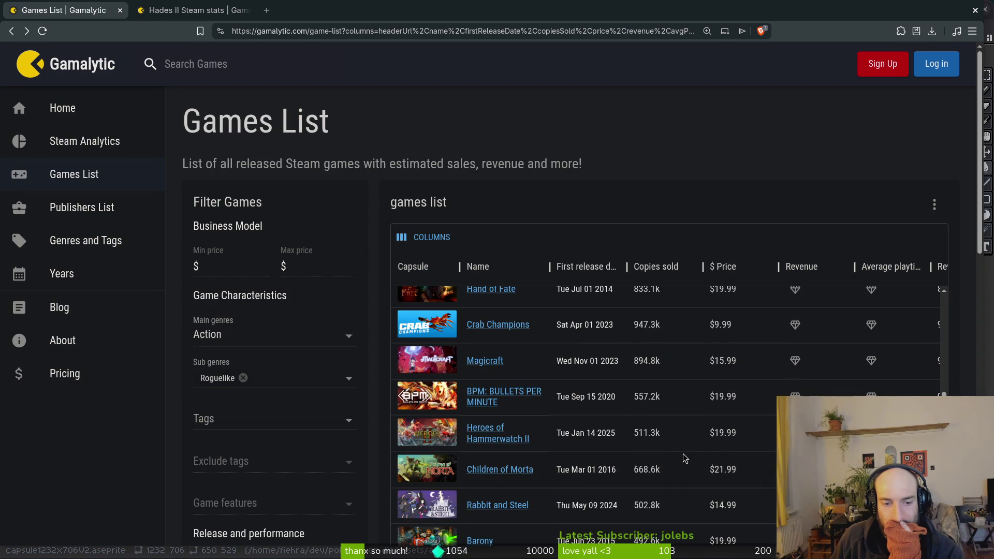
scroll(685, 458, down, 4)
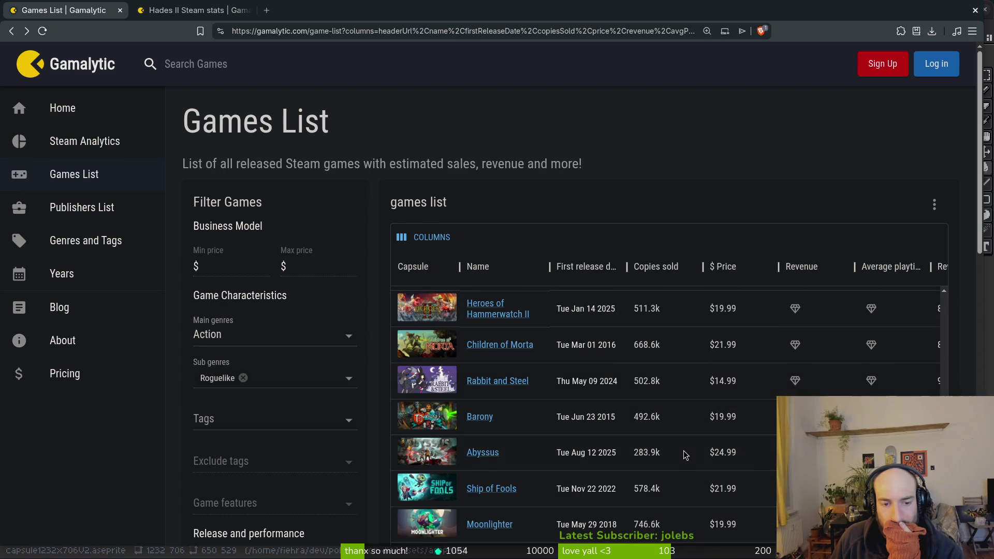
scroll(692, 450, down, 4)
scroll(692, 450, down, 4)
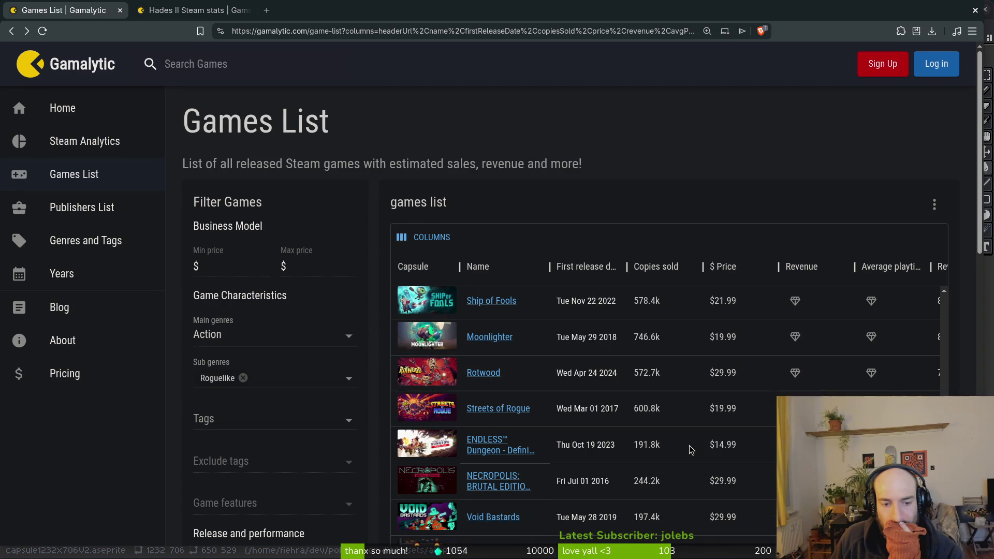
scroll(691, 450, down, 2)
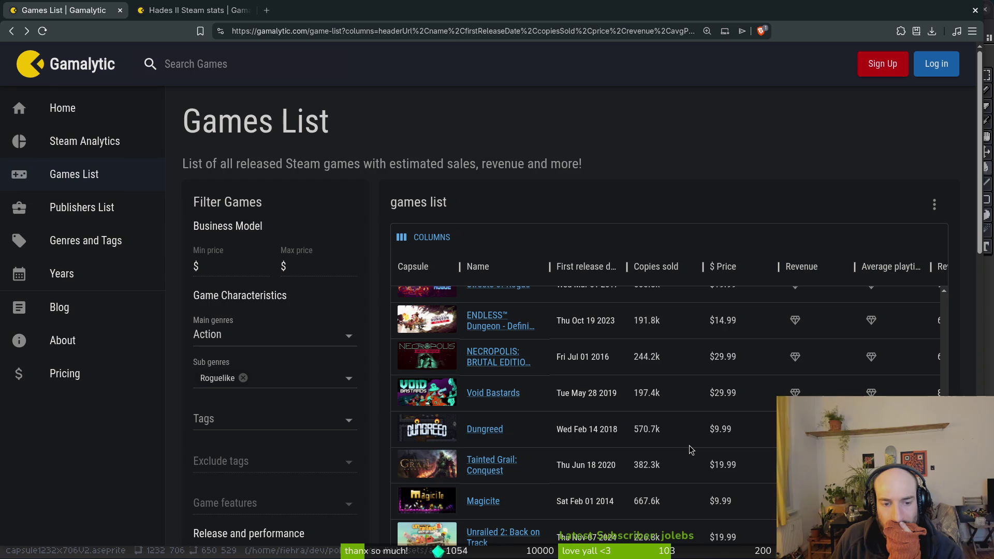
scroll(692, 450, down, 2)
scroll(691, 450, down, 2)
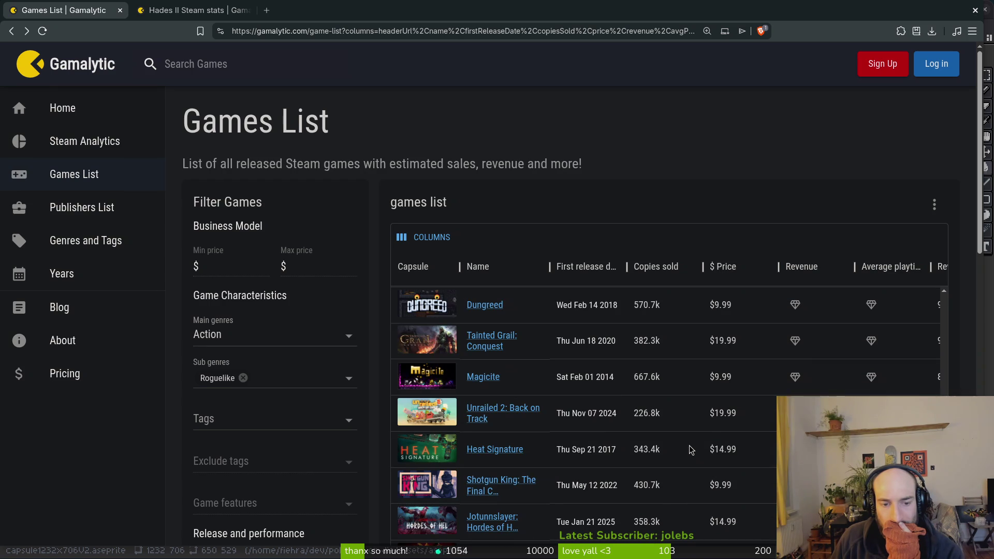
scroll(692, 451, down, 2)
scroll(689, 449, down, 2)
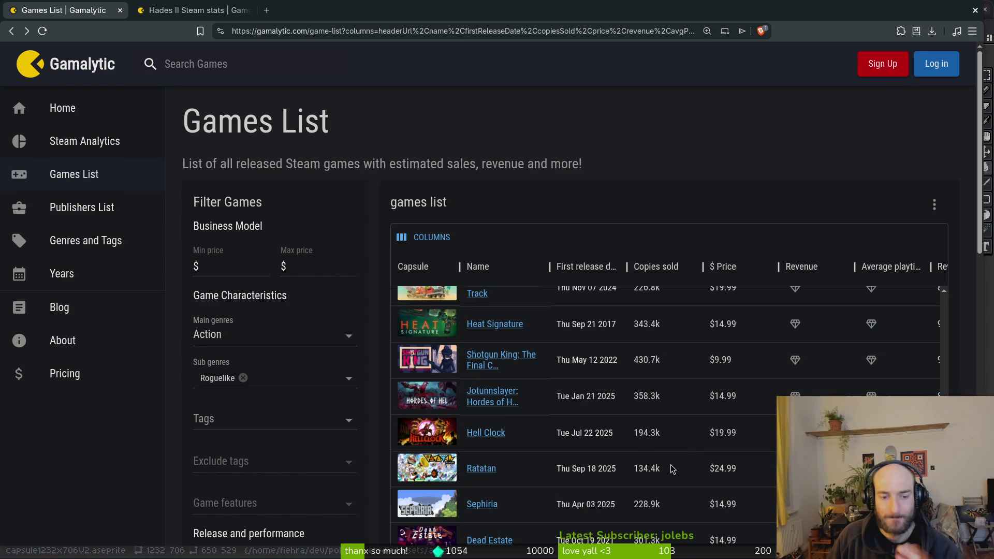
key(alt+Tab)
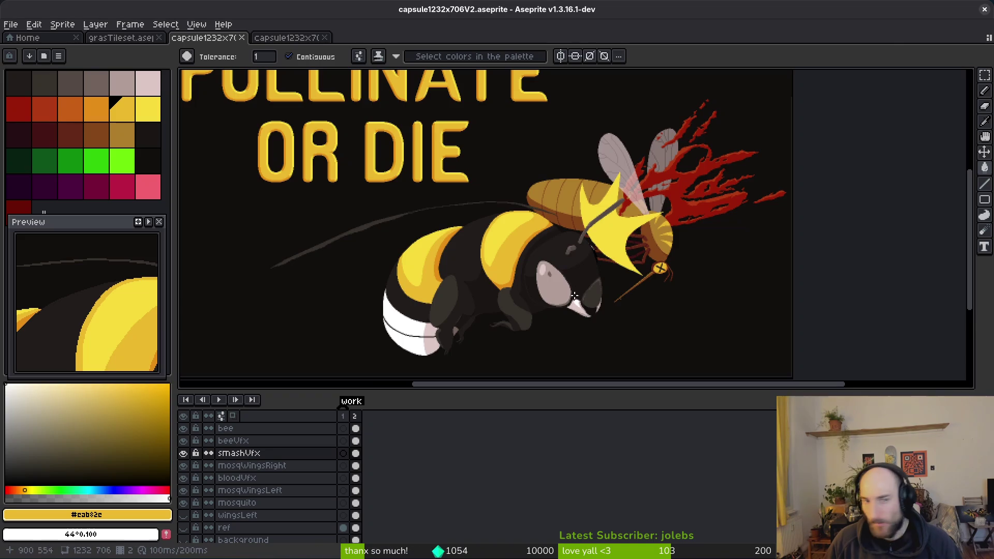
Frame the whole bee capsule artwork on the Aseprite canvas, then return to Gamalytic
drag(450, 209, 481, 249)
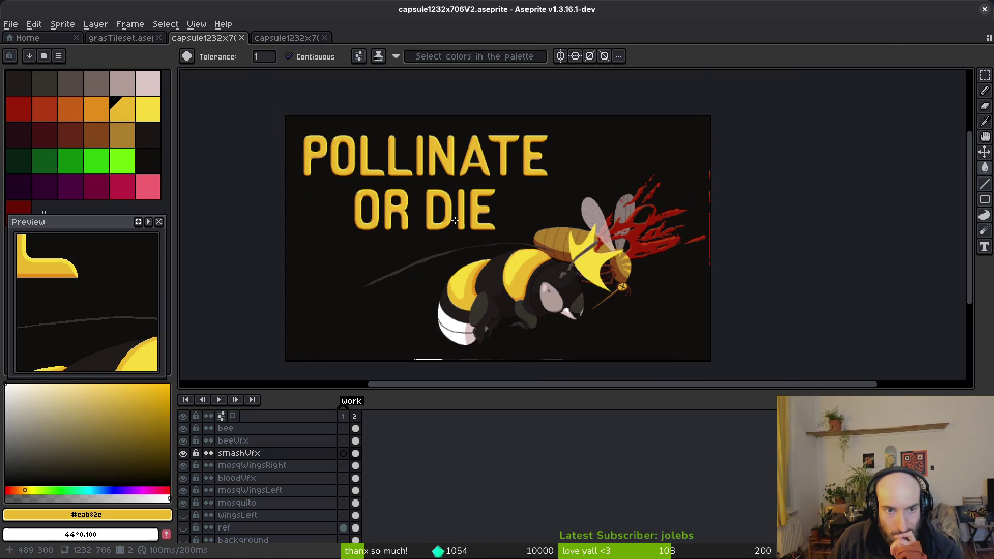
scroll(454, 220, down, 3)
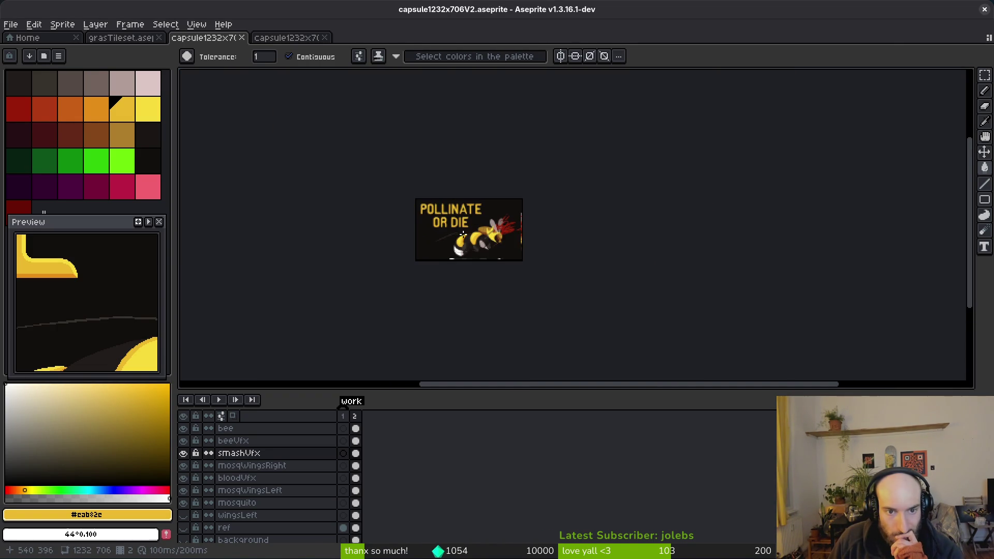
scroll(480, 233, up, 1)
scroll(480, 233, up, 2)
mouse_move(559, 257)
mouse_down()
mouse_move(566, 273)
mouse_move(689, 291)
mouse_up()
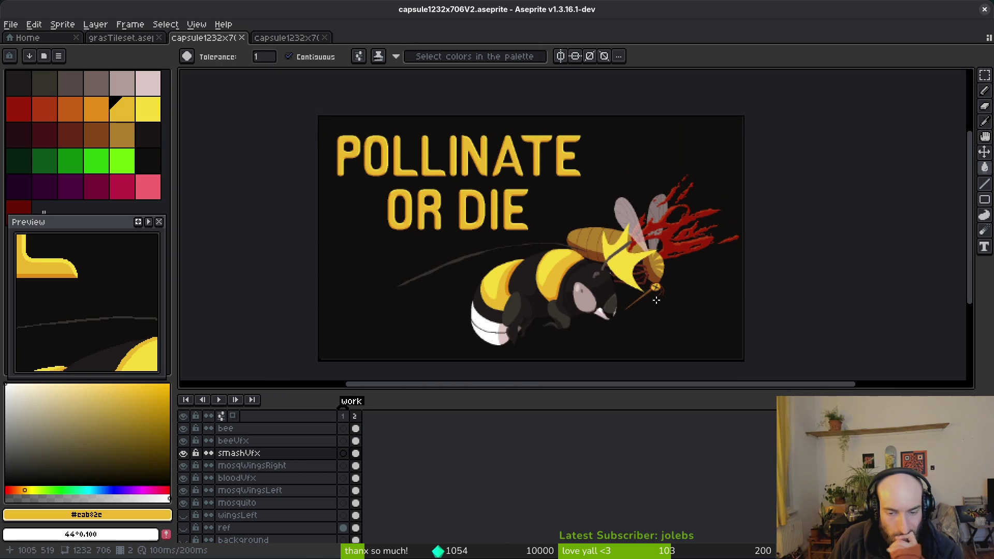
key(alt+Tab)
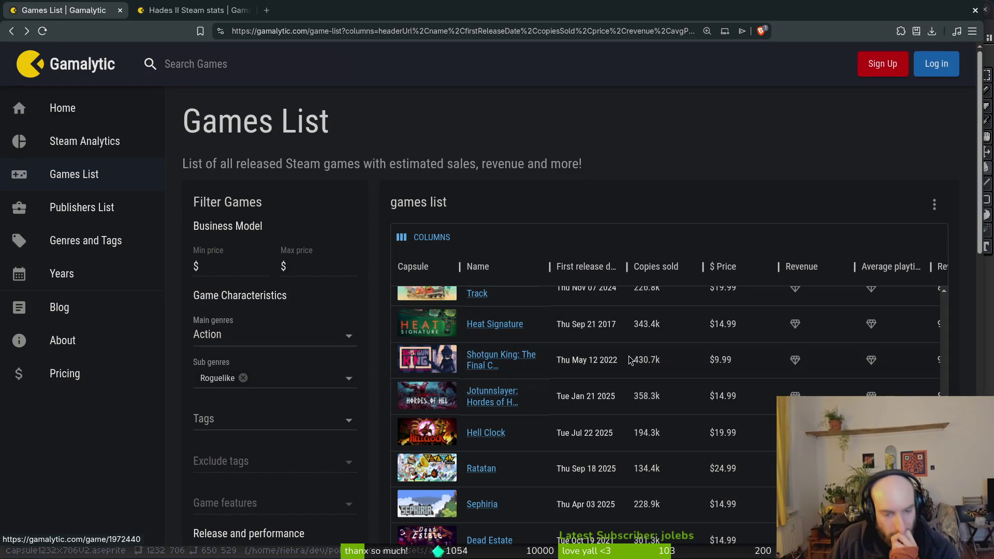
scroll(521, 404, down, 2)
scroll(531, 449, down, 2)
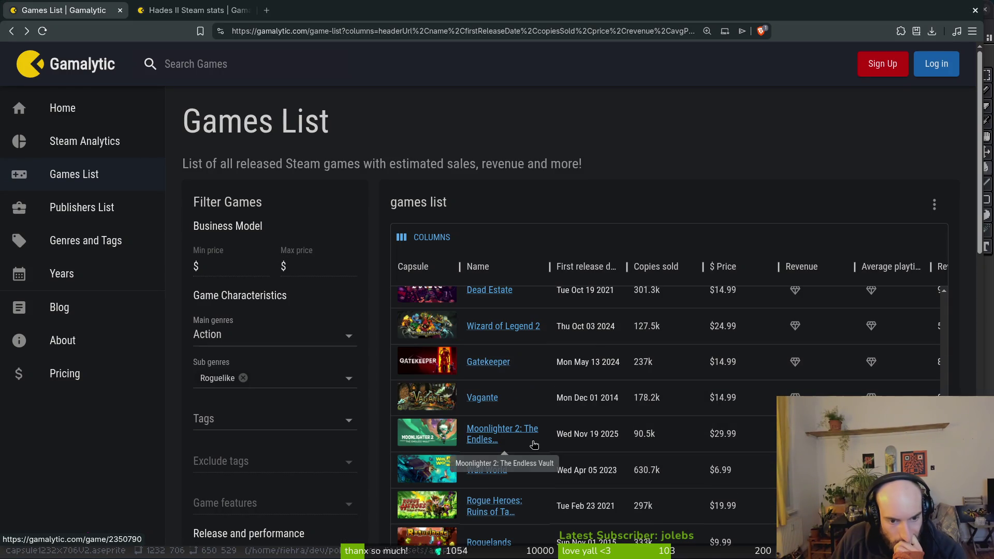
scroll(538, 417, down, 5)
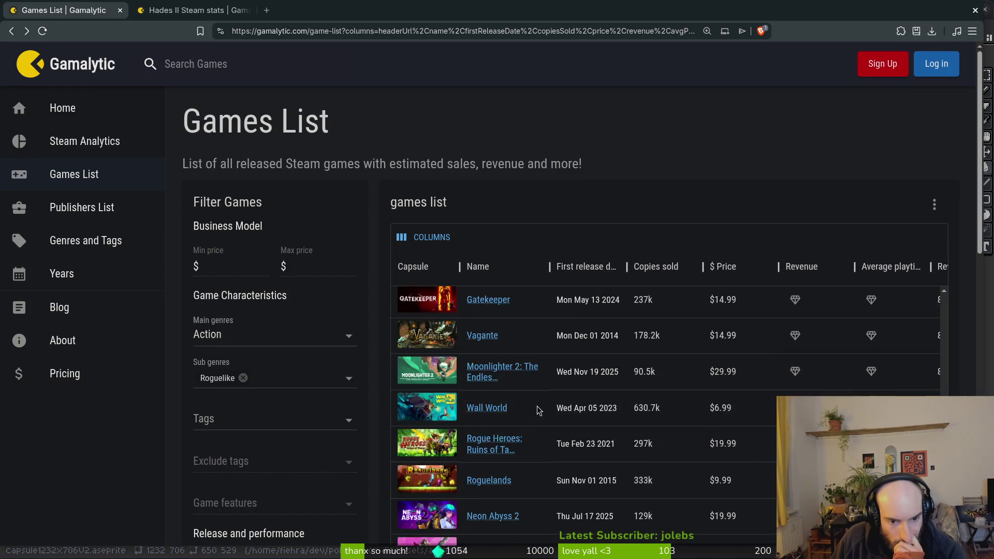
scroll(537, 417, down, 2)
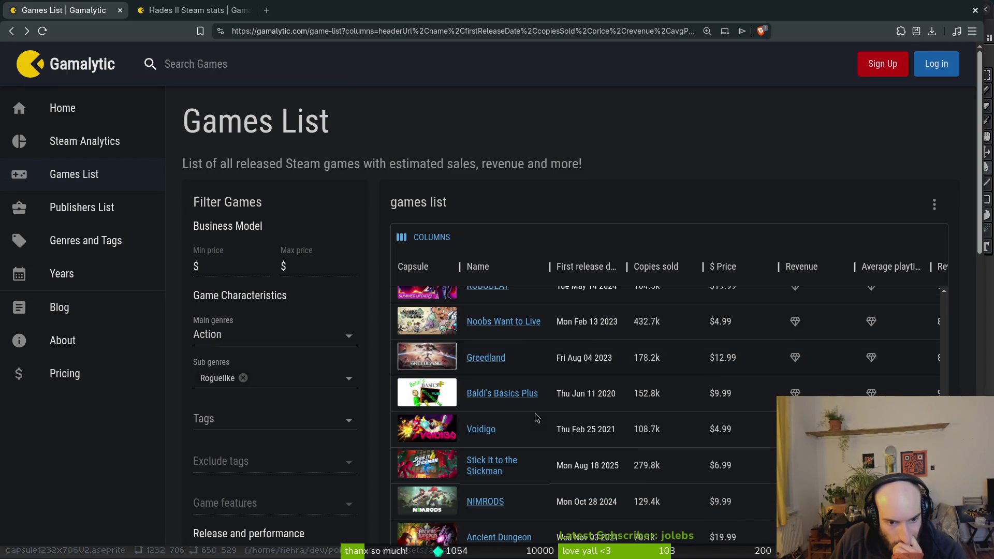
scroll(537, 417, down, 1)
scroll(515, 482, down, 3)
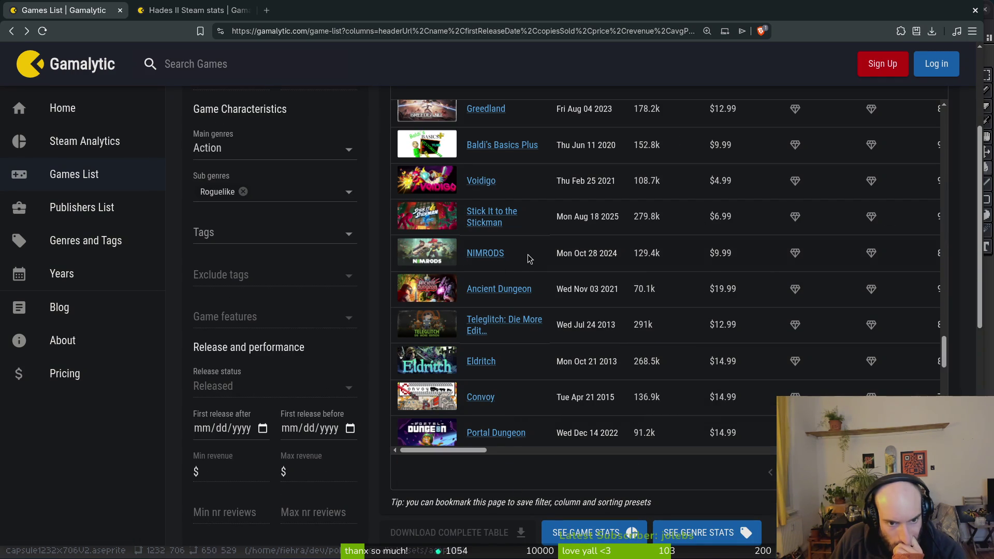
scroll(528, 254, down, 3)
scroll(576, 350, down, 3)
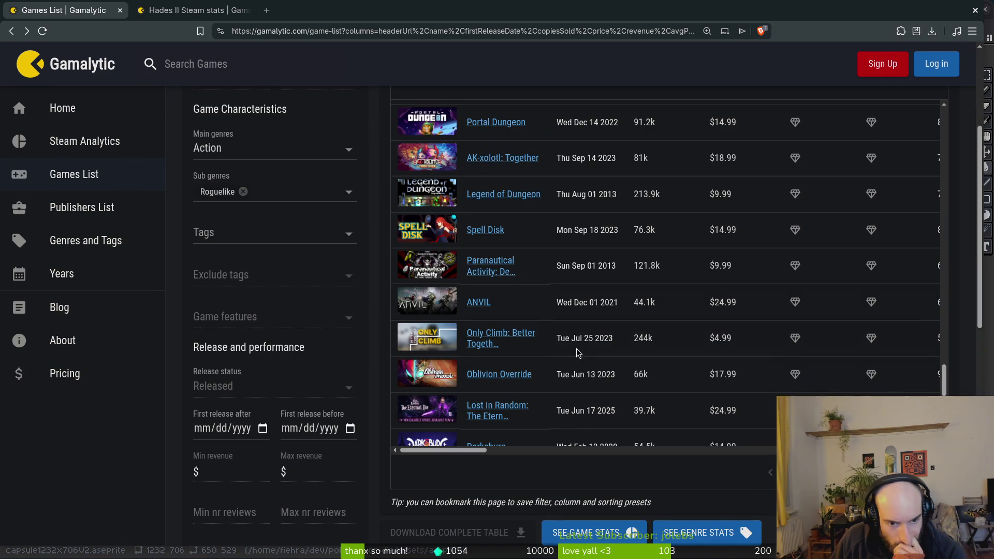
scroll(578, 350, down, 6)
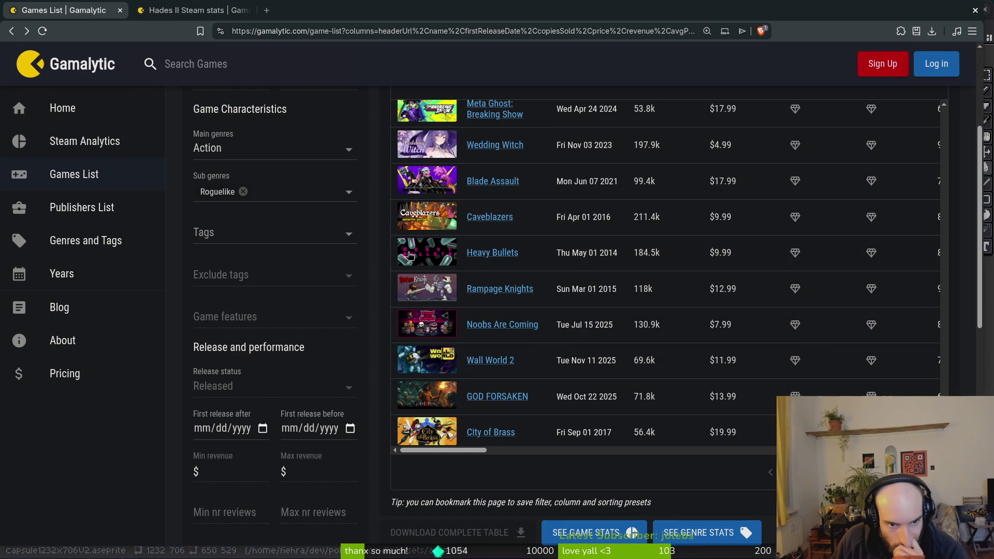
scroll(555, 364, down, 2)
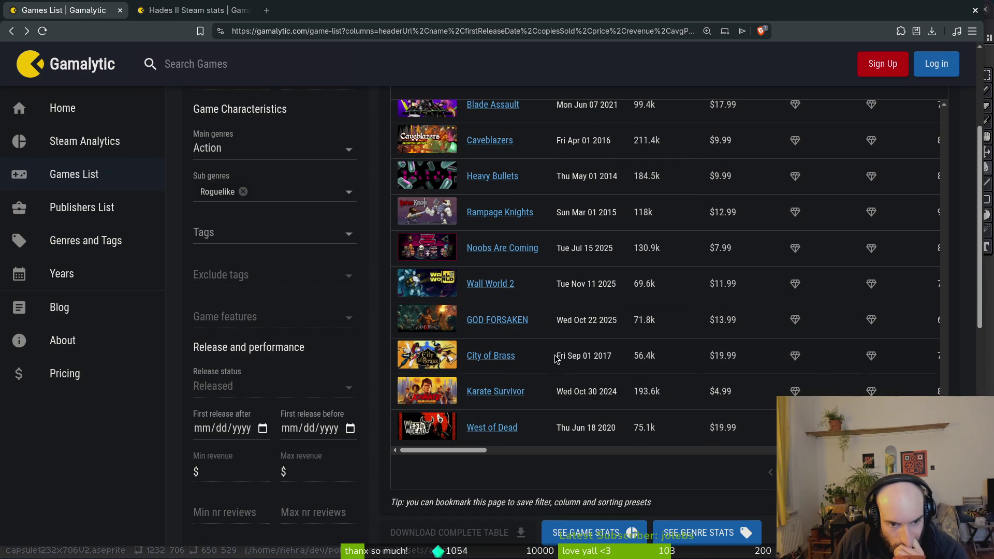
scroll(670, 427, down, 5)
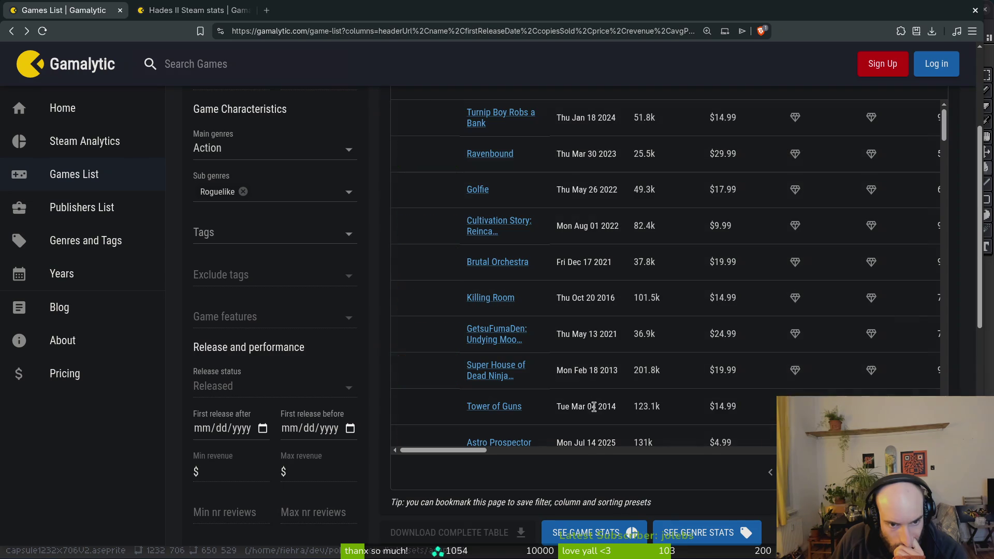
scroll(586, 398, down, 5)
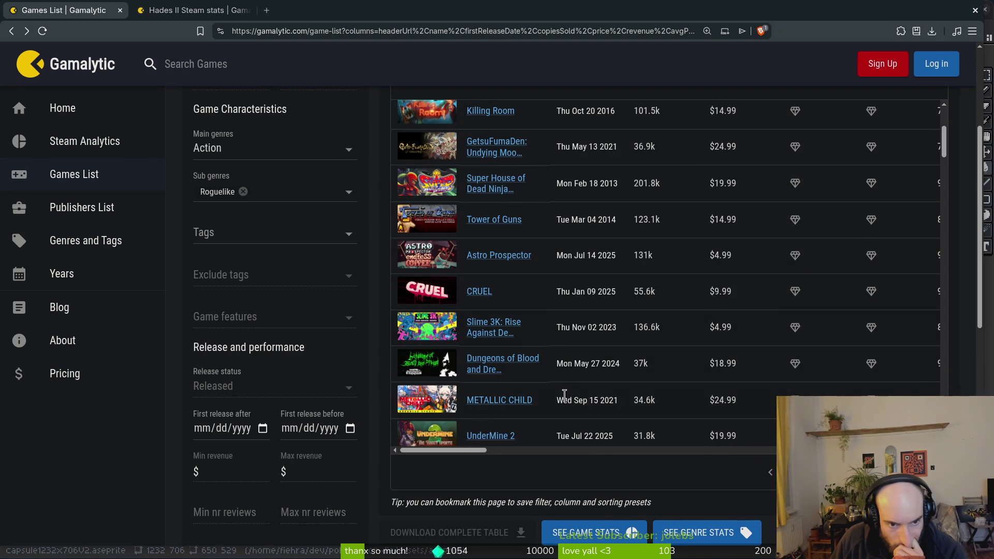
scroll(553, 365, down, 5)
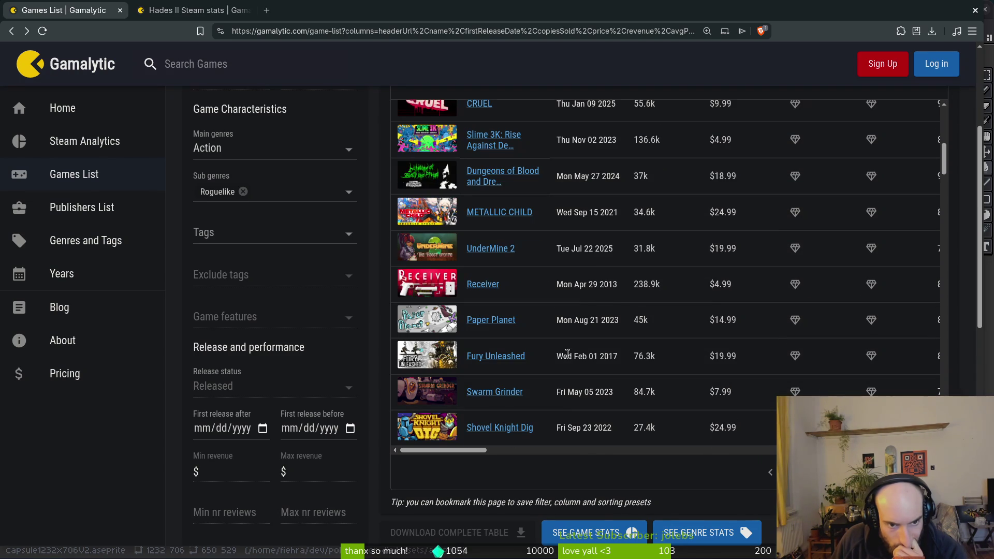
scroll(570, 354, down, 3)
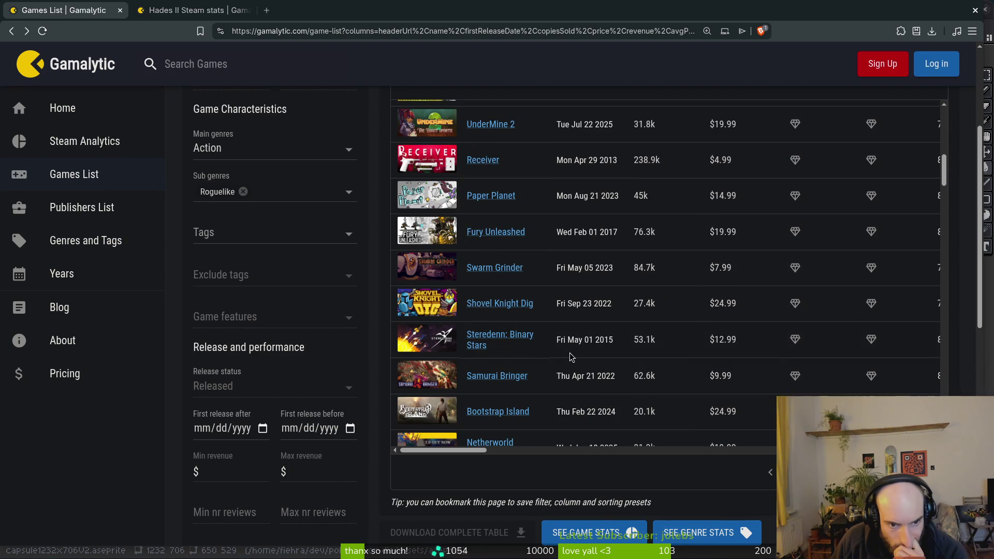
scroll(569, 353, down, 2)
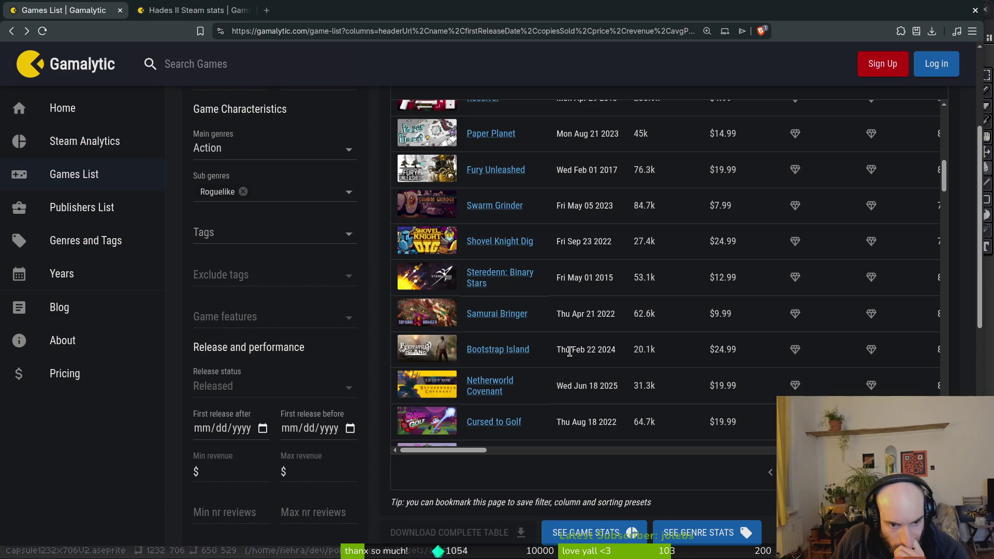
scroll(570, 351, down, 3)
scroll(572, 356, down, 3)
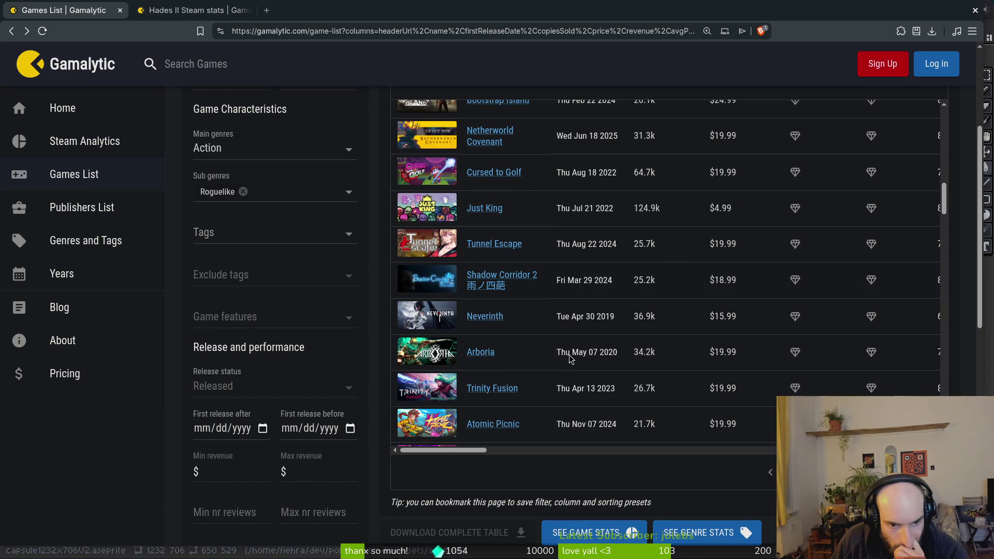
scroll(571, 357, down, 3)
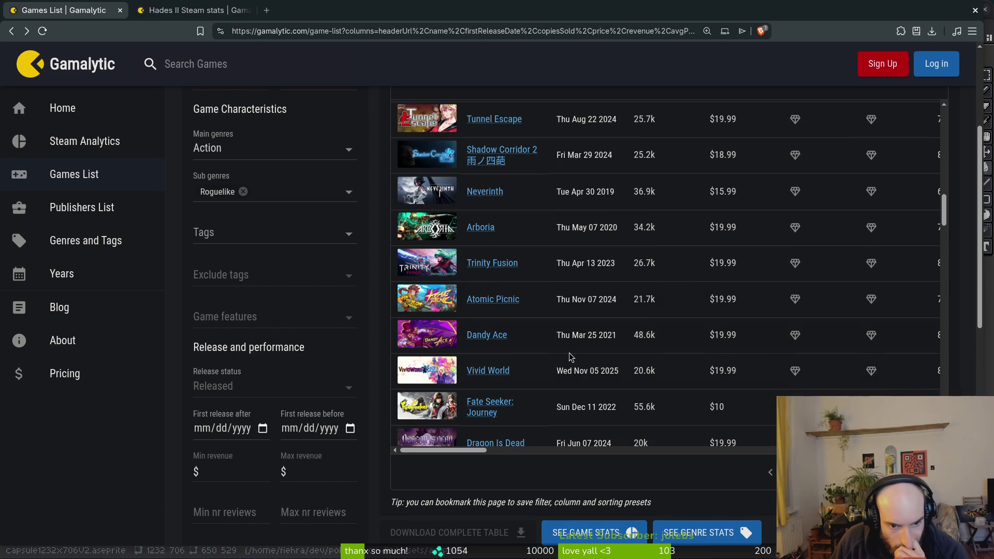
scroll(570, 357, down, 3)
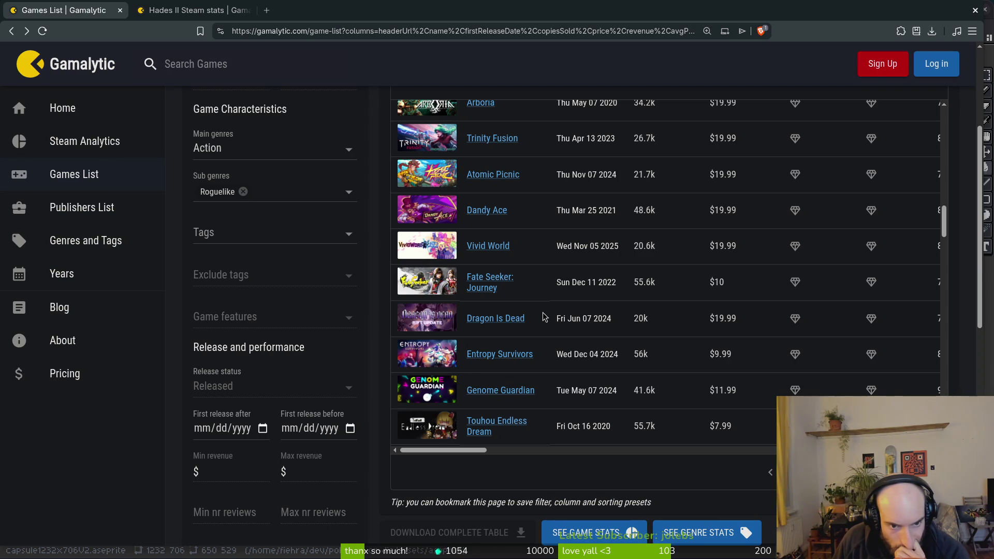
scroll(543, 312, down, 3)
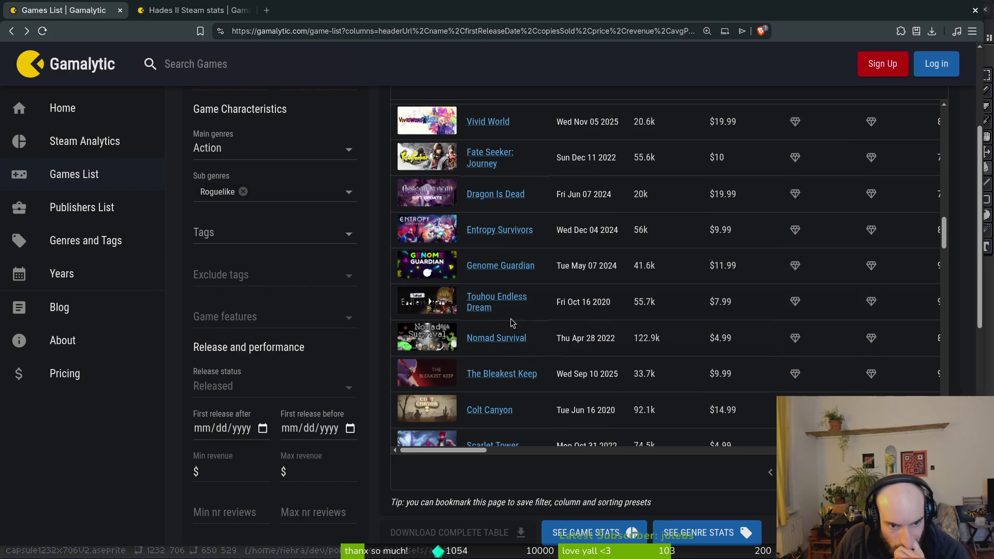
scroll(530, 306, down, 1)
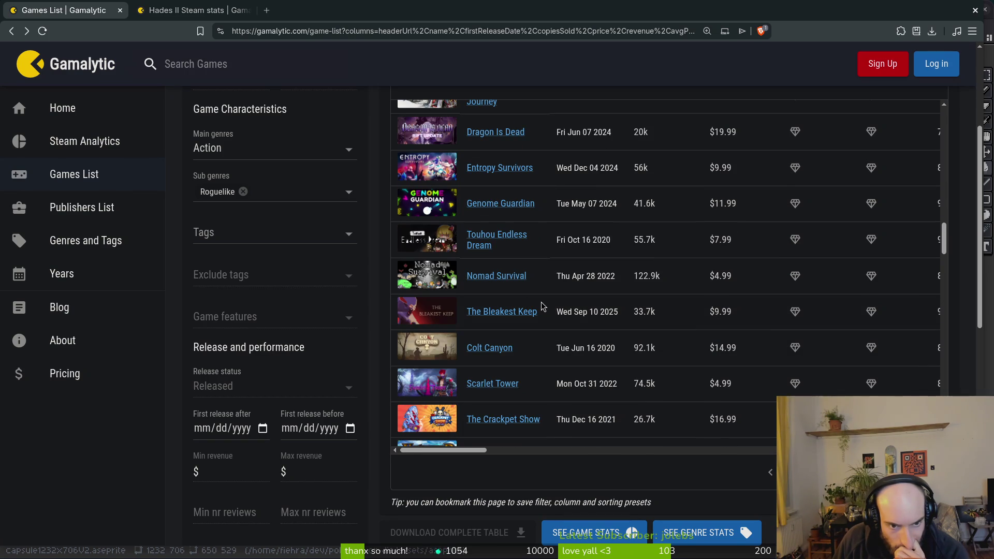
scroll(549, 291, down, 3)
scroll(549, 293, down, 4)
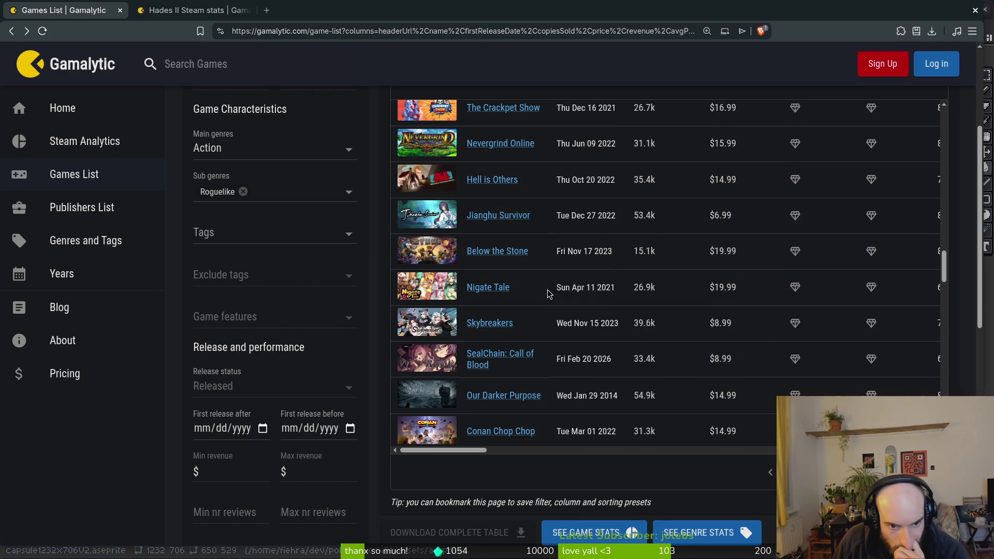
scroll(548, 290, down, 3)
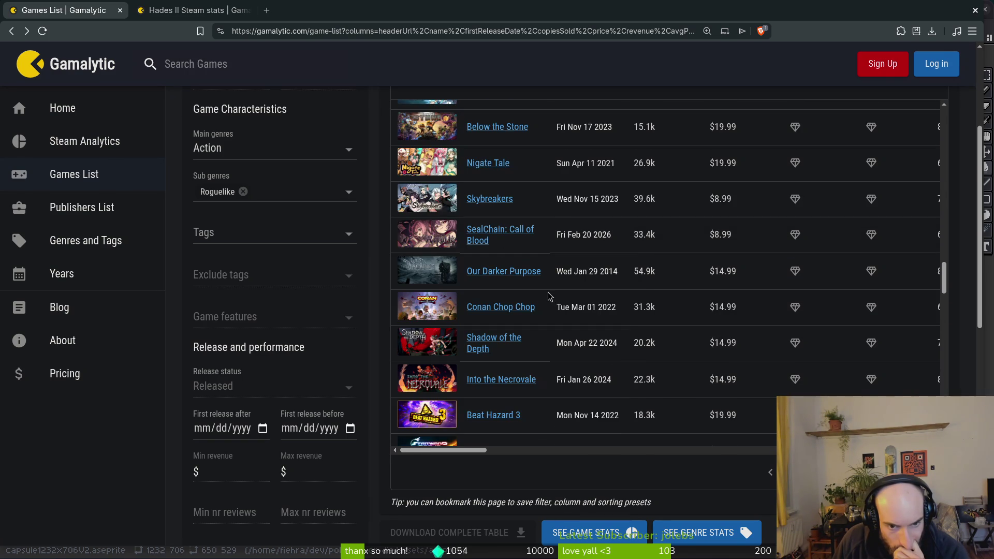
scroll(550, 295, down, 4)
scroll(550, 296, down, 1)
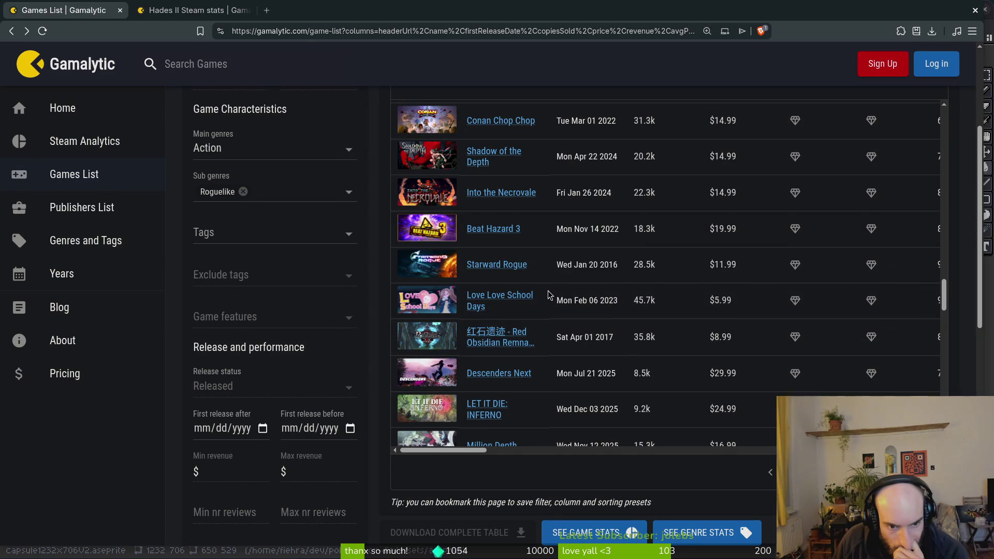
scroll(549, 294, down, 5)
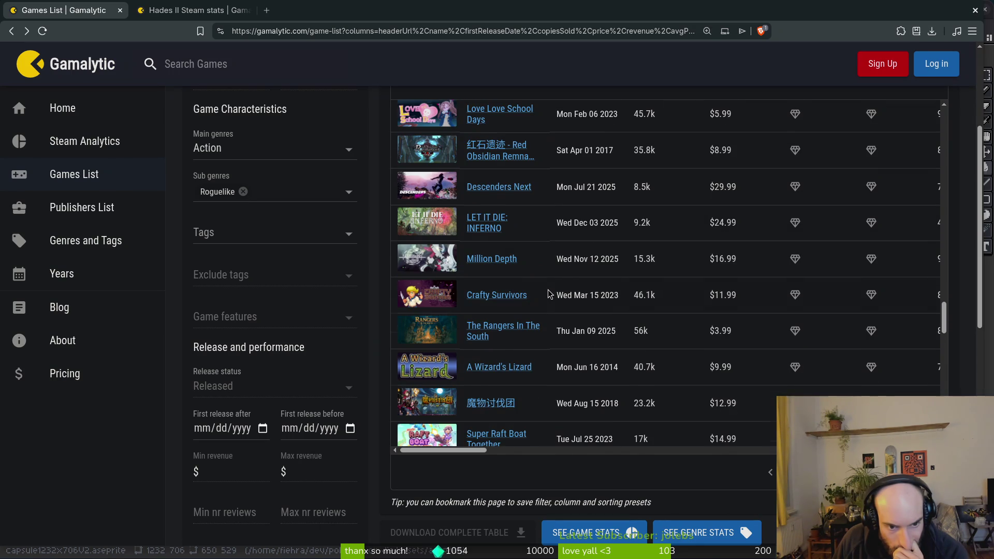
scroll(549, 294, down, 5)
scroll(548, 290, down, 14)
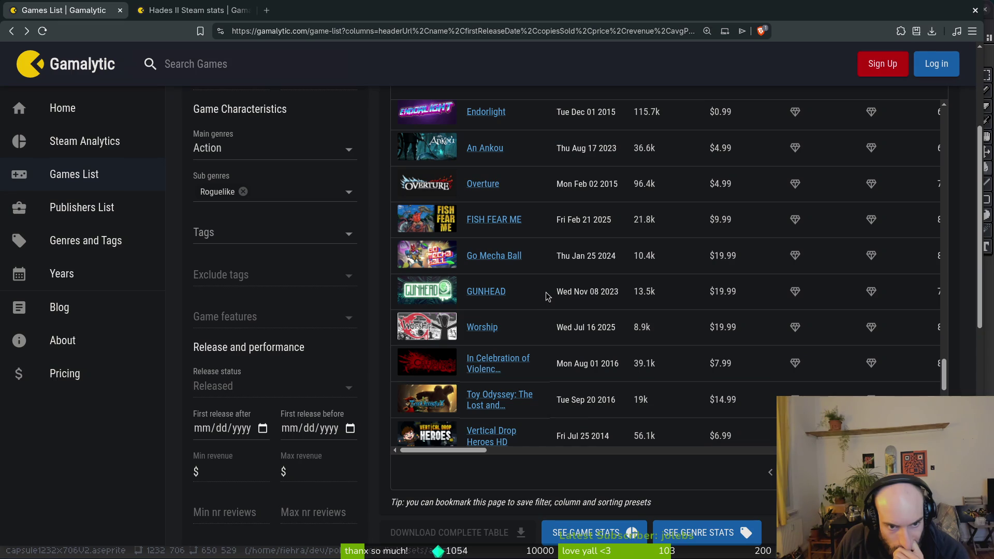
scroll(546, 293, down, 7)
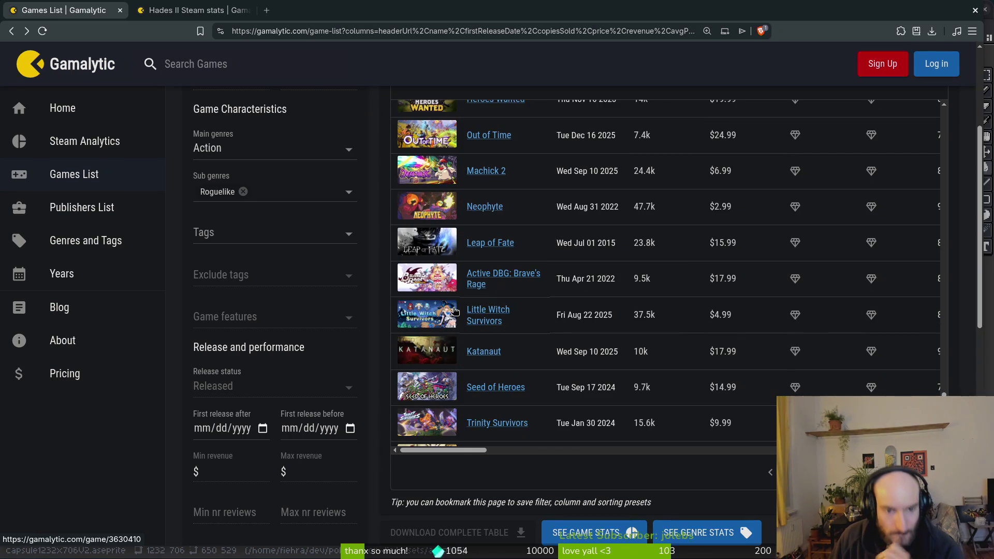
scroll(455, 312, down, 3)
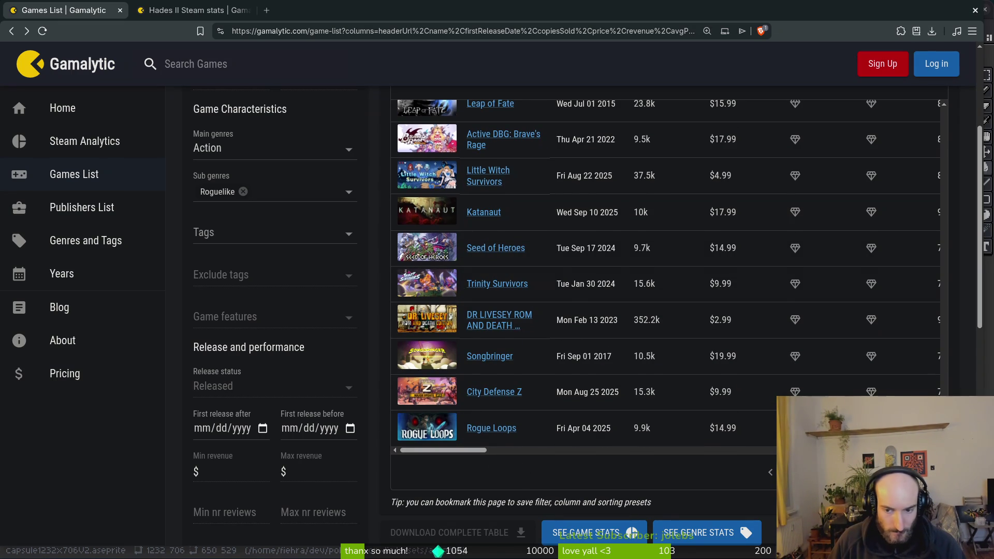
scroll(505, 315, down, 5)
scroll(504, 316, down, 5)
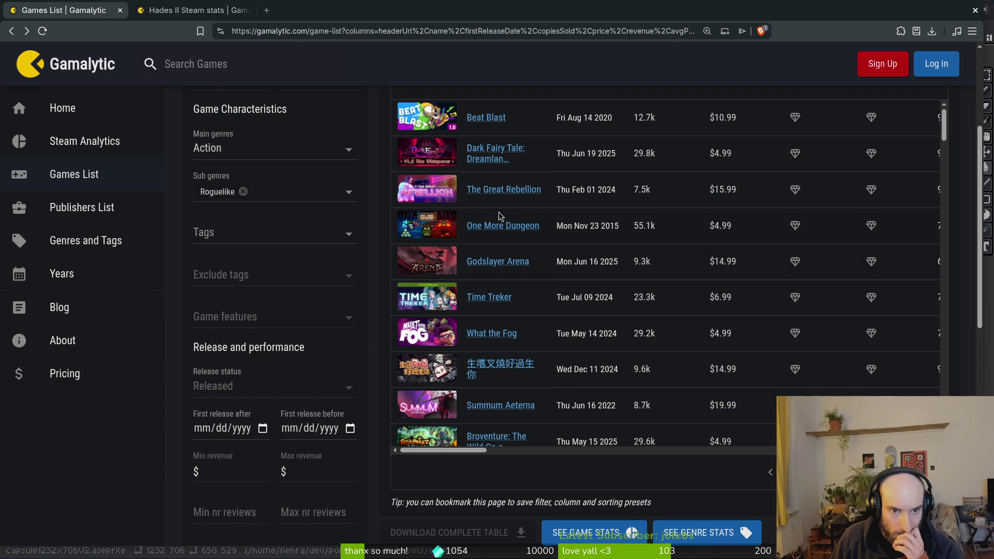
scroll(526, 202, down, 4)
scroll(543, 244, down, 4)
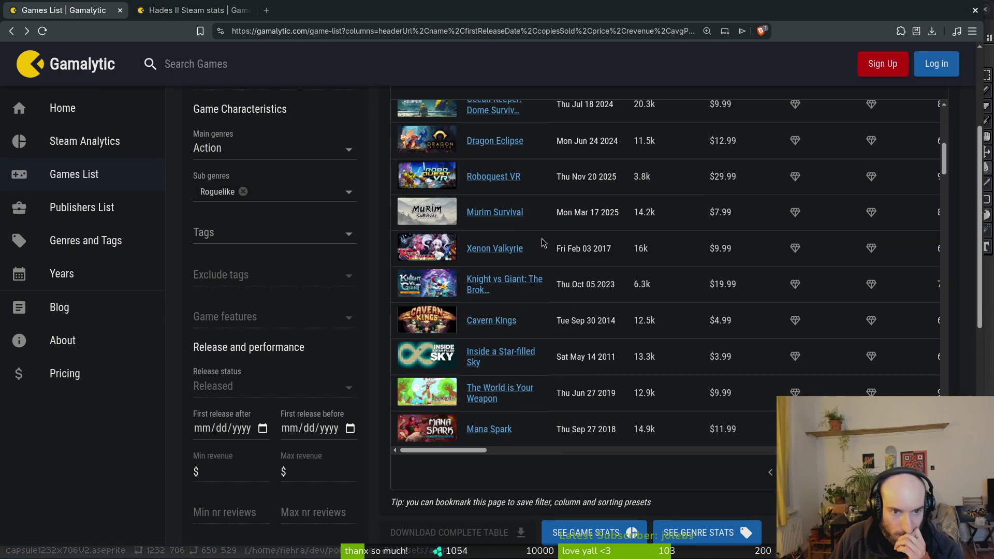
scroll(543, 243, down, 4)
scroll(543, 243, down, 4)
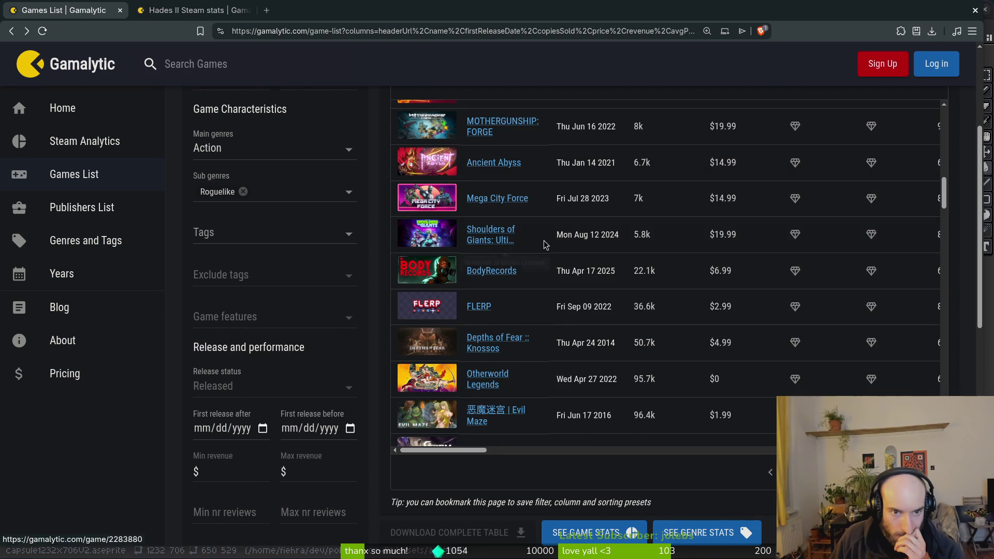
scroll(543, 243, down, 3)
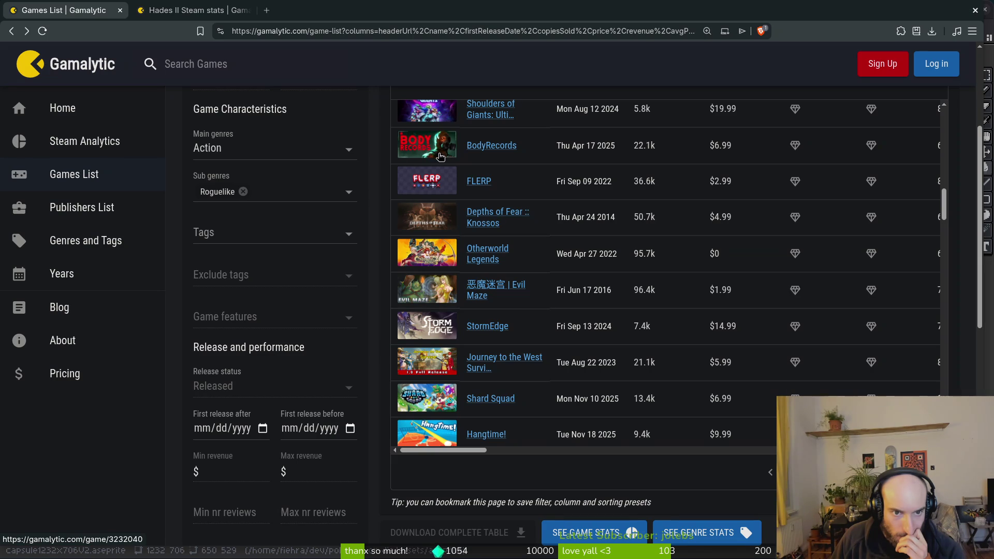
In a new tab, search for 'poolors' and open the Coolors website
click(267, 10)
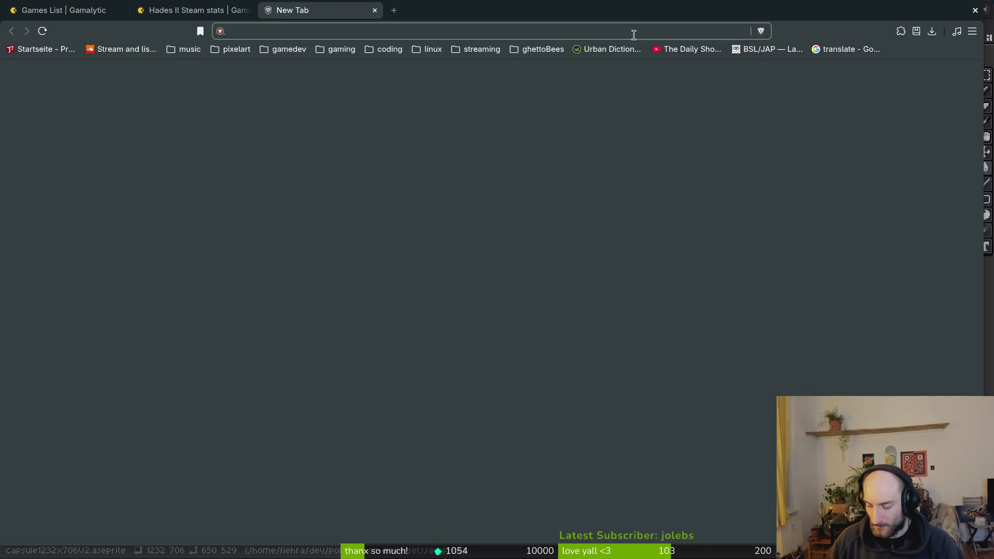
text(color)
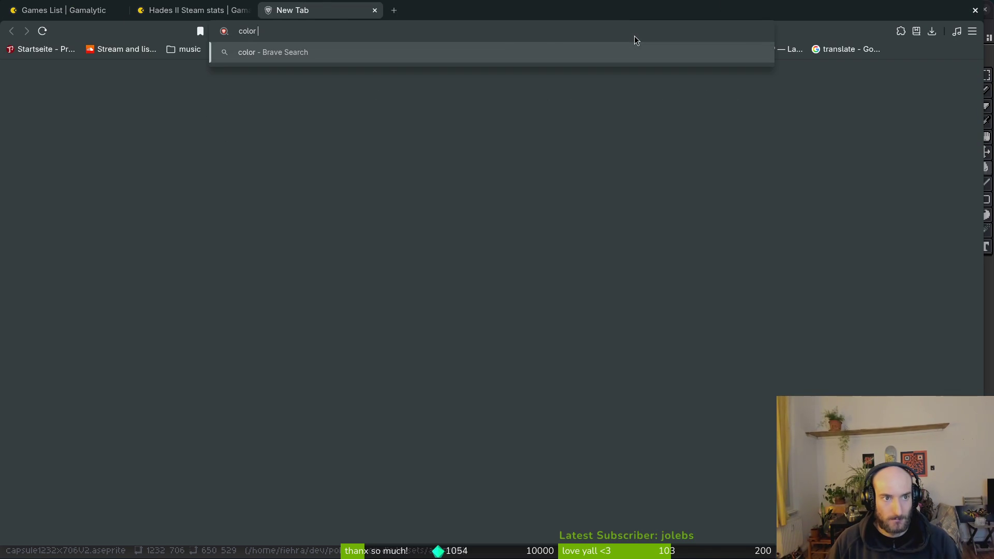
key(BackSpace)
key(BackSpace)
key(BackSpace)
text(p)
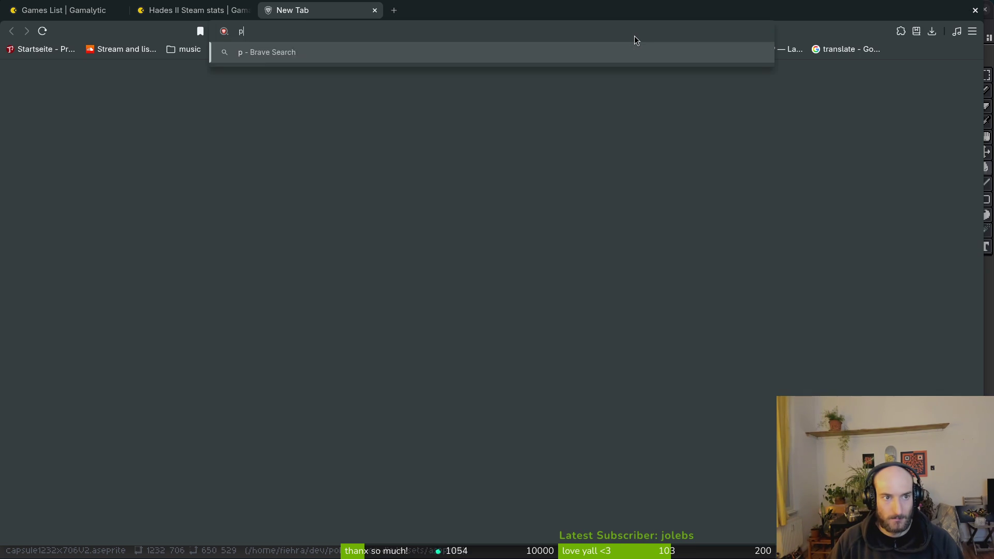
text(oolors)
key(Return)
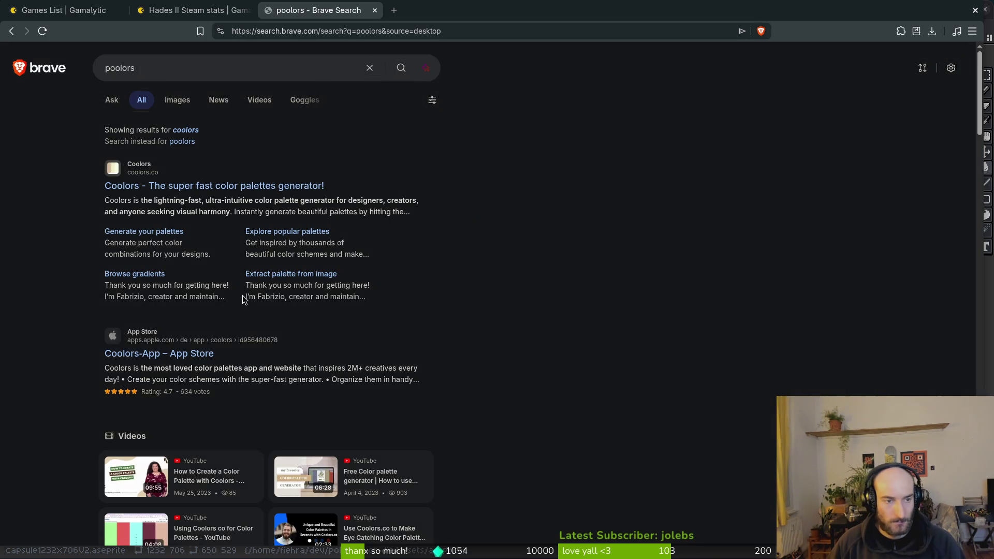
click(225, 186)
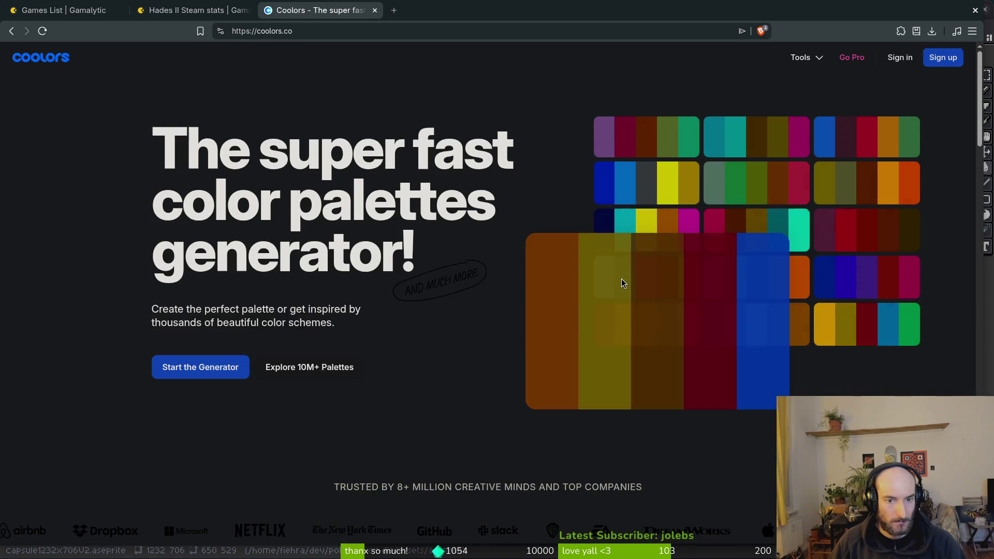
Start the Coolors Palette Generator and dismiss the welcome and tutorial dialogs
click(811, 63)
click(145, 127)
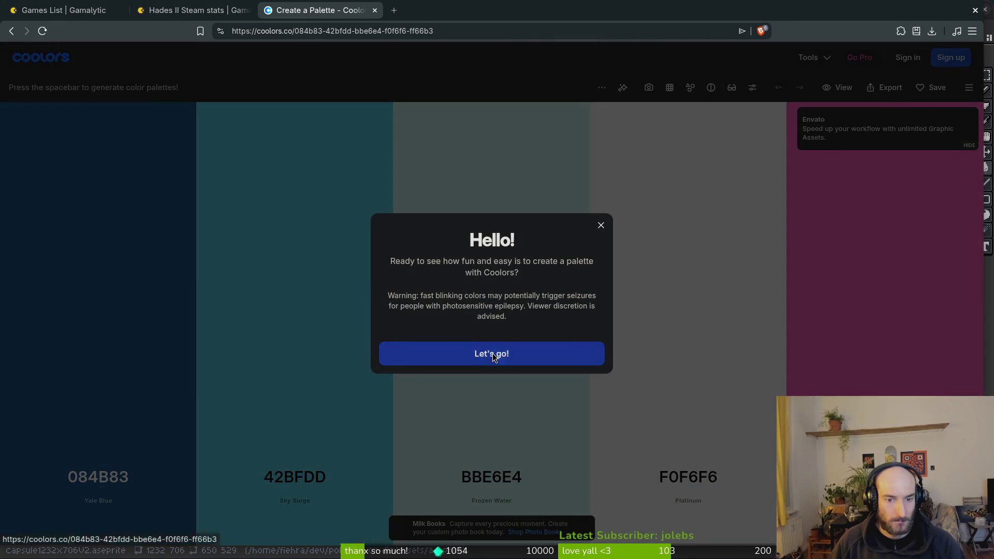
click(489, 354)
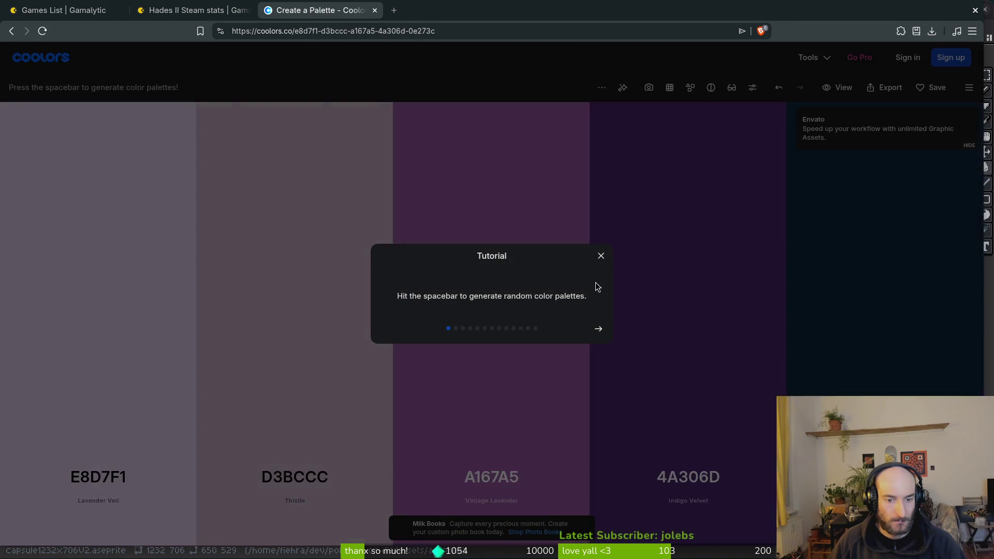
click(601, 256)
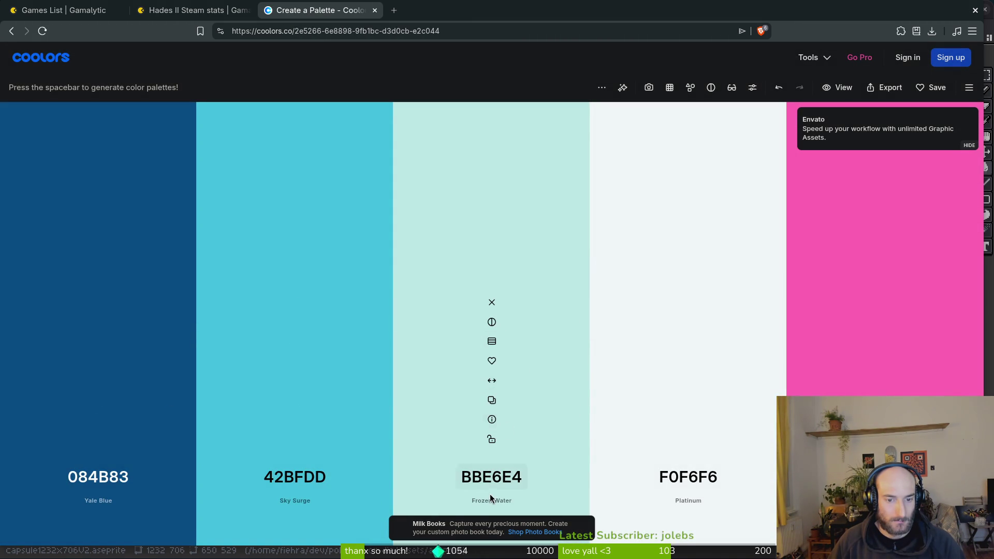
Remove the BBE6E4 and 42BFDD colours and open the 084B83 colour editor
mouse_move(491, 442)
click(492, 302)
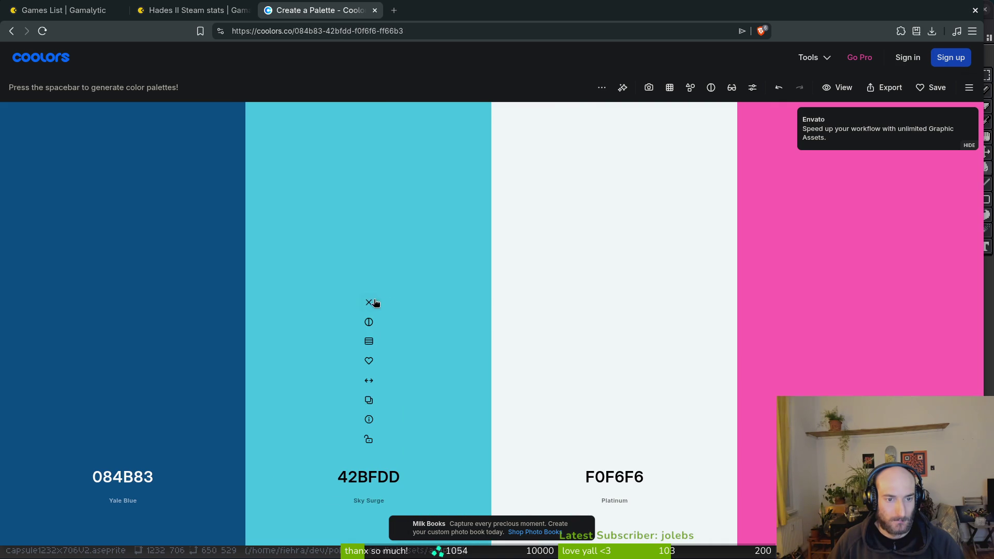
click(366, 303)
click(174, 477)
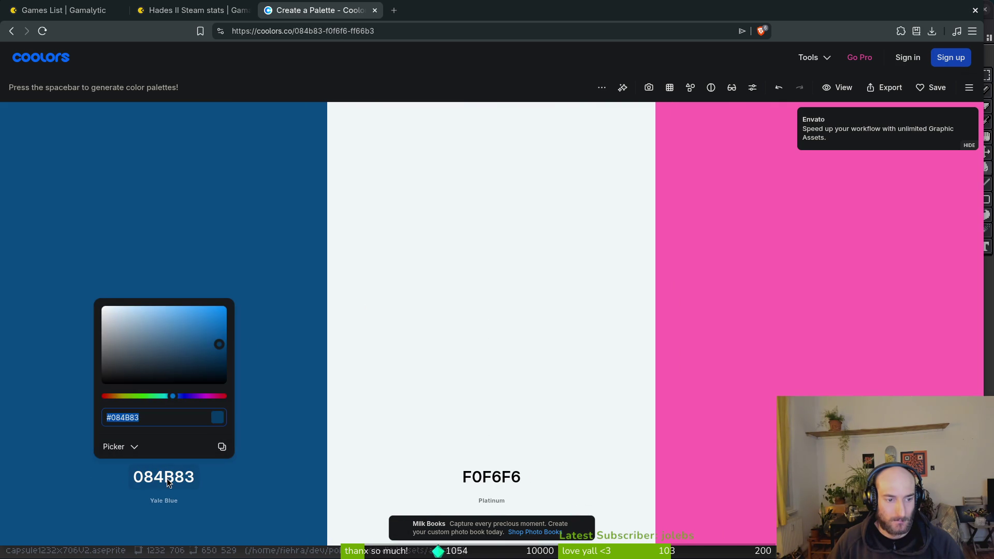
key(alt+Tab)
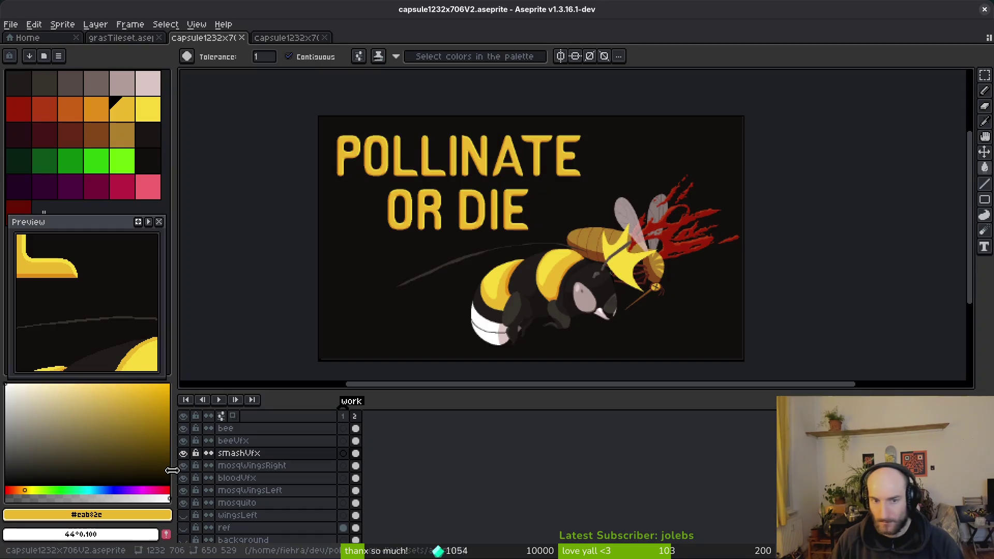
Copy the art's bright yellow hex F7DB3B into the first Coolors colour
click(148, 109)
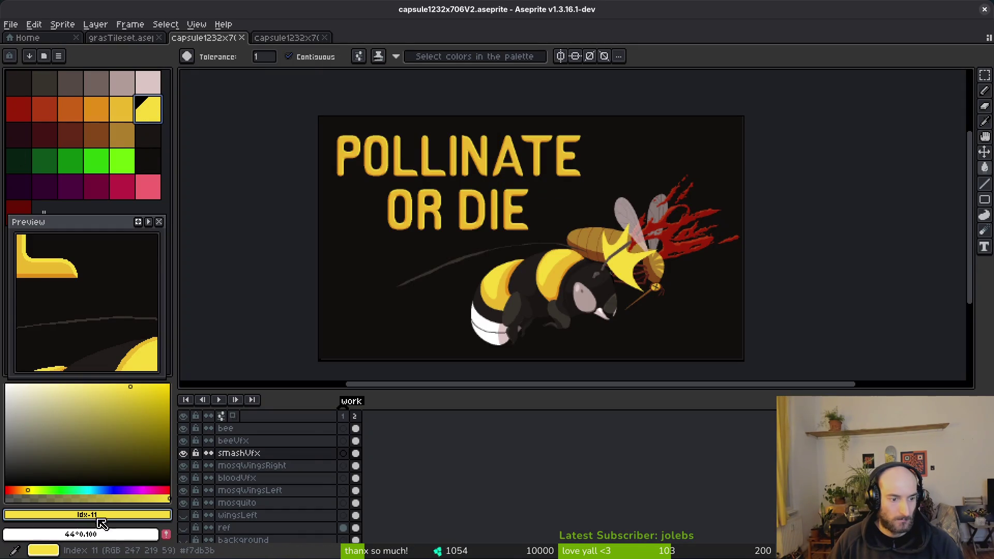
click(87, 515)
double_click(162, 429)
key(ctrl+c)
key(Escape)
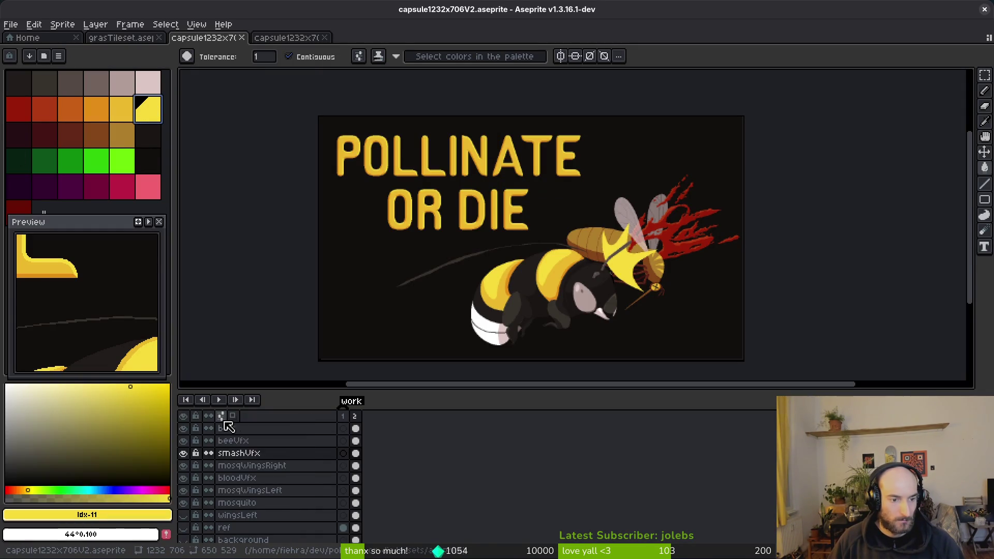
key(alt+Tab)
click(165, 477)
key(ctrl+v)
Sample the bee stripe's golden yellow EAB82E and paste it into the middle Coolors colour
key(alt+Tab)
click(108, 108)
click(127, 111)
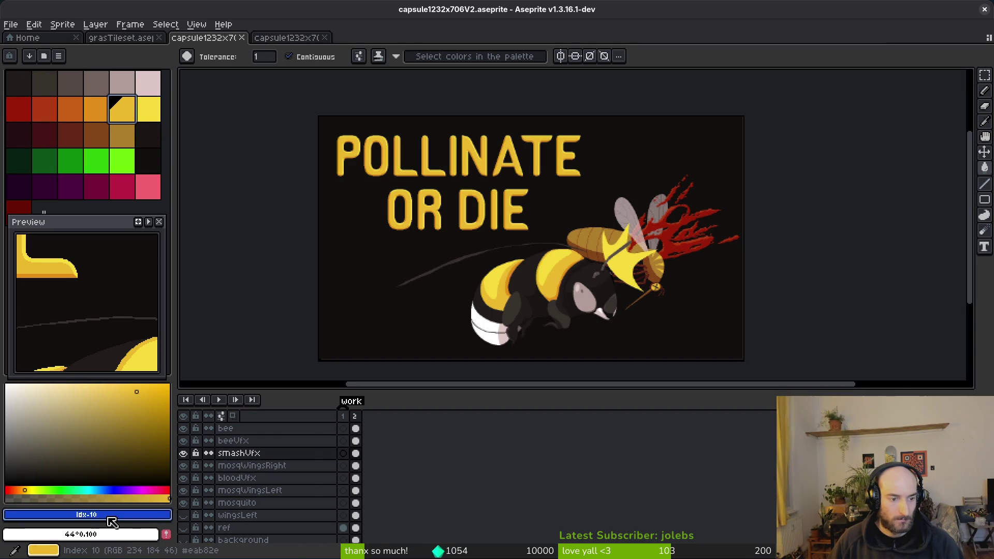
click(137, 516)
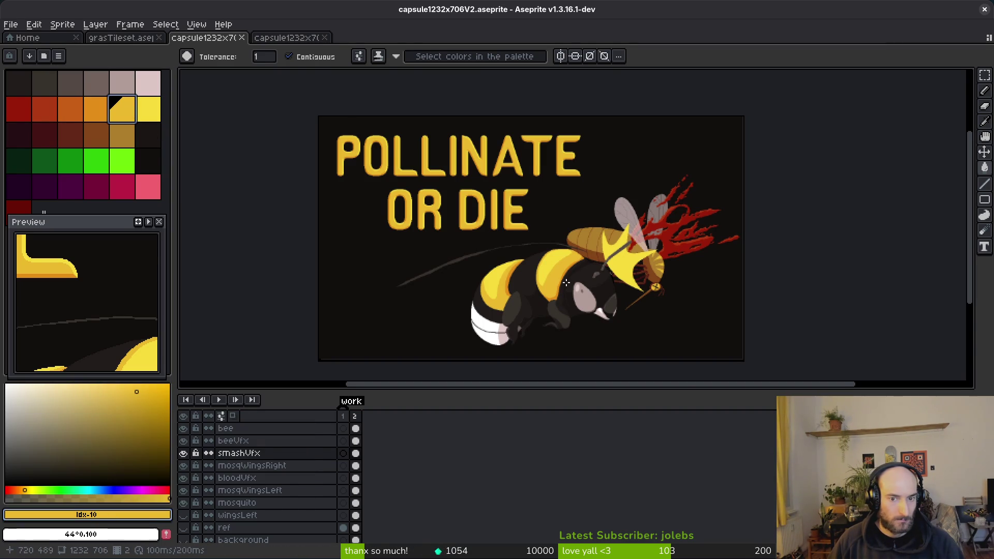
scroll(617, 304, up, 5)
alt+click(619, 301)
click(110, 514)
click(119, 515)
click(148, 514)
click(171, 428)
key(ctrl+c)
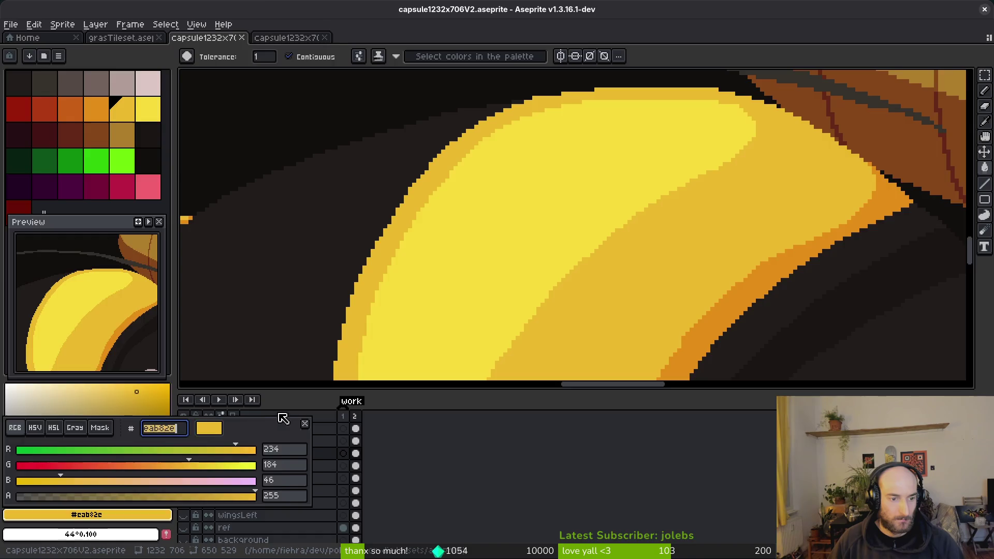
key(alt+Tab)
click(492, 477)
key(ctrl+v)
click(763, 412)
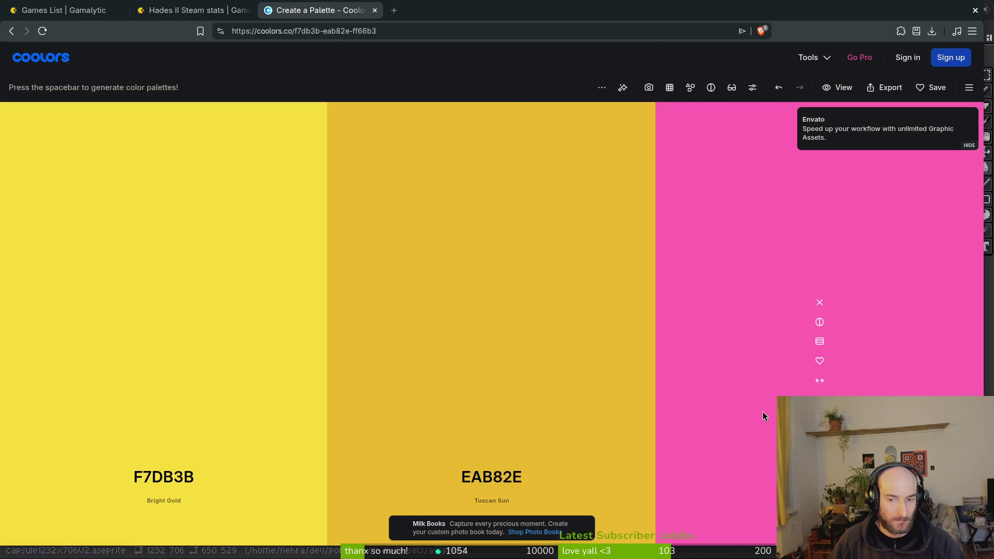
Sample the near-black background 120F0E and paste it into the pink third Coolors colour
key(alt+Tab)
scroll(588, 284, down, 5)
scroll(588, 284, up, 5)
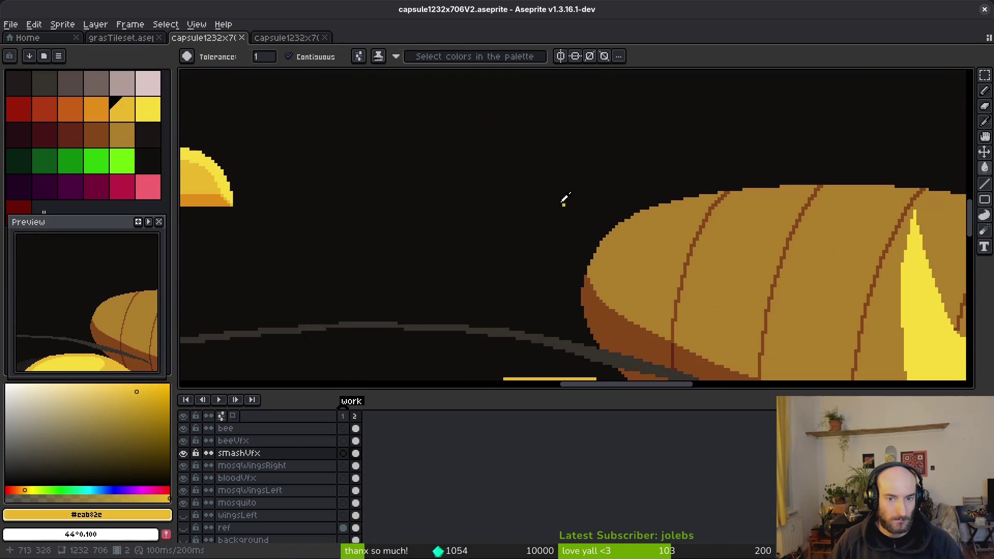
alt+click(533, 173)
click(87, 514)
click(87, 515)
click(129, 515)
click(184, 434)
key(ctrl+c)
key(alt+Tab)
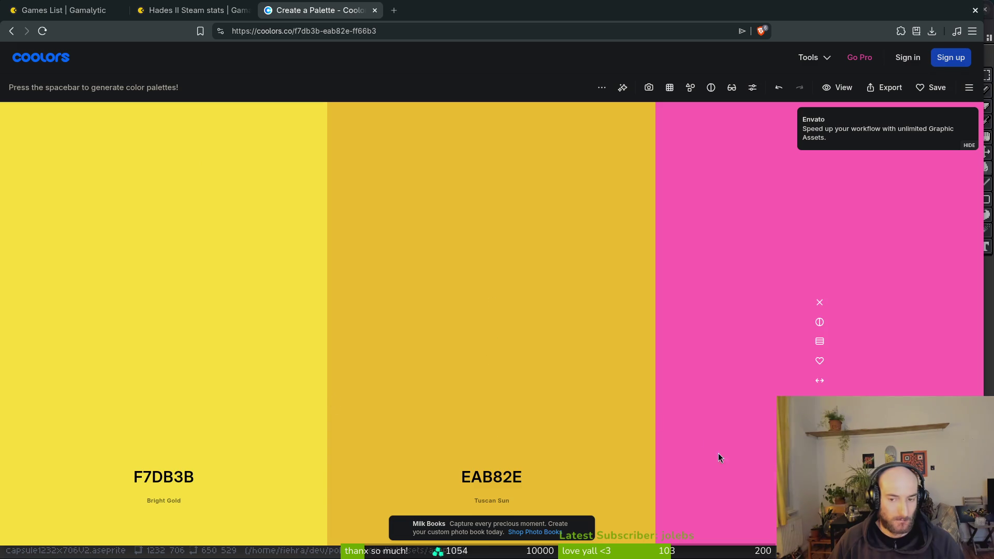
click(820, 476)
key(ctrl+v)
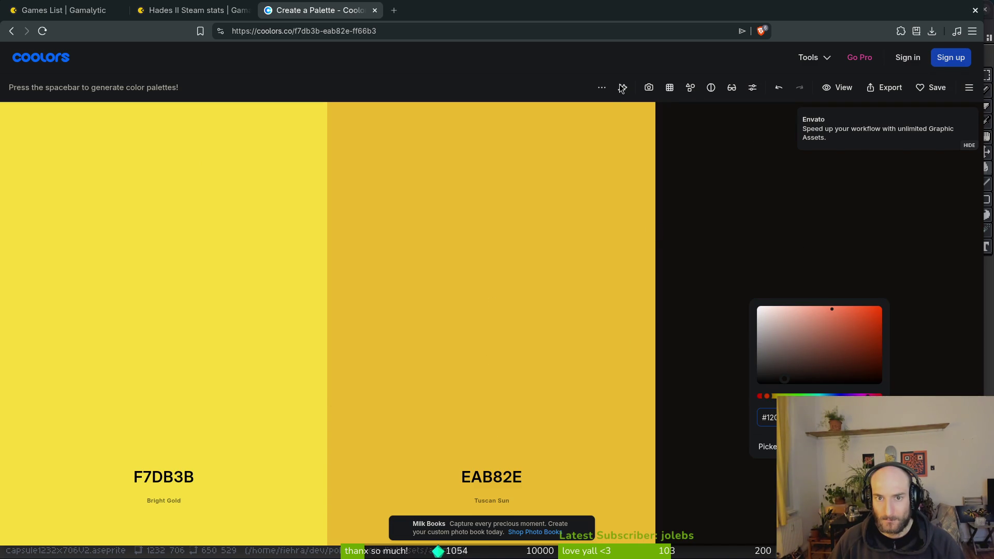
Confirm the near-black third colour and lock the Tuscan Sun and Bright Gold columns
key(Return)
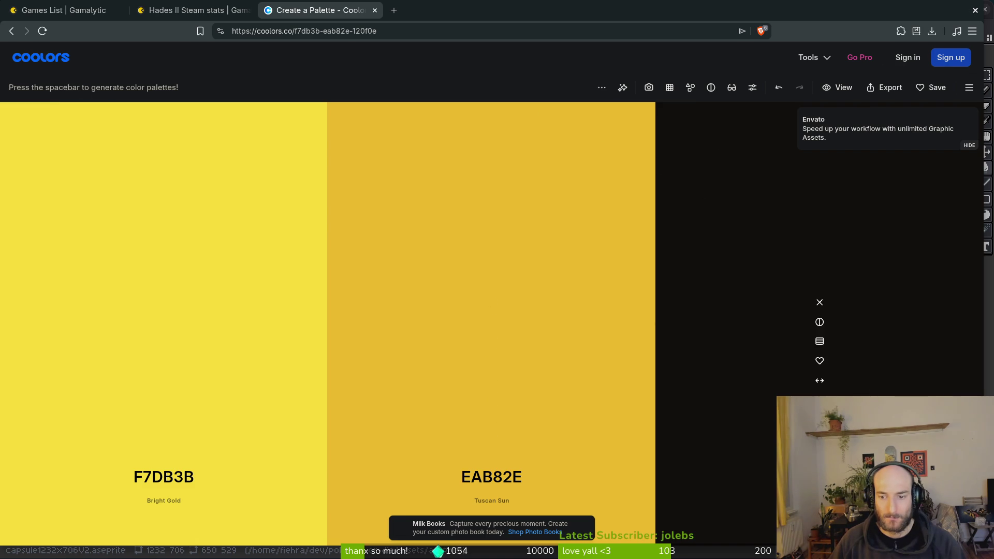
click(492, 439)
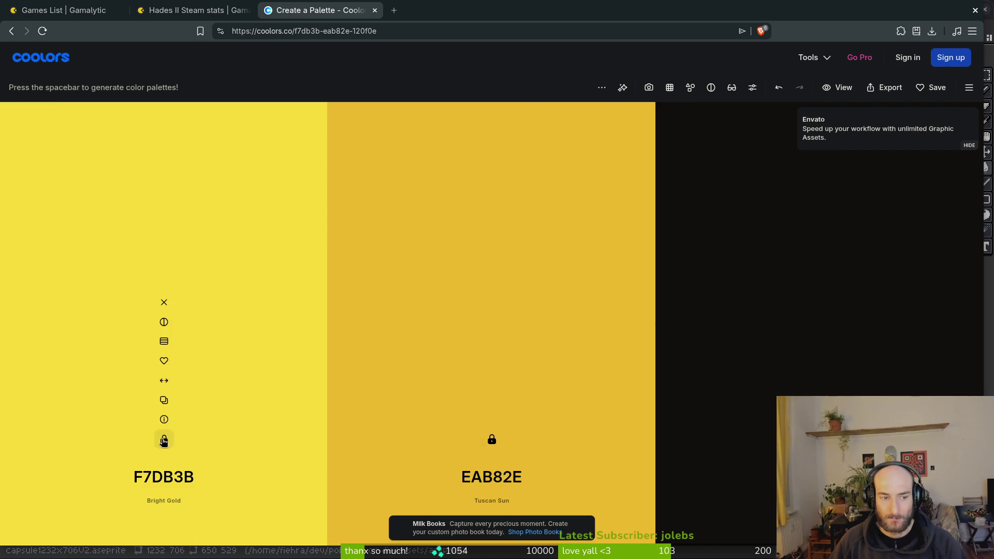
click(164, 439)
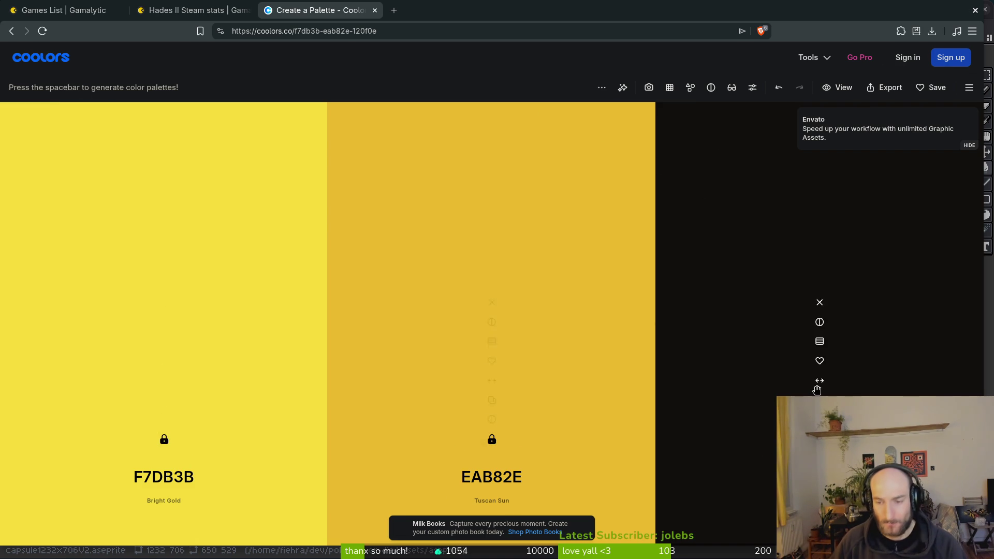
Open and close the Adjust palette controls and the saved-palettes Library
click(754, 89)
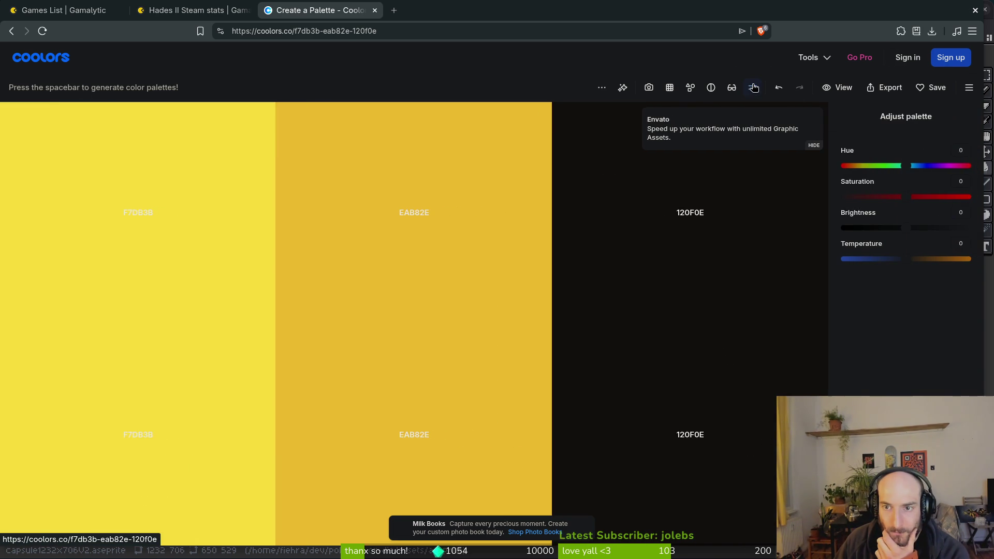
click(754, 88)
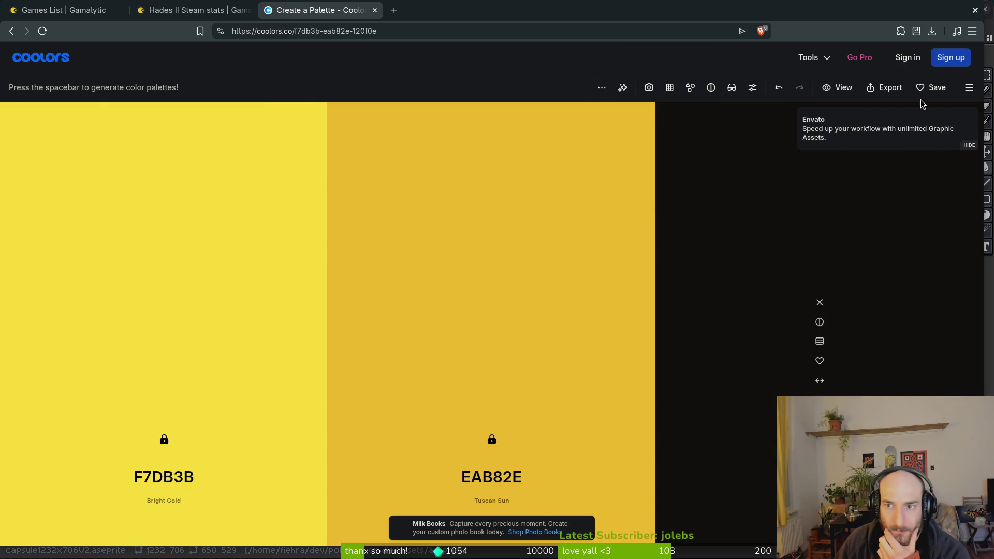
click(969, 88)
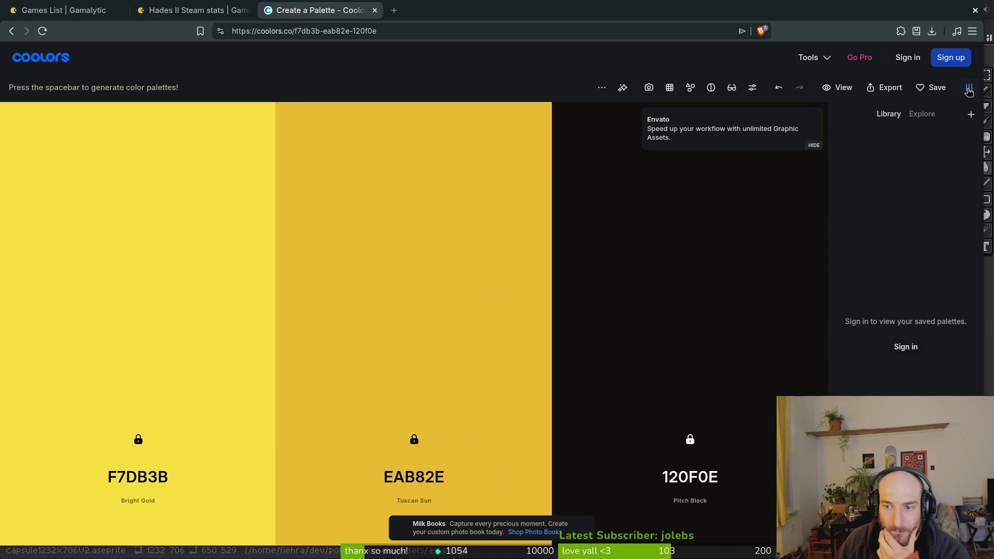
click(970, 88)
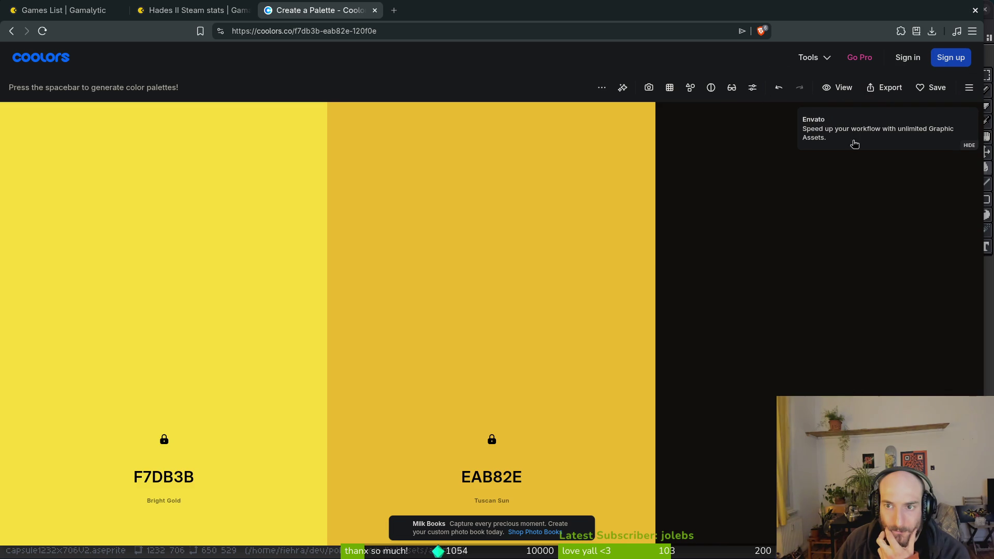
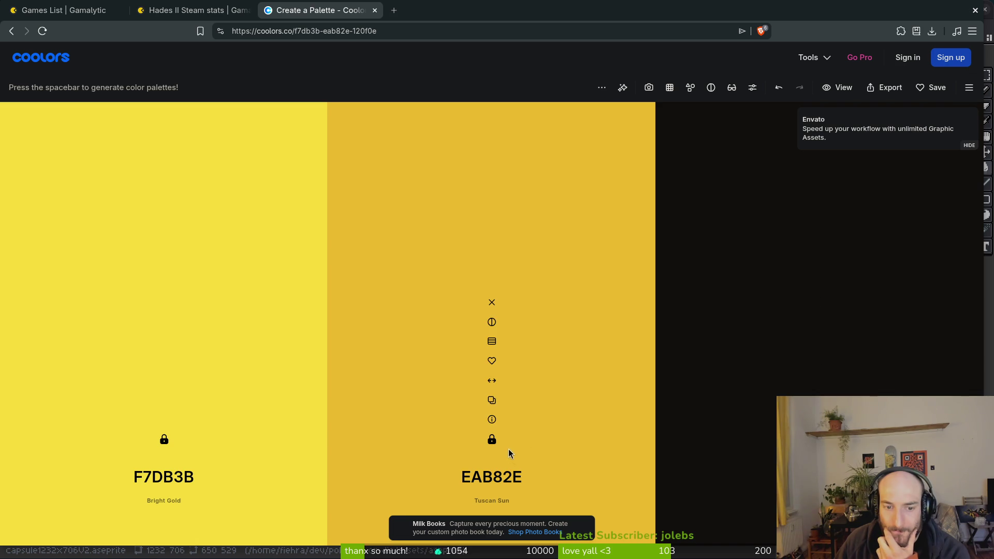
Lock Tuscan Sun, move black 120F0E into second place, and add a new colour after it
click(493, 438)
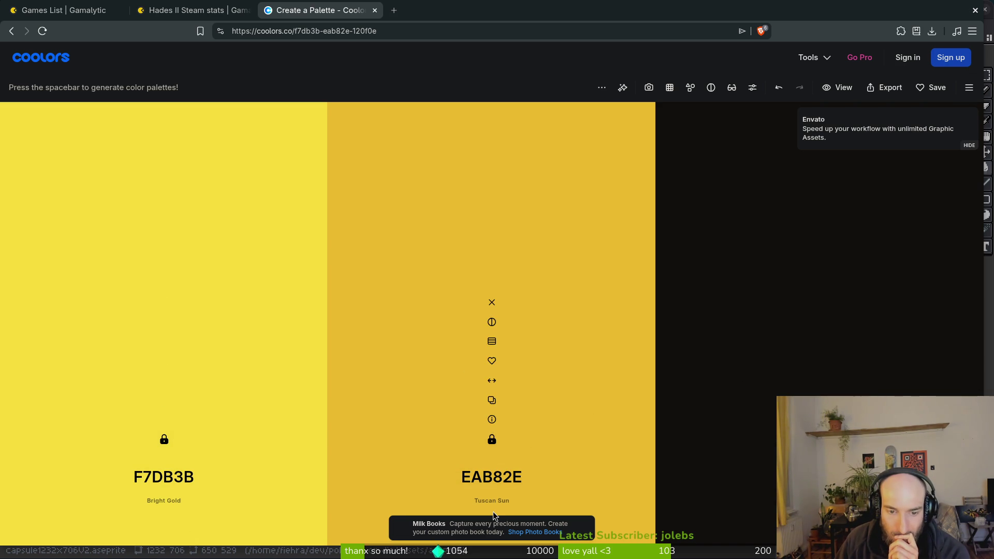
drag(820, 382, 433, 371)
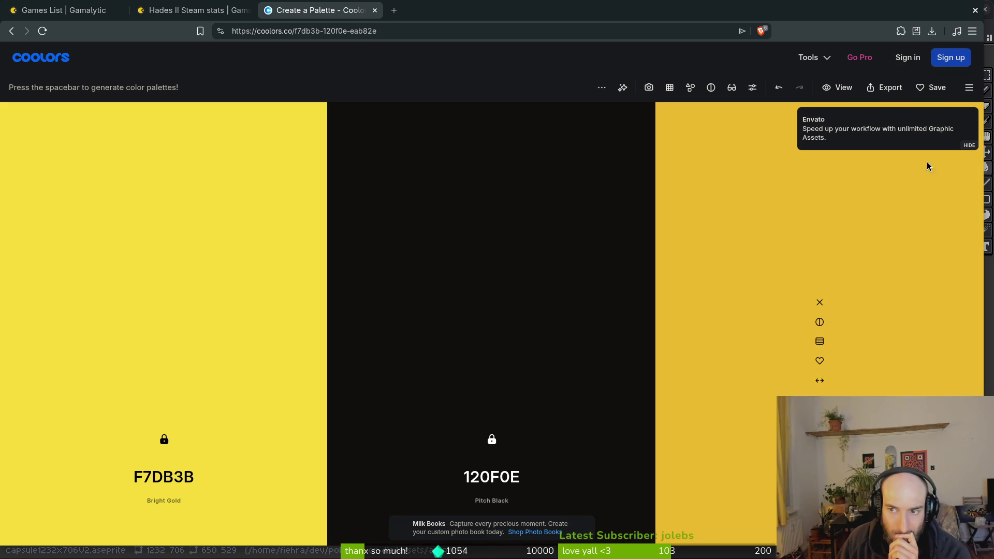
click(969, 145)
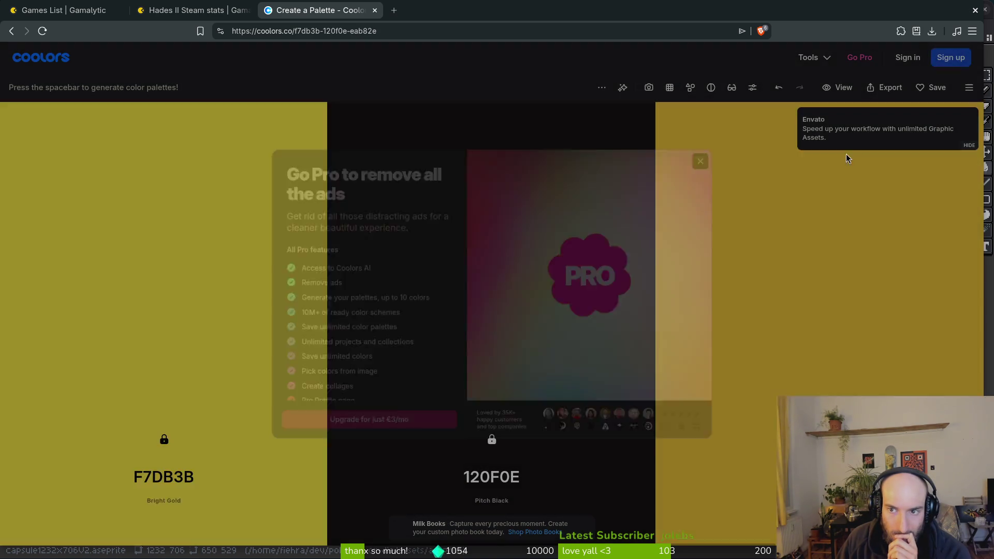
click(847, 159)
click(654, 326)
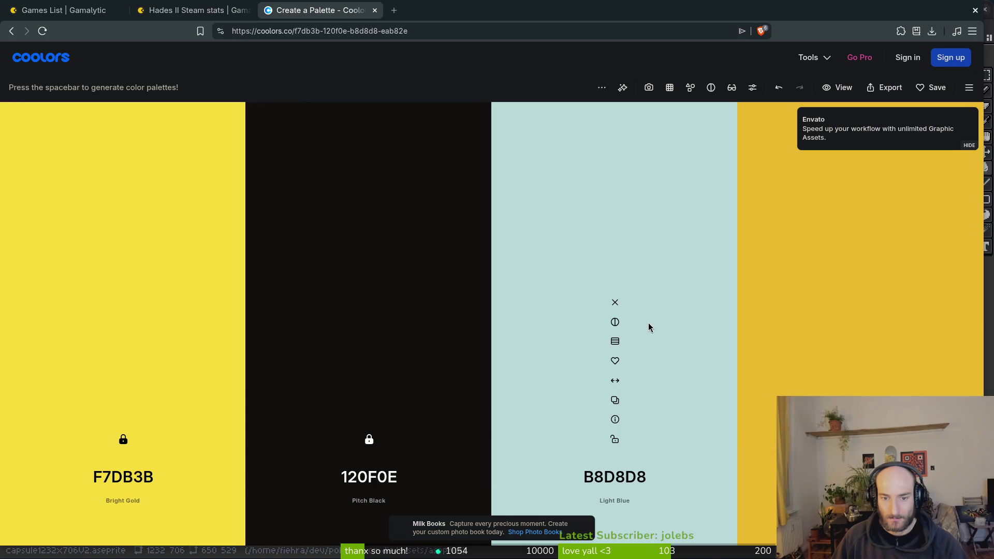
Reroll the unlocked third swatch until it becomes 618B25 Forest Moss, then switch to Aseprite
key(space)
key(space)
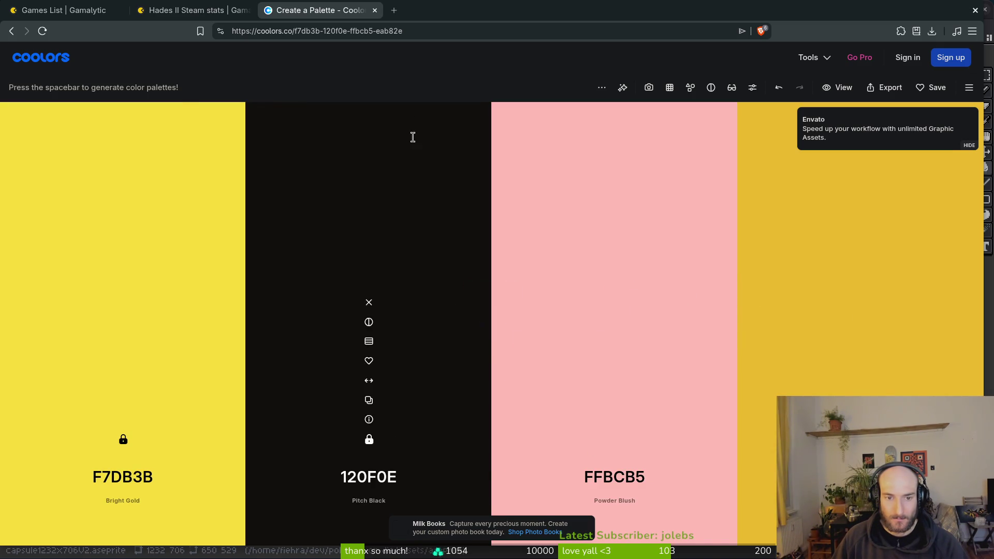
key(space)
key(space)
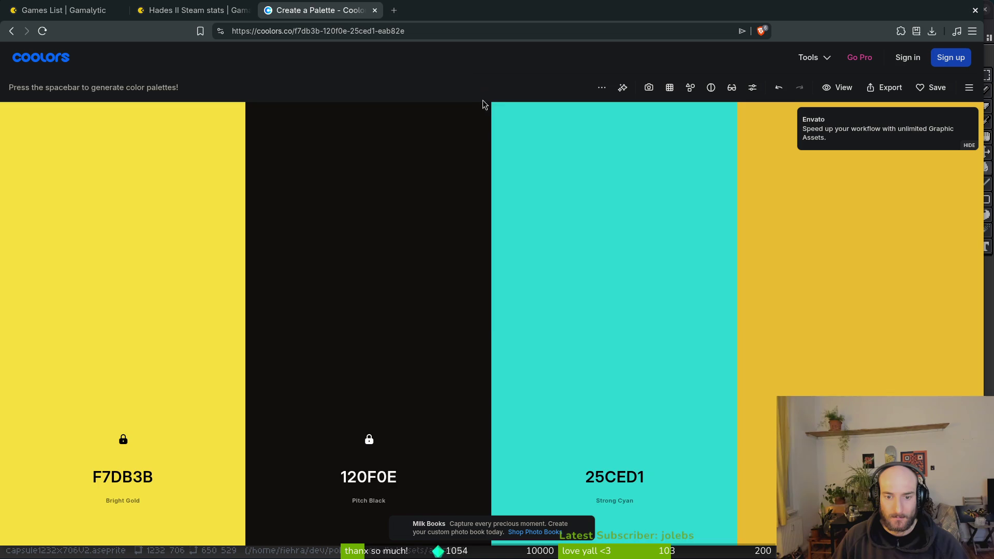
key(space)
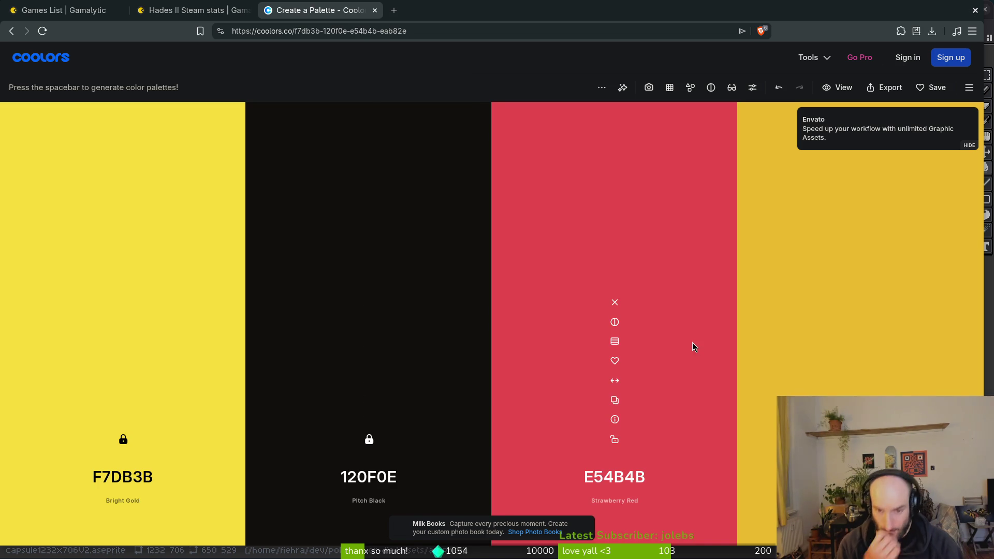
key(space)
key(space)
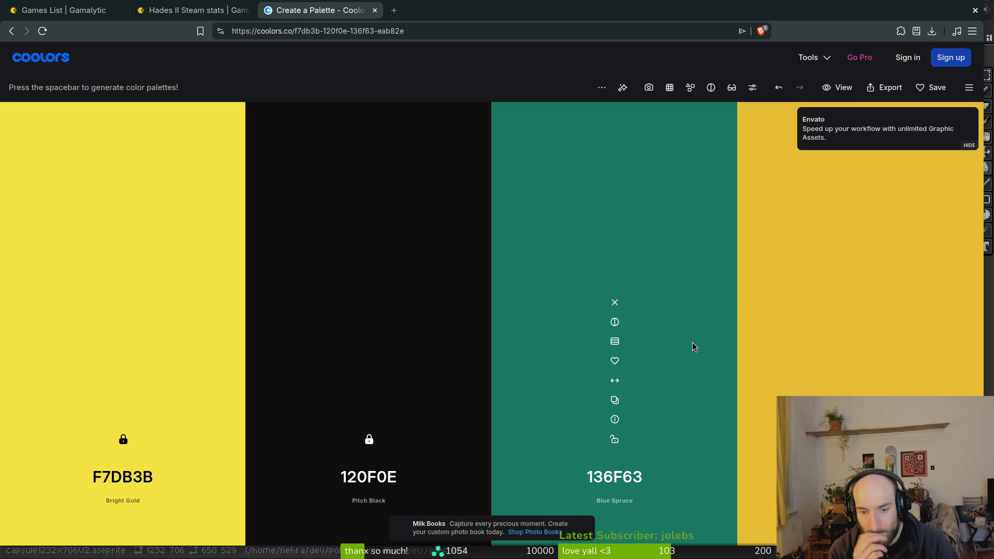
key(space)
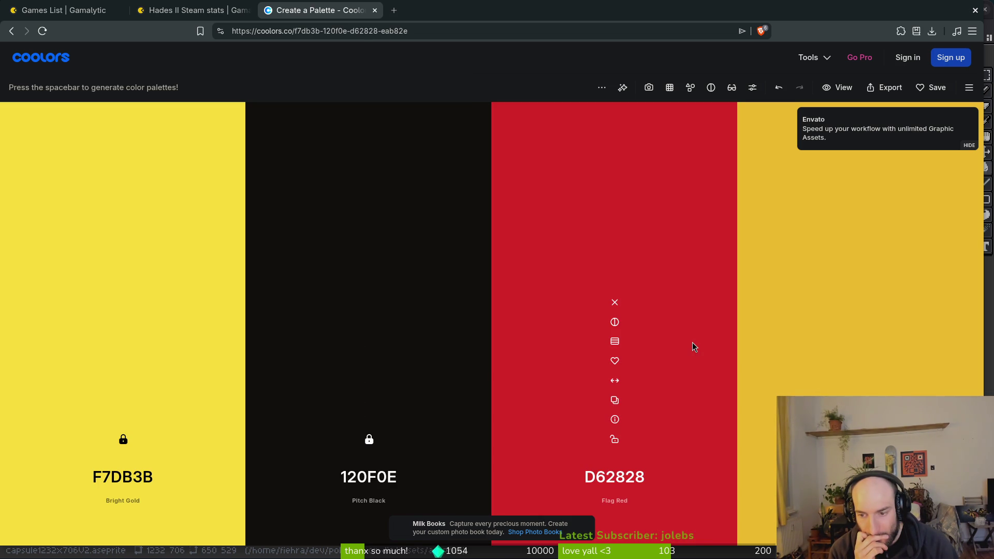
key(space)
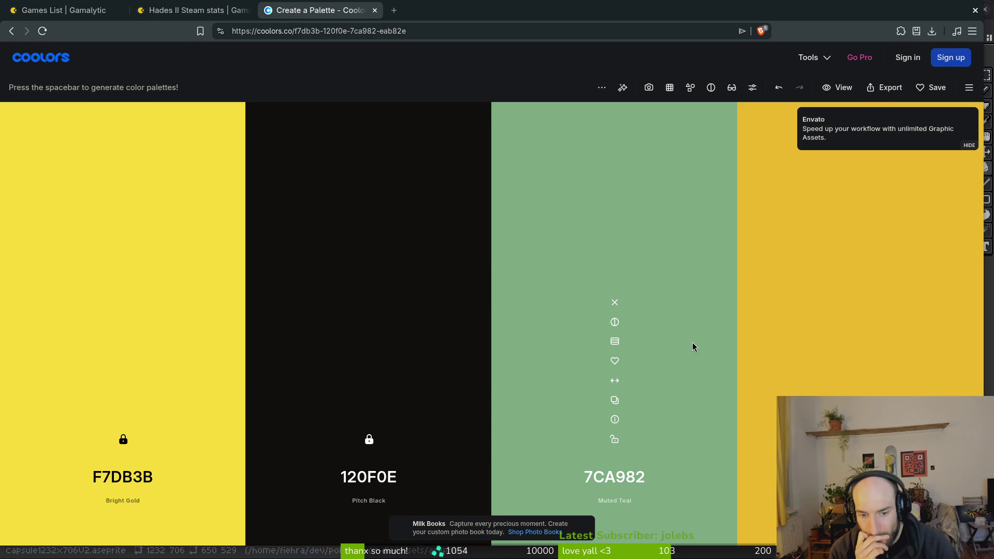
key(space)
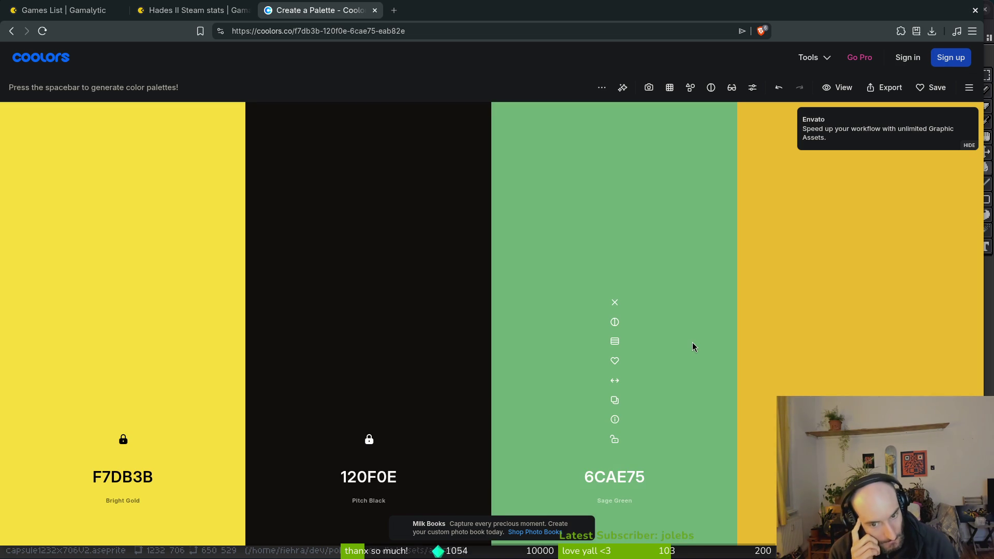
key(space)
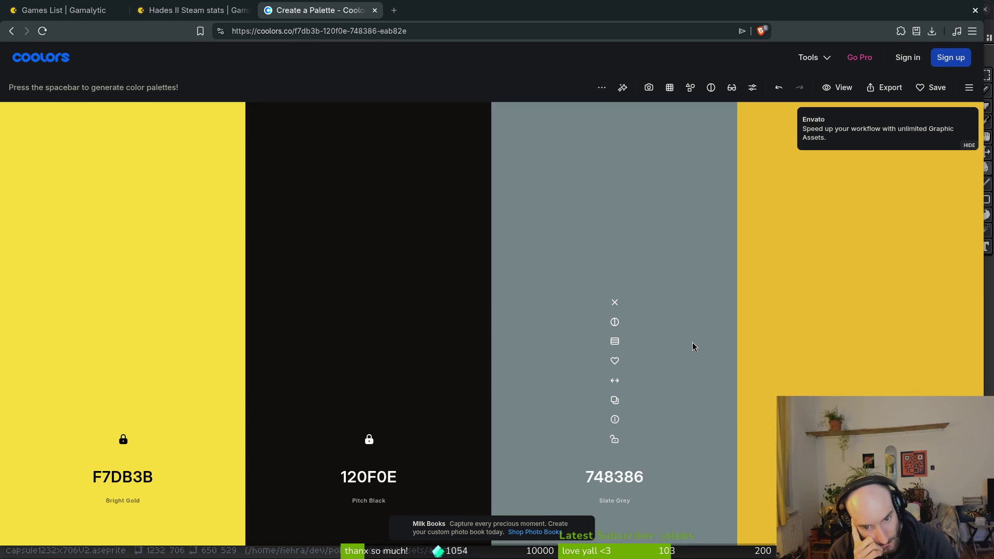
key(space)
key(space)
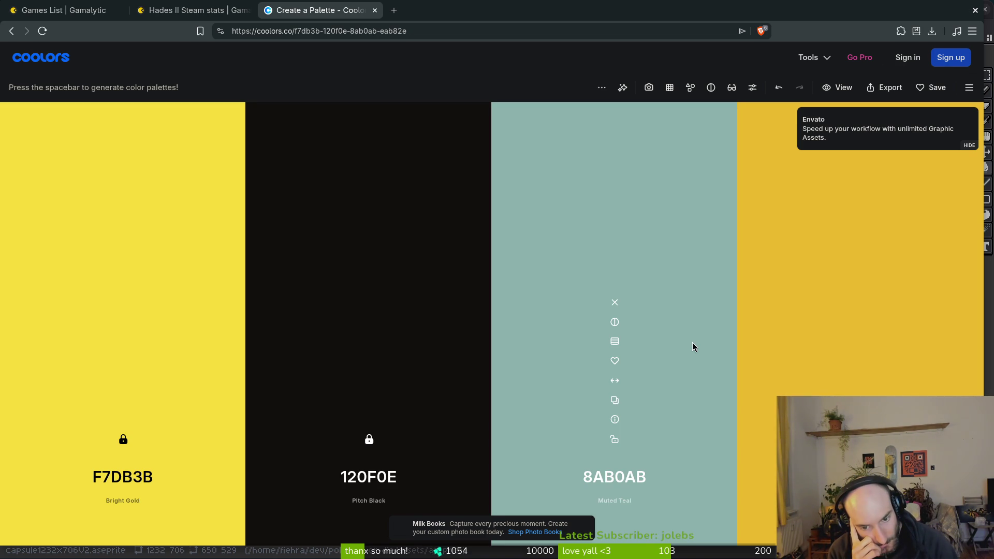
key(space)
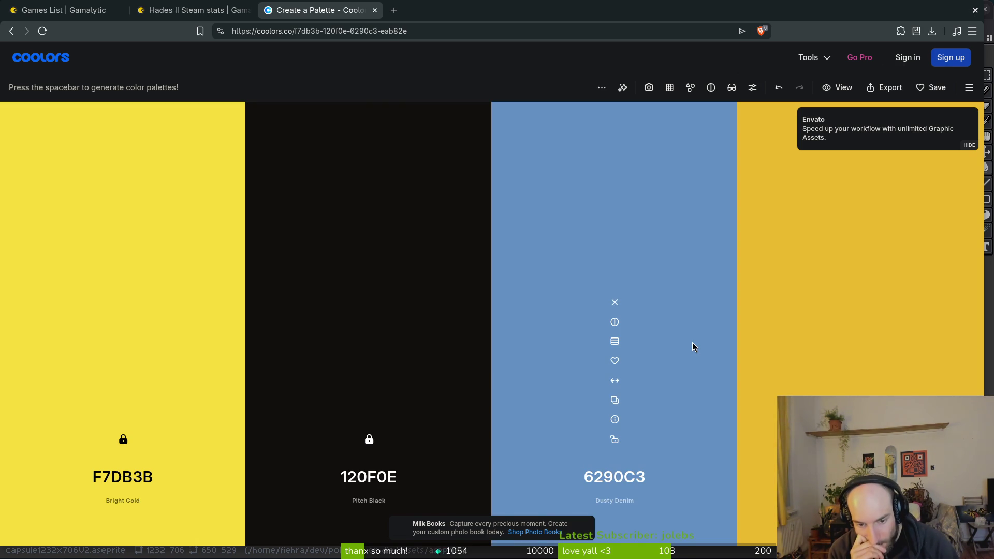
key(space)
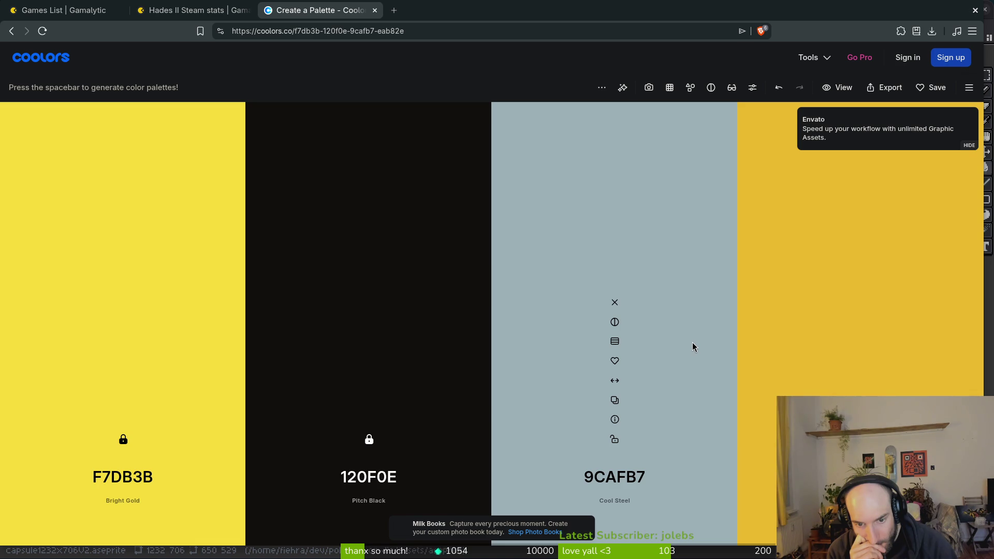
key(space)
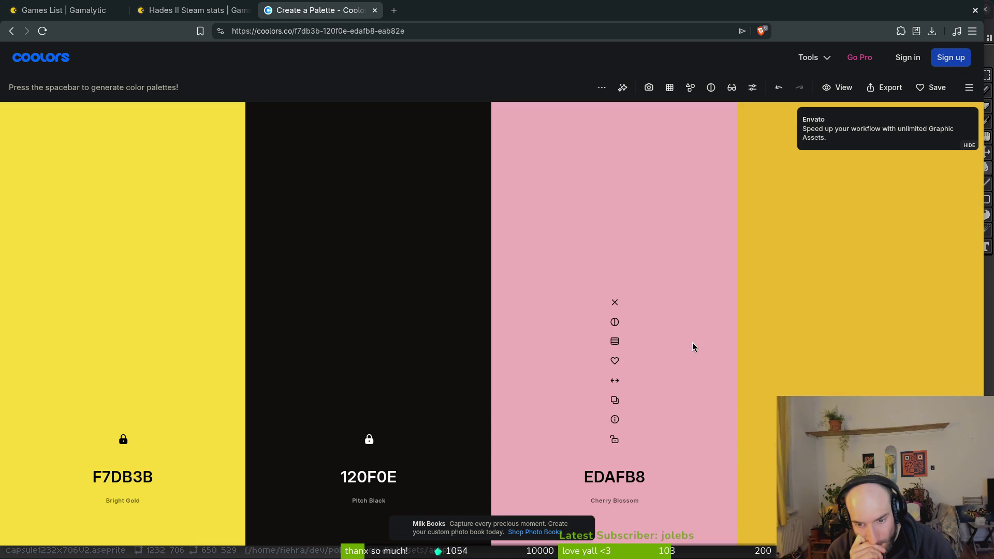
key(space)
key(space)
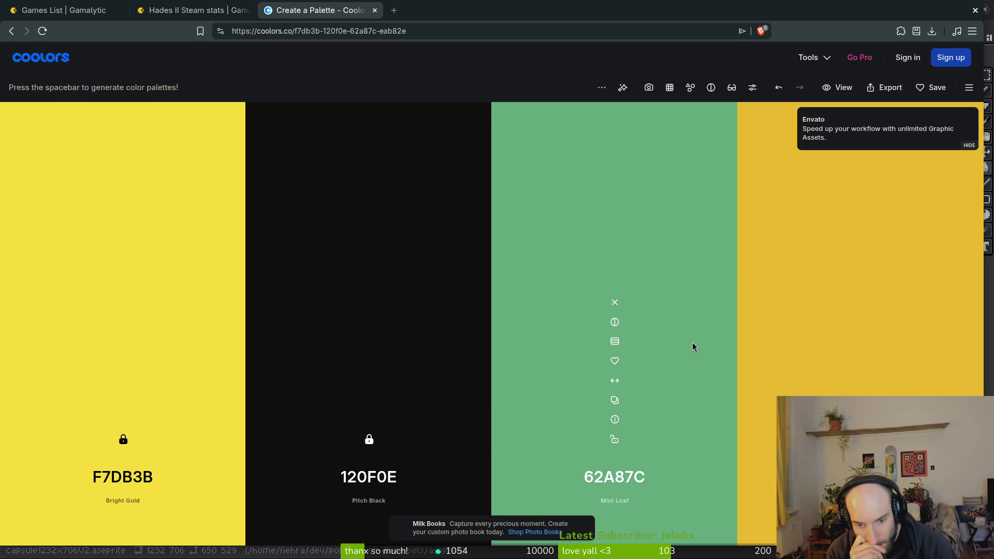
key(space)
key(space)
key(space)
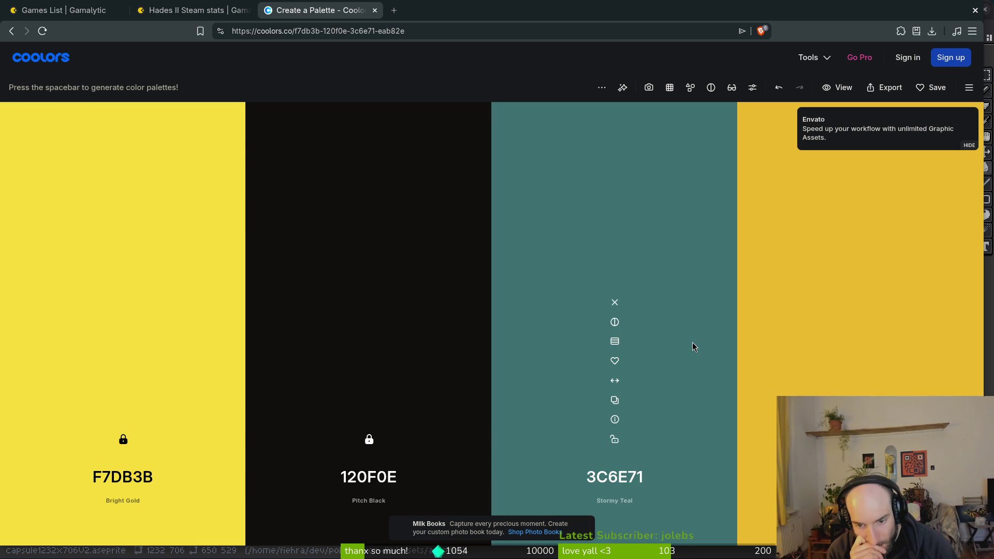
key(space)
key(space)
key(space)
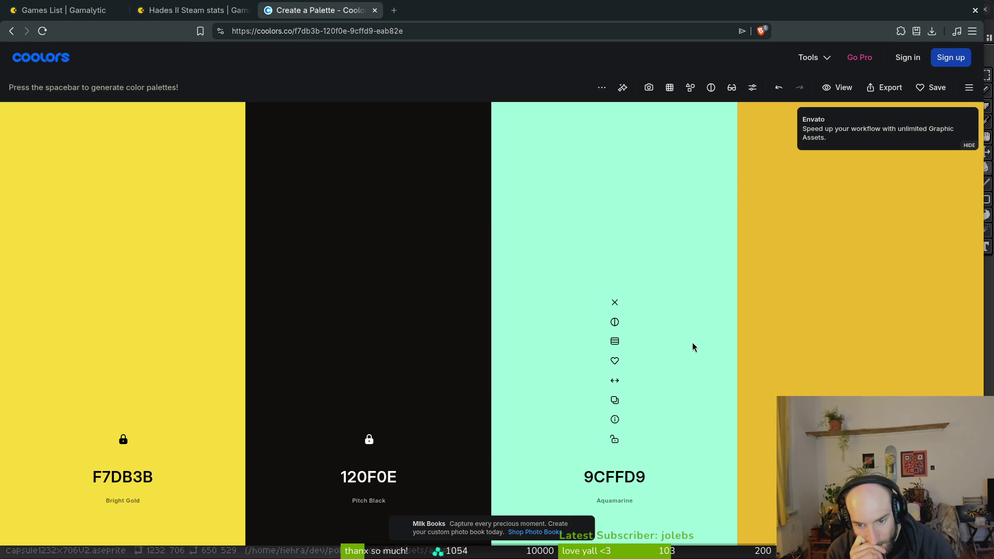
key(space)
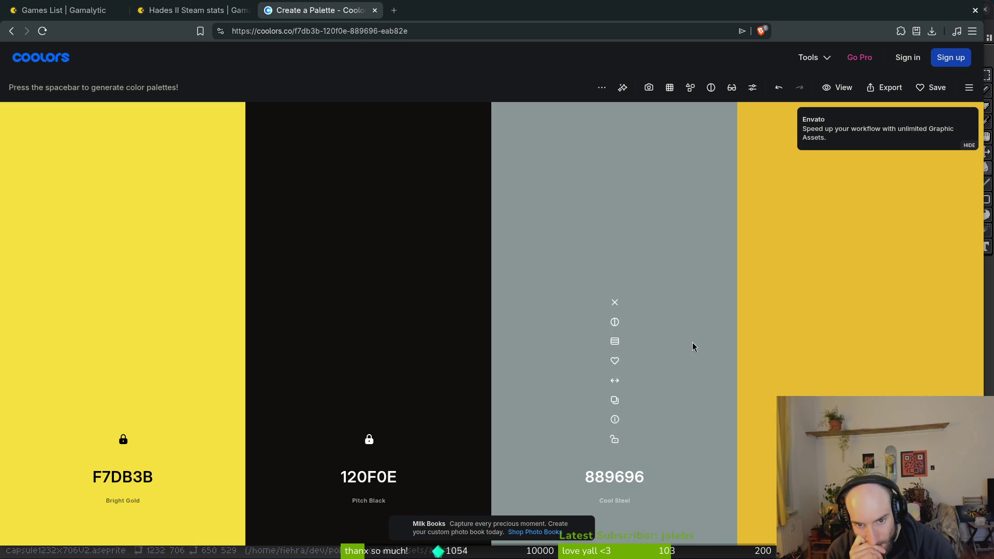
key(space)
key(space)
key(space)
key(space)
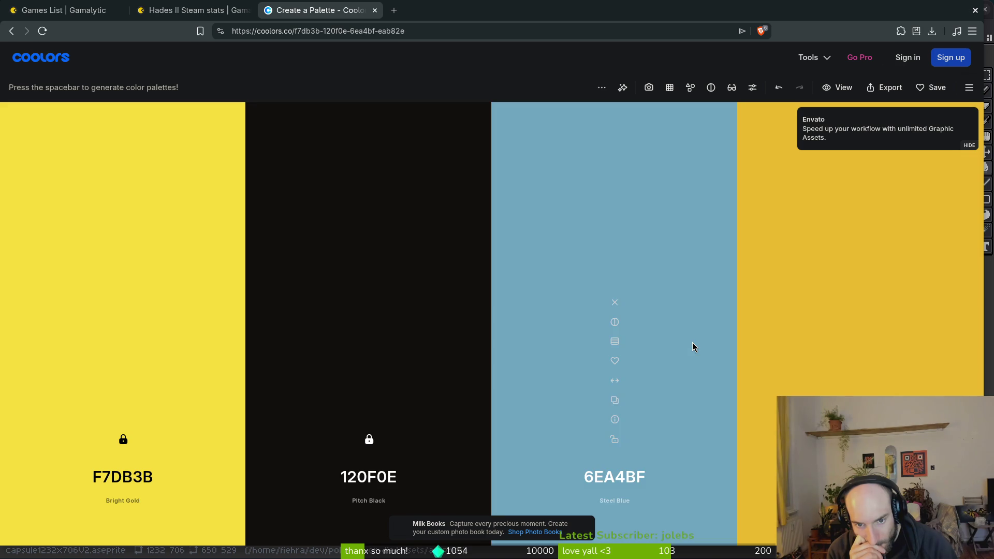
key(space)
key(space)
key(space)
key(space)
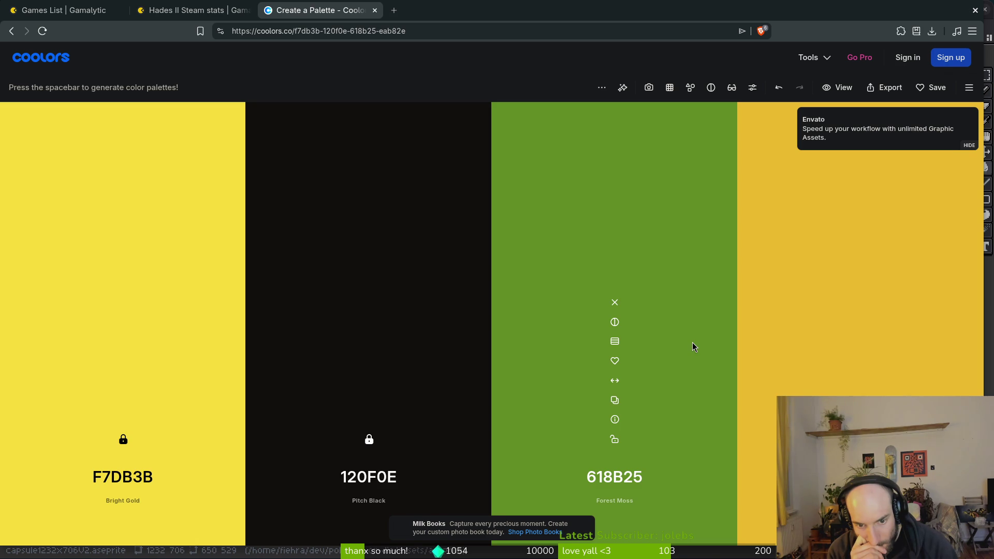
key(alt+Tab)
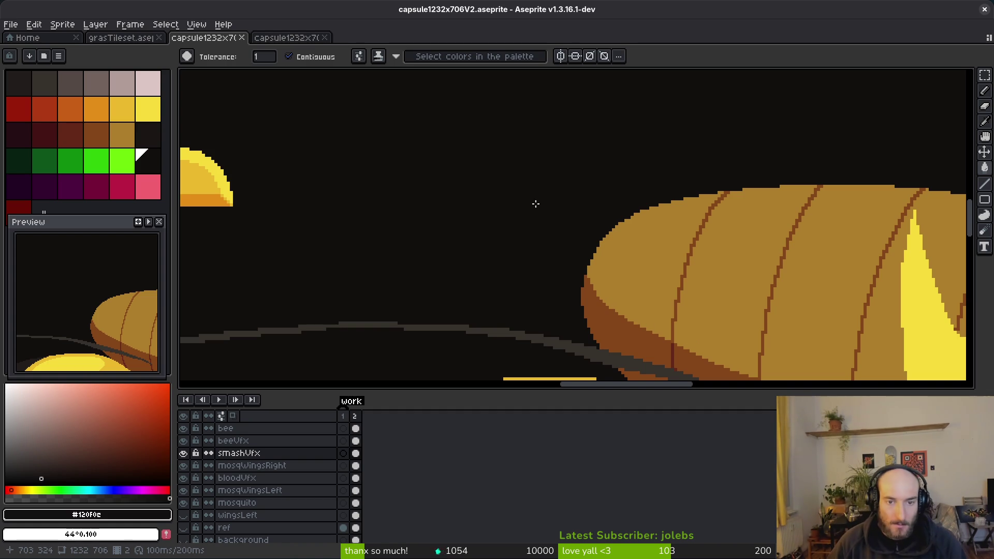
Zoom out and back in on the capsule art, pan to the bee, then return to Coolors
scroll(530, 186, down, 10)
scroll(562, 257, up, 2)
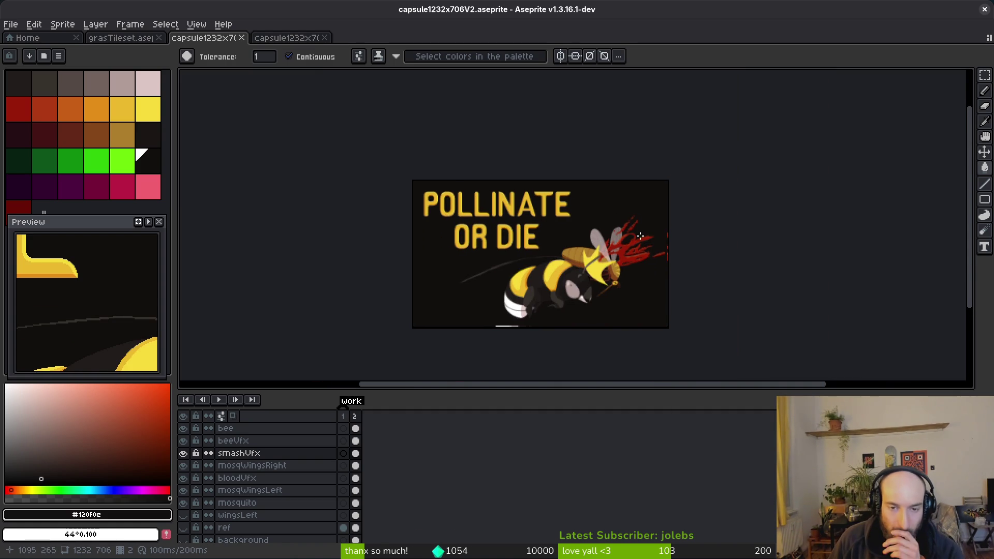
scroll(562, 258, up, 2)
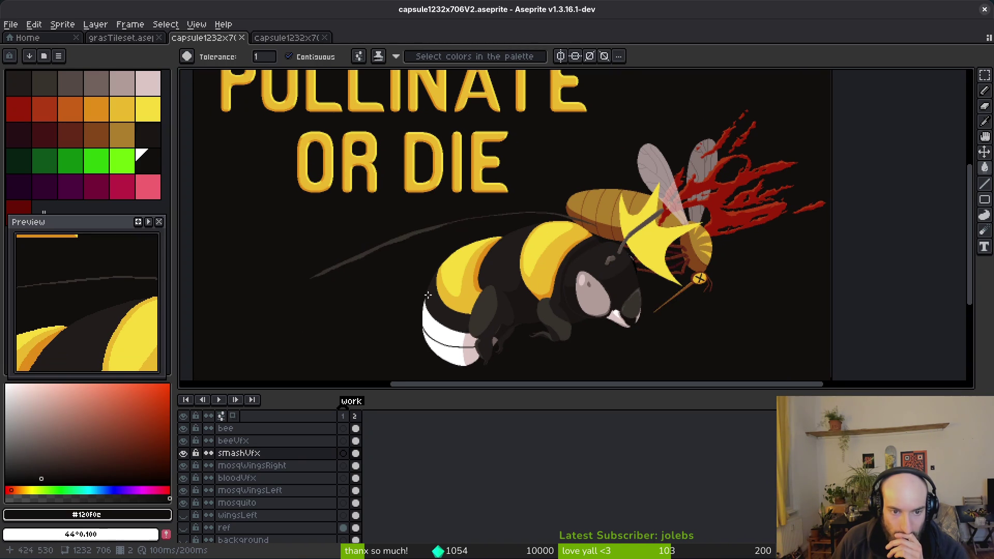
drag(510, 272, 616, 230)
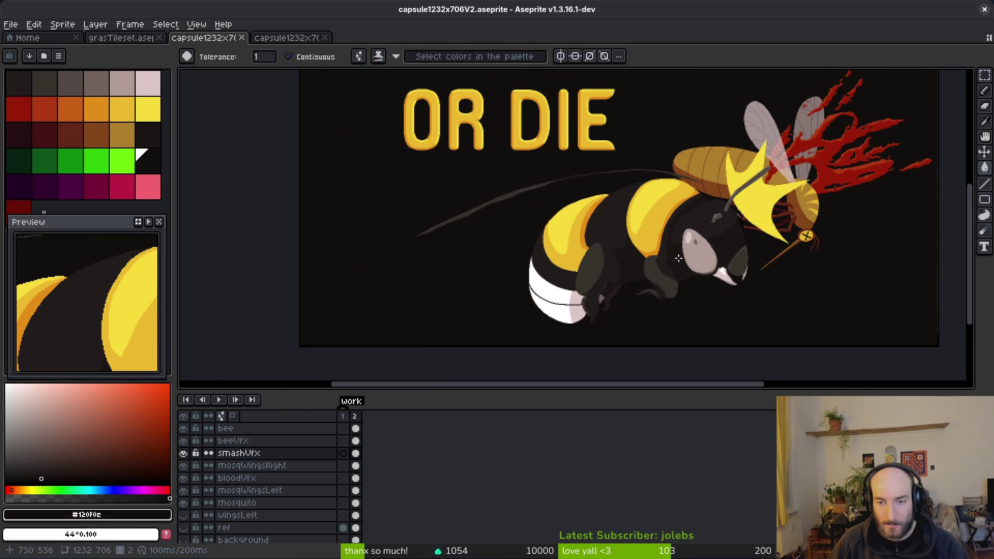
key(alt+Tab)
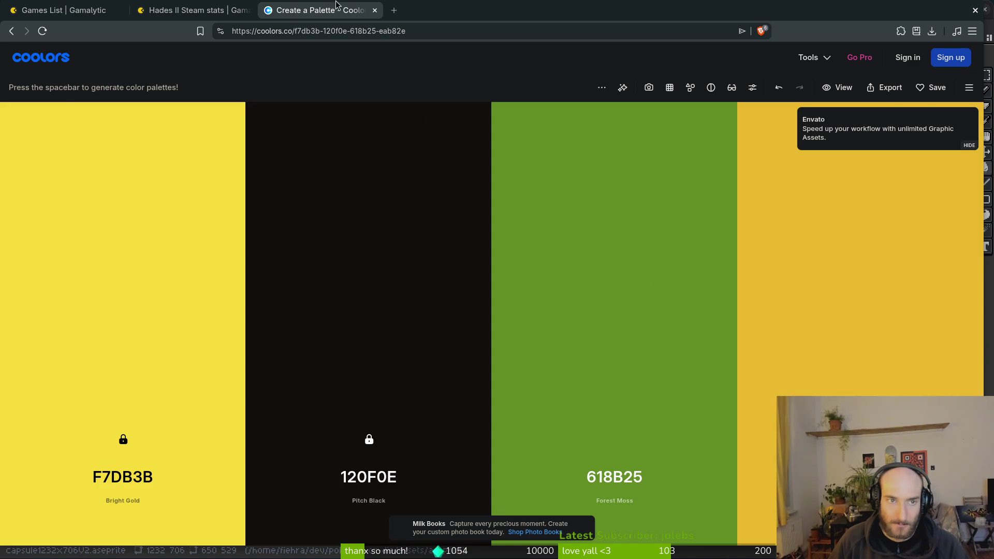
click(187, 10)
click(28, 6)
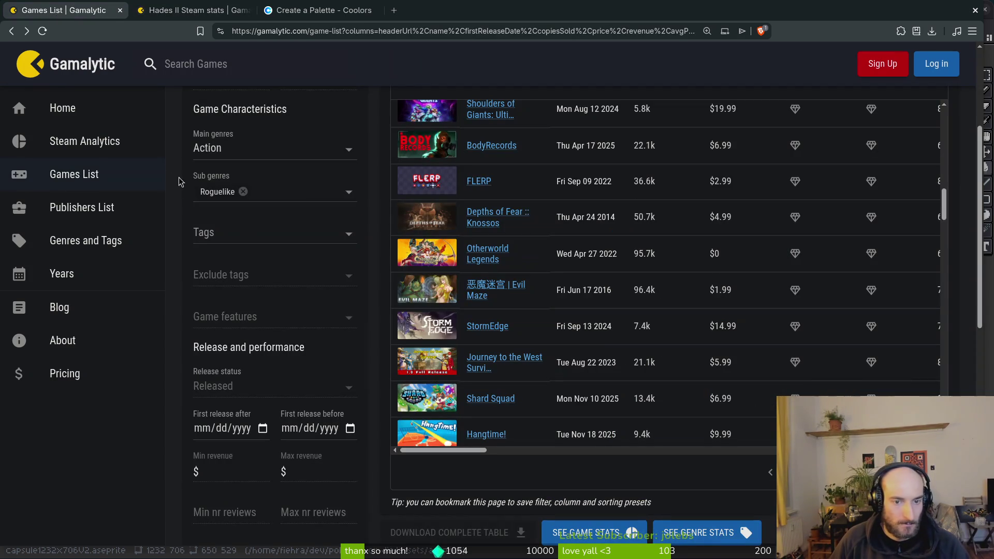
scroll(569, 332, down, 3)
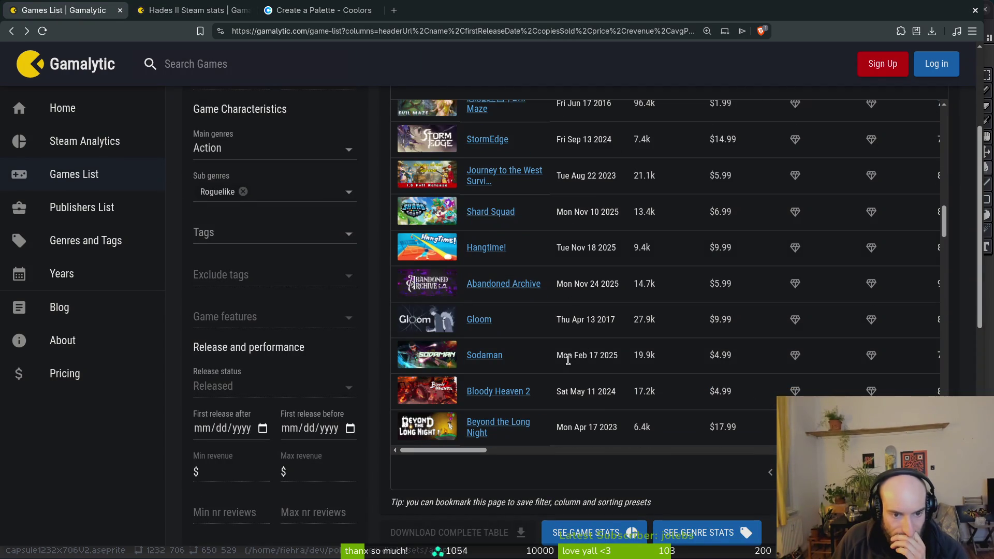
scroll(574, 311, down, 3)
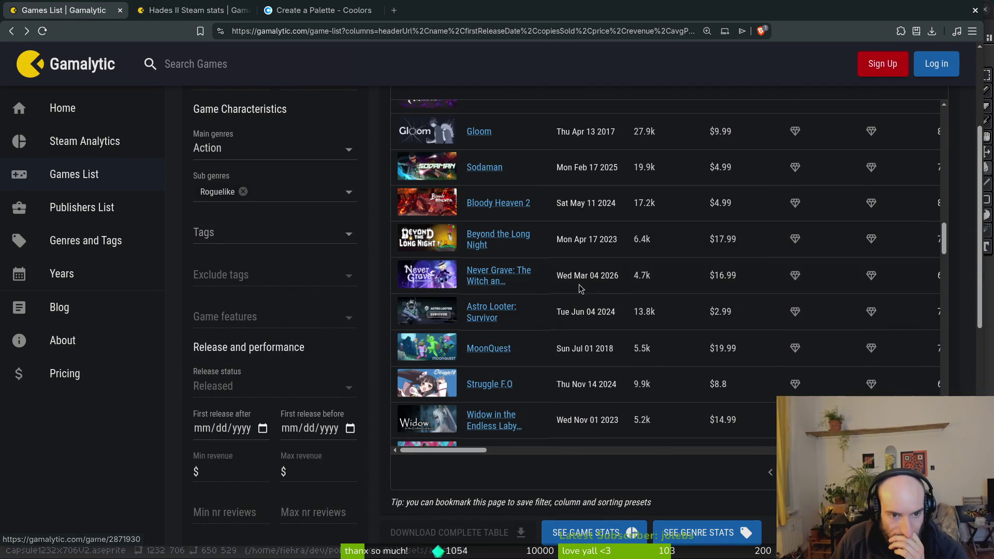
scroll(578, 289, down, 4)
scroll(588, 292, down, 4)
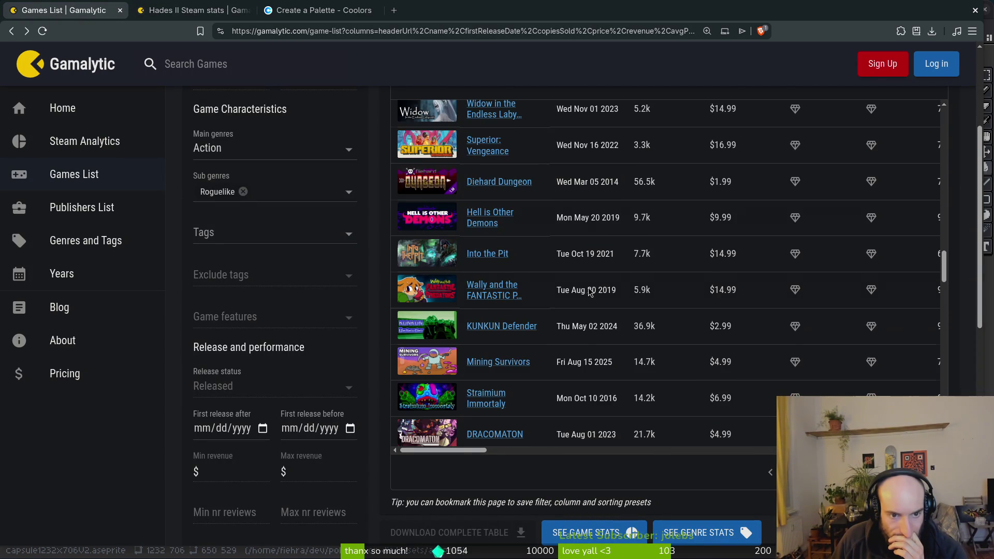
scroll(592, 294, down, 4)
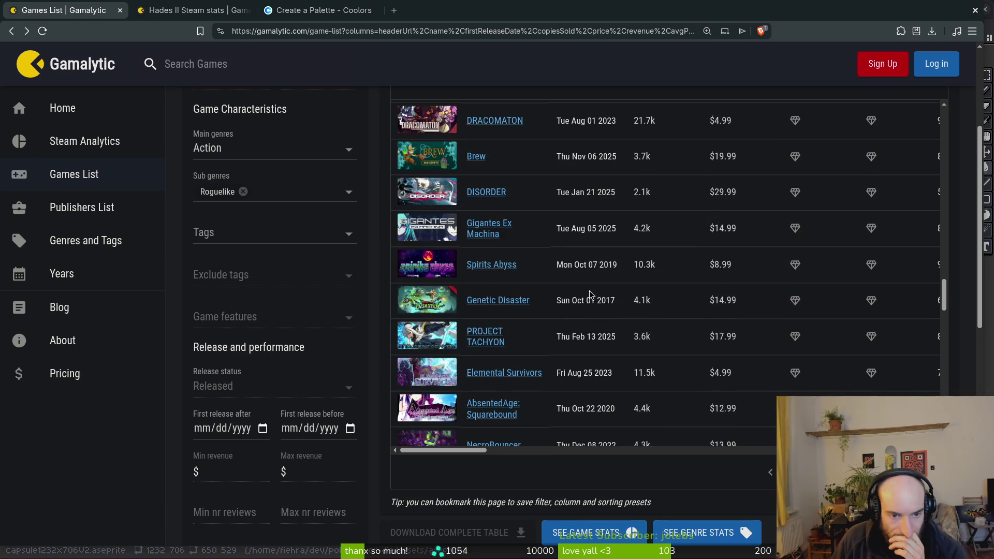
scroll(592, 295, down, 7)
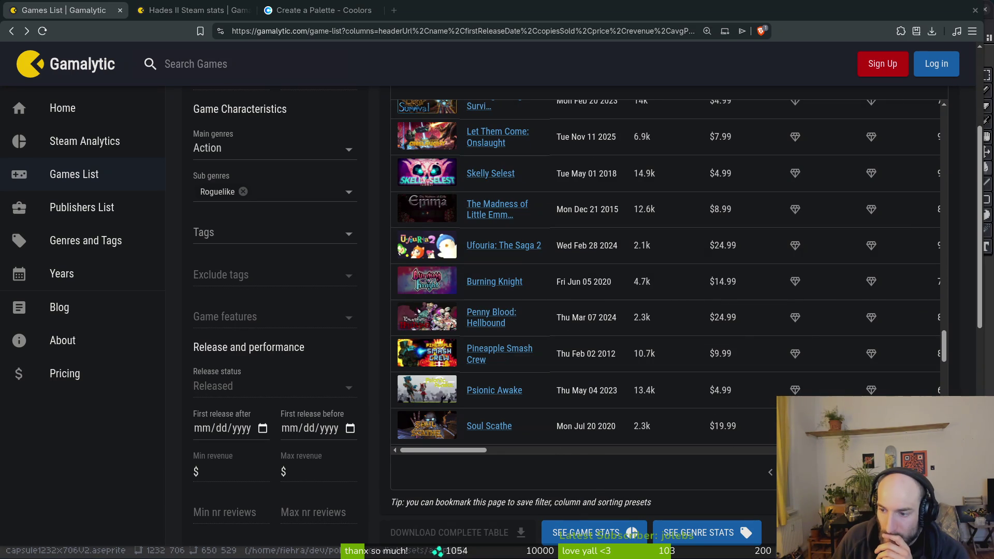
scroll(550, 332, down, 2)
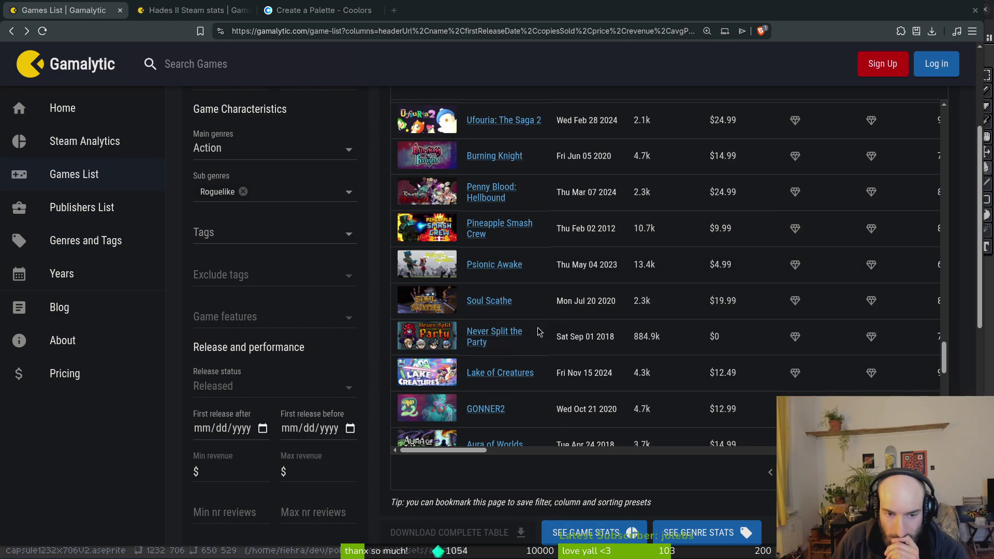
scroll(547, 302, down, 2)
scroll(549, 303, down, 2)
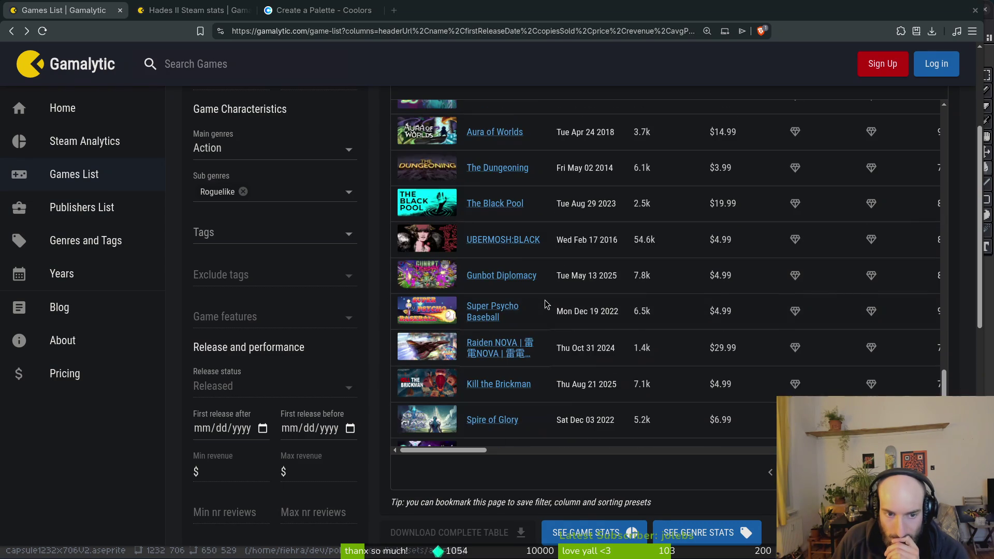
scroll(551, 306, down, 3)
scroll(575, 300, down, 1)
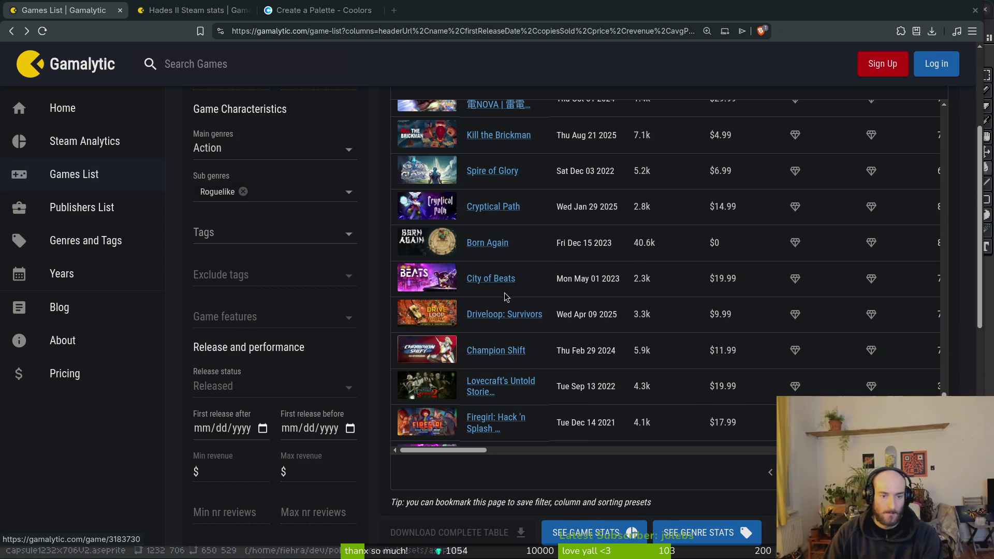
scroll(538, 305, down, 2)
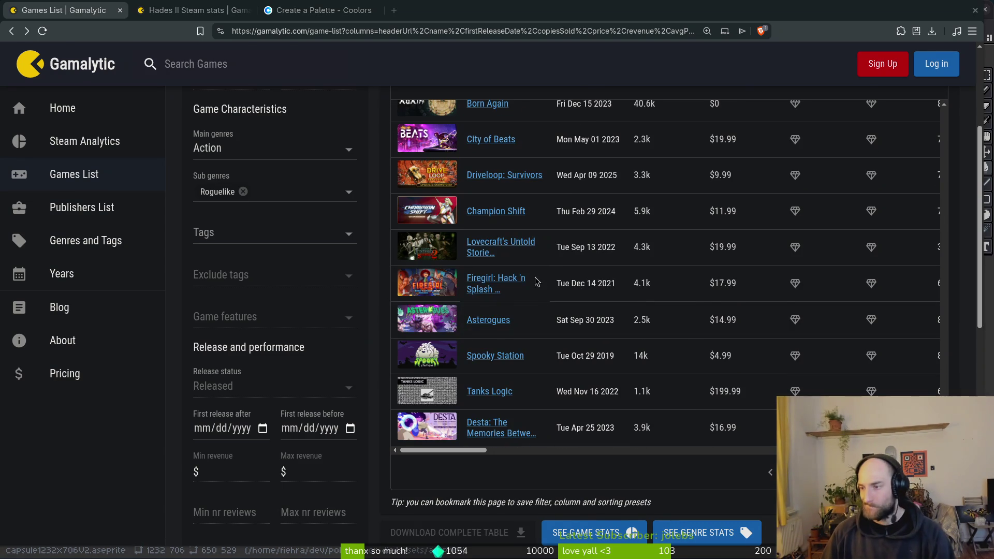
key(alt+Tab)
Select the visible background layer, pick the first palette colour and switch to the Spray tool
scroll(648, 273, up, 1)
scroll(648, 273, up, 1)
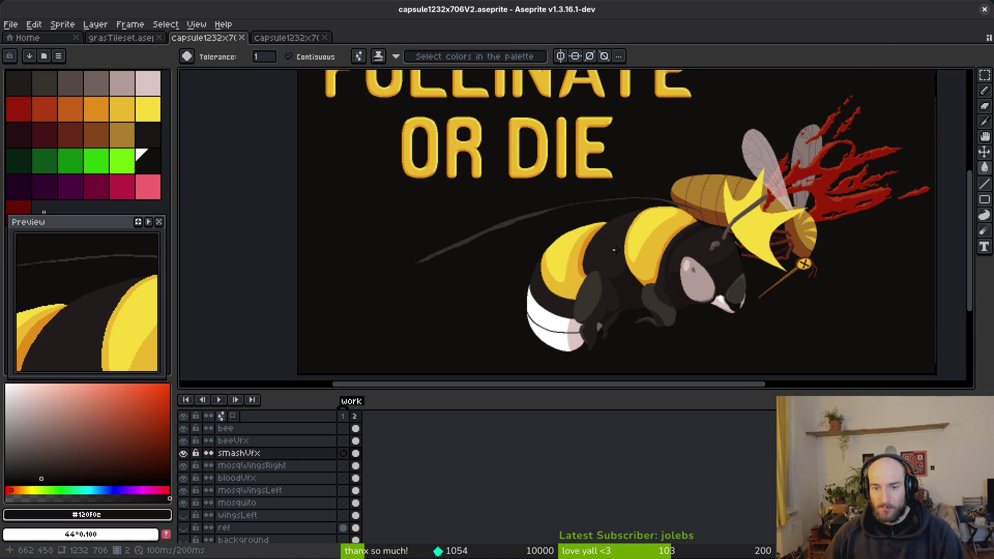
scroll(537, 242, right, 3)
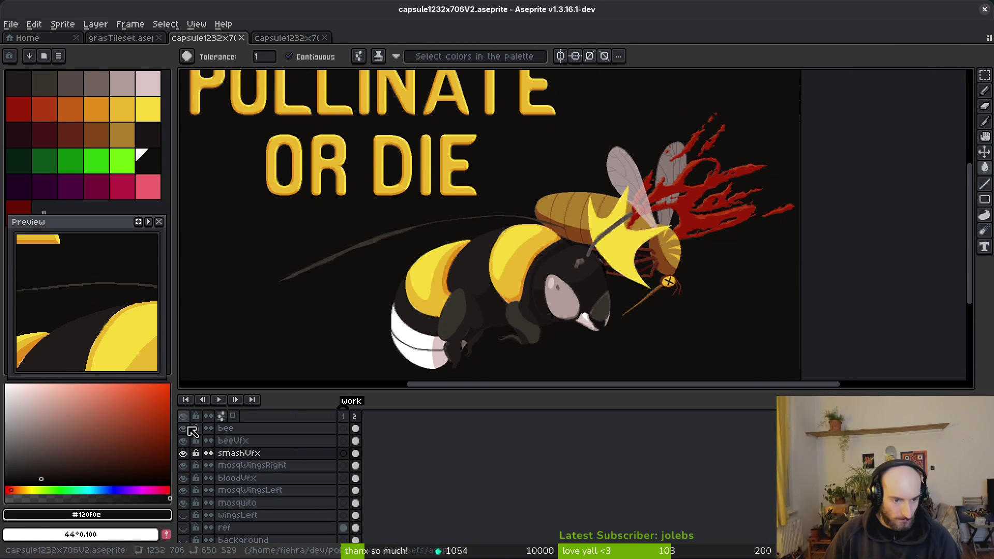
scroll(277, 538, down, 1)
click(280, 517)
scroll(645, 295, up, 2)
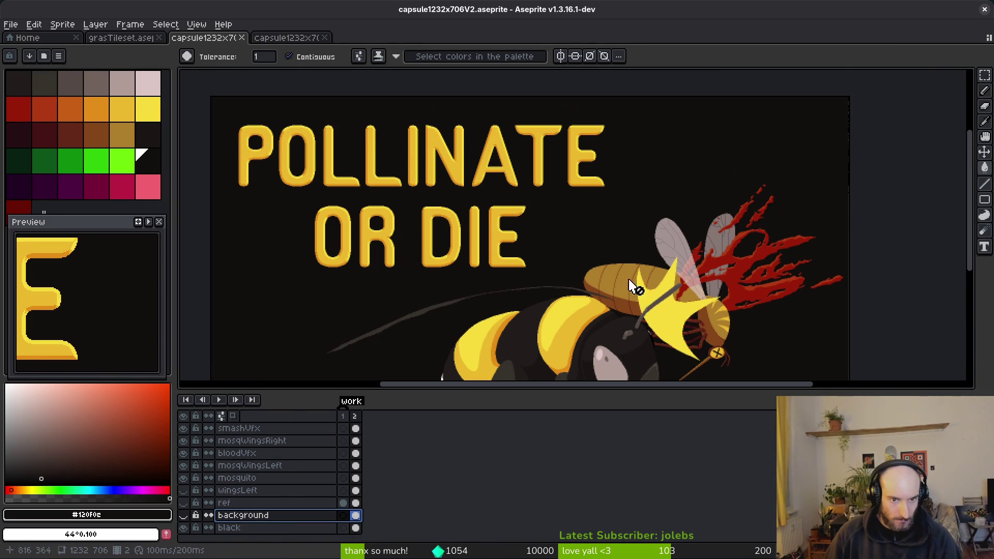
scroll(641, 254, up, 2)
scroll(641, 255, up, 3)
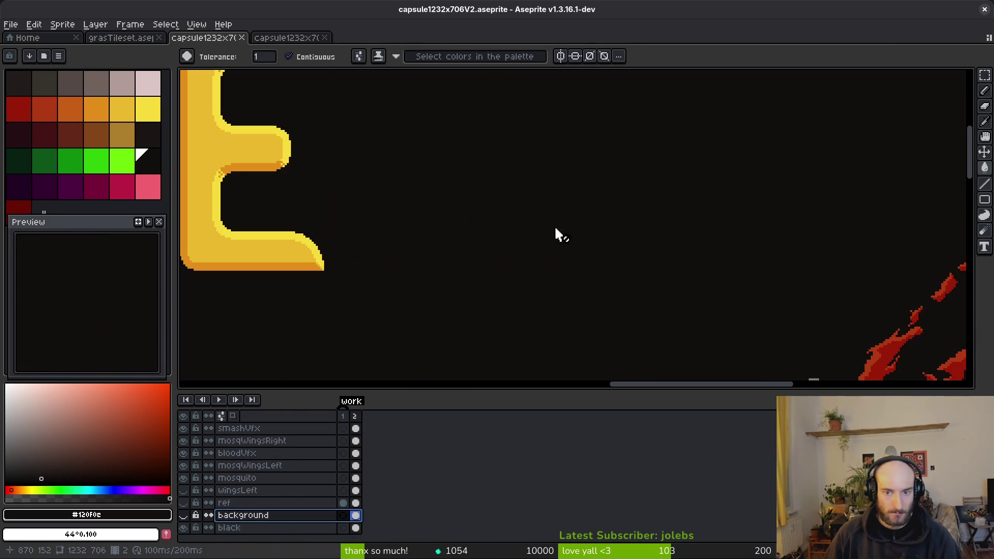
click(11, 79)
key(f)
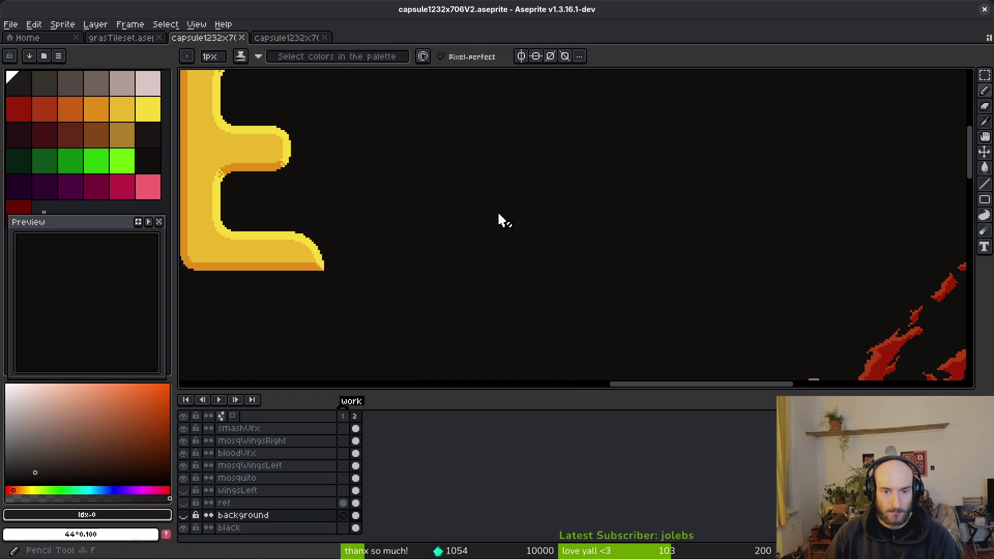
key(shift+b)
click(183, 516)
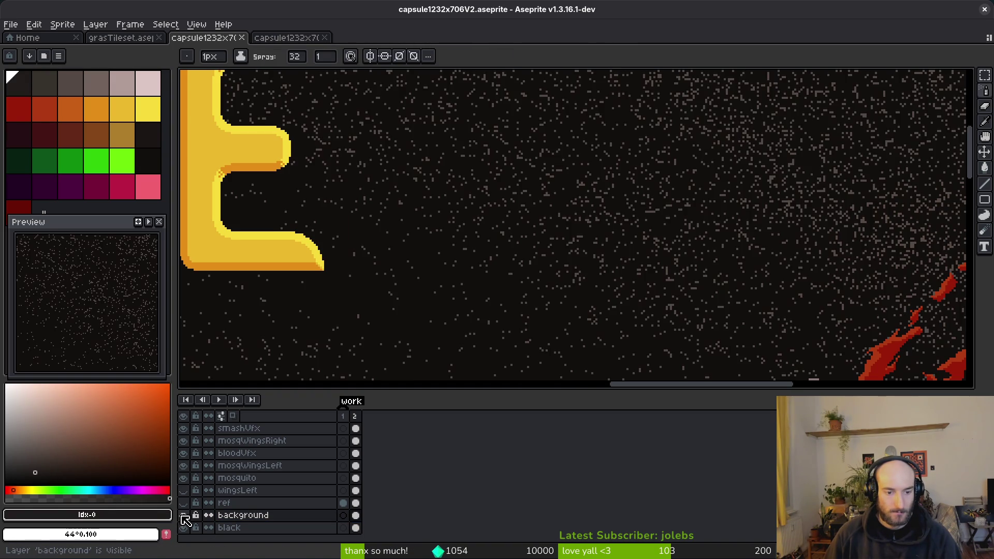
scroll(619, 292, down, 3)
scroll(619, 292, down, 2)
scroll(568, 243, down, 1)
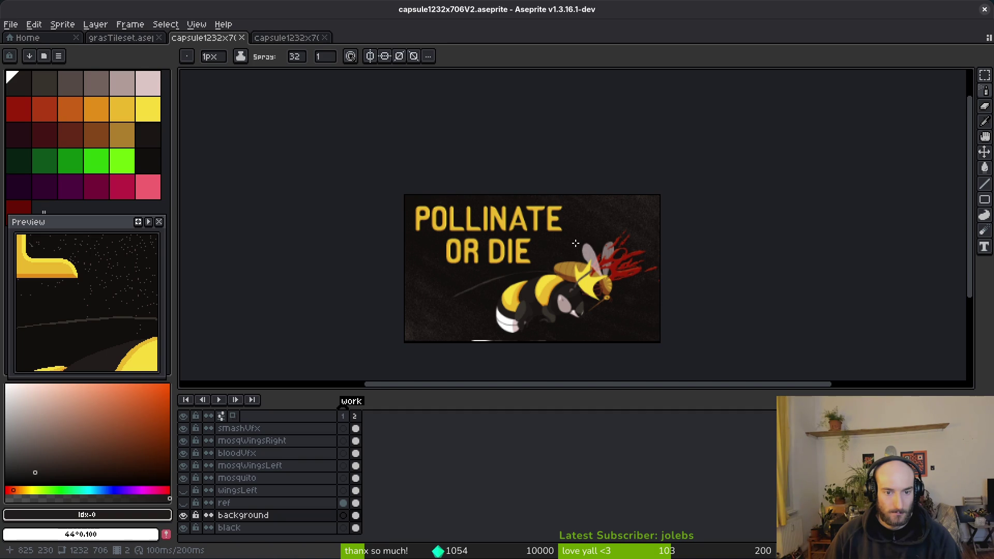
Spray faint speckles onto the lower-right dark background of the frame 2 background cel
click(355, 515)
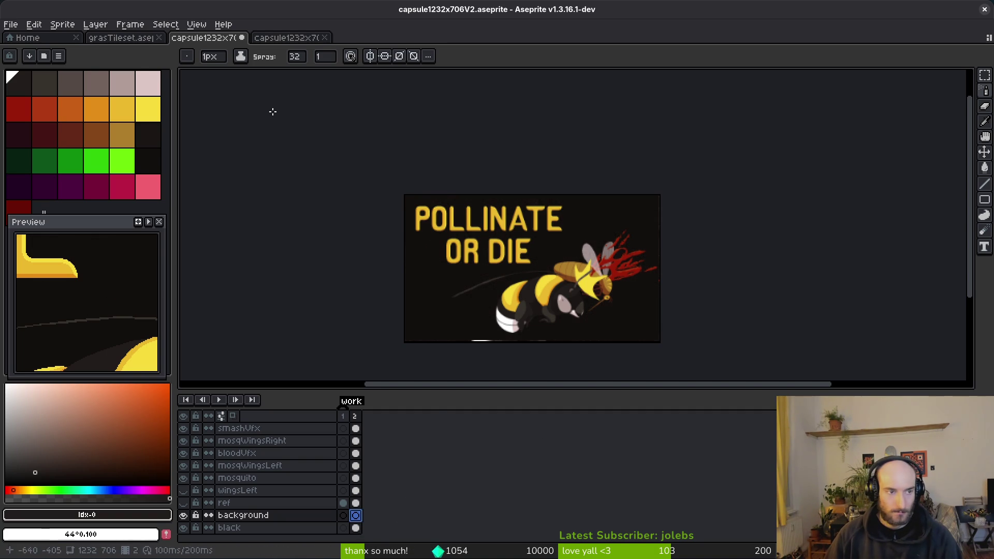
scroll(557, 279, up, 5)
mouse_move(671, 306)
mouse_down()
mouse_move(764, 240)
mouse_move(708, 338)
mouse_up()
scroll(708, 338, down, 3)
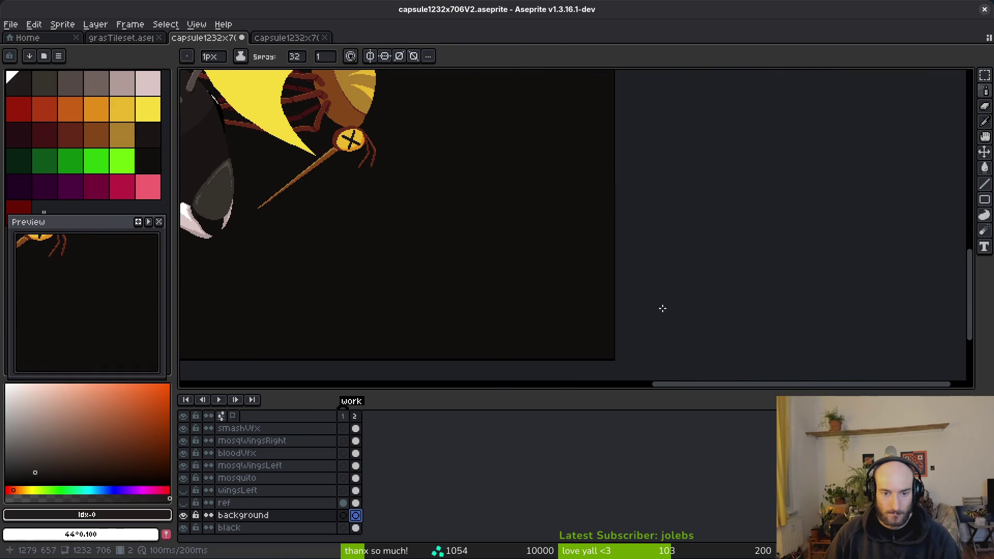
scroll(535, 369, down, 2)
scroll(613, 318, down, 2)
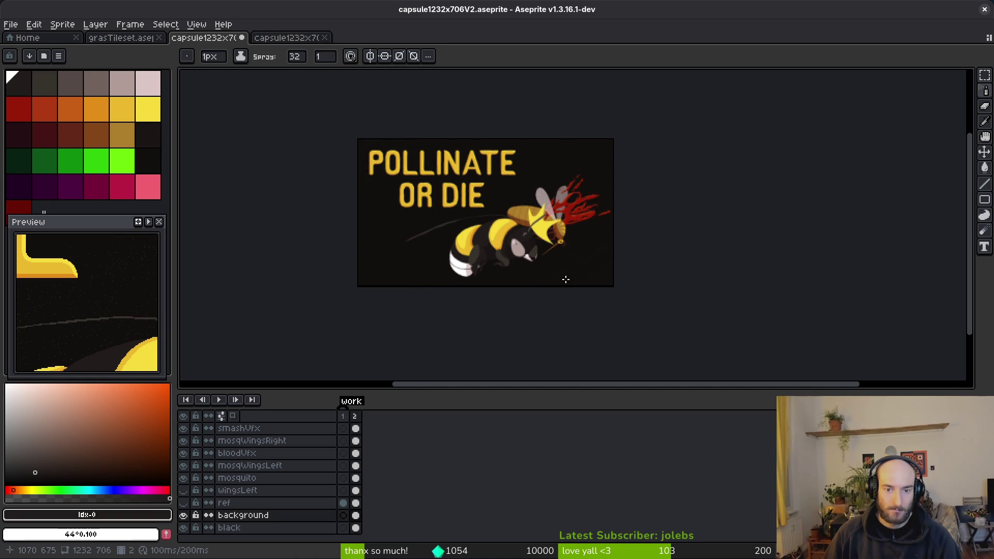
scroll(617, 277, up, 5)
scroll(662, 237, down, 2)
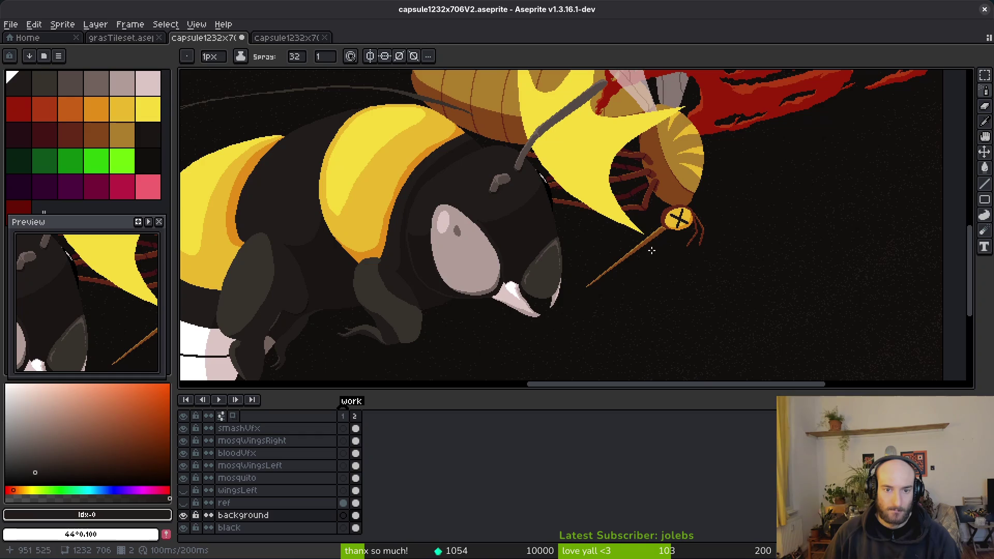
scroll(648, 249, left, 10)
scroll(645, 253, down, 3)
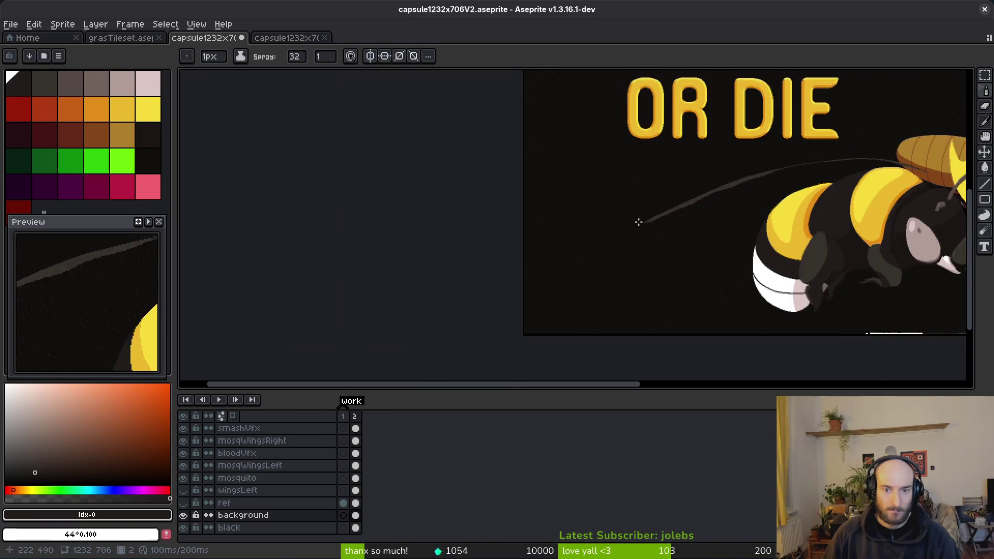
scroll(557, 277, up, 3)
scroll(433, 354, right, 10)
scroll(510, 295, up, 2)
scroll(334, 294, down, 3)
scroll(466, 233, left, 5)
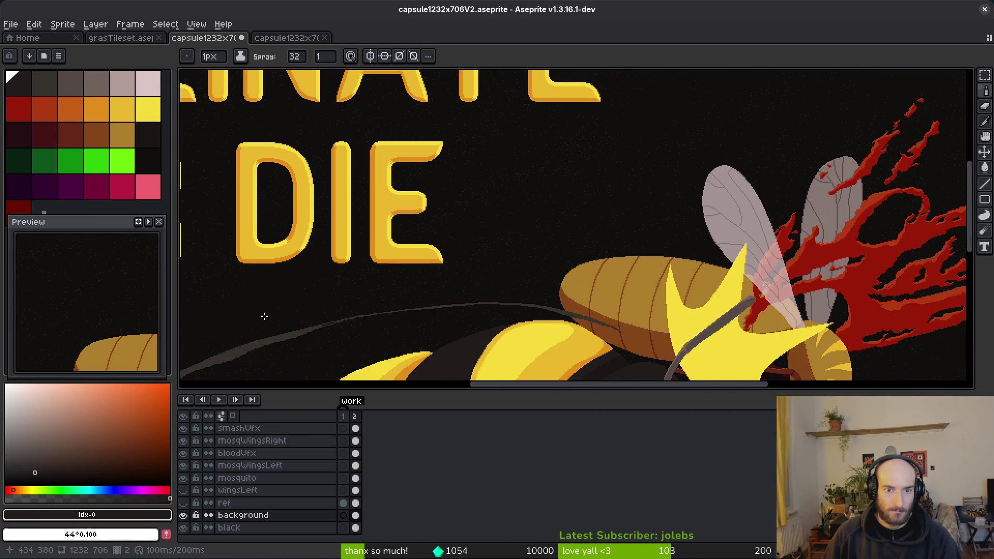
scroll(265, 313, down, 3)
scroll(607, 259, up, 3)
scroll(607, 259, down, 5)
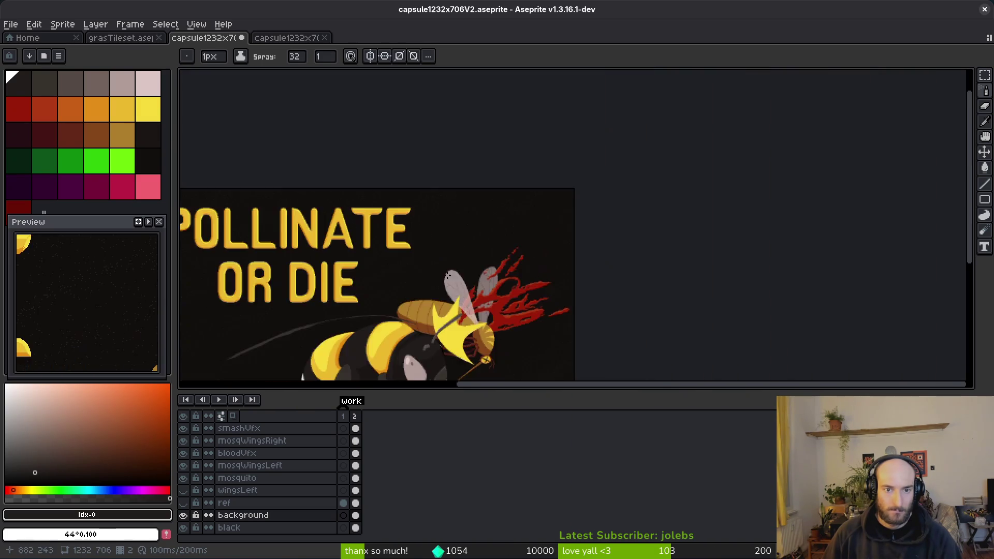
scroll(391, 251, left, 5)
scroll(385, 255, up, 4)
scroll(710, 146, right, 1)
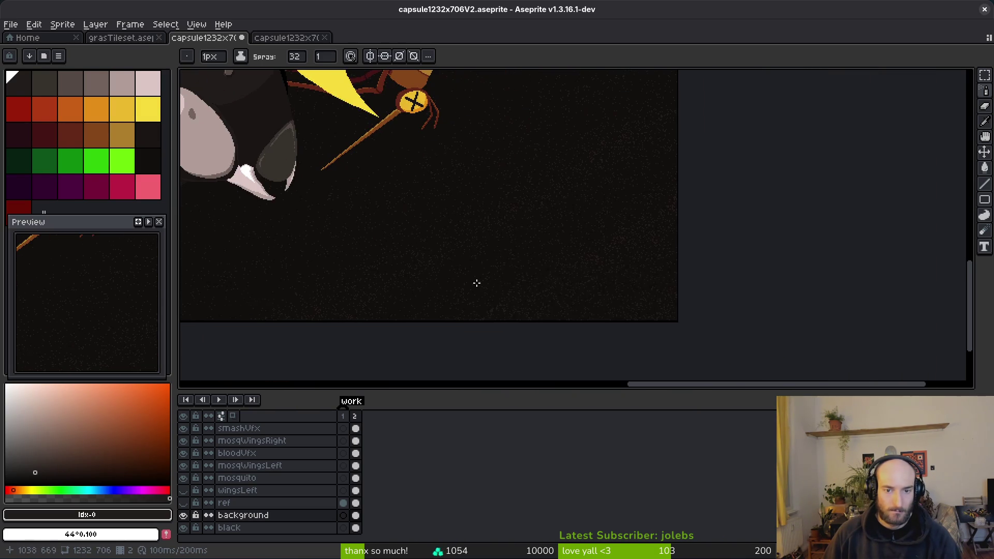
scroll(623, 208, down, 2)
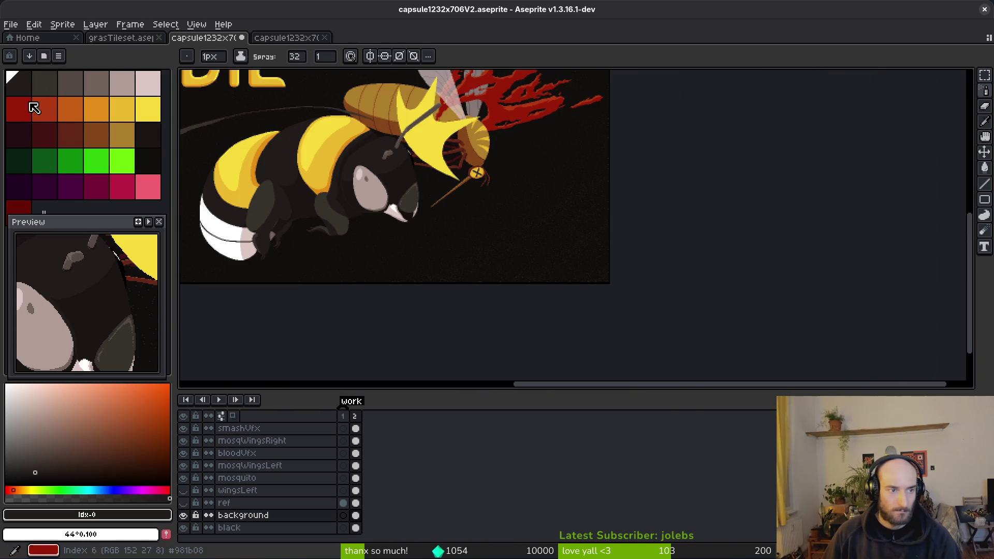
Add more speckle grain using the dark grey second and then the third palette colours
click(45, 82)
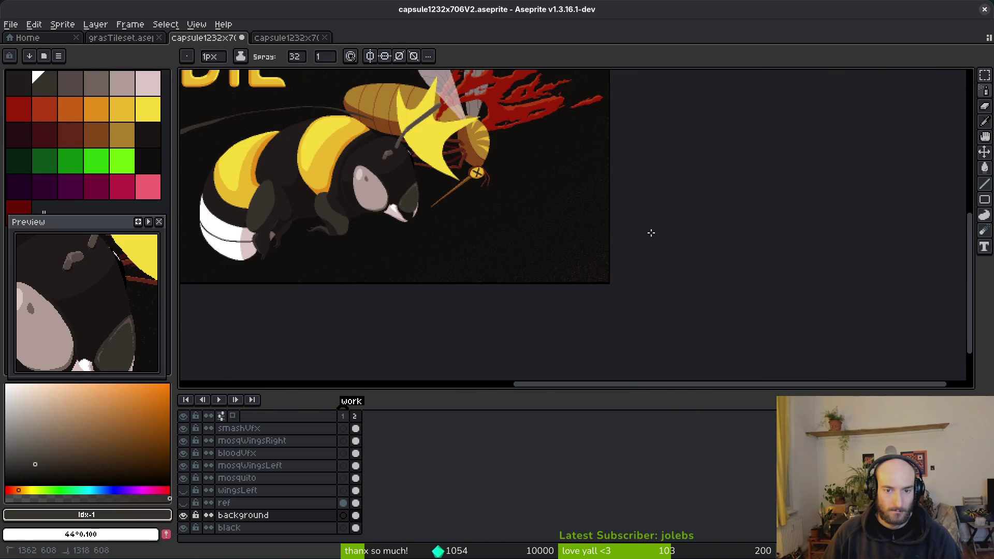
scroll(243, 257, left, 5)
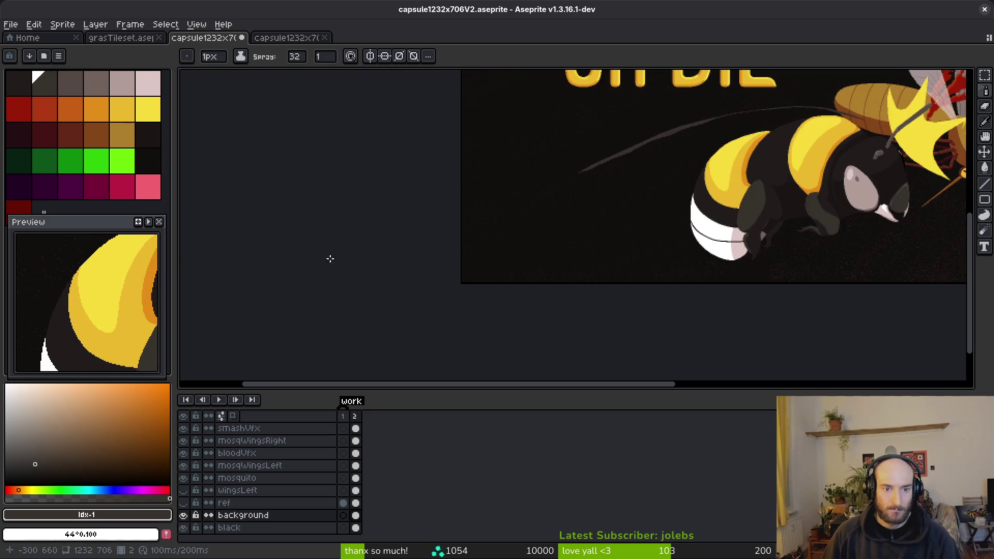
scroll(796, 233, right, 3)
scroll(594, 223, down, 2)
scroll(596, 251, up, 1)
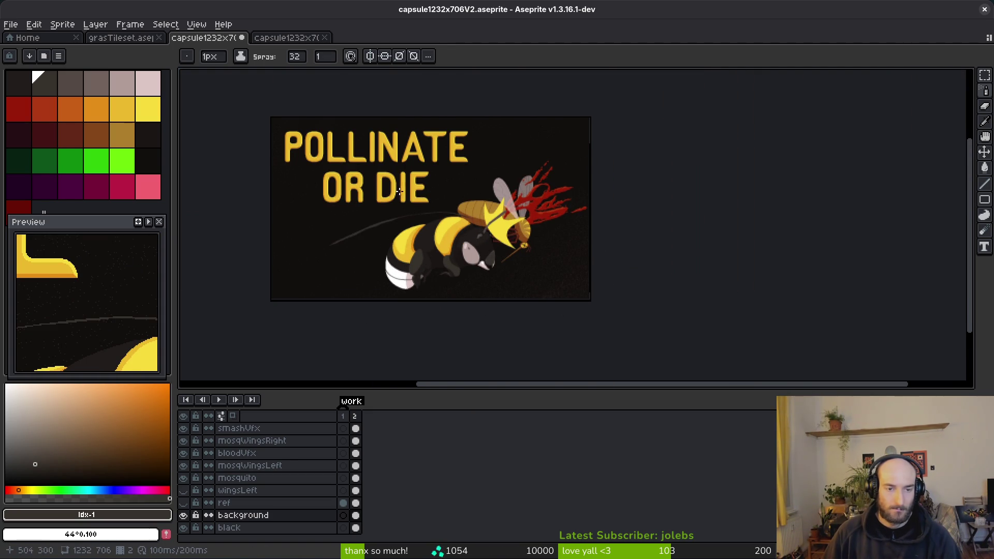
scroll(262, 155, up, 2)
scroll(261, 156, right, 2)
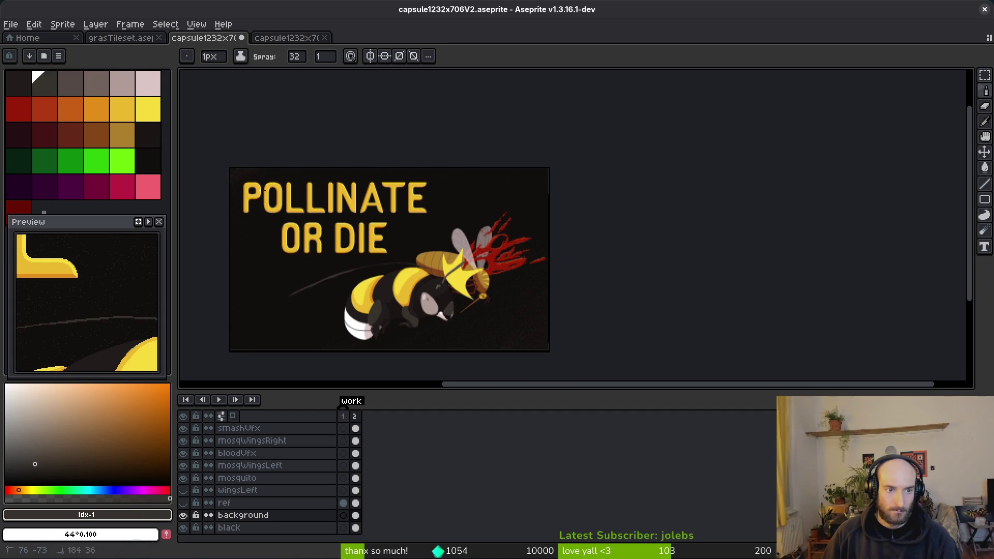
scroll(269, 178, left, 3)
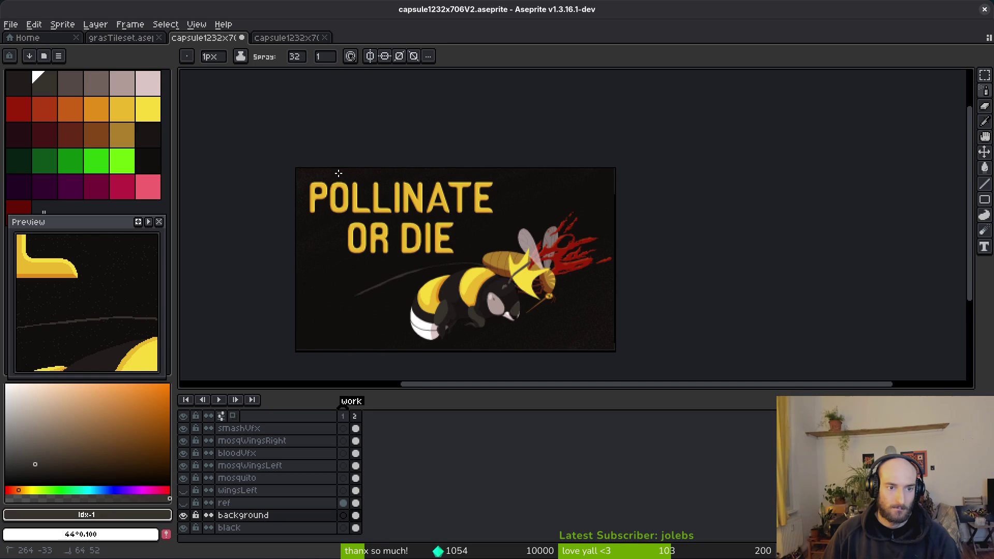
scroll(333, 240, up, 3)
scroll(395, 240, up, 1)
scroll(533, 263, down, 4)
scroll(493, 262, up, 1)
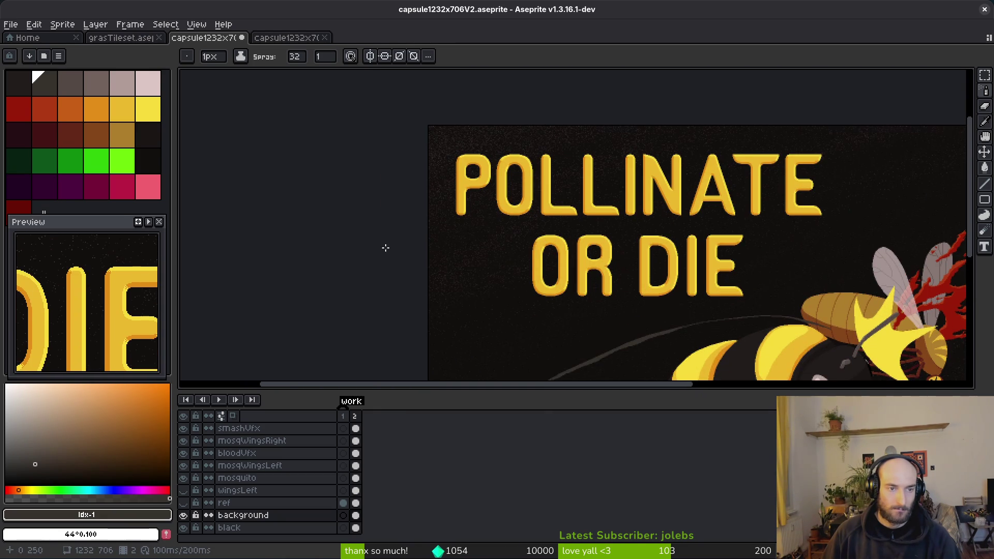
click(70, 86)
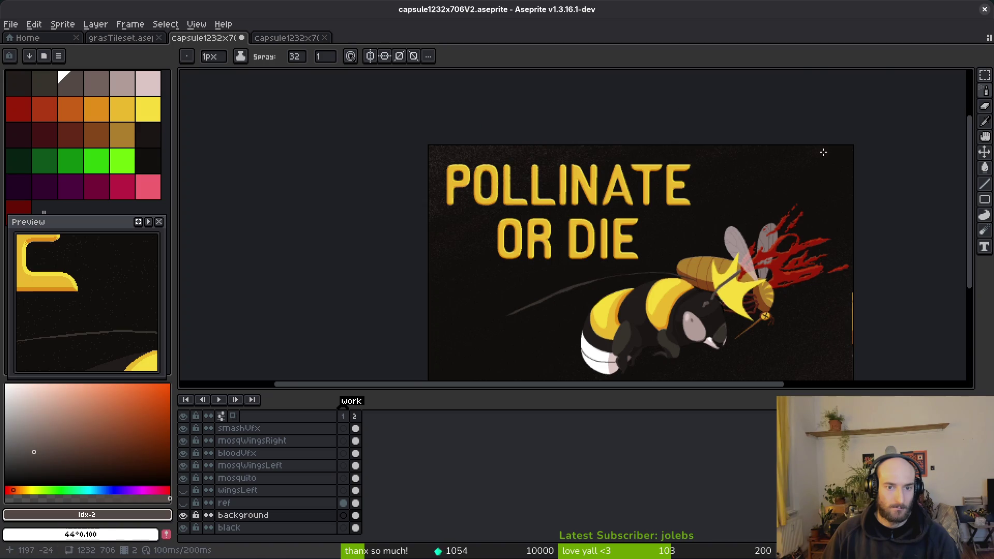
scroll(644, 221, up, 2)
scroll(655, 291, up, 1)
scroll(659, 302, down, 2)
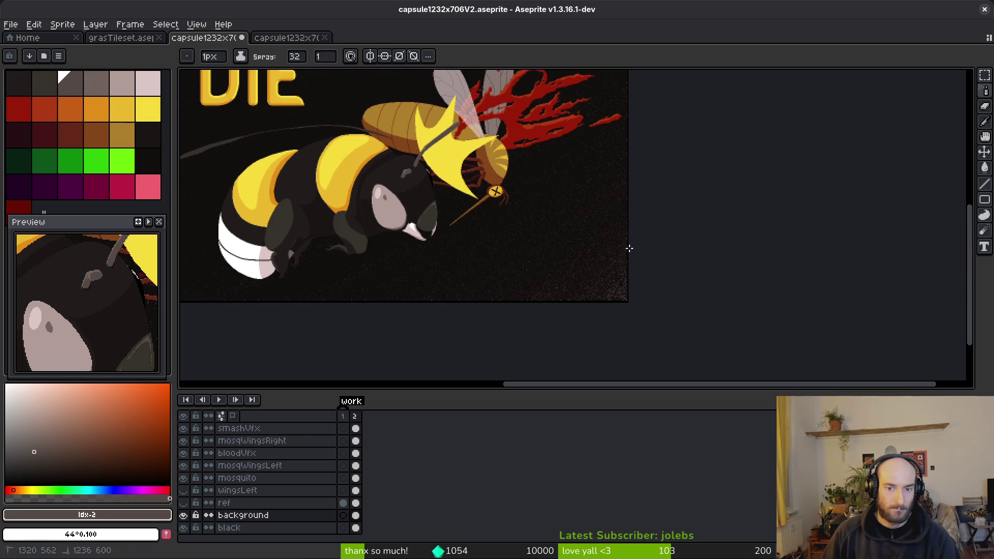
Check the speckles over the bee's lower background, then save the artwork with Ctrl+S
scroll(611, 209, up, 2)
scroll(518, 234, up, 2)
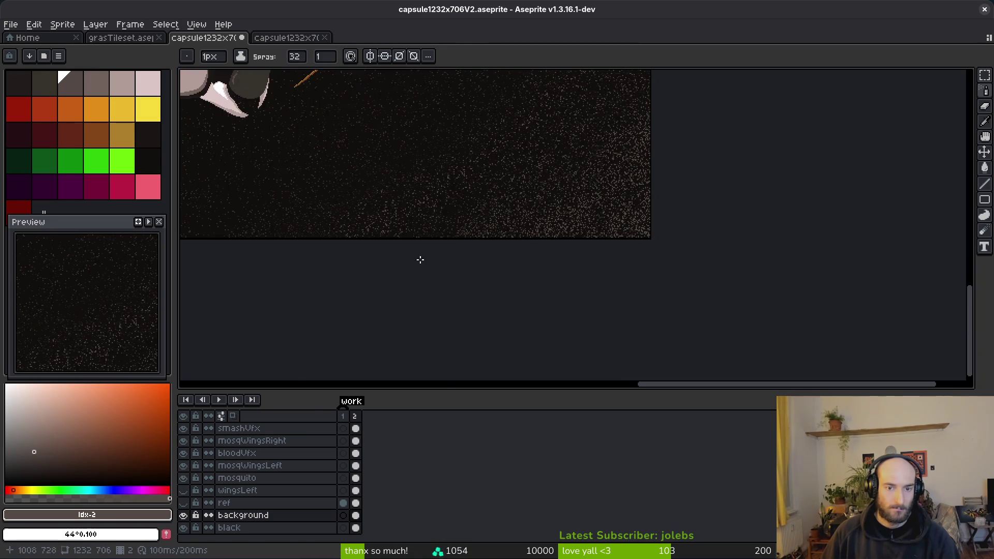
scroll(420, 265, down, 5)
drag(467, 238, 499, 270)
scroll(499, 269, up, 3)
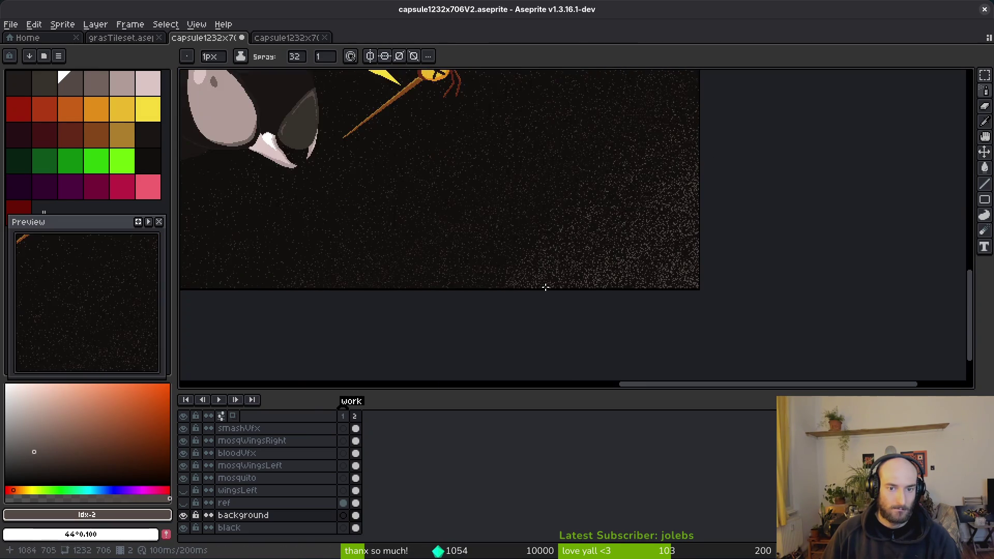
scroll(611, 267, down, 2)
scroll(596, 282, up, 3)
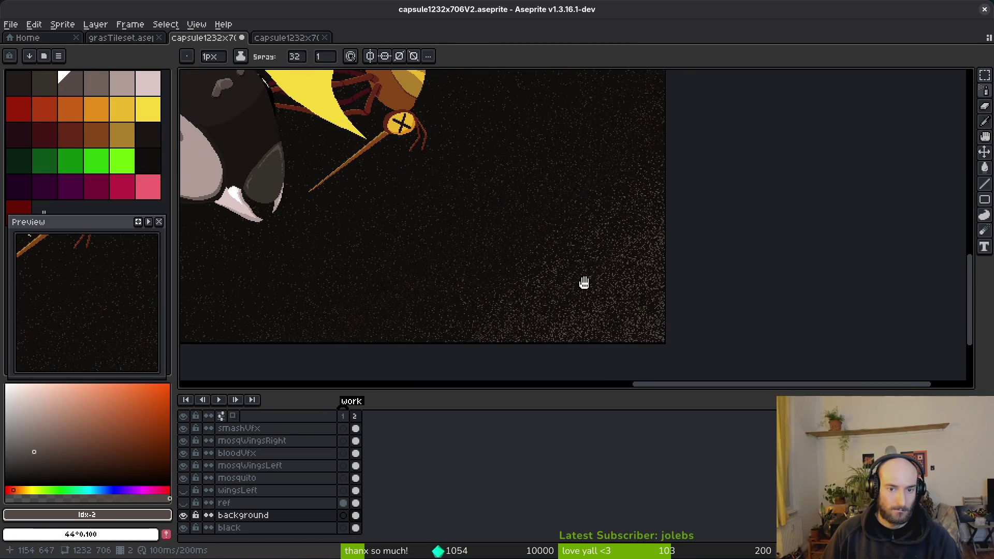
scroll(619, 244, down, 2)
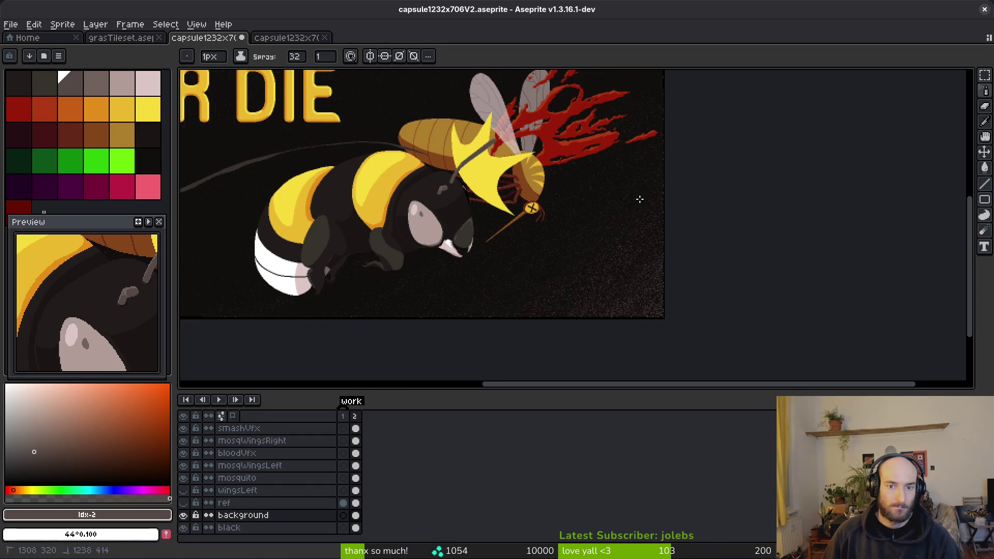
scroll(593, 264, down, 1)
key(ctrl+s)
Inspect the noise across the wings, title lettering and whole artwork
scroll(595, 300, down, 1)
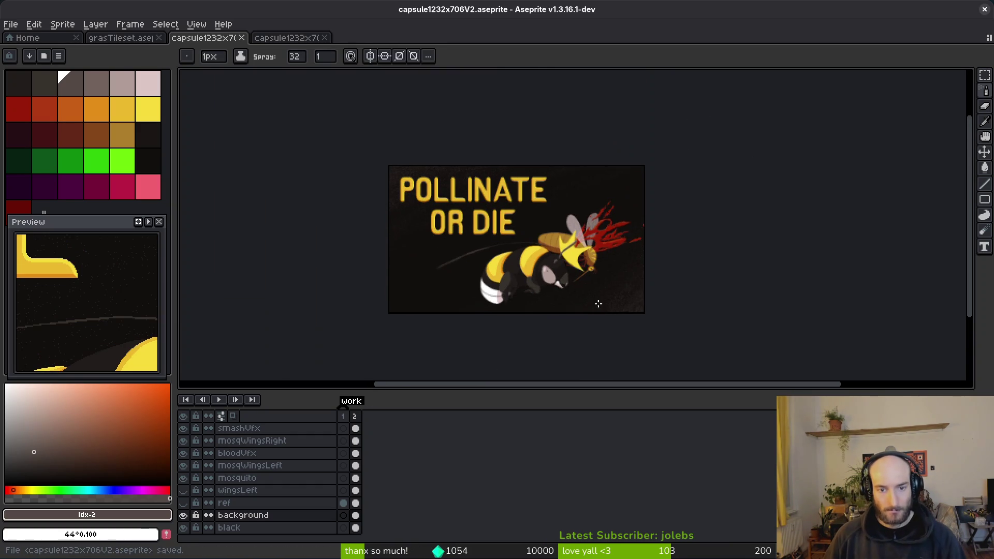
scroll(501, 283, up, 1)
scroll(501, 284, up, 2)
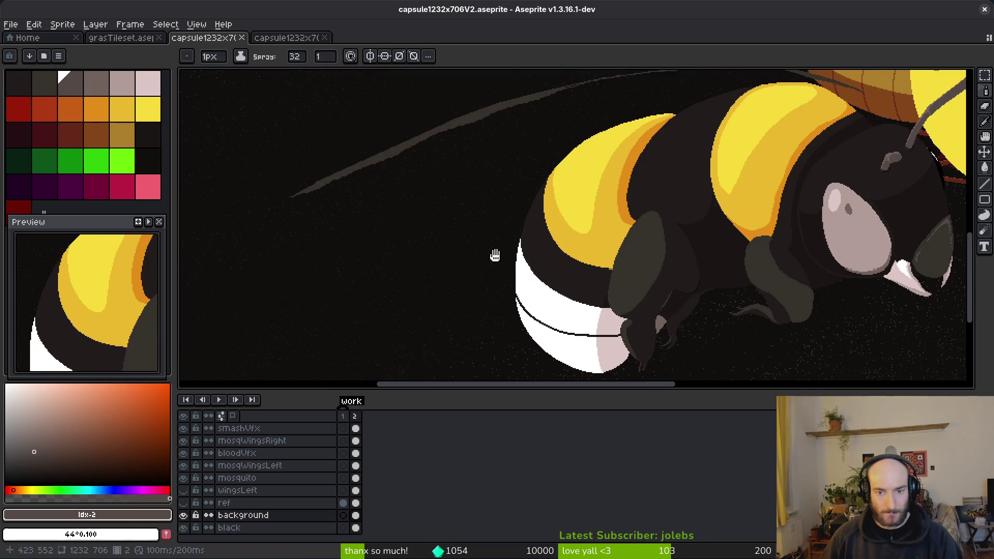
scroll(489, 244, up, 1)
scroll(485, 224, down, 3)
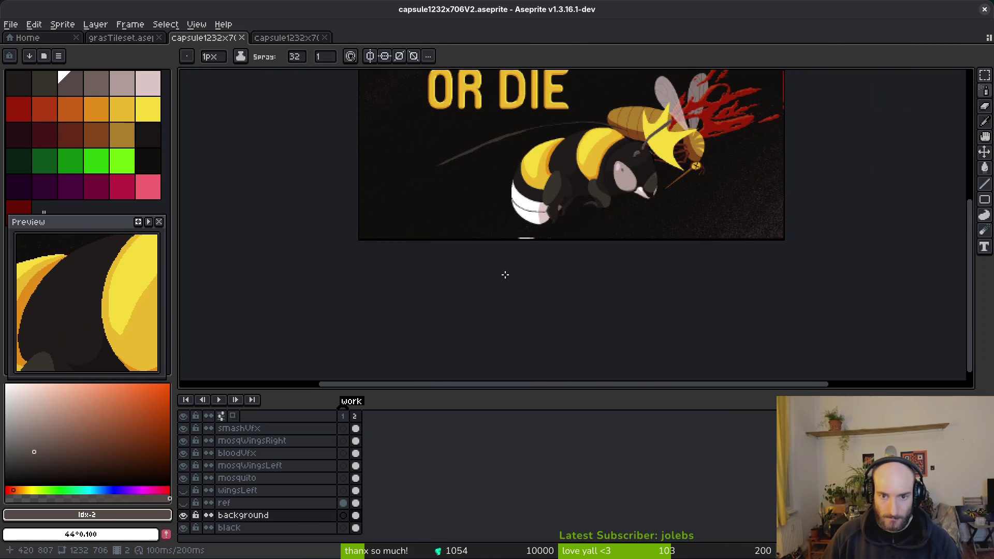
scroll(508, 220, up, 3)
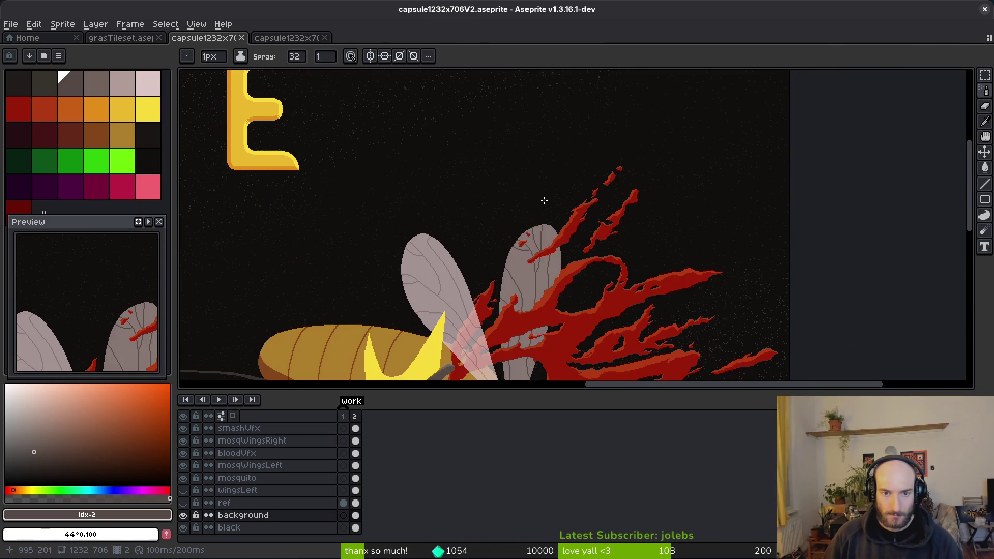
drag(444, 180, 489, 173)
scroll(489, 173, down, 3)
scroll(355, 162, up, 3)
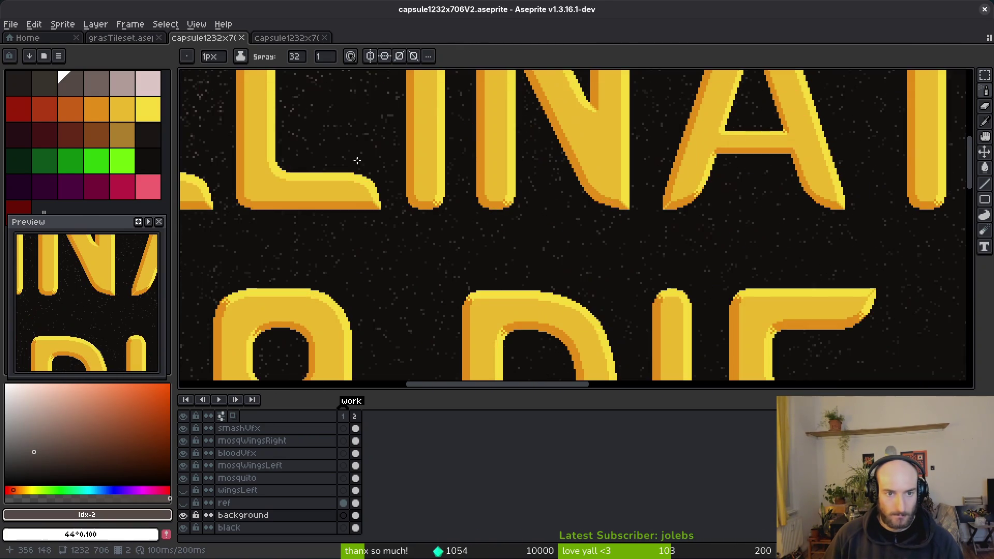
drag(358, 160, 415, 164)
scroll(496, 205, up, 2)
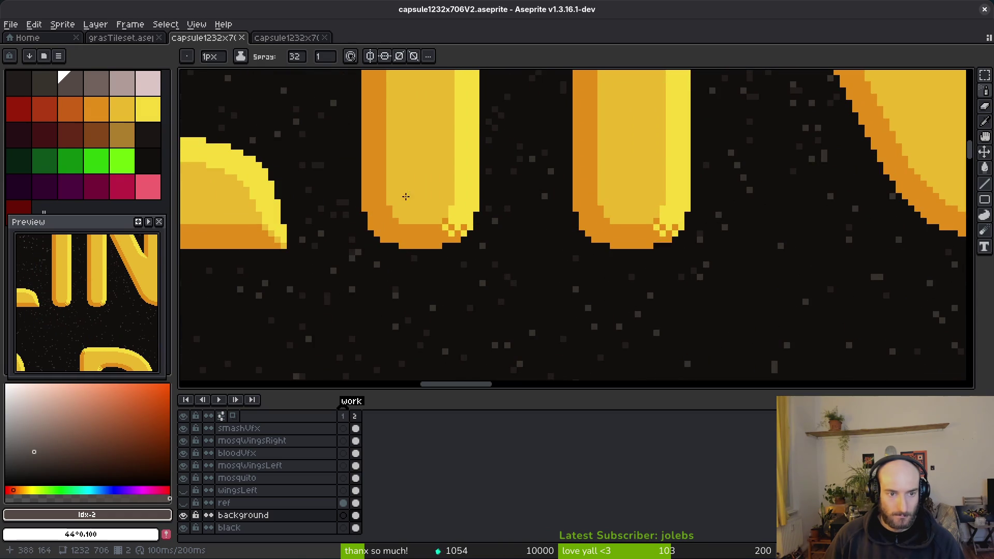
scroll(423, 198, down, 5)
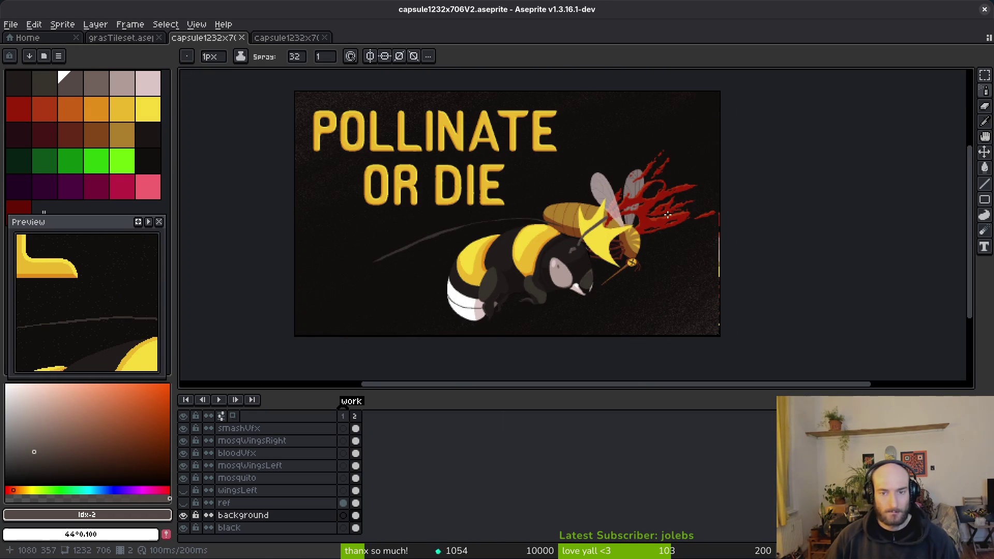
drag(615, 209, 554, 185)
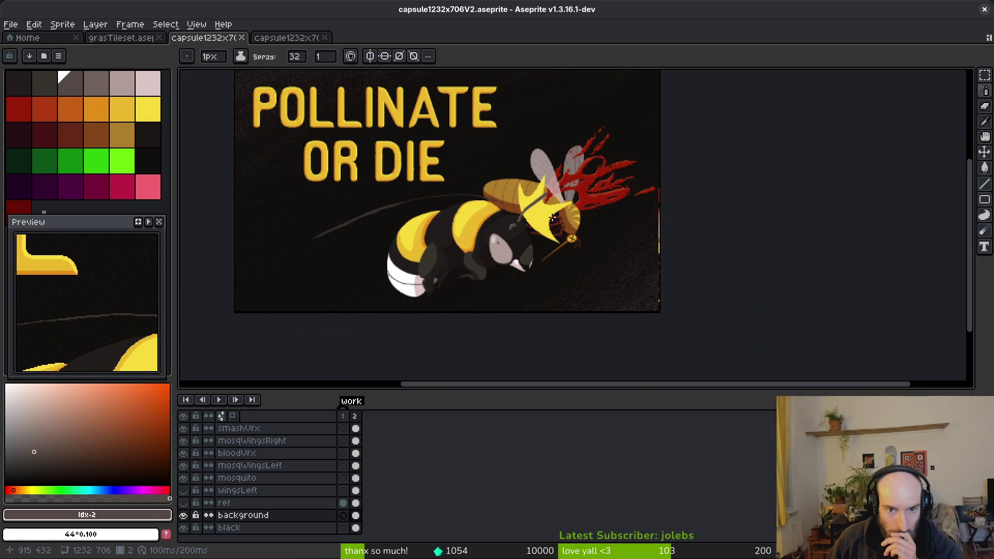
drag(544, 219, 526, 229)
scroll(528, 191, up, 5)
scroll(544, 167, down, 4)
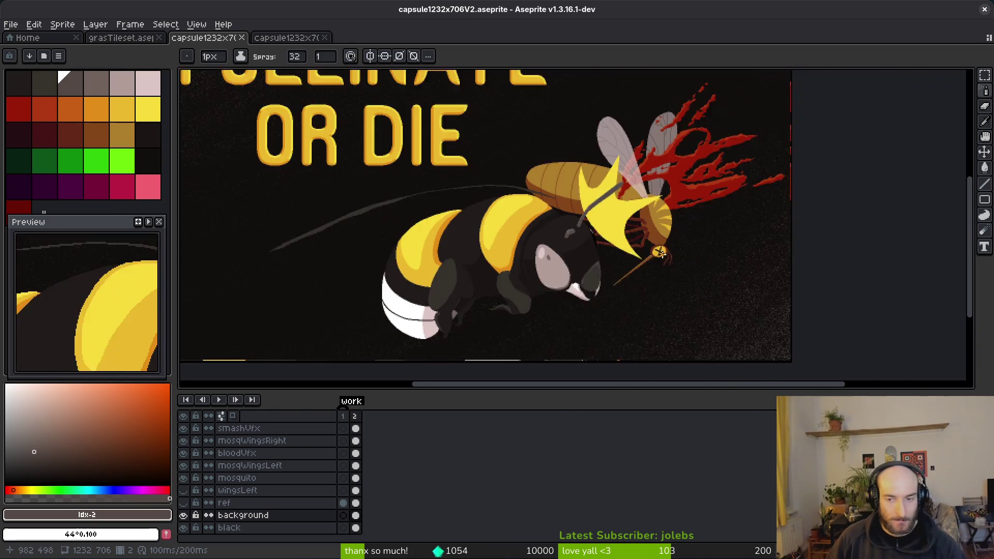
mouse_move(660, 252)
mouse_down()
mouse_move(626, 231)
mouse_move(567, 249)
mouse_up()
scroll(609, 222, down, 1)
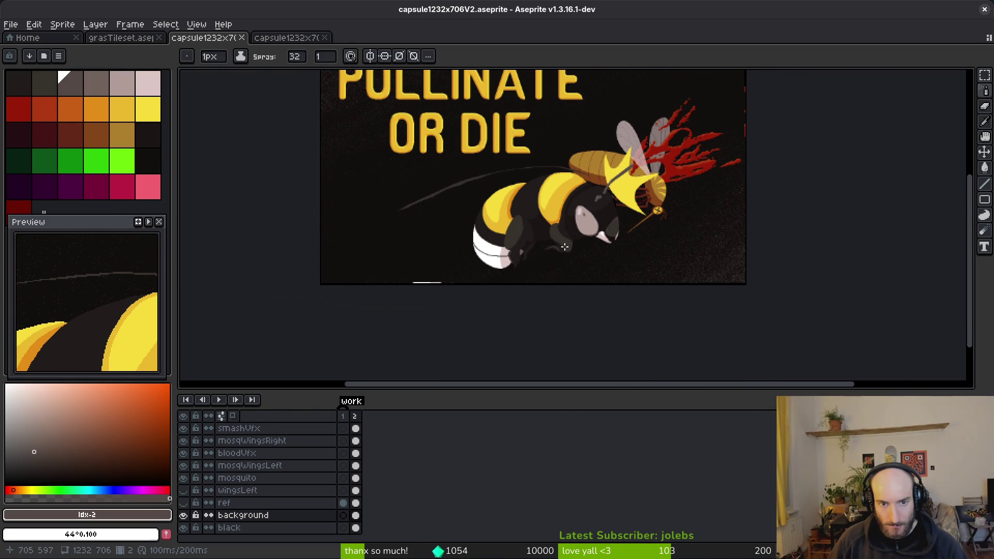
scroll(553, 203, up, 4)
scroll(553, 195, down, 5)
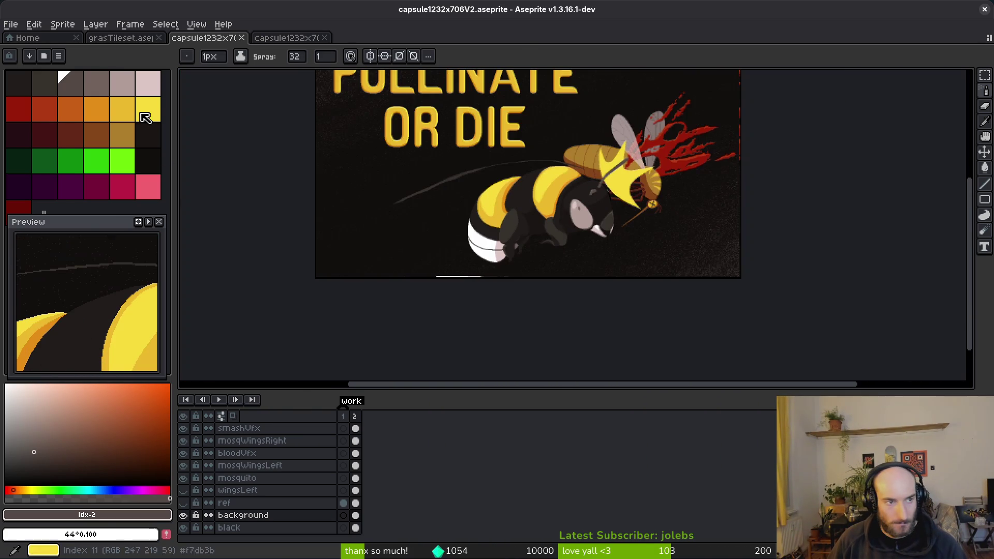
key(bracketright)
scroll(426, 226, up, 1)
Try thin grey sketch lines, undo them, and return to the freehand brush
key(f)
drag(426, 226, 526, 179)
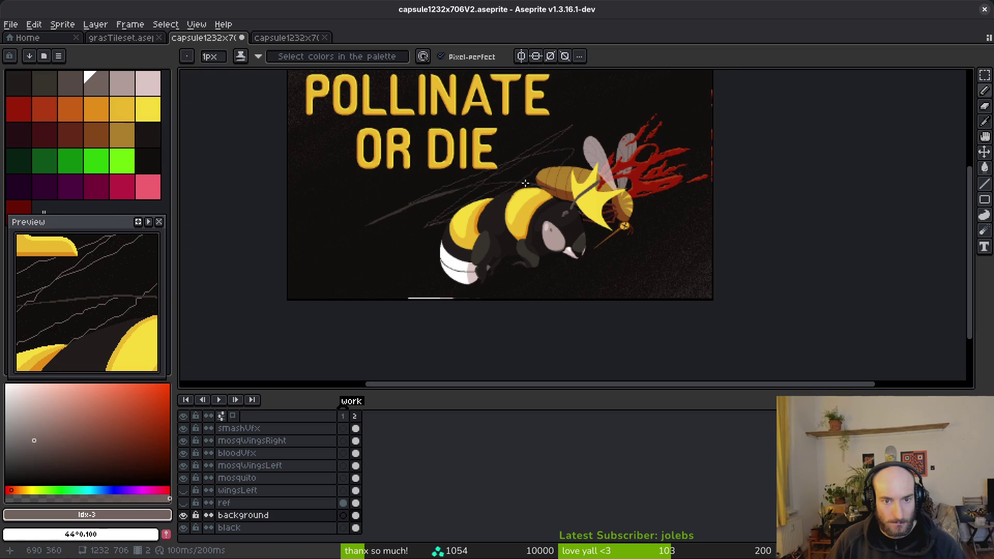
key(ctrl+z)
key(shift+g)
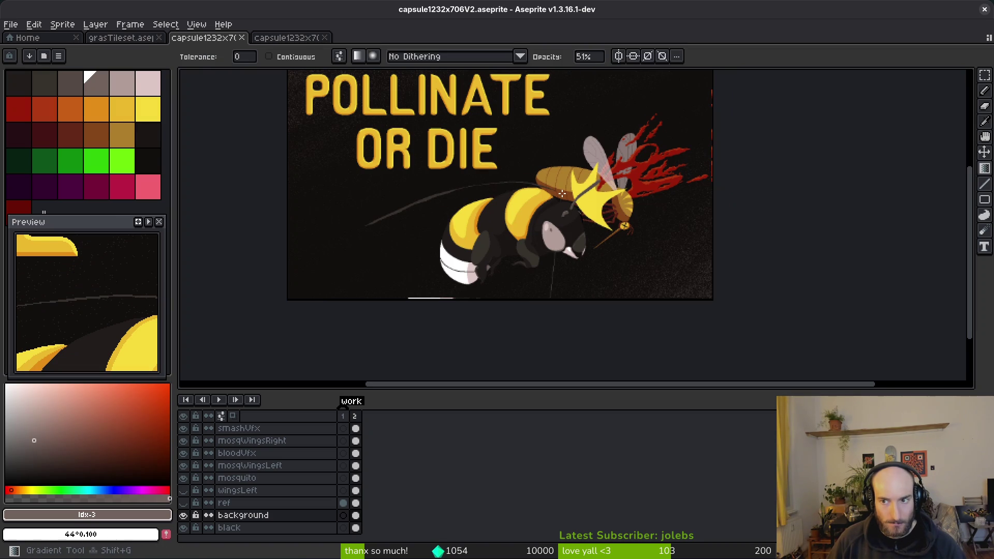
key(g)
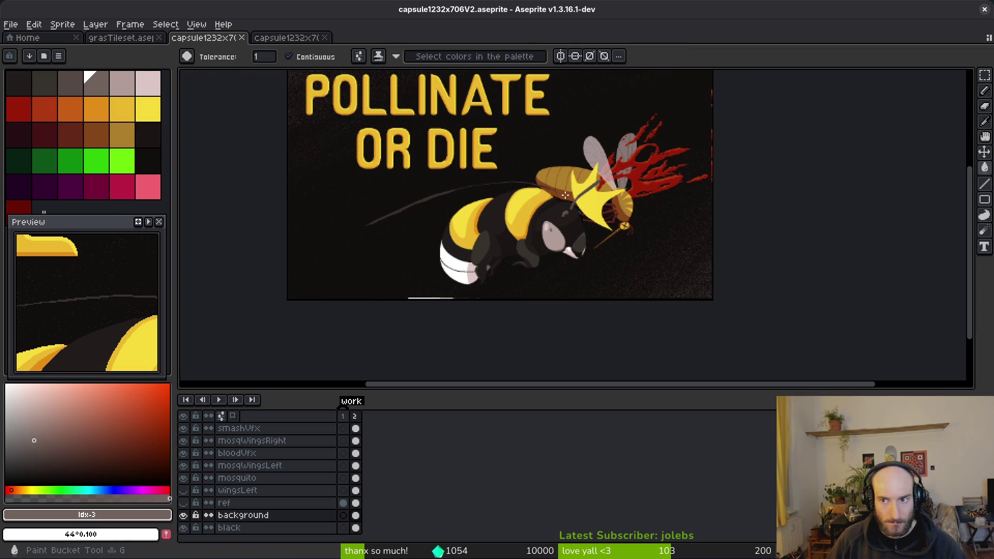
key(b)
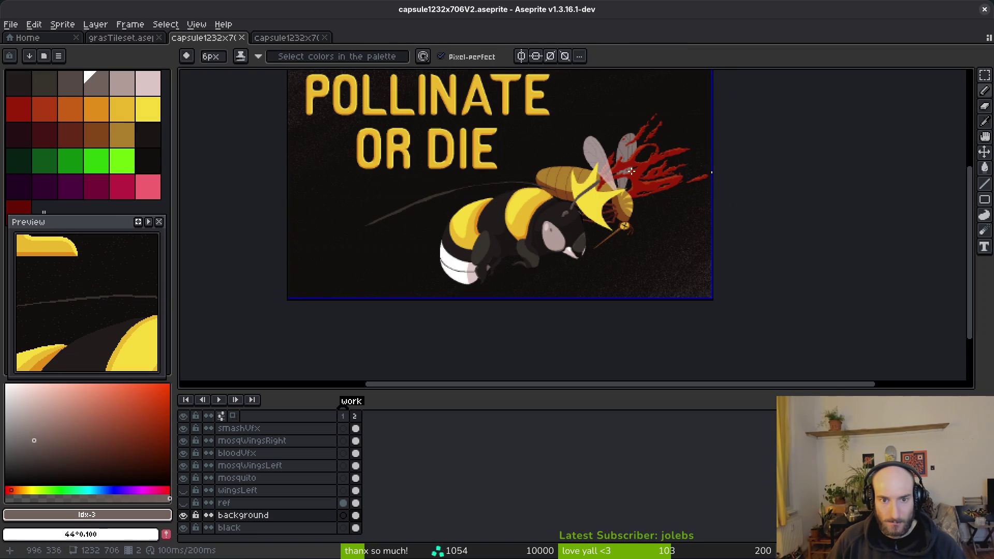
Paint thick grey smoke strokes diagonally behind the bee, then touch up edges with dark background colour
scroll(559, 137, up, 5)
mouse_move(650, 81)
mouse_down()
mouse_move(419, 222)
mouse_move(440, 242)
mouse_move(679, 228)
mouse_move(451, 299)
mouse_up()
mouse_move(709, 182)
mouse_down()
mouse_move(653, 223)
mouse_move(569, 129)
mouse_move(710, 116)
mouse_up()
mouse_move(415, 269)
mouse_down()
mouse_move(353, 282)
mouse_move(363, 258)
mouse_up()
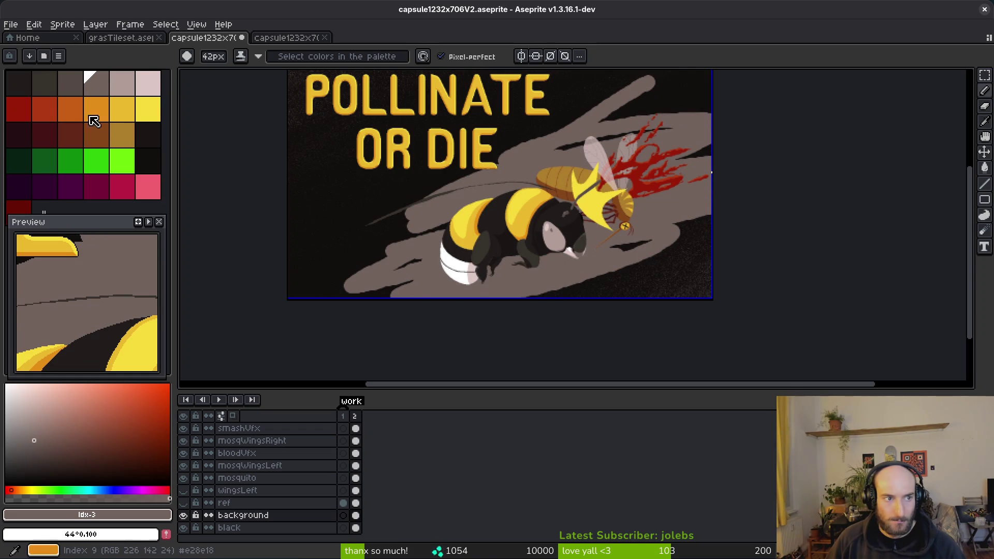
click(71, 83)
mouse_move(564, 282)
mouse_down()
mouse_move(456, 280)
mouse_move(710, 244)
mouse_move(716, 213)
mouse_move(448, 239)
mouse_move(684, 170)
mouse_move(404, 197)
mouse_move(704, 119)
mouse_move(533, 206)
mouse_up()
Make the wingsLeft layer visible again
scroll(630, 238, down, 2)
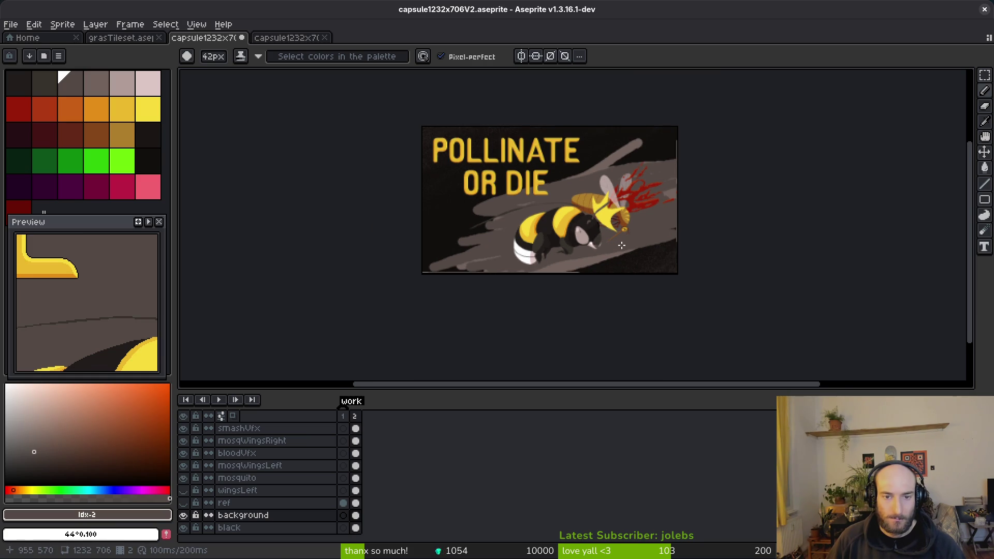
scroll(590, 244, up, 2)
scroll(580, 247, right, 2)
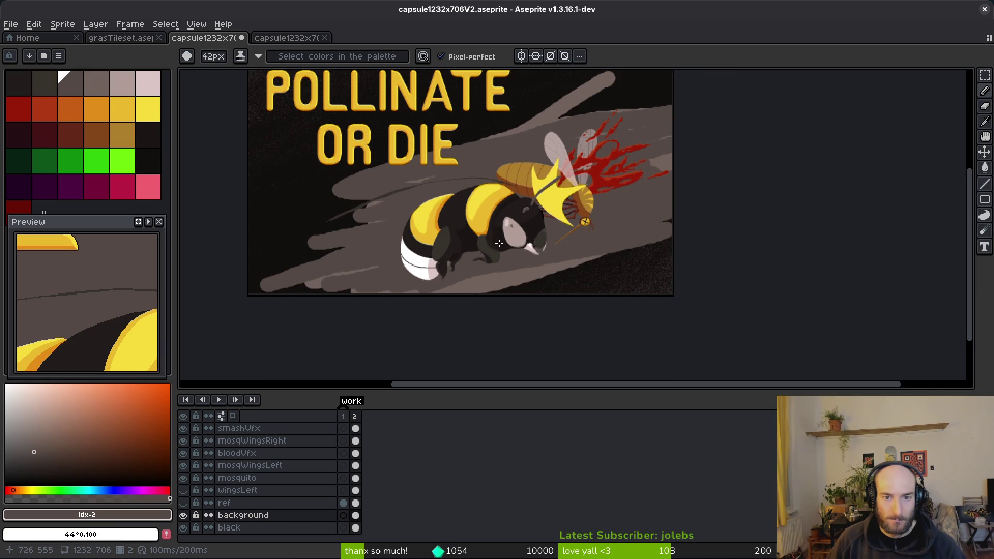
click(184, 492)
scroll(194, 505, up, 2)
scroll(188, 527, up, 2)
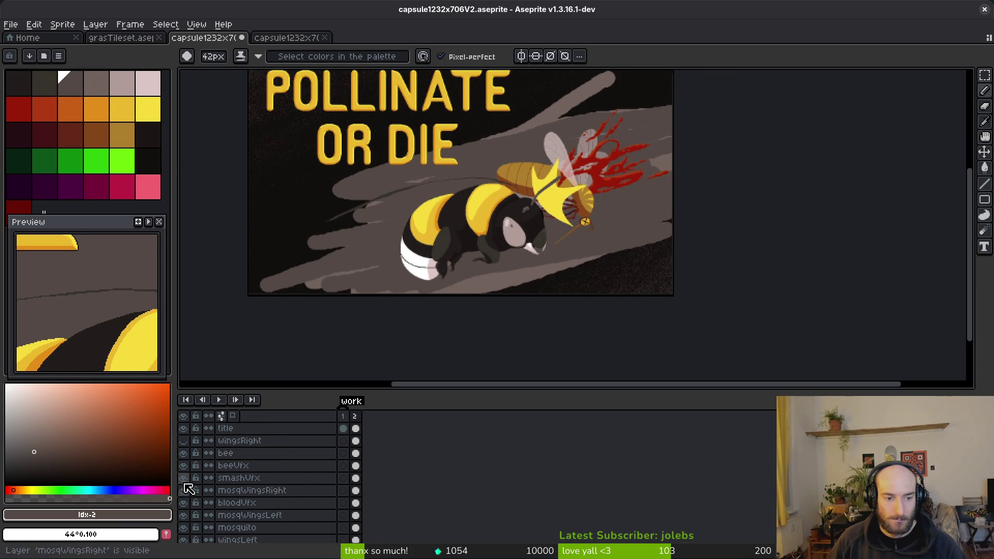
Show the wingsRight layer and paint dark and grey smoke strokes under the bee
click(184, 441)
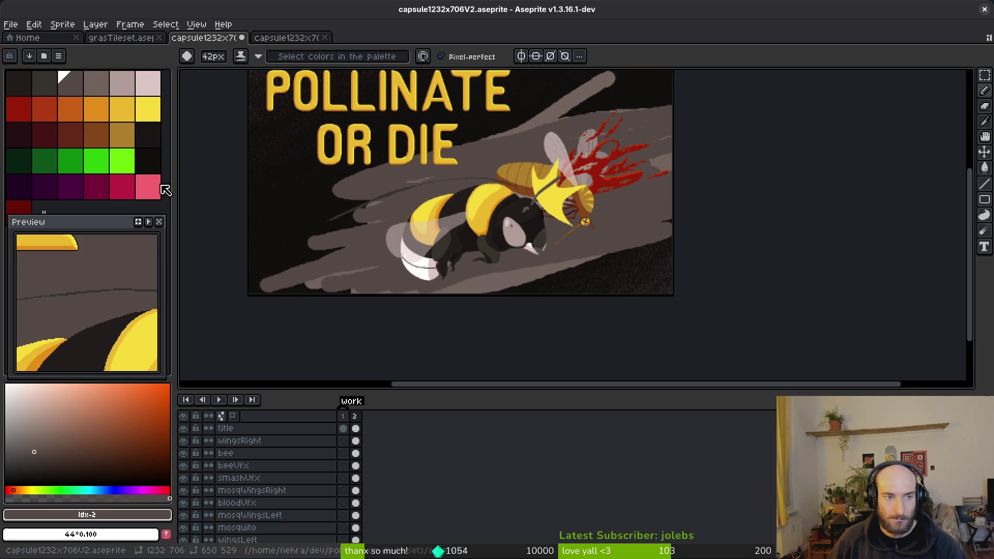
click(47, 89)
mouse_move(477, 242)
mouse_down()
mouse_move(596, 238)
mouse_move(363, 274)
mouse_move(647, 192)
mouse_move(454, 243)
mouse_up()
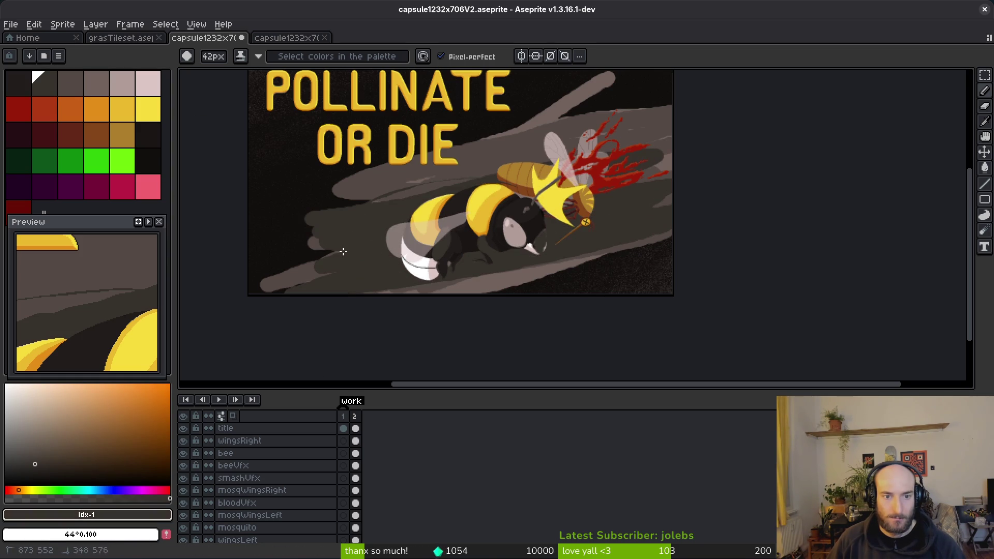
scroll(703, 215, down, 1)
key(ctrl+z)
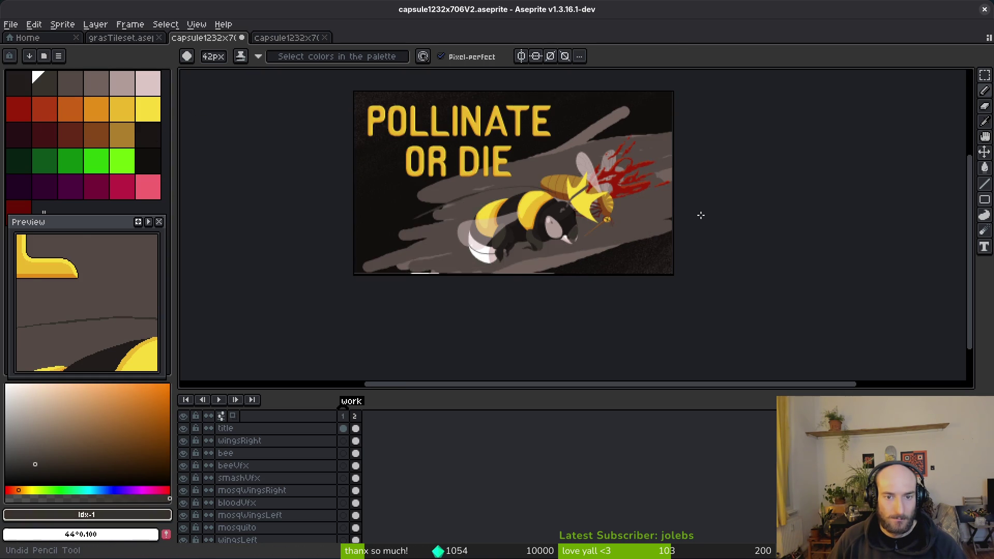
key(ctrl+y)
key(ctrl+y)
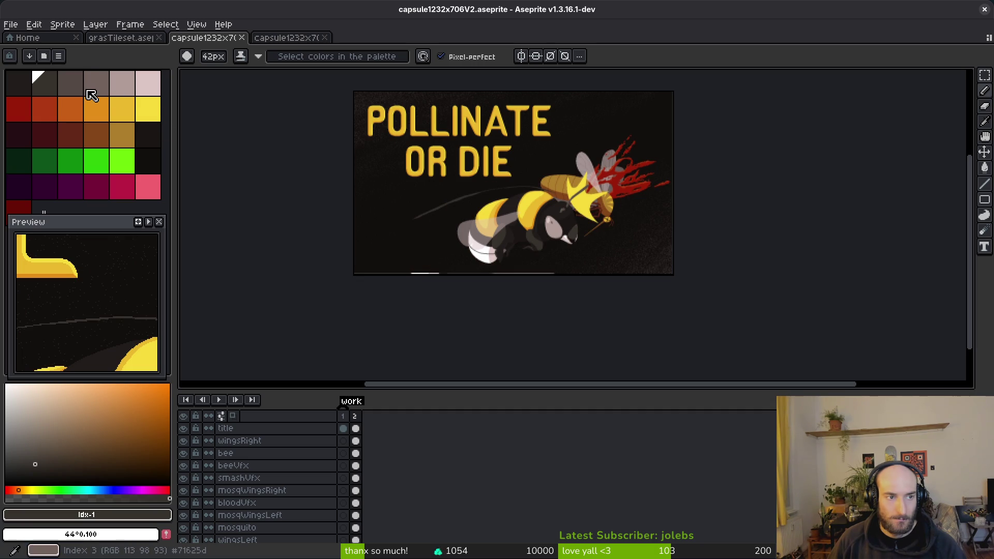
click(96, 83)
scroll(678, 182, up, 1)
mouse_move(678, 182)
mouse_down()
mouse_move(663, 207)
mouse_move(596, 244)
mouse_move(393, 254)
mouse_move(499, 250)
mouse_up()
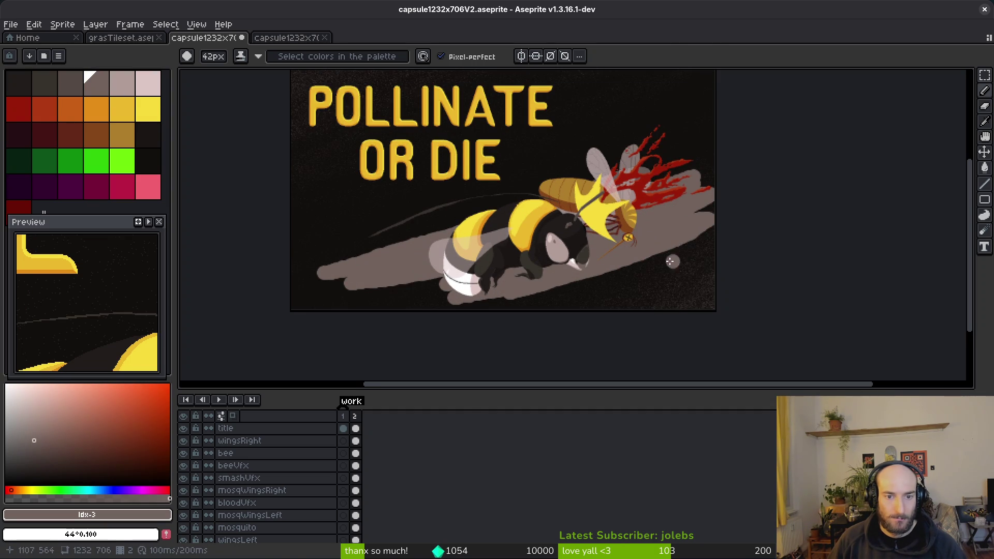
Extend the grey smoke toward the lower right, then undo the smoke strokes
key(9)
mouse_move(688, 219)
mouse_down()
mouse_move(596, 243)
mouse_move(295, 282)
mouse_up()
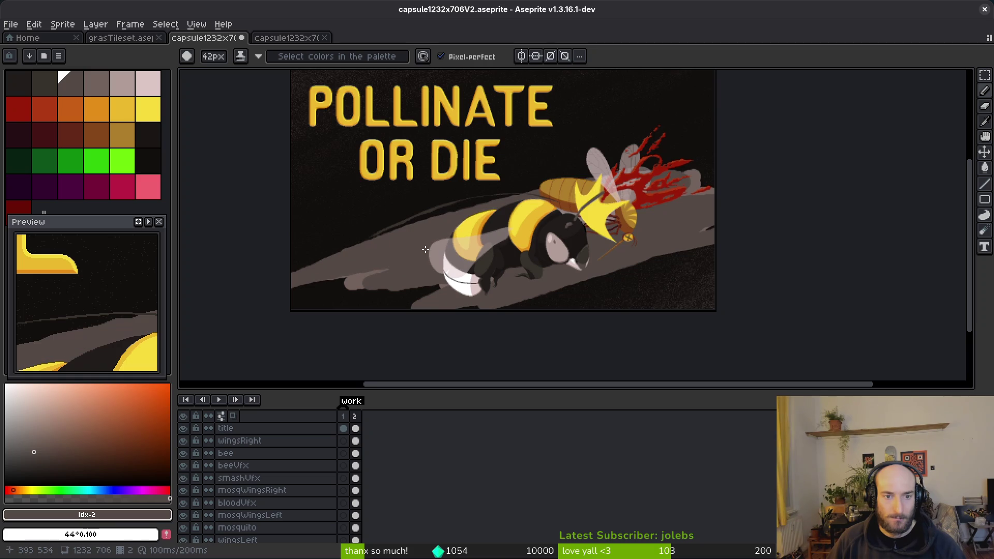
scroll(579, 227, down, 1)
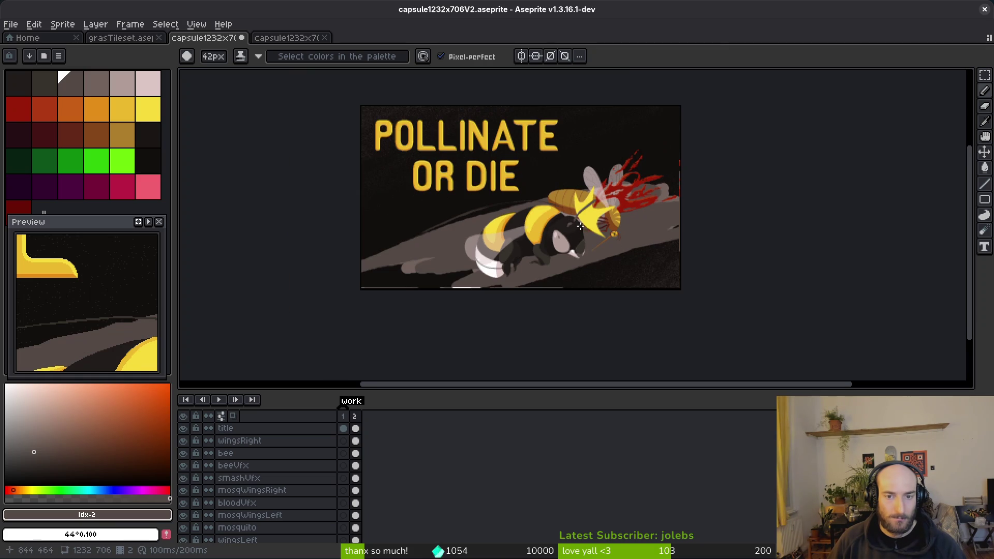
mouse_move(596, 243)
mouse_down()
mouse_move(415, 249)
mouse_move(468, 243)
mouse_up()
key(ctrl+z)
key(ctrl+z)
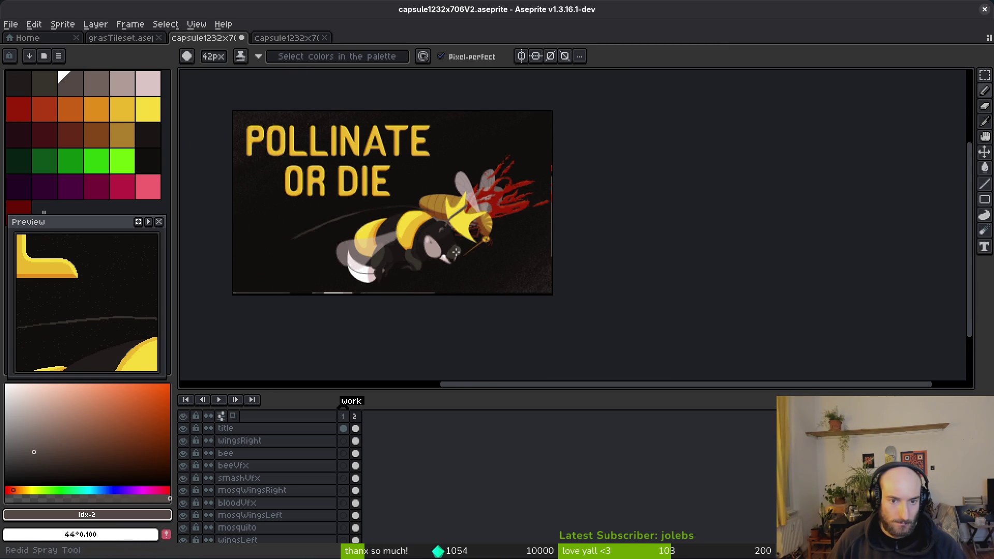
click(450, 293)
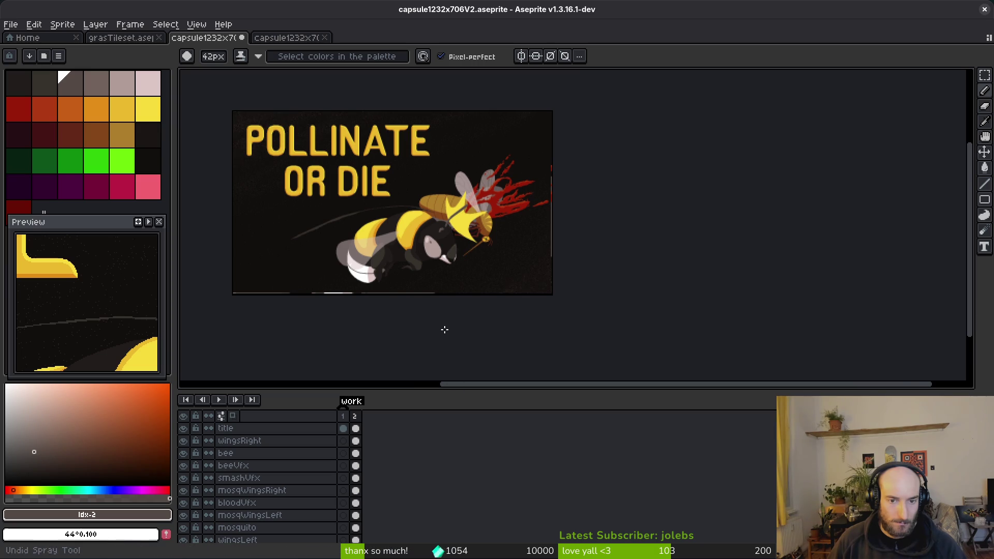
scroll(435, 362, down, 2)
scroll(367, 516, down, 2)
Select the background layer's frame 2 cel, pick a dark grey and switch to the Spray tool
click(356, 521)
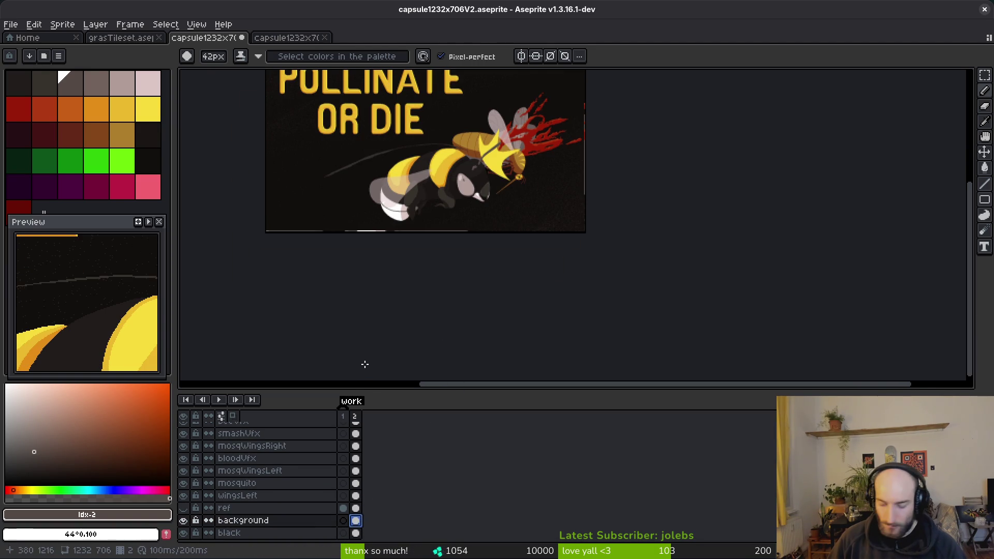
scroll(454, 224, up, 2)
click(70, 83)
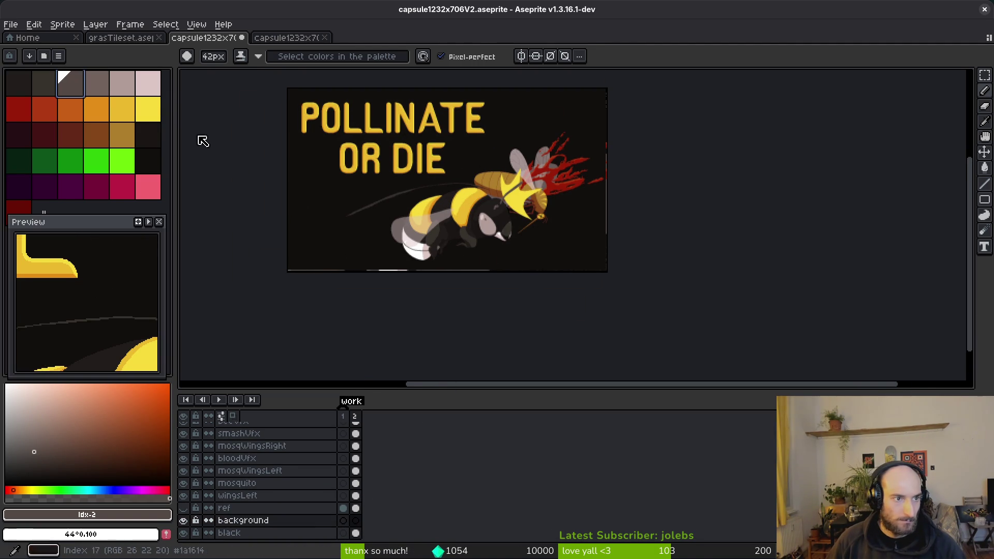
scroll(495, 231, up, 1)
scroll(496, 231, up, 1)
scroll(496, 231, down, 1)
drag(649, 171, 472, 266)
key(ctrl+z)
key(shift+s)
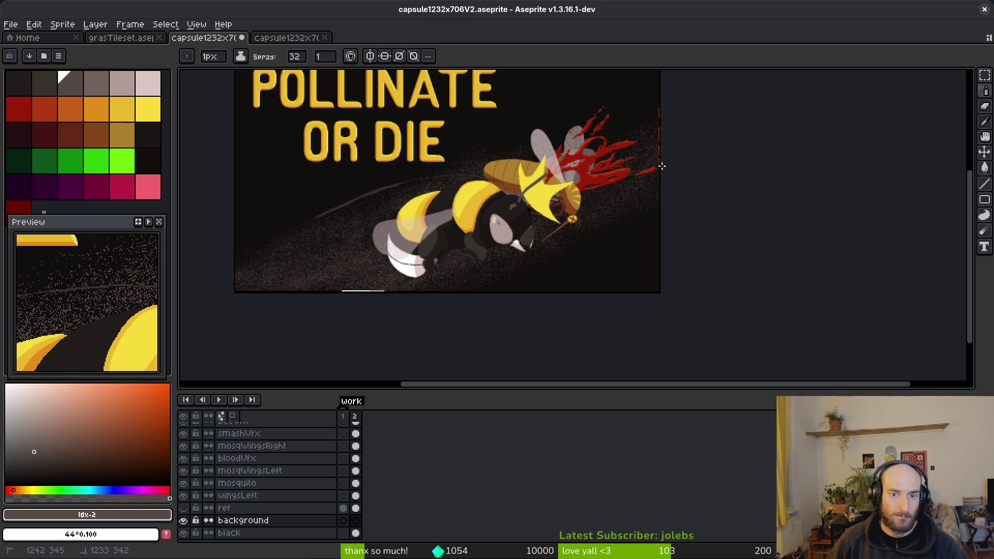
Spray fine dark grey speckles across the capsule art's dark background
scroll(648, 170, up, 5)
scroll(648, 170, right, 3)
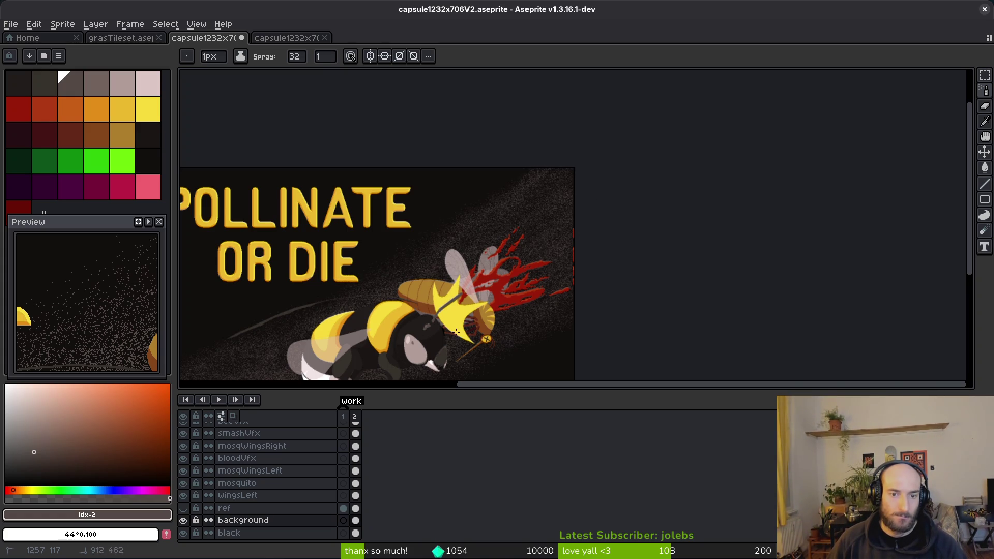
drag(536, 322, 750, 291)
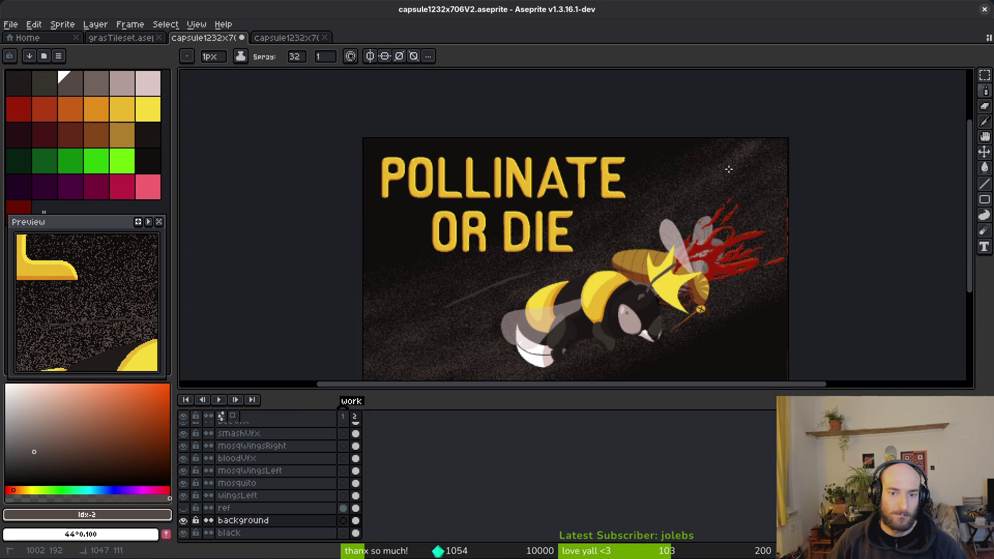
scroll(360, 146, down, 3)
scroll(359, 147, right, 5)
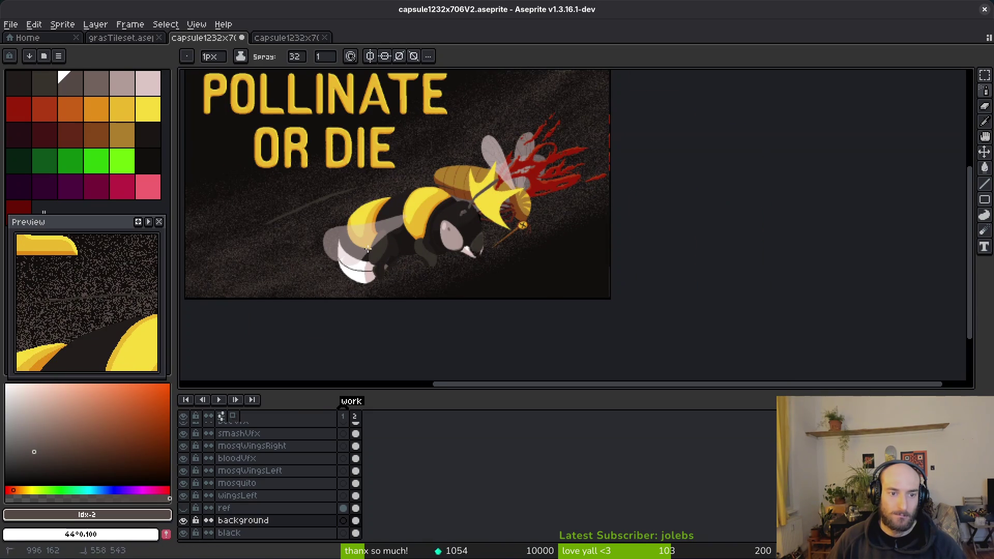
scroll(363, 258, up, 2)
scroll(362, 259, right, 1)
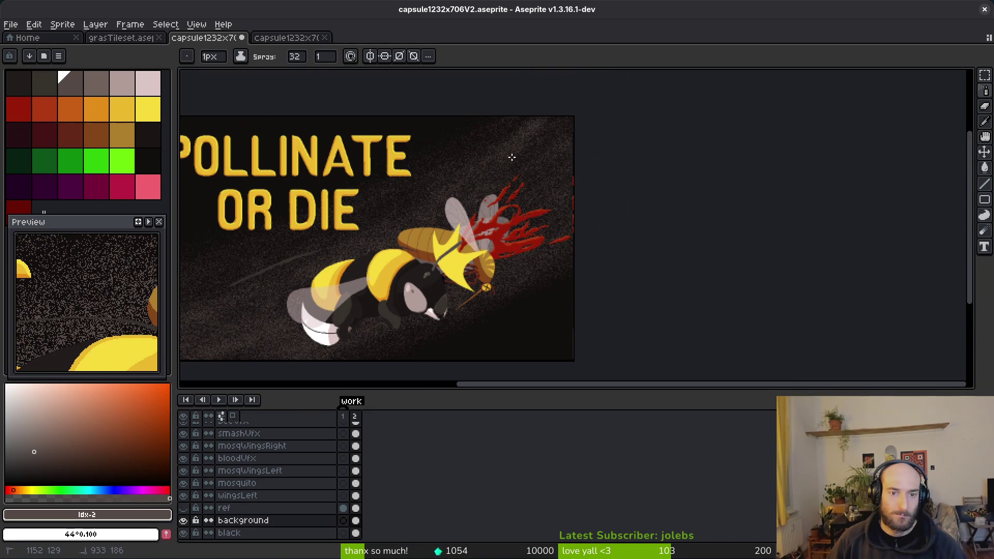
scroll(654, 221, down, 2)
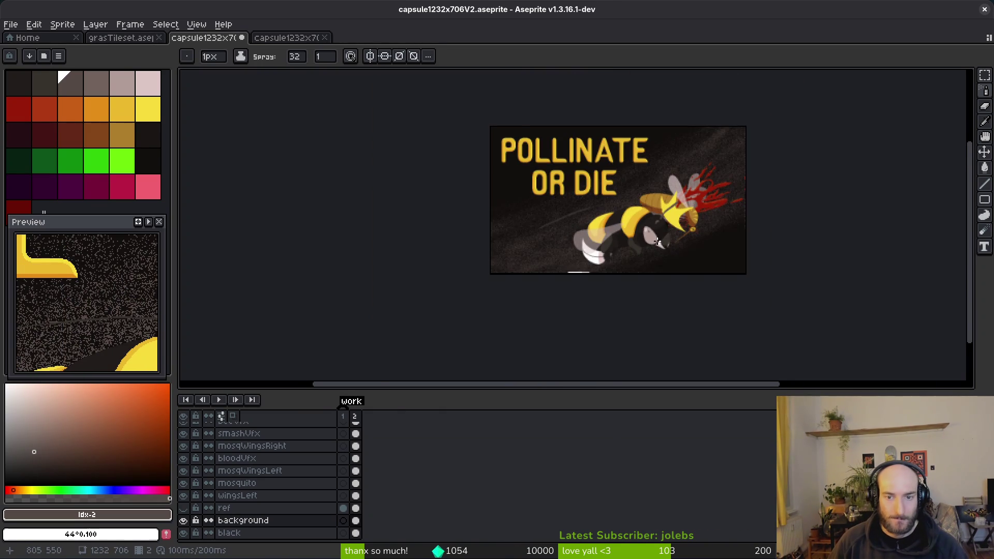
scroll(539, 253, down, 1)
scroll(561, 252, down, 1)
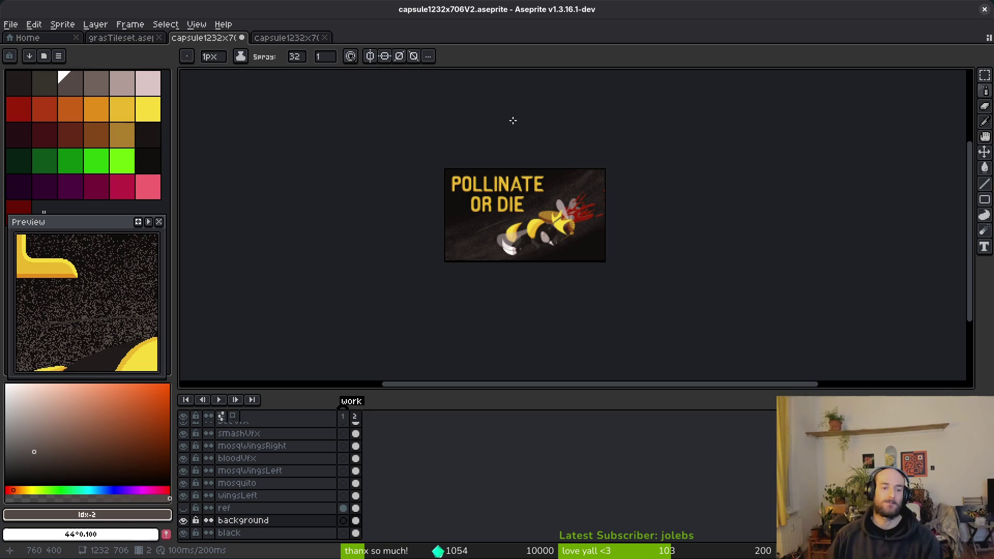
click(355, 521)
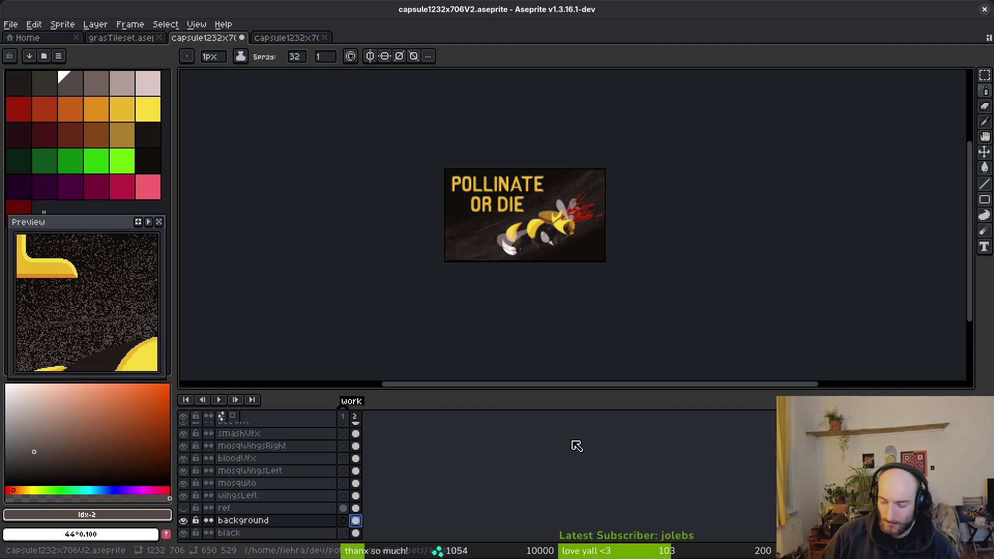
Delete the speckled frame 2 background cel and save the capsule sprite
key(Delete)
key(ctrl+s)
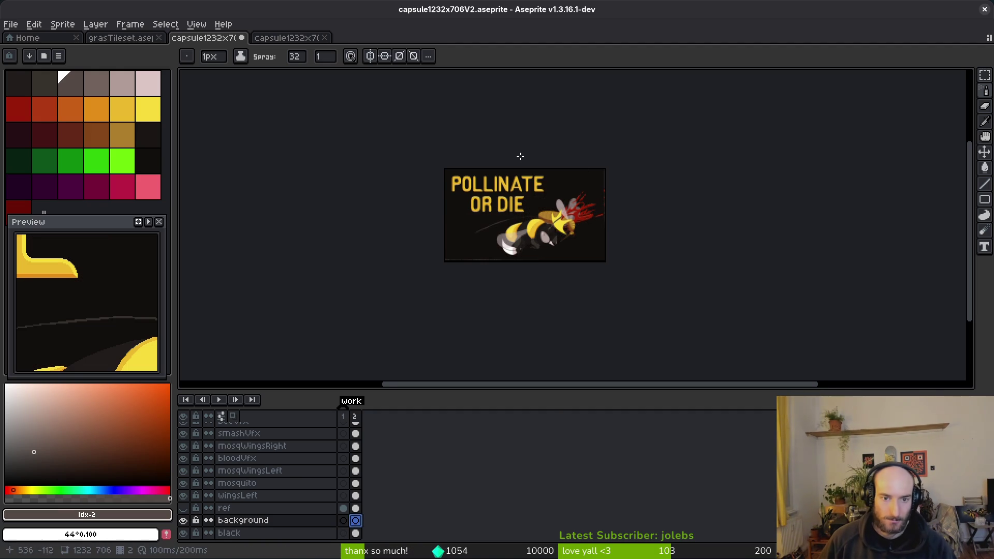
scroll(551, 233, up, 2)
scroll(560, 279, down, 1)
scroll(597, 254, up, 3)
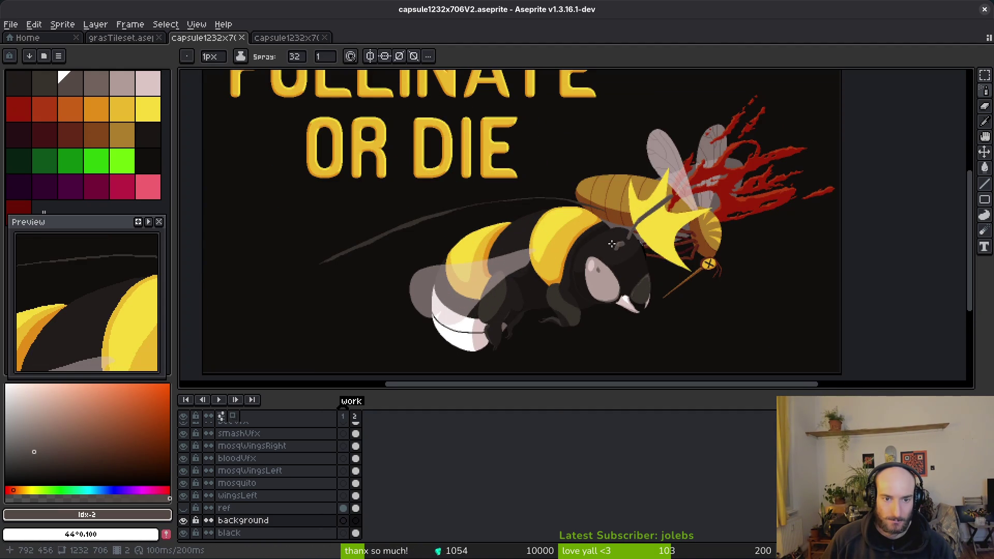
scroll(547, 232, down, 1)
scroll(289, 468, up, 2)
Hide the beeVfx trail layer and switch to the Gamalytic games list
click(184, 446)
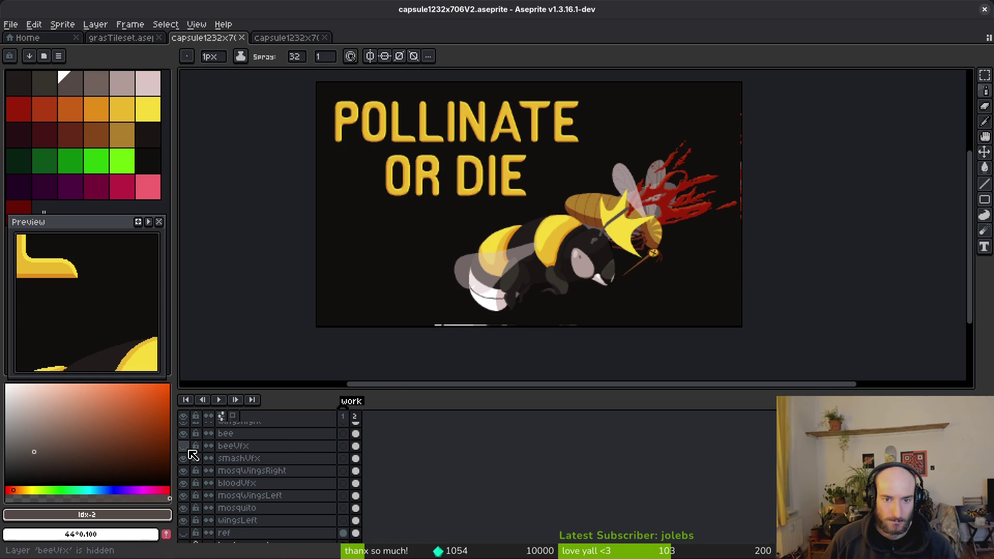
mouse_move(525, 279)
mouse_down()
mouse_move(642, 249)
mouse_move(626, 271)
mouse_up()
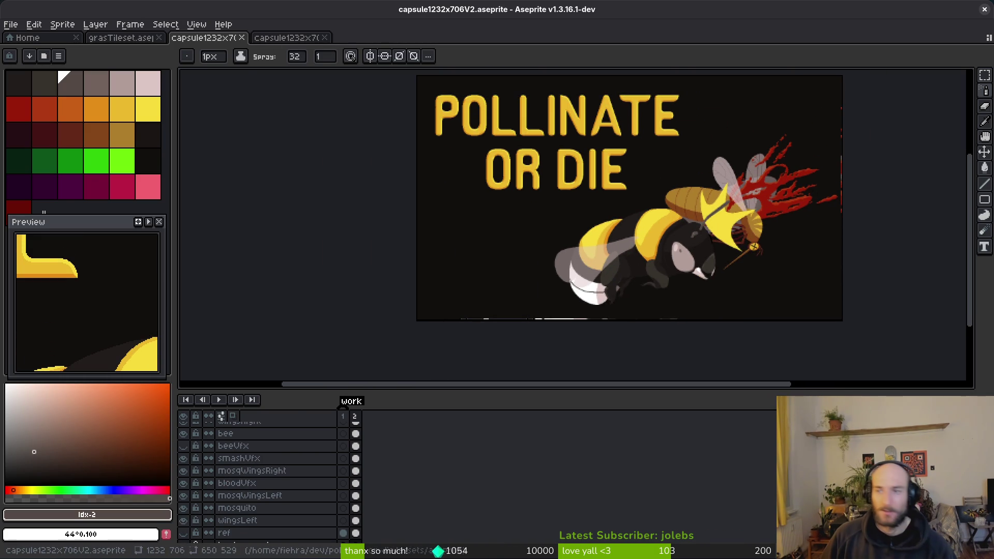
key(alt+Tab)
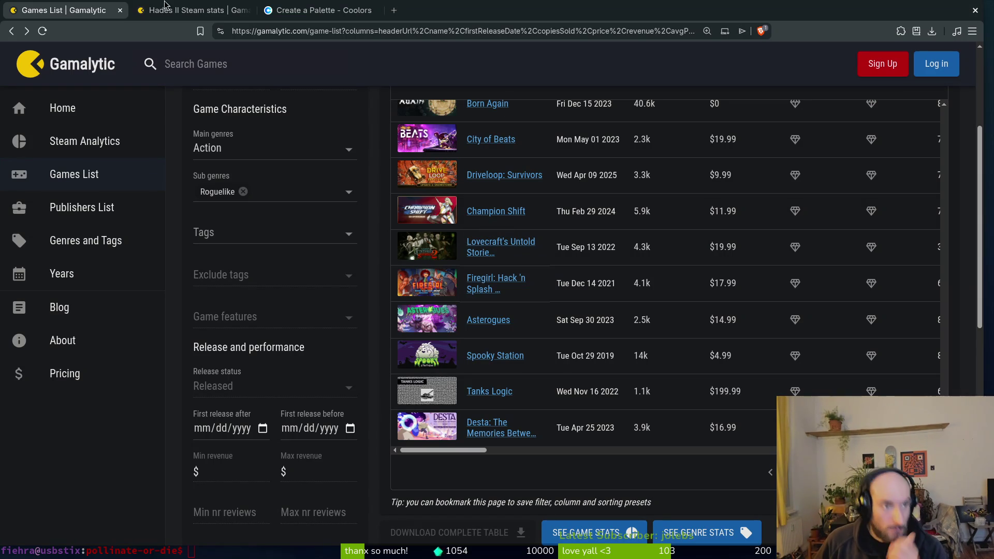
Close the Coolors and Hades II Steam stats tabs, then close the browser window
click(326, 10)
click(377, 10)
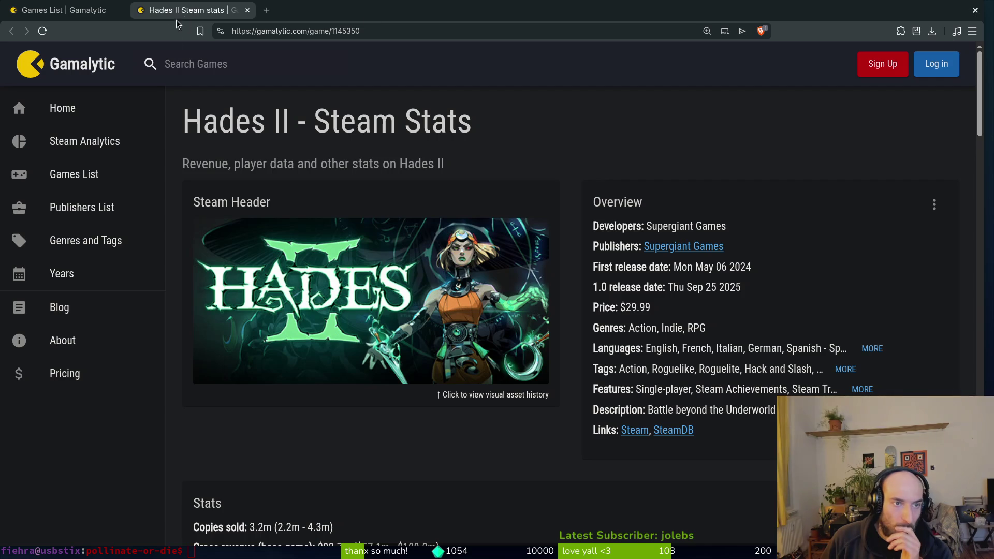
click(247, 10)
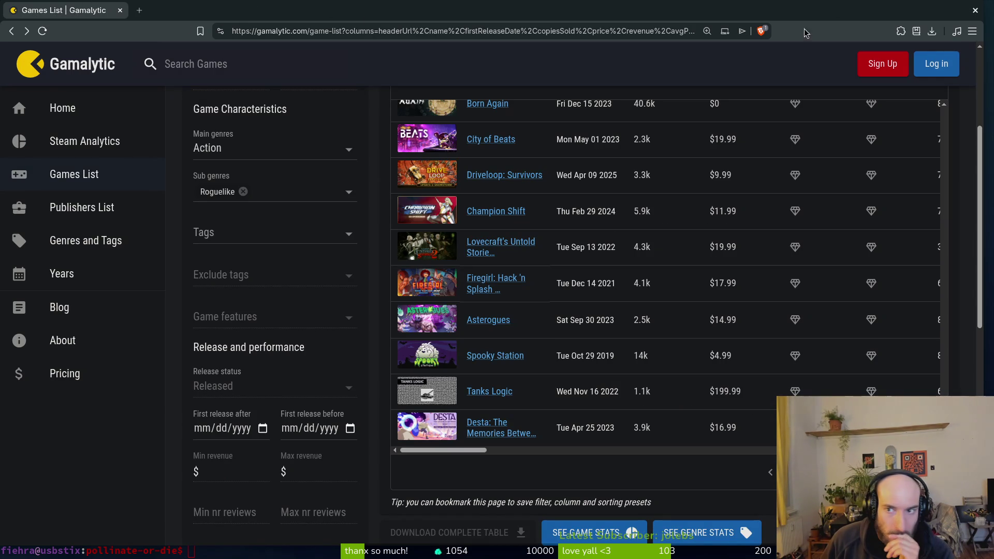
click(975, 9)
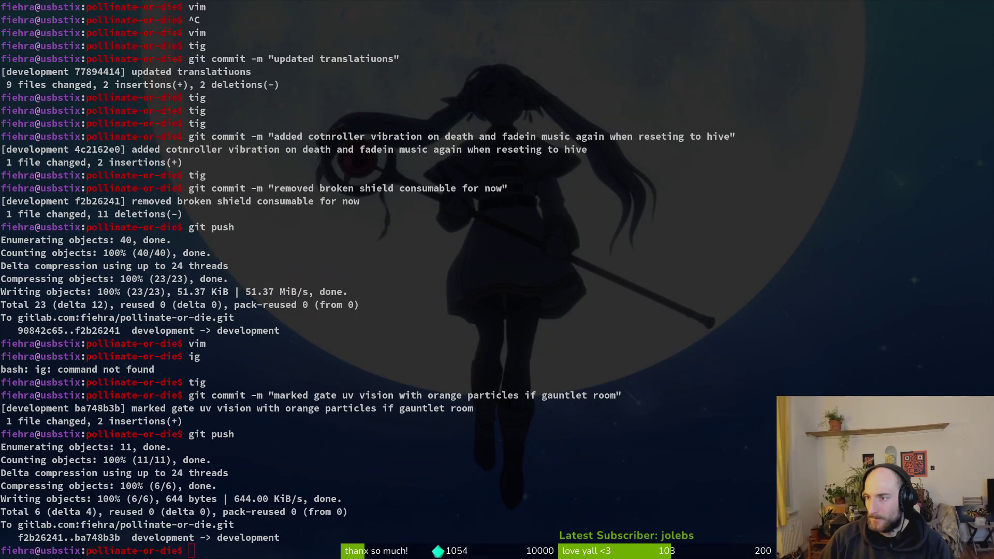
Open the pollinate or die project's GitLab issue list and load its next page
key(super+b)
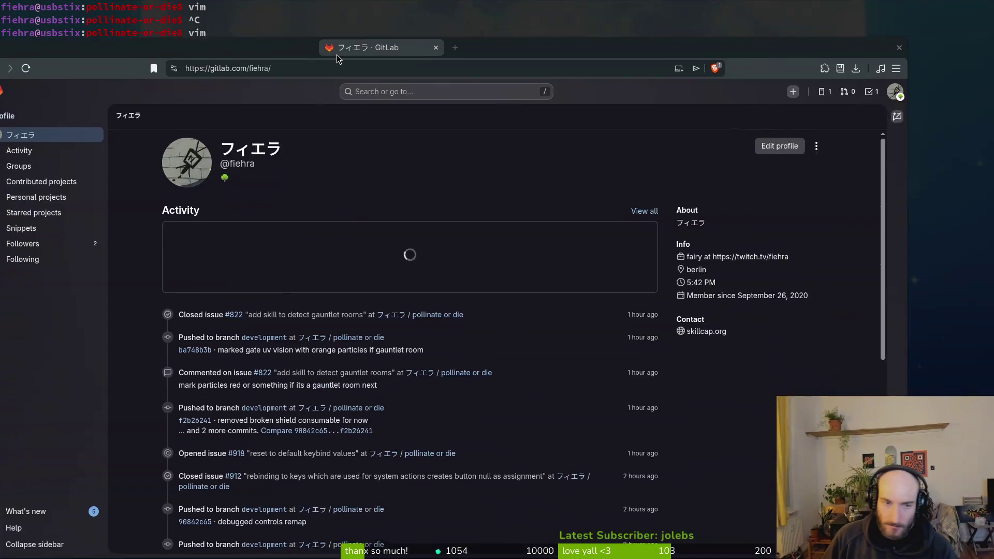
click(479, 294)
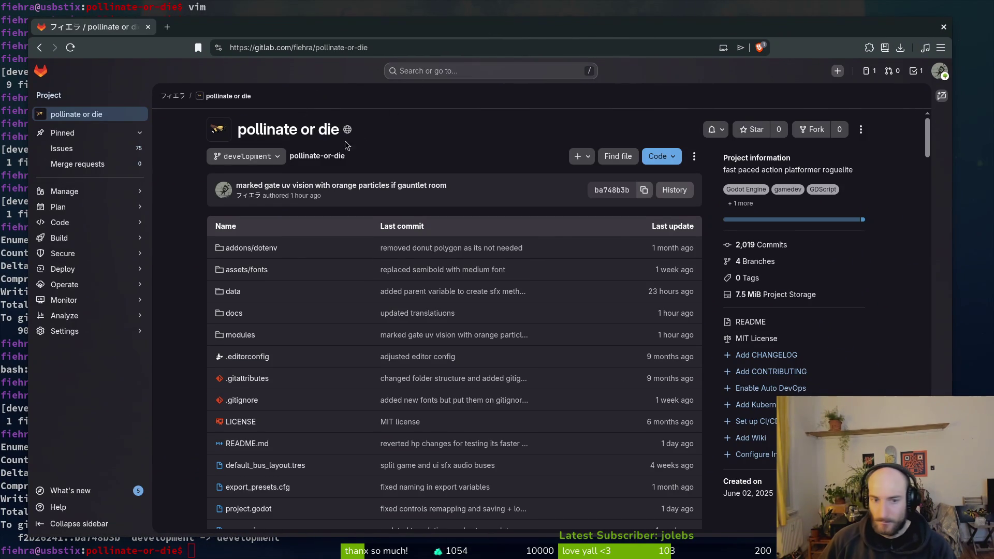
click(103, 149)
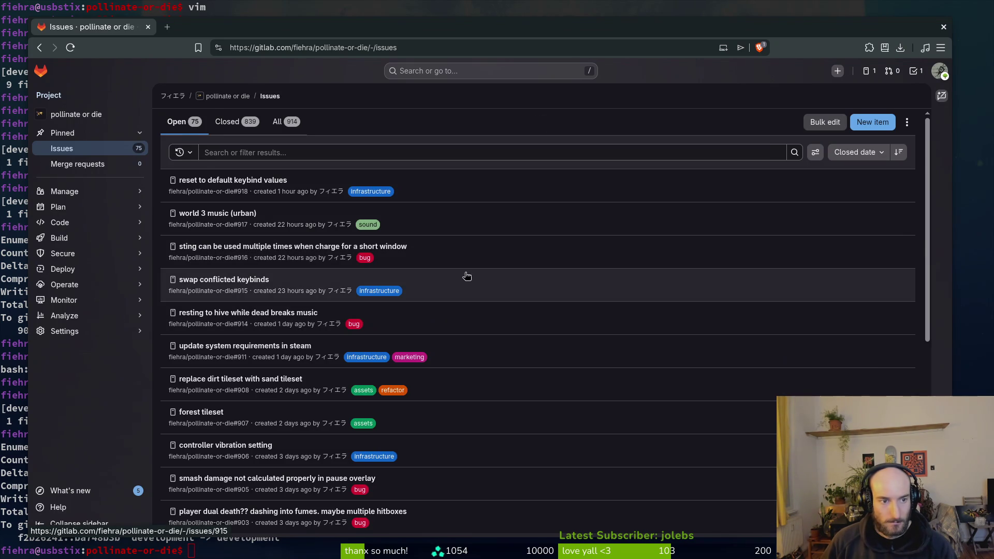
scroll(588, 269, down, 5)
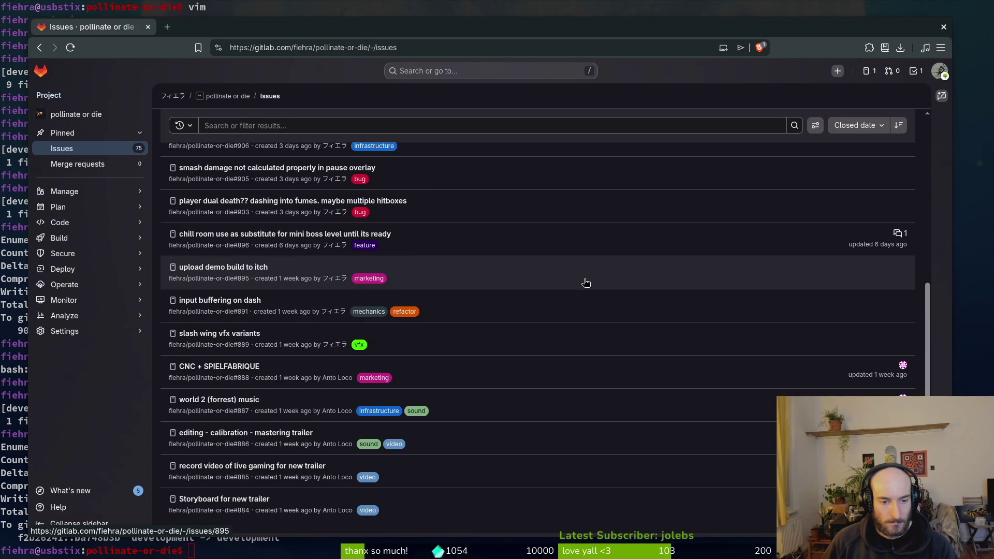
scroll(582, 291, down, 1)
click(562, 517)
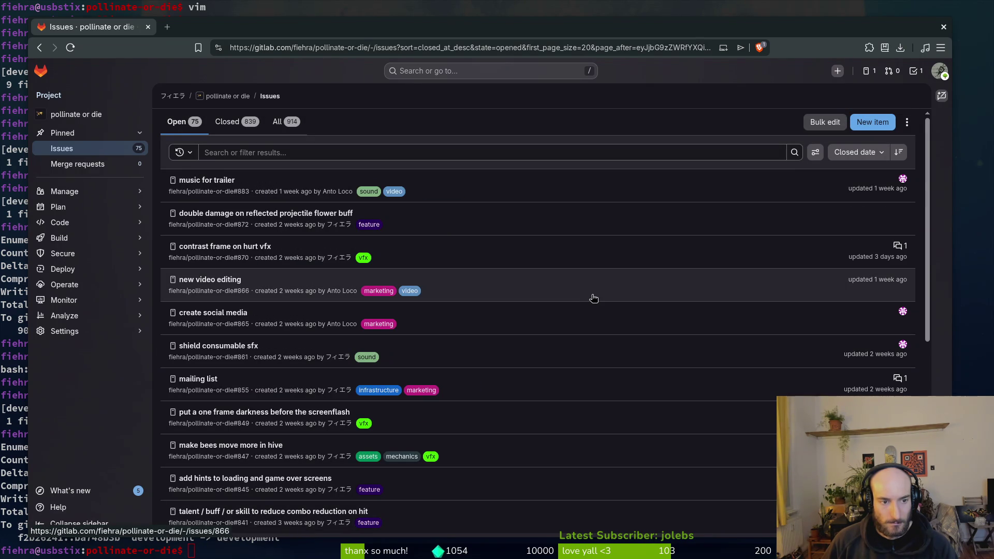
scroll(594, 299, down, 3)
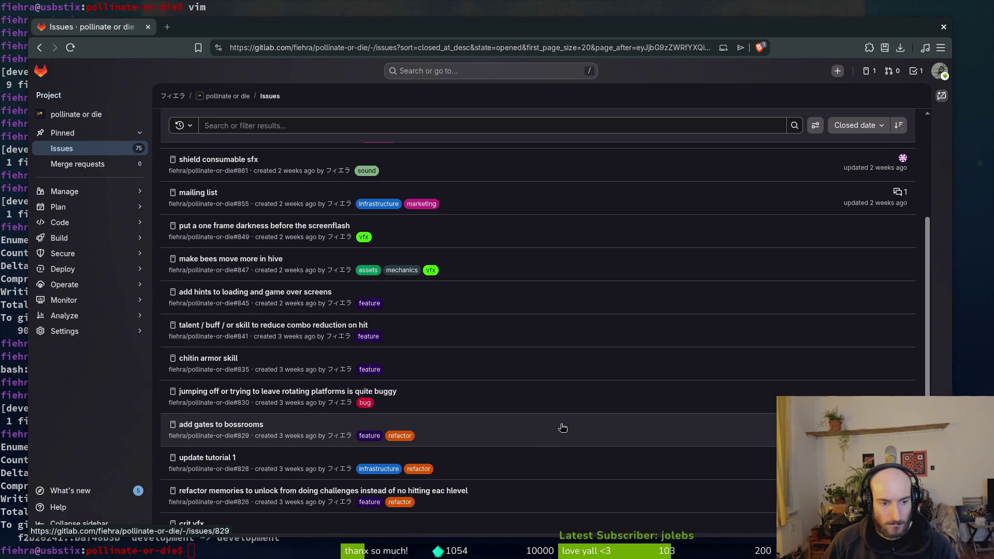
scroll(552, 428, down, 3)
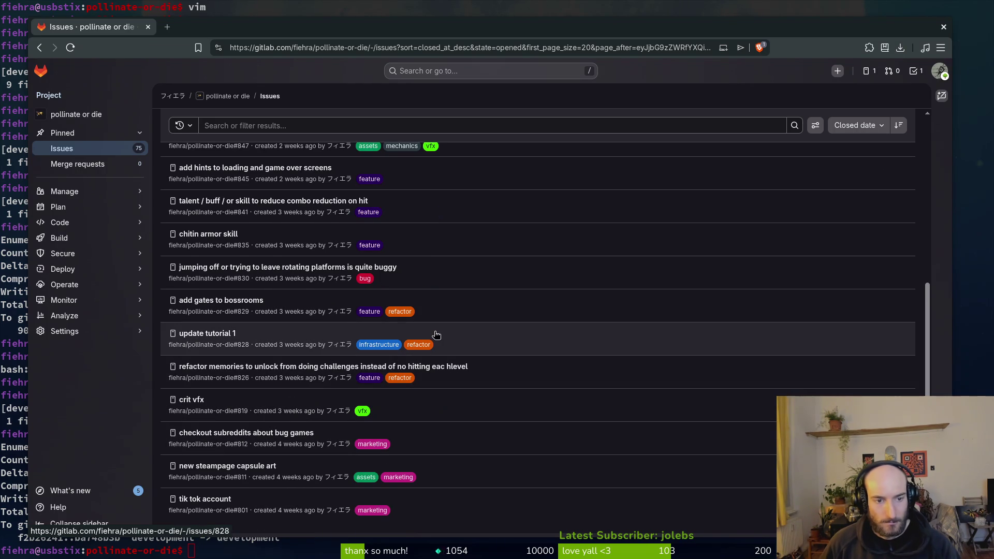
mouse_move(330, 311)
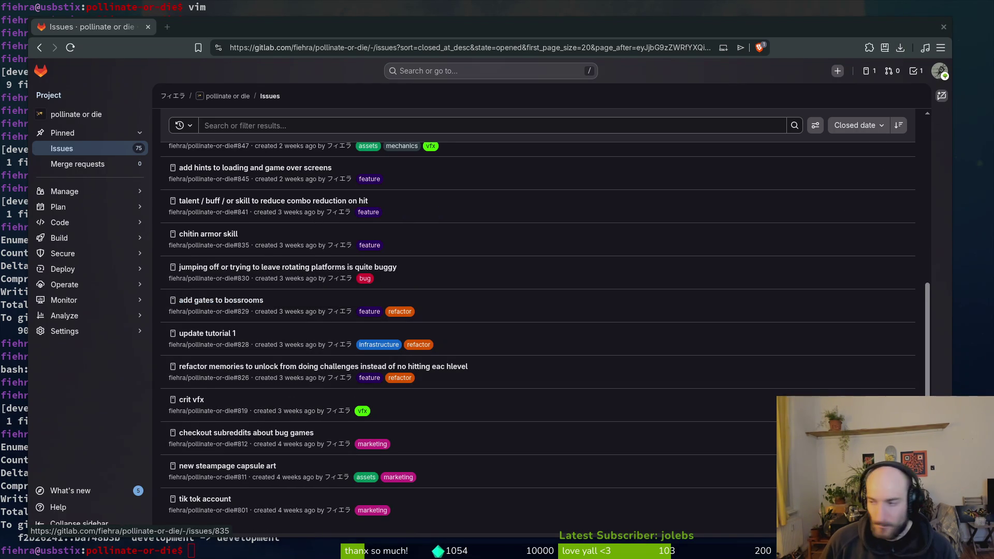
Open the boss_2 scene in Godot, then return to the GitLab issue list
key(alt+Tab)
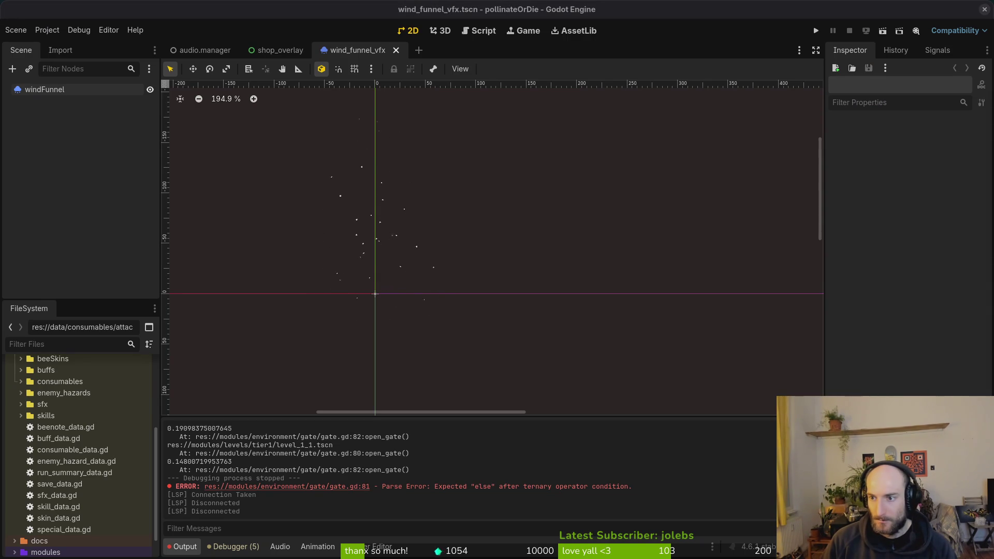
key(ctrl+shift+t)
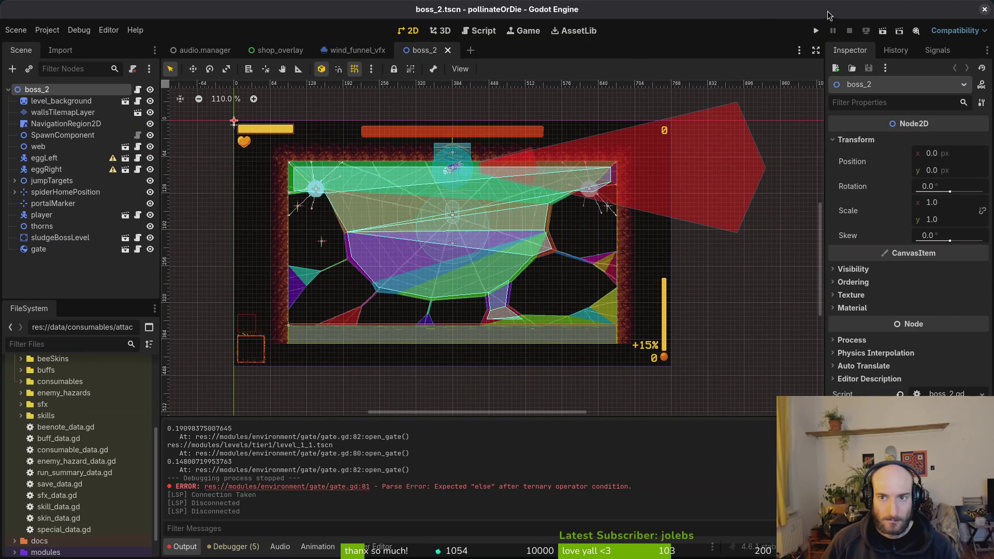
key(alt+Tab)
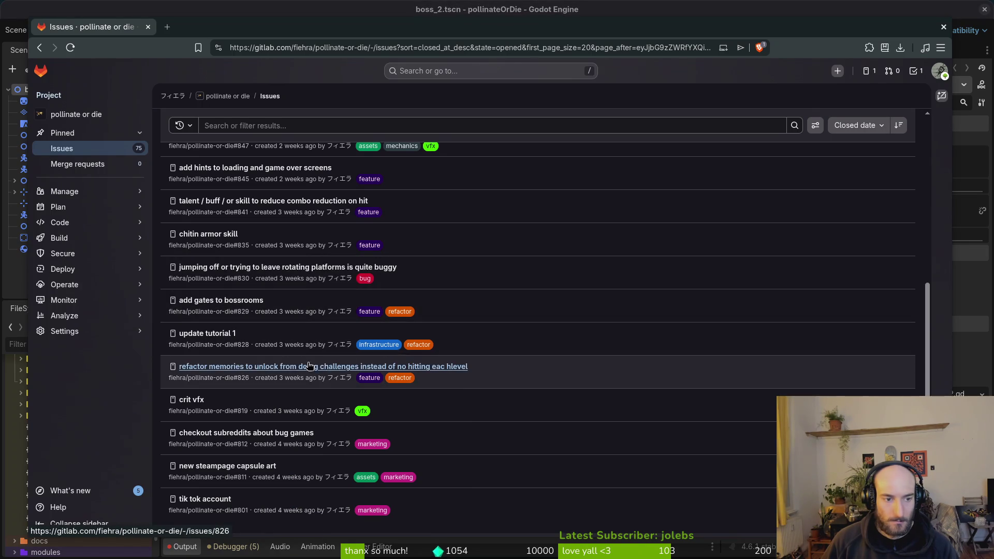
Open 'add gates to bossrooms' in a new tab, then load page 2 of open issues
middle_click(206, 300)
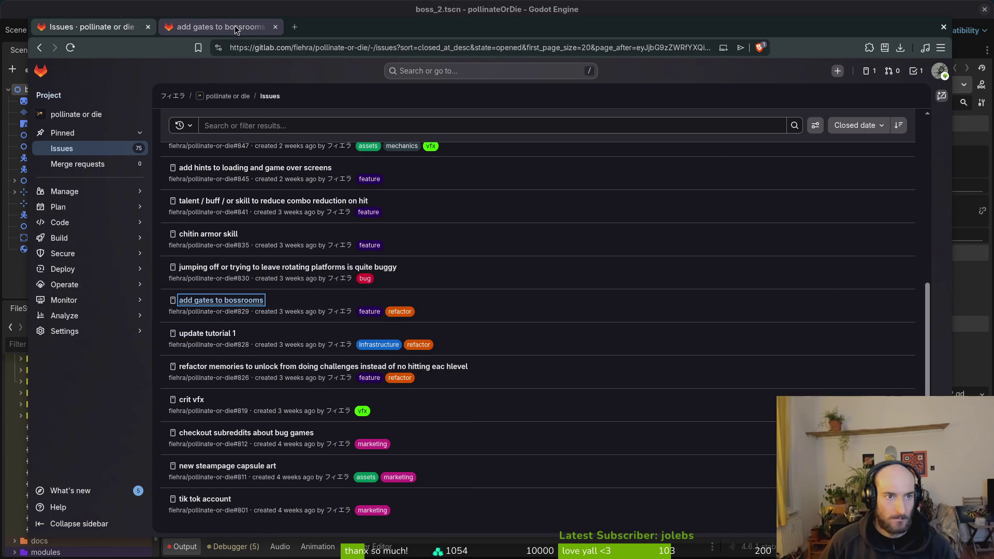
click(238, 26)
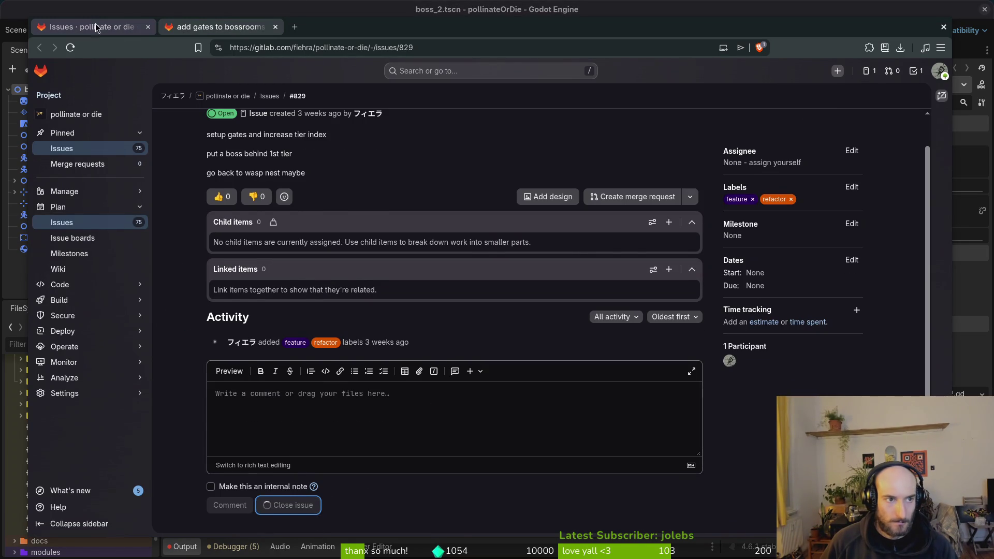
click(111, 27)
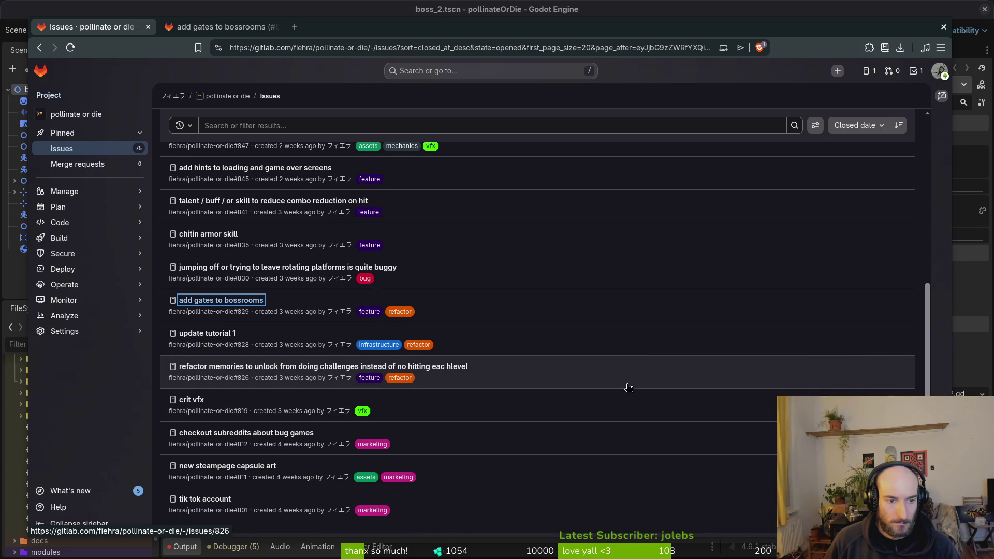
click(102, 426)
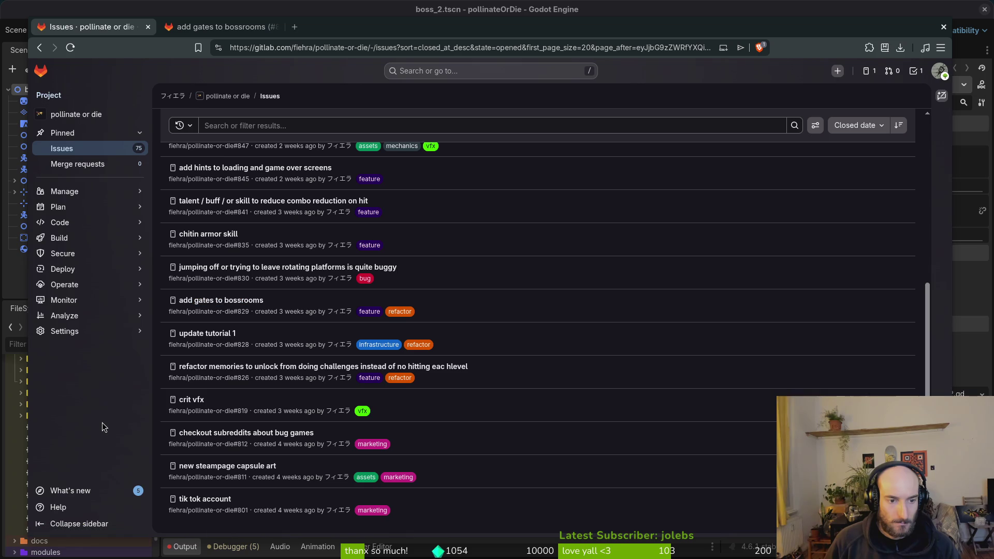
scroll(458, 342, down, 1)
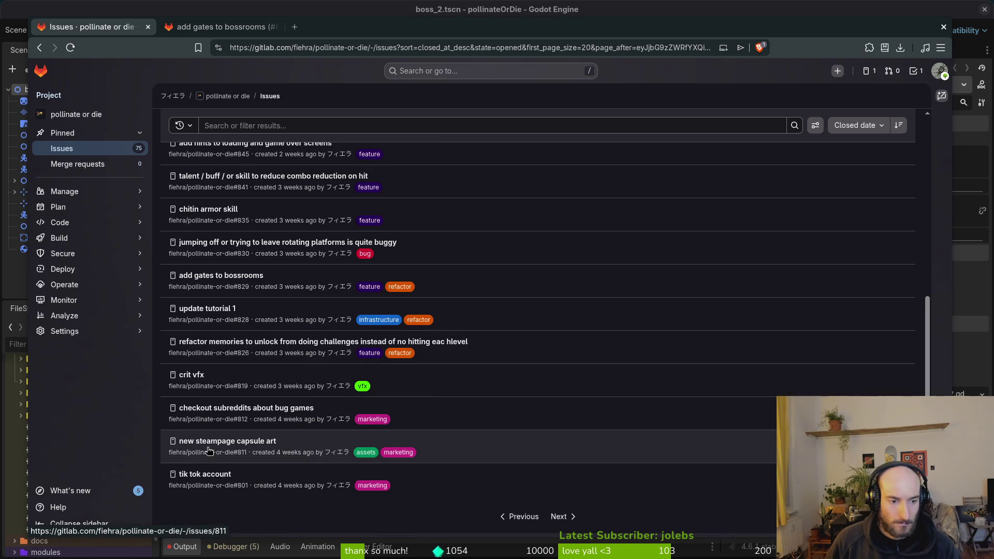
click(558, 517)
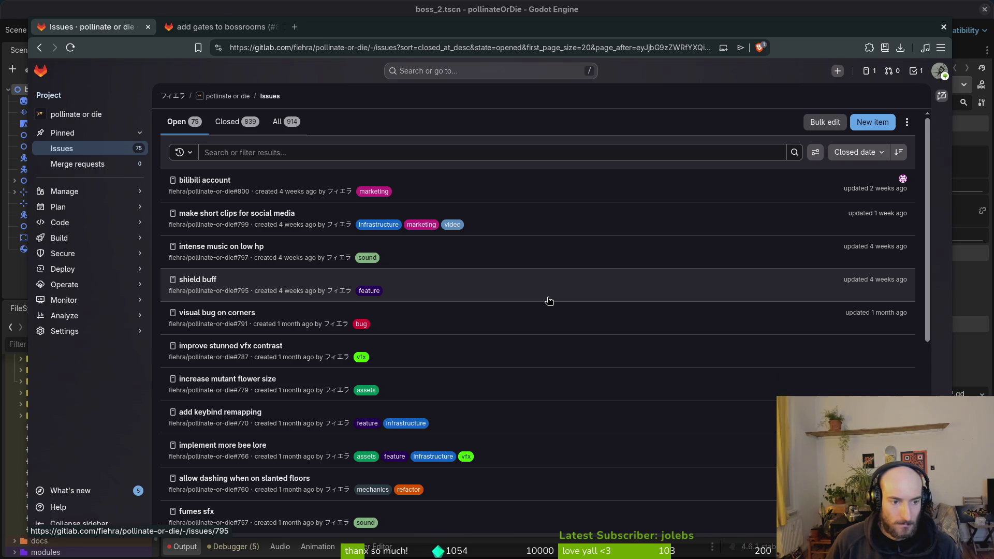
Close the 'add keybind remapping' and 'make level progress clear' issues
click(223, 412)
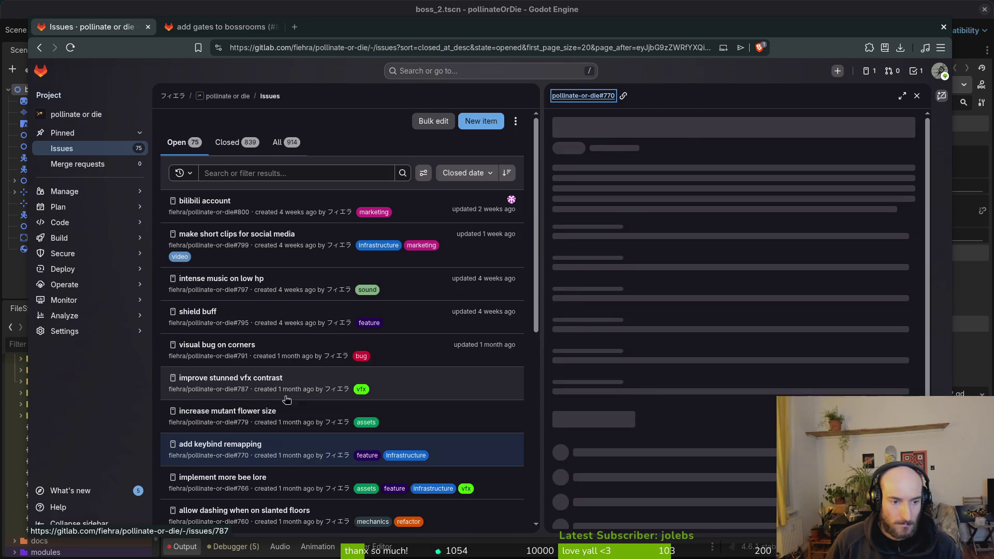
scroll(466, 362, down, 5)
scroll(613, 439, down, 4)
click(631, 512)
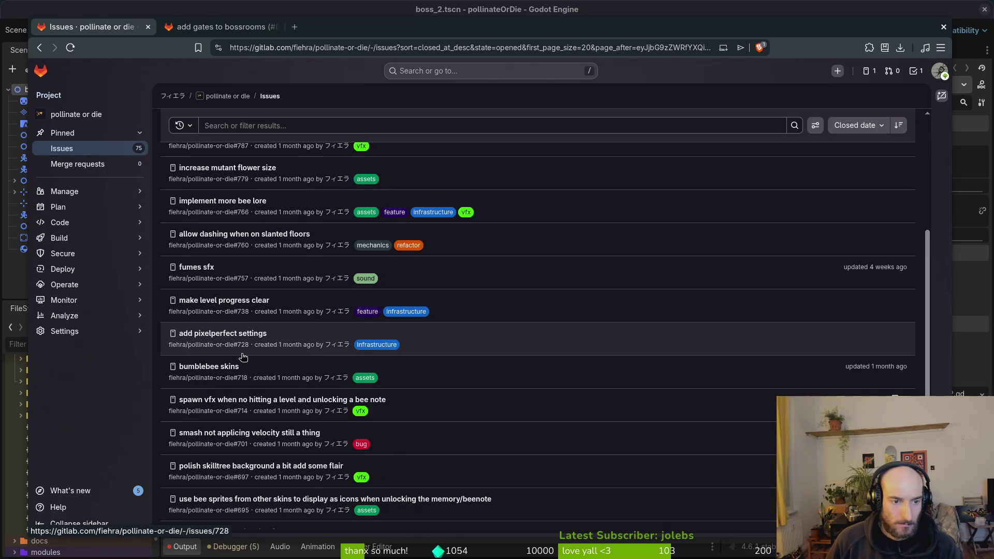
click(225, 306)
scroll(727, 363, down, 5)
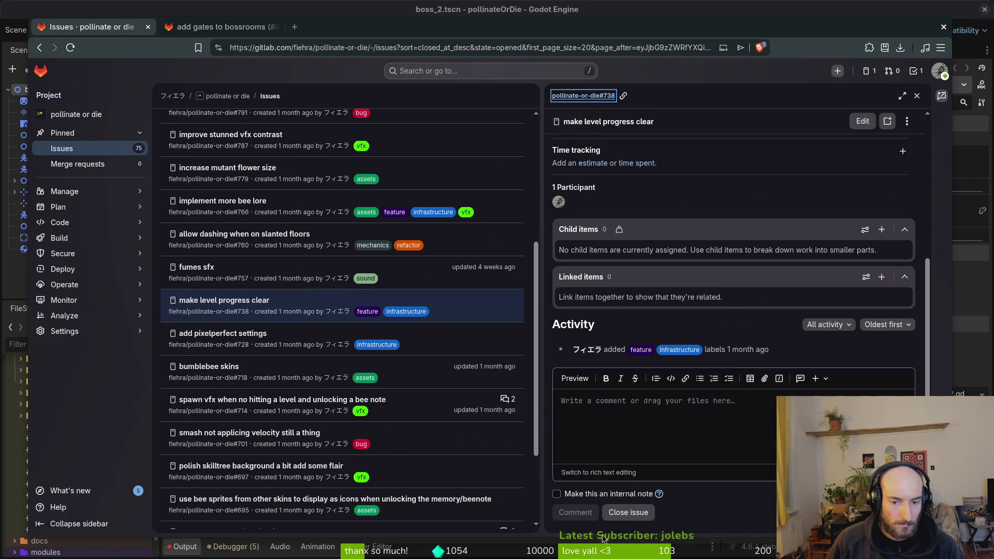
click(620, 514)
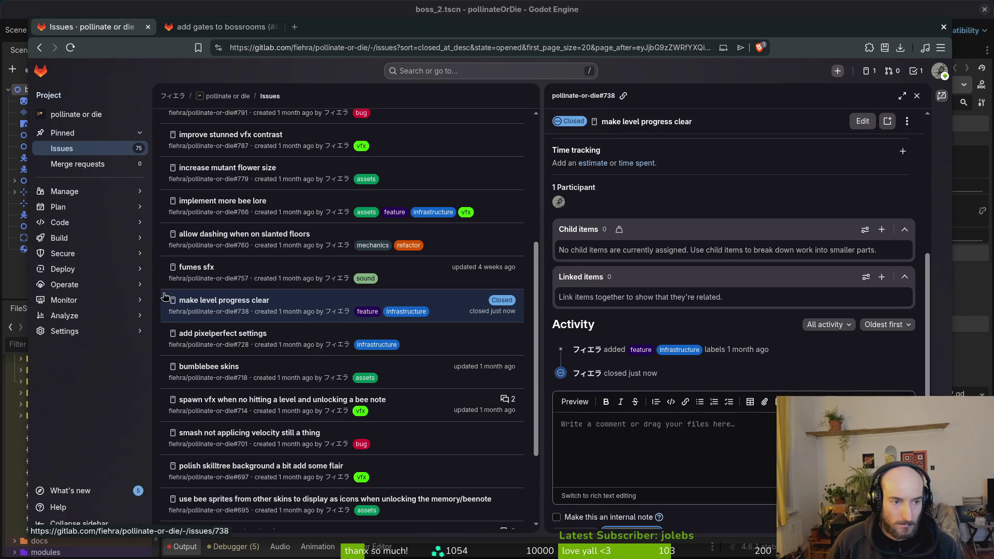
click(156, 299)
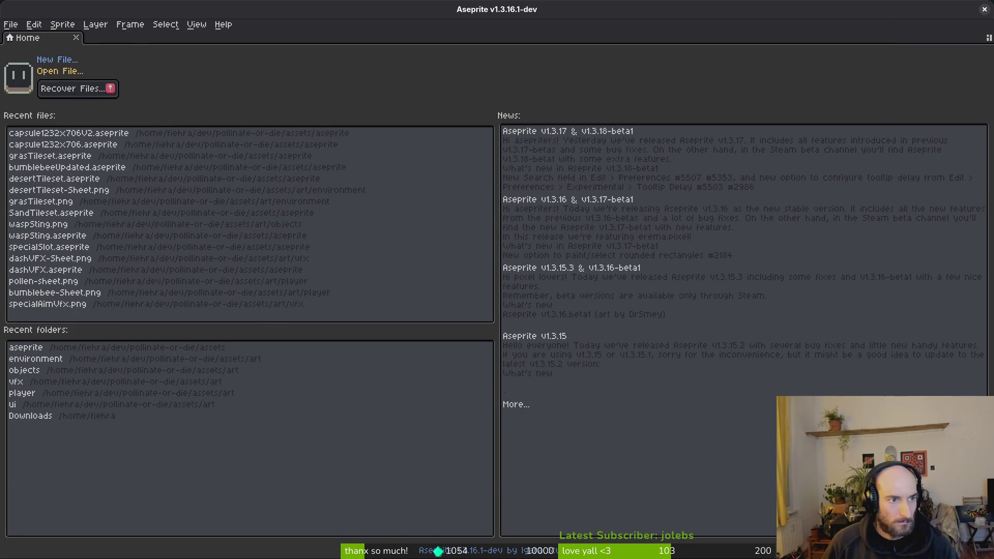
Open skilloverlay.aseprite from the Open File dialog
click(56, 72)
scroll(467, 279, down, 3)
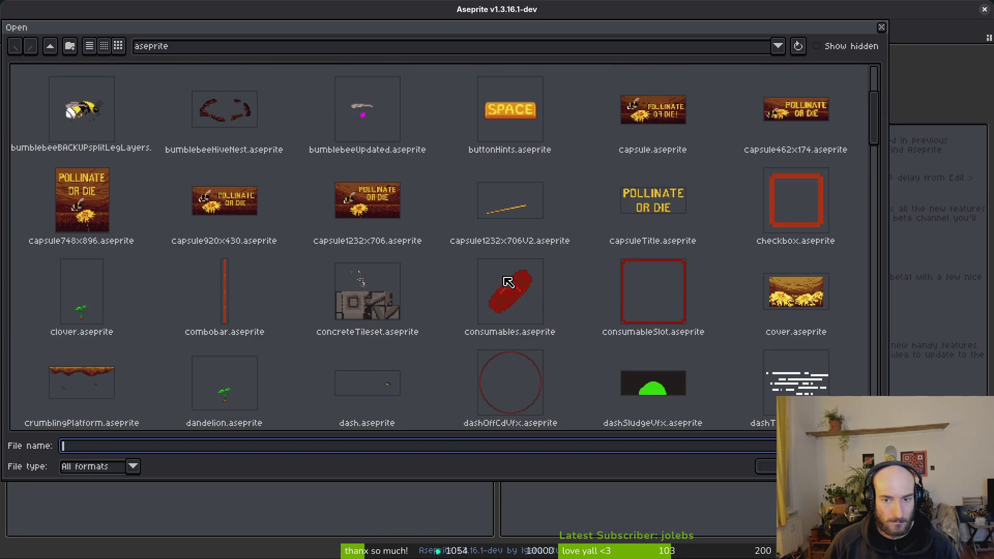
scroll(502, 275, down, 1)
scroll(497, 262, down, 10)
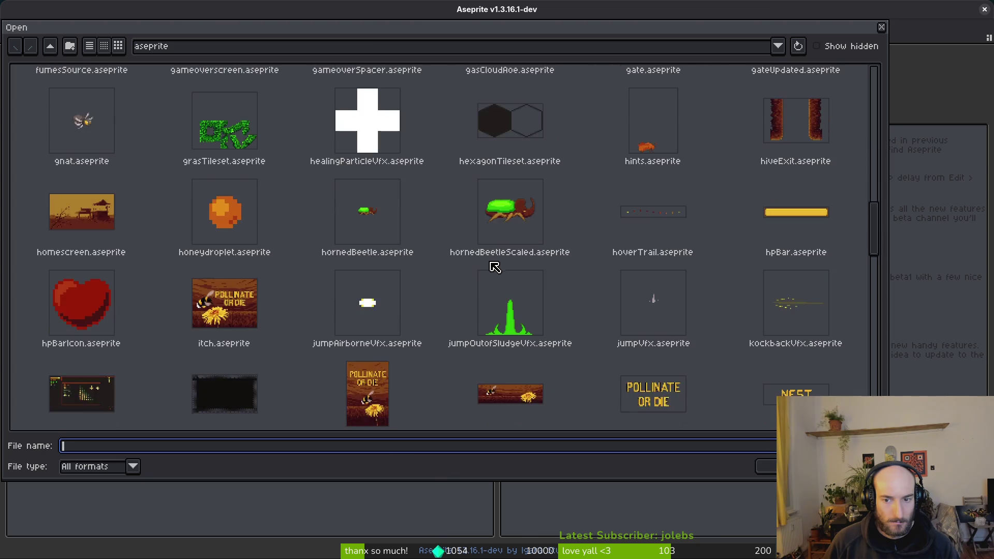
scroll(486, 265, down, 10)
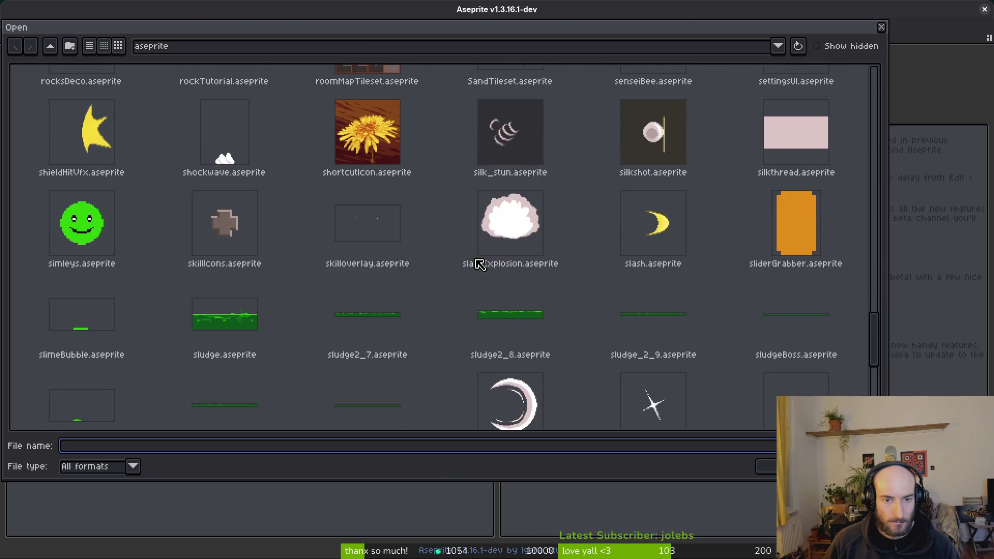
scroll(476, 262, down, 3)
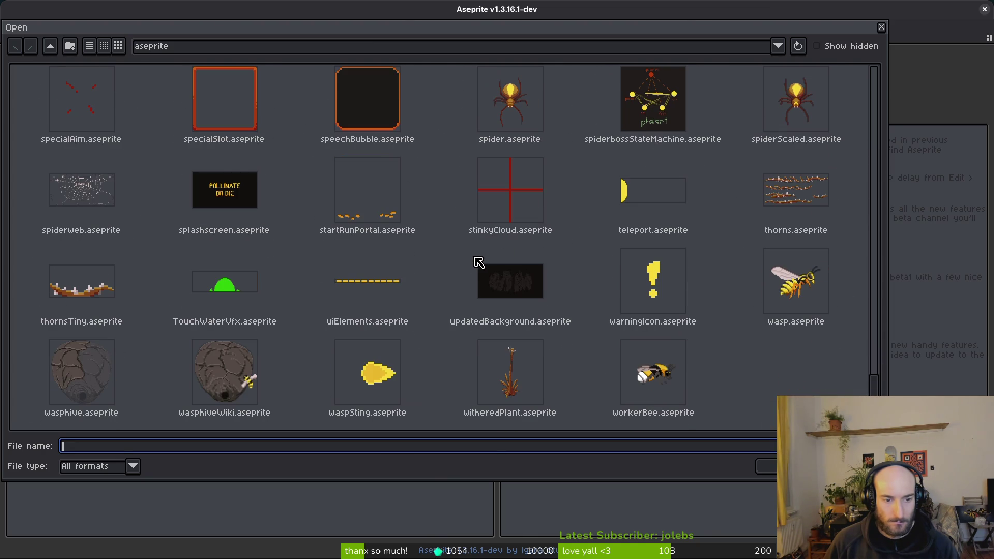
scroll(472, 261, up, 3)
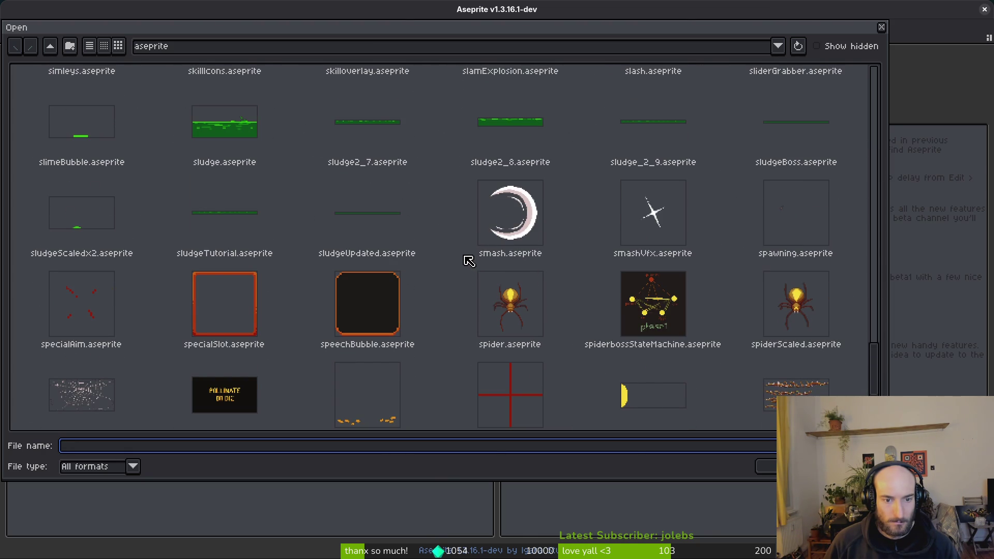
scroll(448, 273, down, 2)
scroll(443, 270, up, 4)
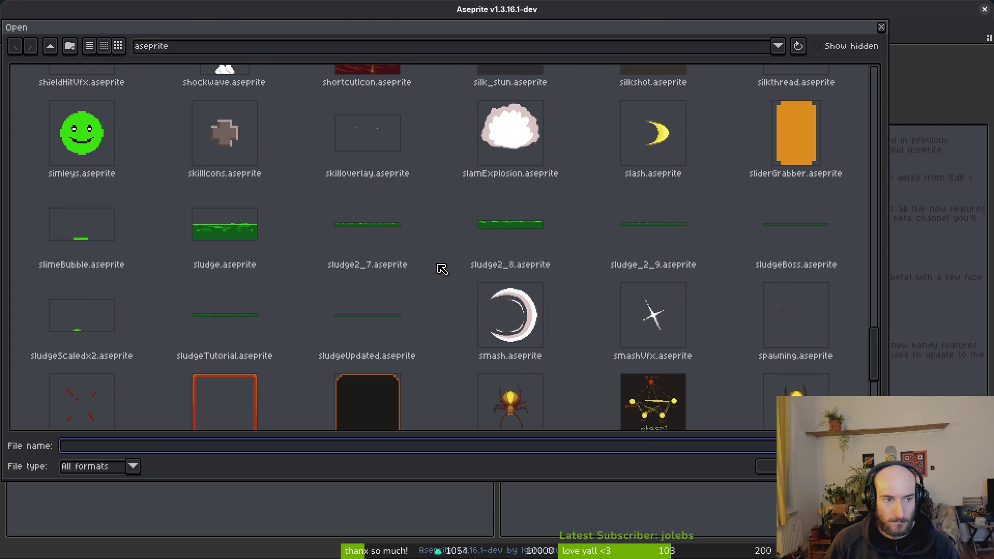
scroll(439, 273, up, 3)
double_click(388, 278)
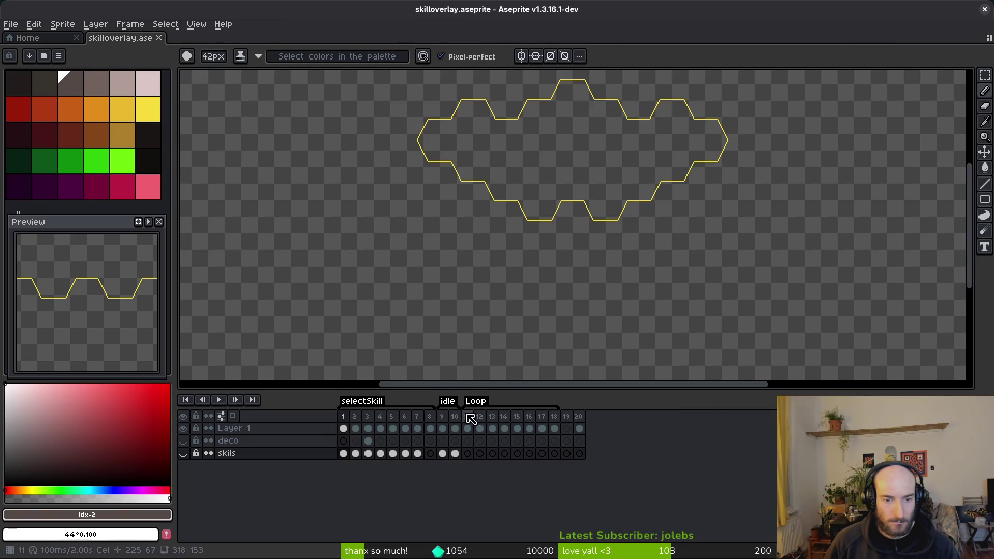
Play the hexagon border animation, stop it, and play it again
key(i)
key(Return)
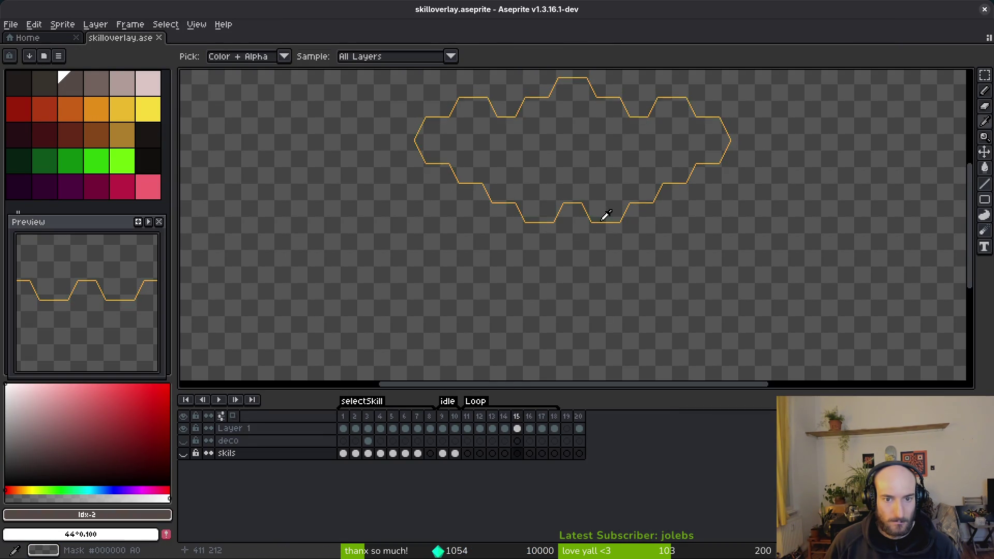
key(Return)
key(b)
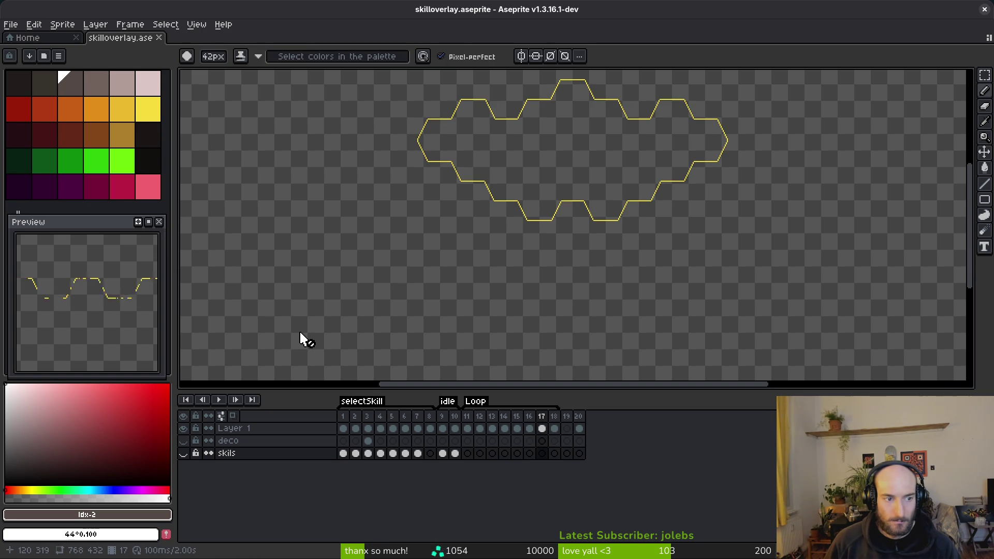
key(Return)
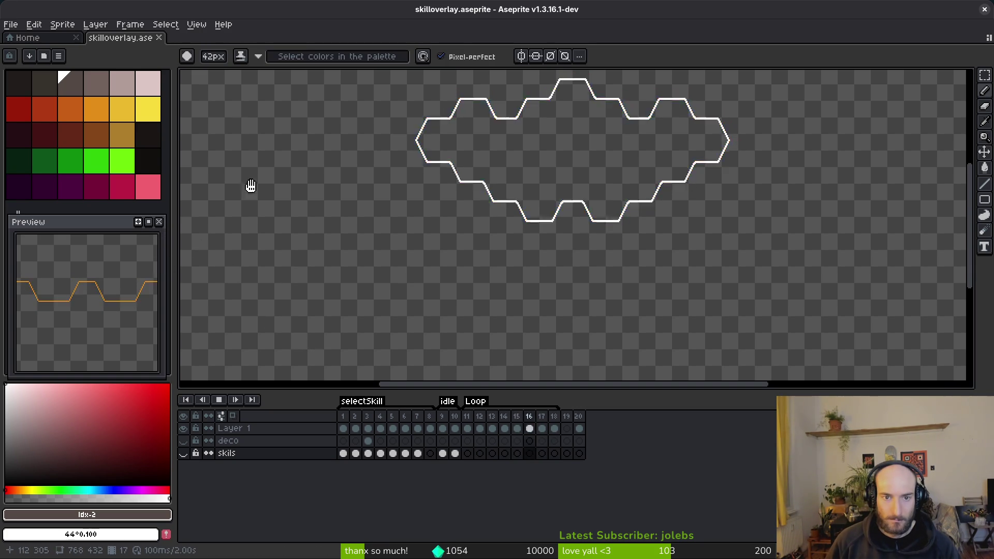
mouse_move(585, 215)
mouse_down()
mouse_move(539, 262)
mouse_move(498, 275)
mouse_up()
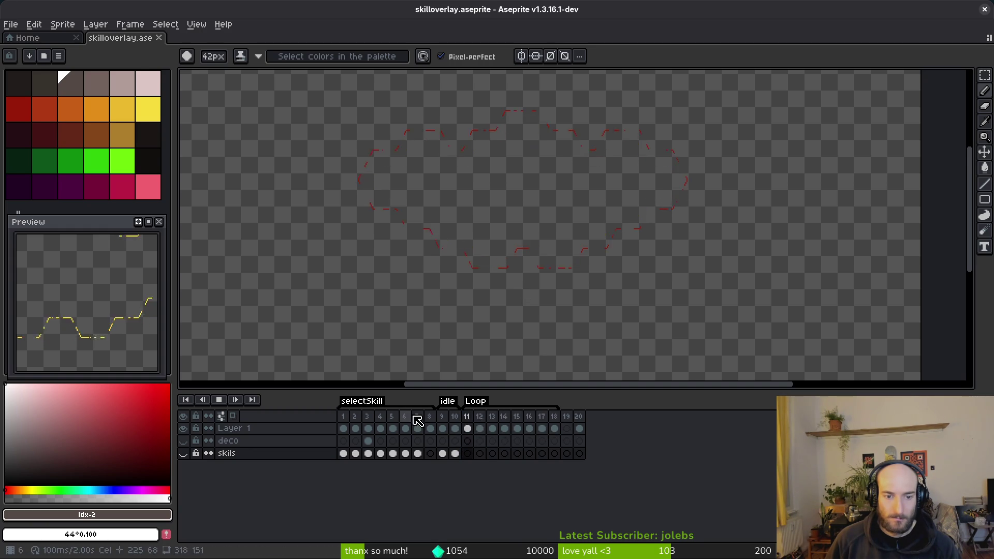
click(459, 407)
key(i)
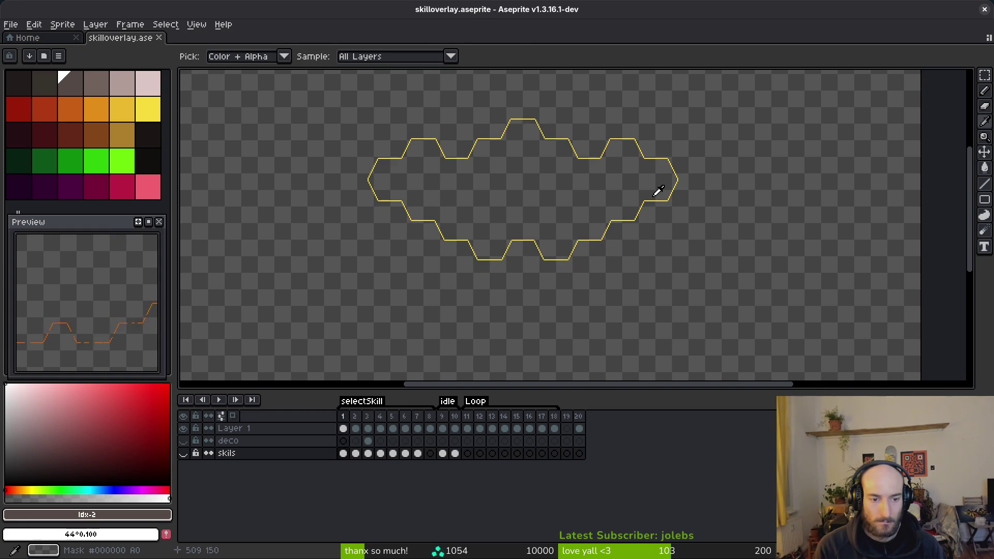
key(b)
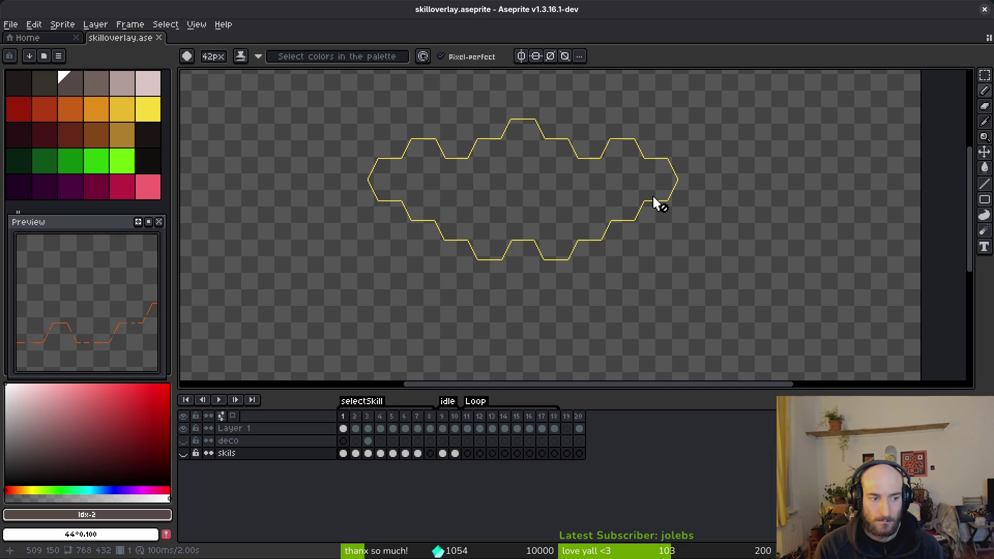
key(i)
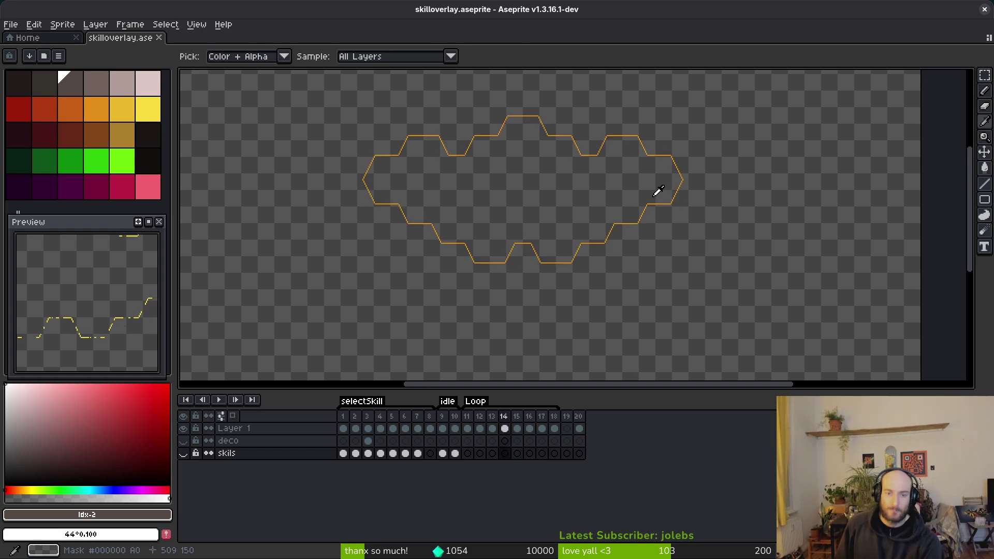
key(b)
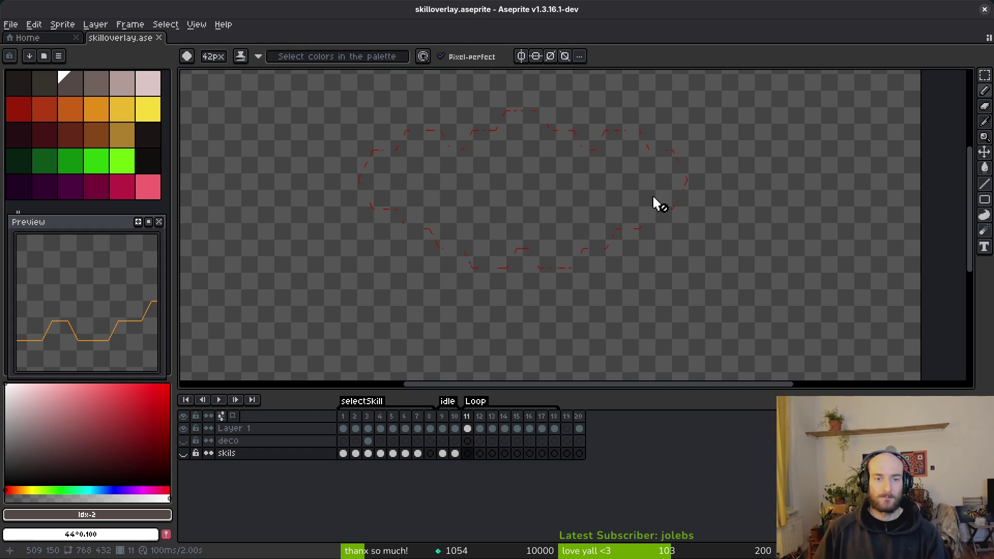
scroll(537, 244, down, 4)
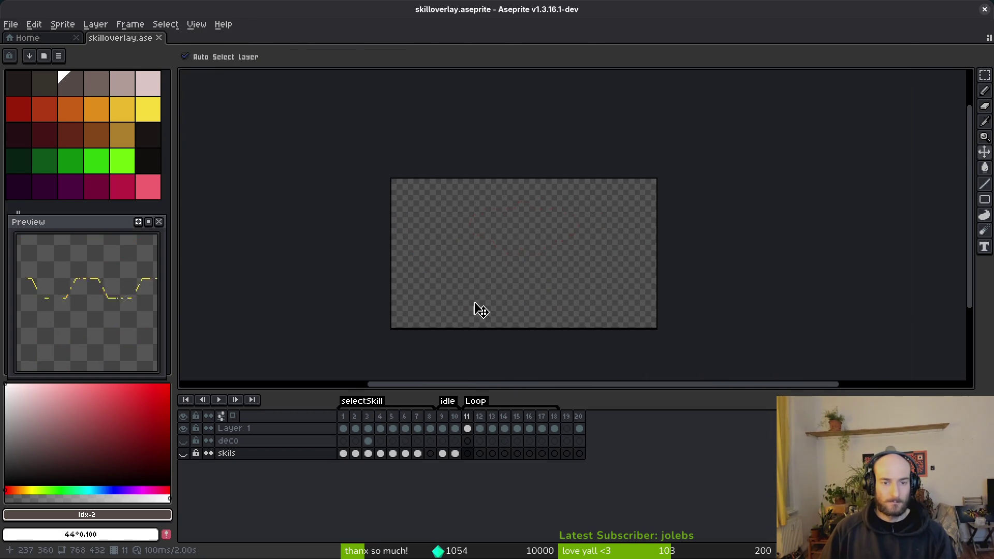
scroll(498, 254, up, 4)
click(67, 38)
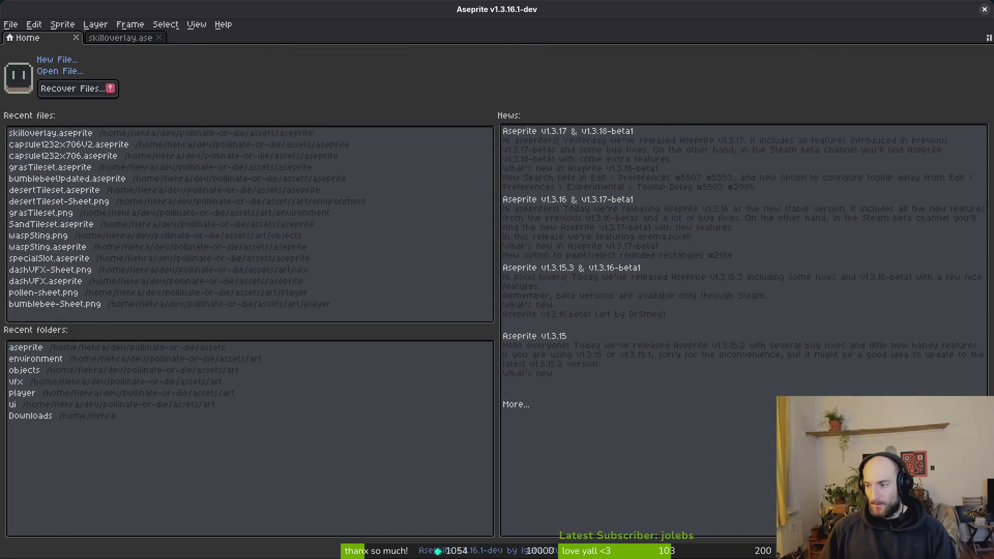
key(alt+Tab)
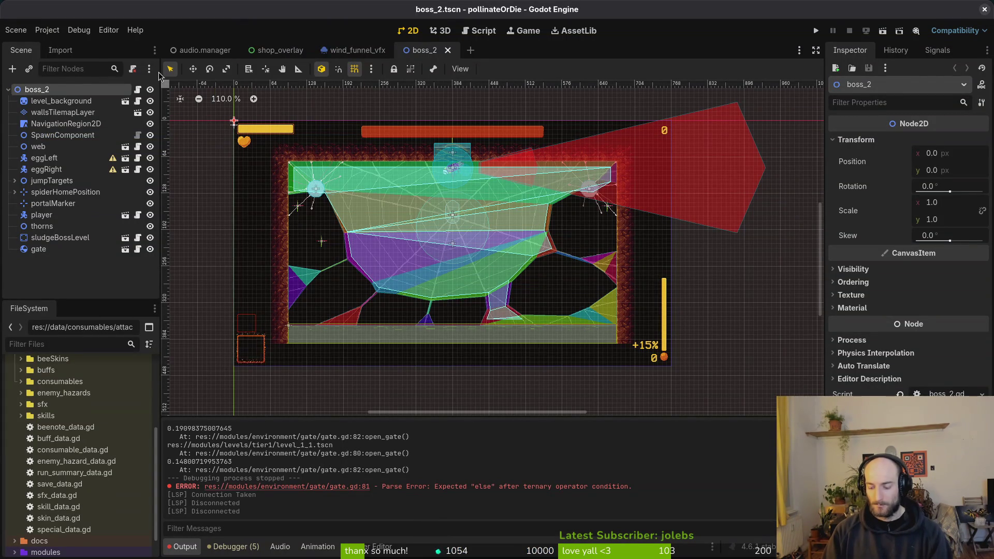
key(alt+Tab)
key(super)
key(super)
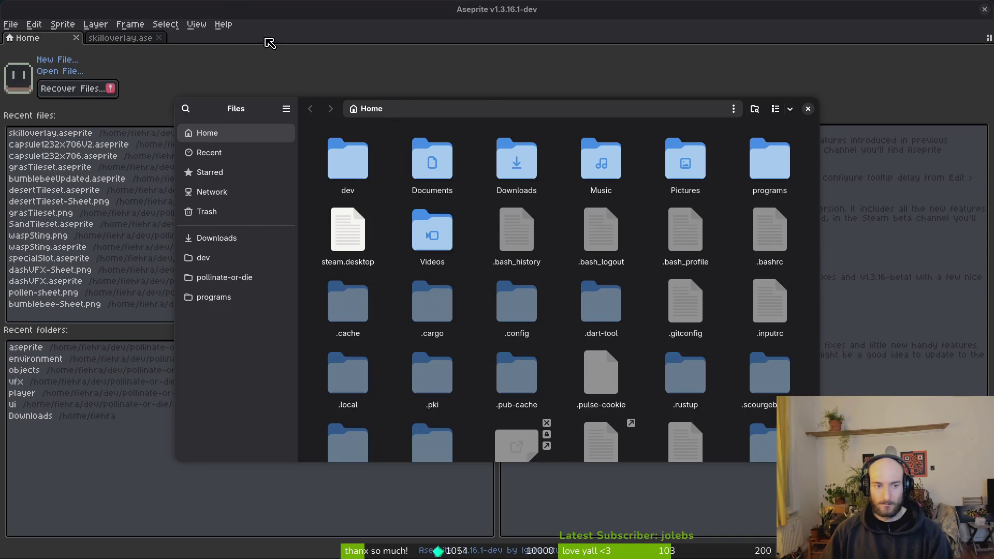
click(228, 278)
double_click(457, 184)
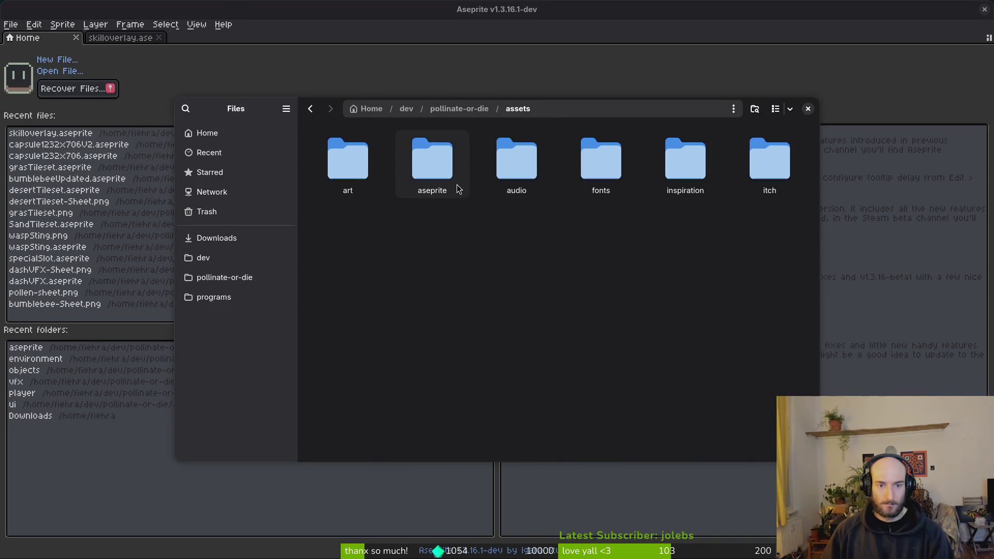
double_click(337, 164)
double_click(338, 166)
scroll(637, 254, down, 10)
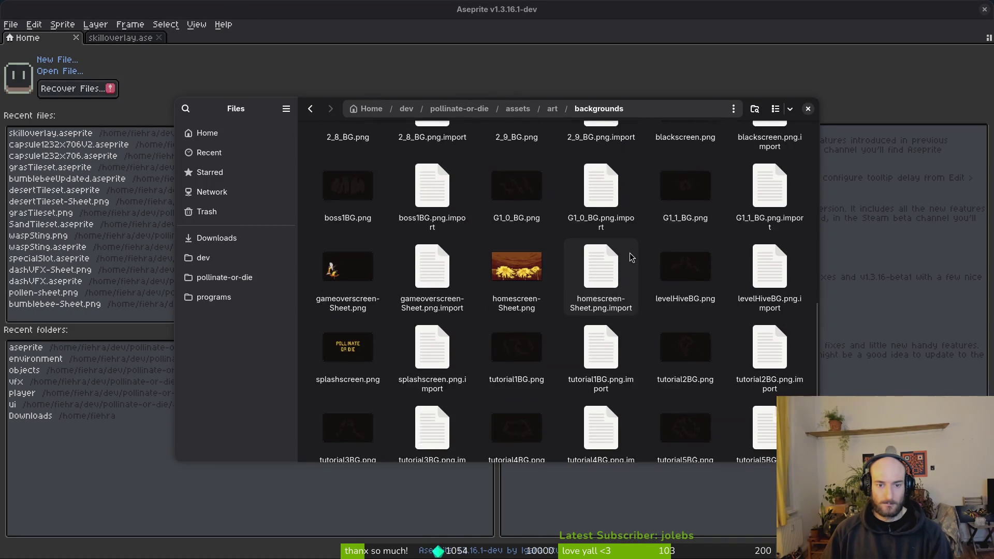
scroll(630, 260, down, 2)
key(alt+Up)
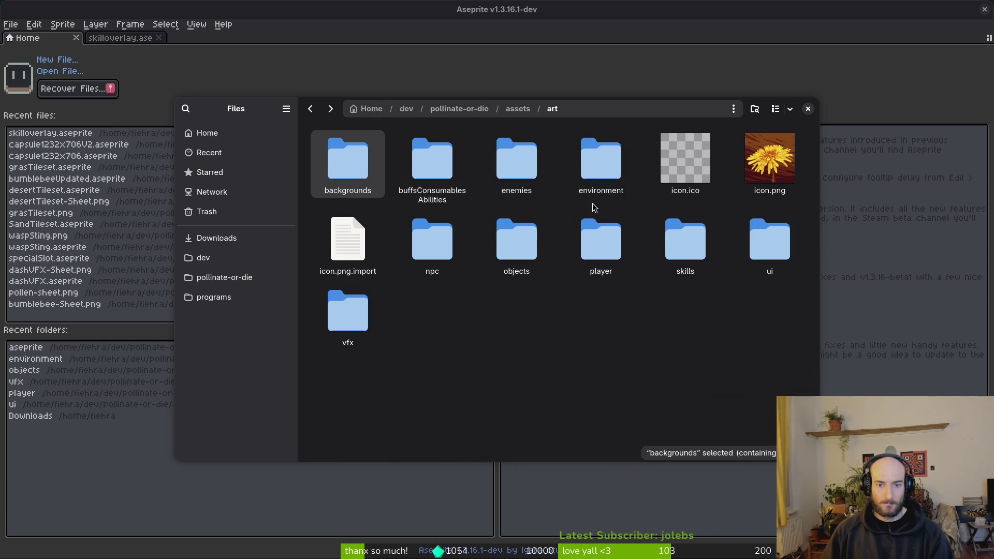
double_click(777, 240)
scroll(773, 240, down, 8)
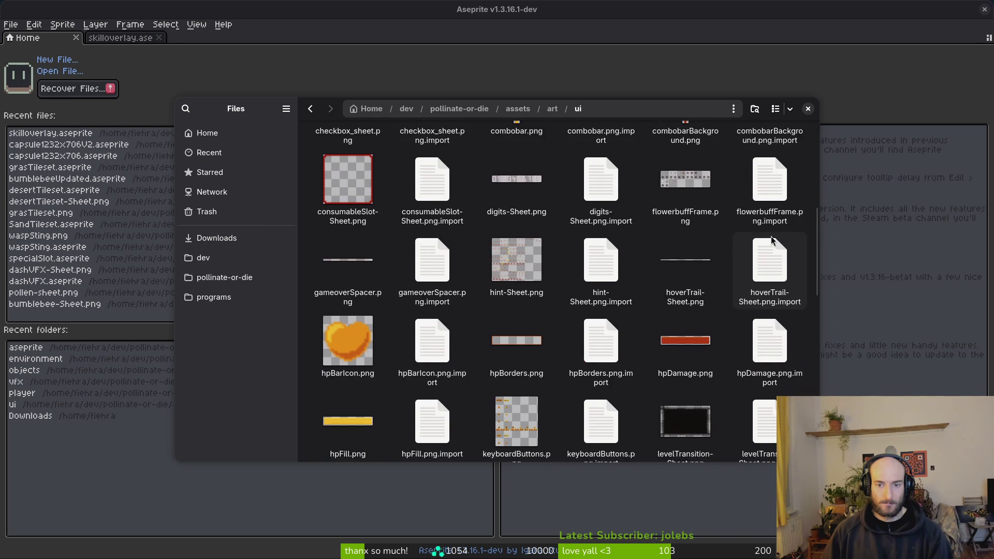
scroll(761, 238, down, 10)
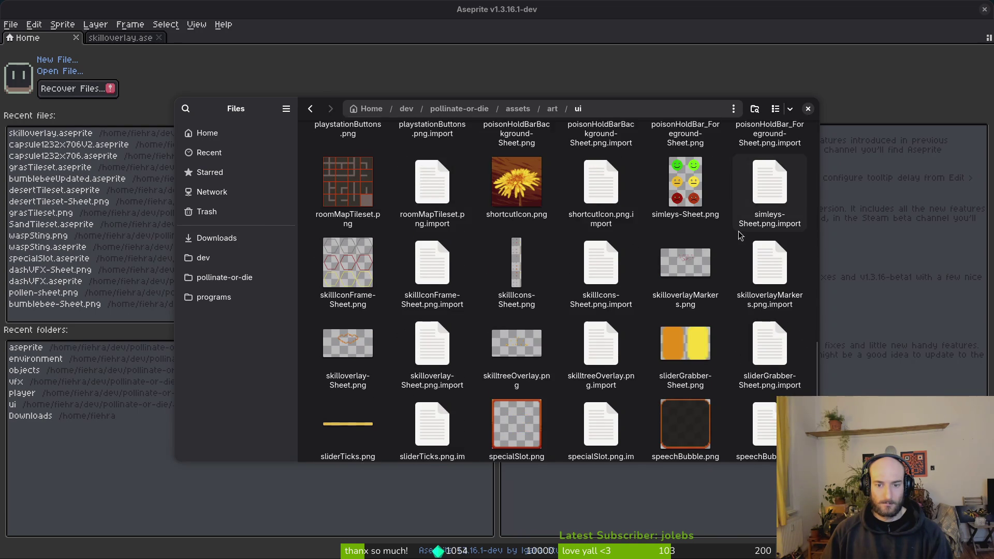
scroll(741, 237, down, 3)
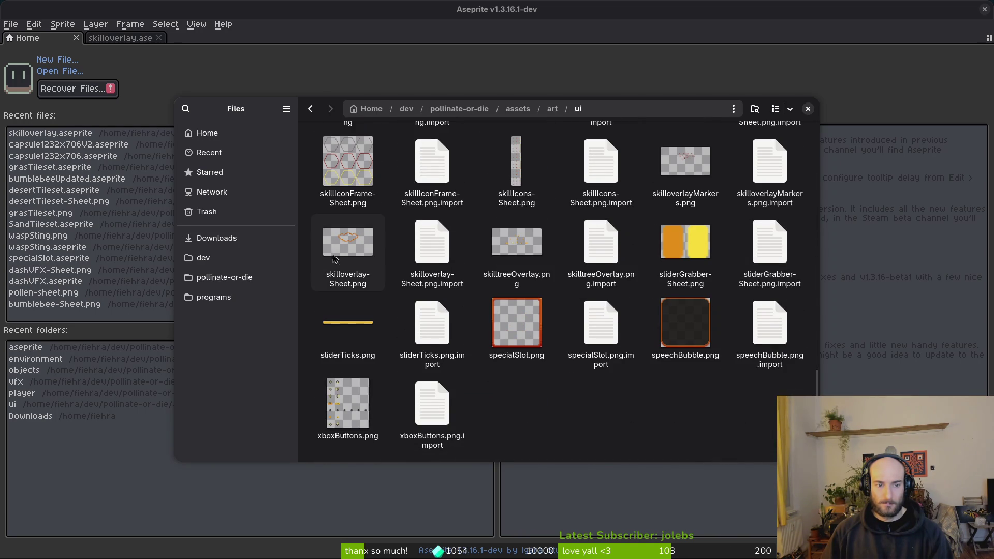
click(350, 252)
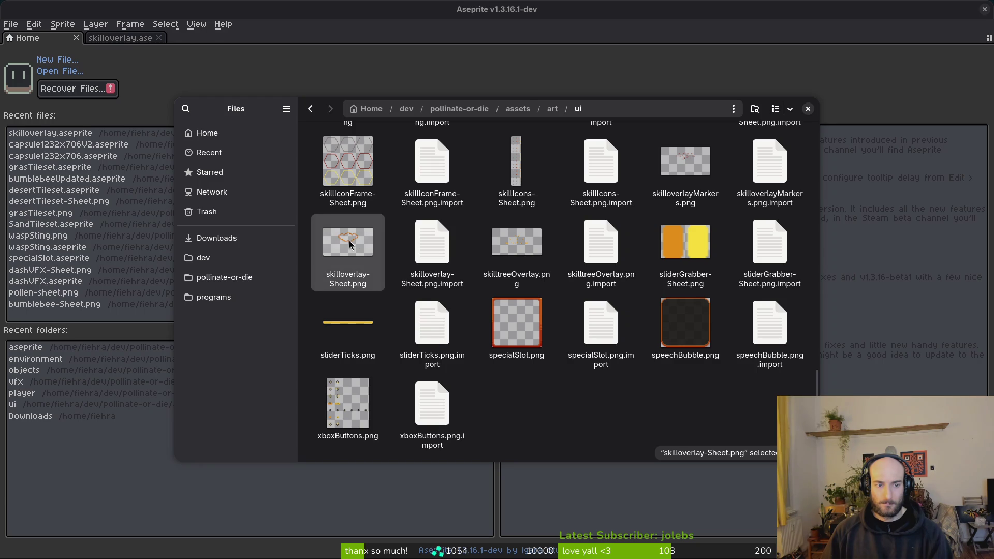
double_click(350, 244)
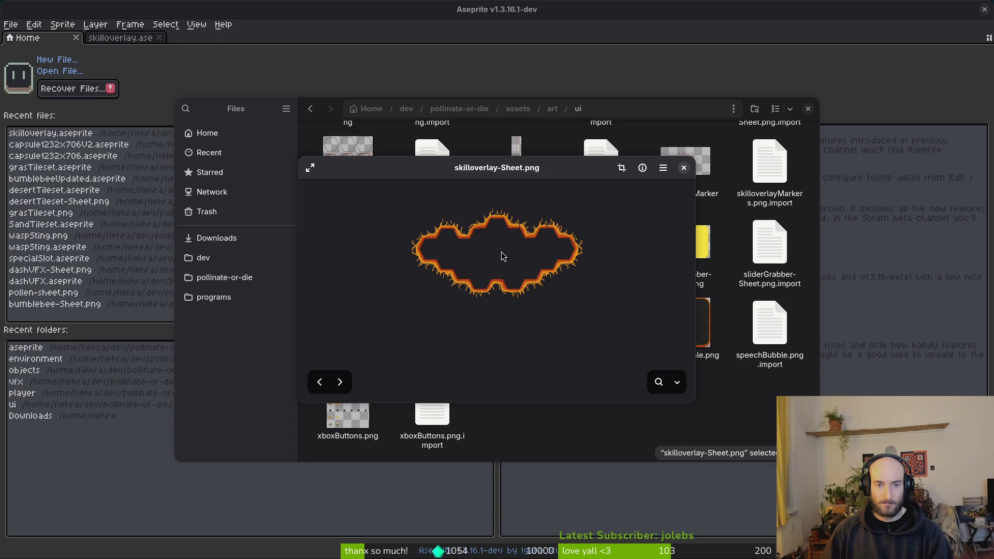
scroll(501, 256, up, 3)
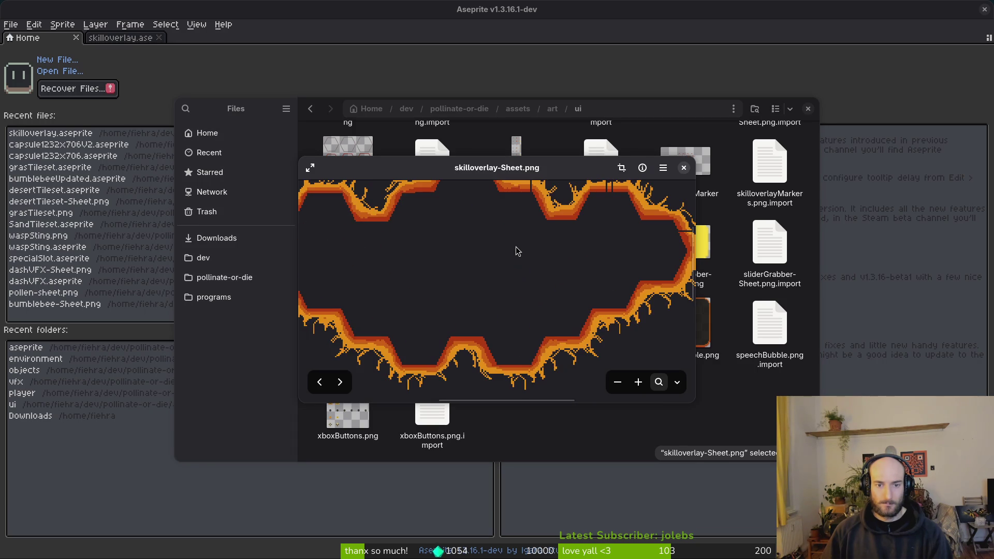
click(684, 168)
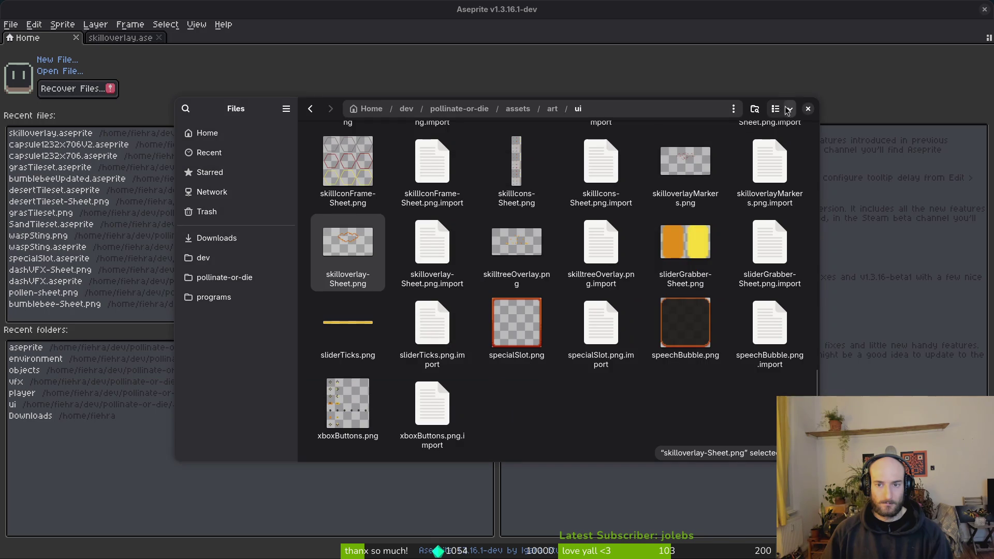
click(808, 109)
key(alt+Tab)
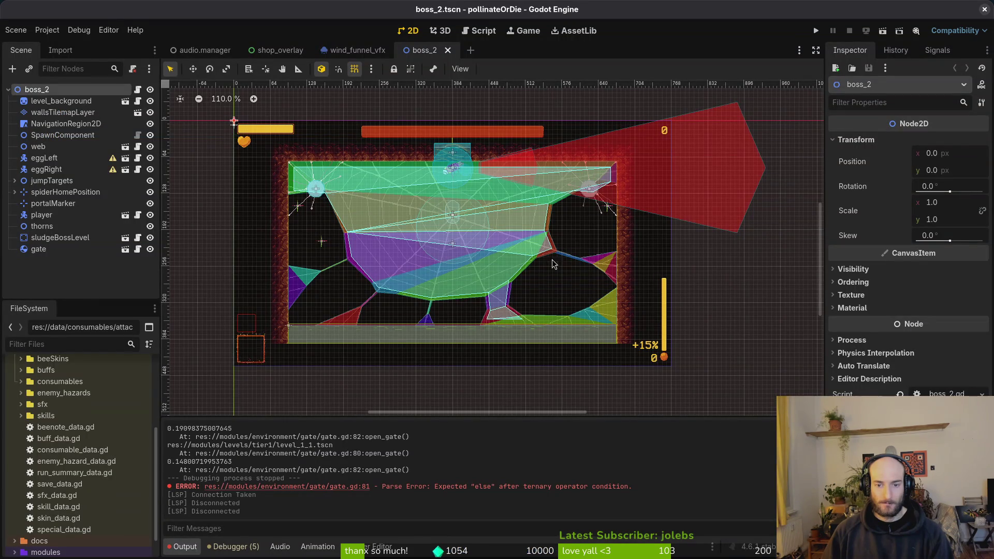
key(alt+Tab)
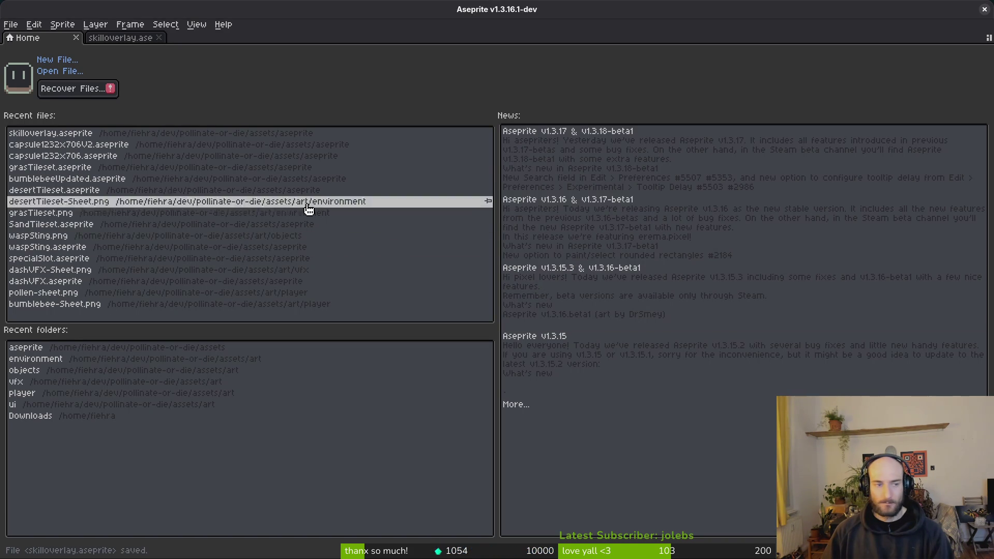
Open skilloverlay.aseprite from recent files and show the deco layer's orange border on frame 3
click(34, 134)
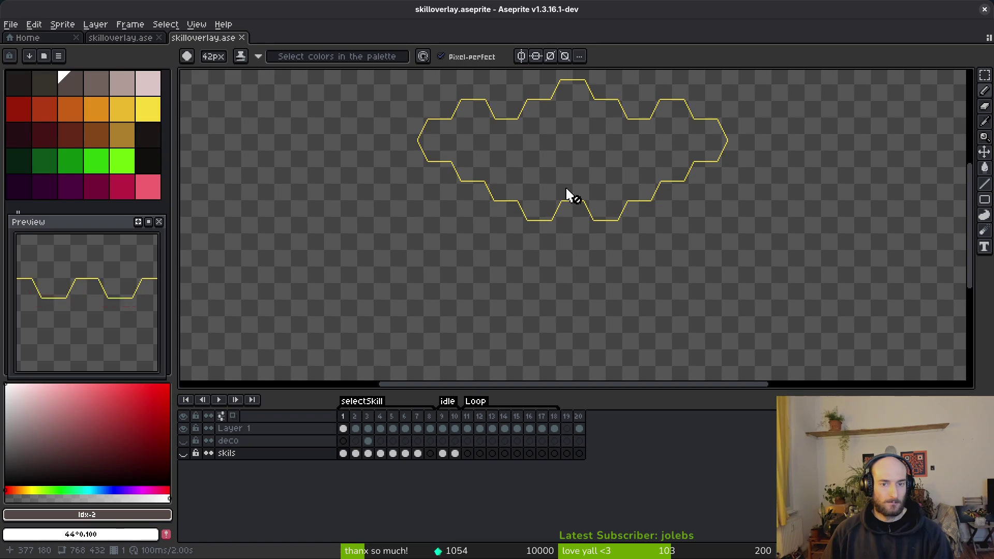
drag(569, 195, 549, 229)
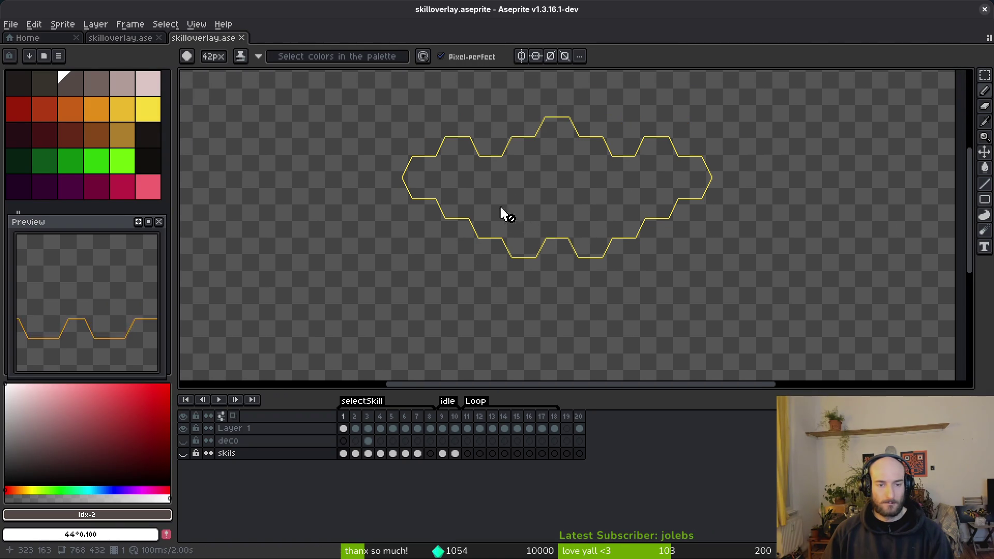
scroll(555, 211, up, 2)
scroll(546, 235, down, 3)
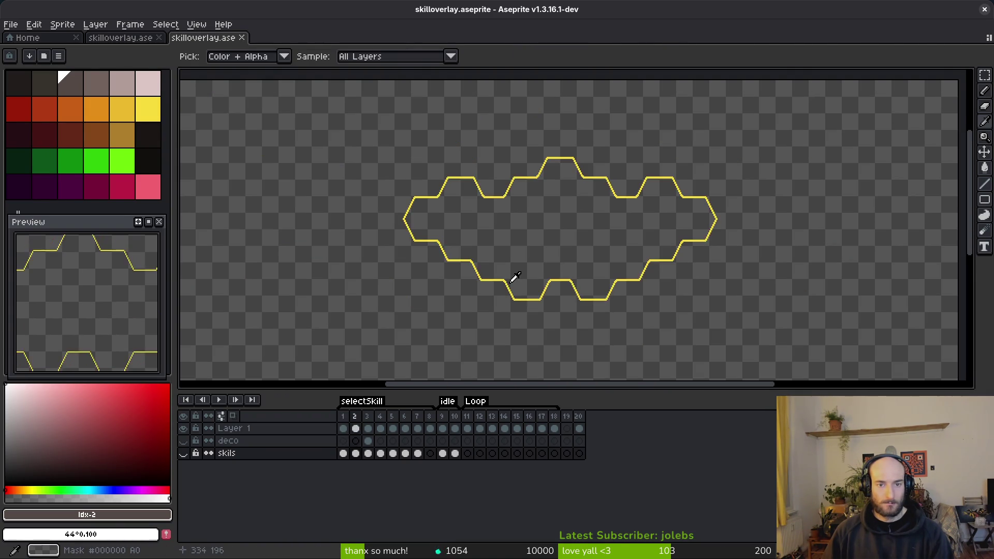
click(188, 441)
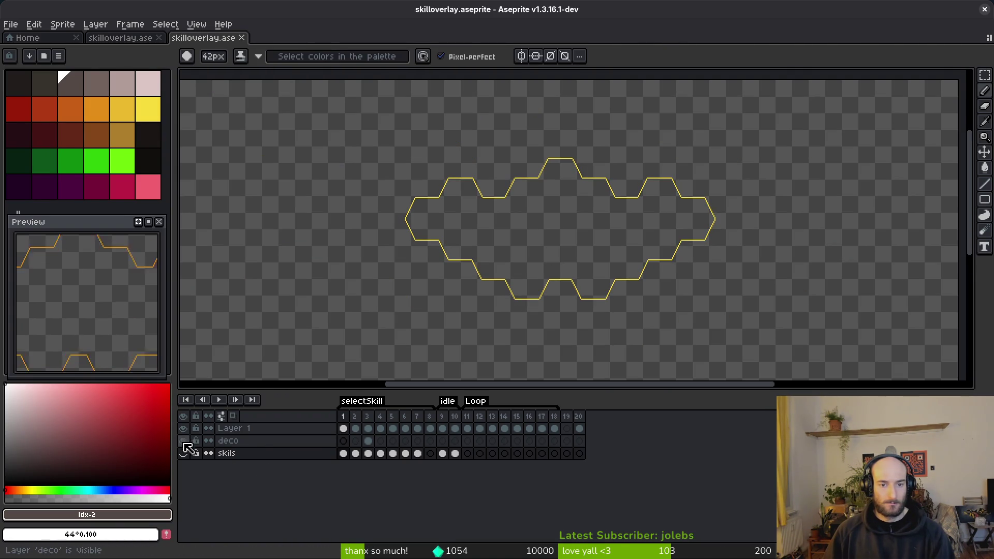
click(368, 441)
key(i)
key(b)
scroll(567, 284, up, 3)
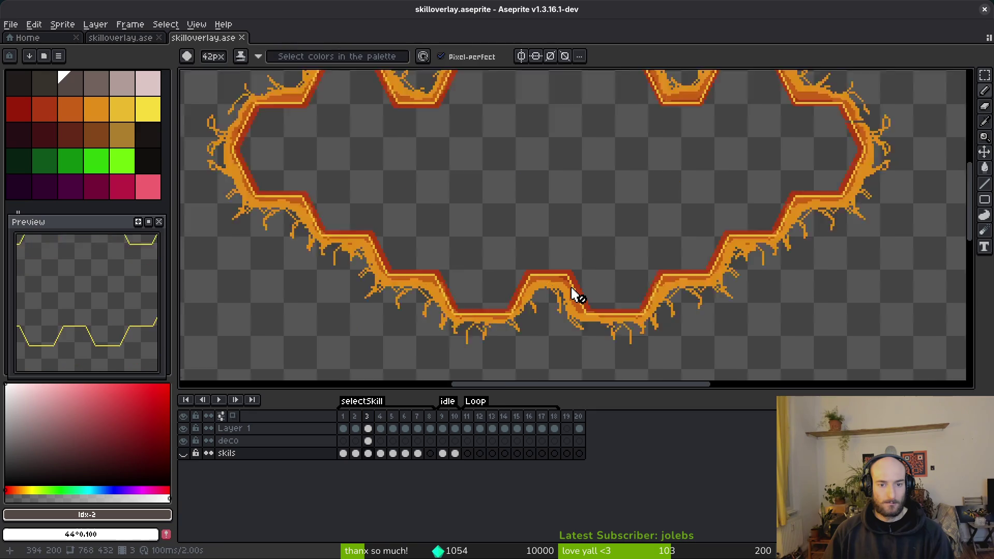
scroll(573, 279, down, 3)
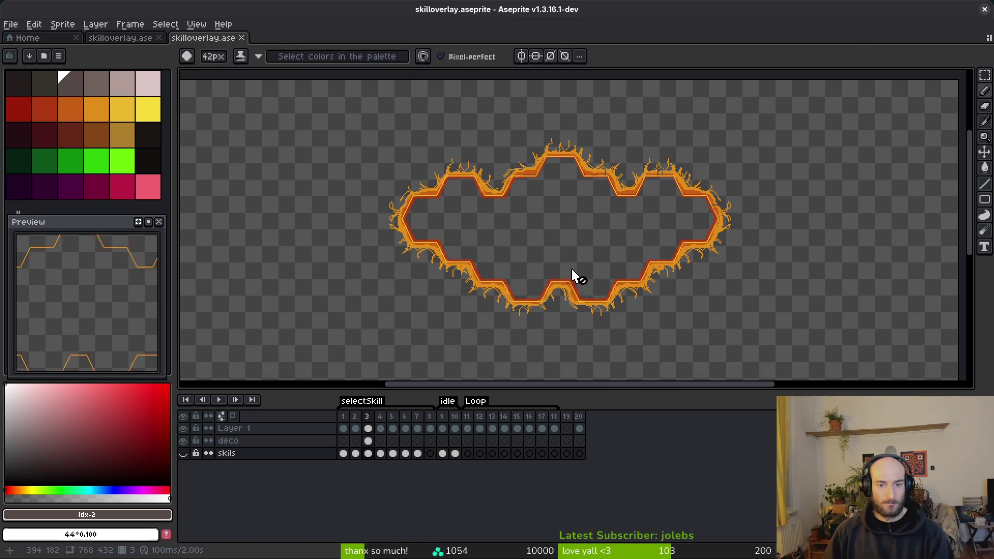
scroll(596, 218, up, 3)
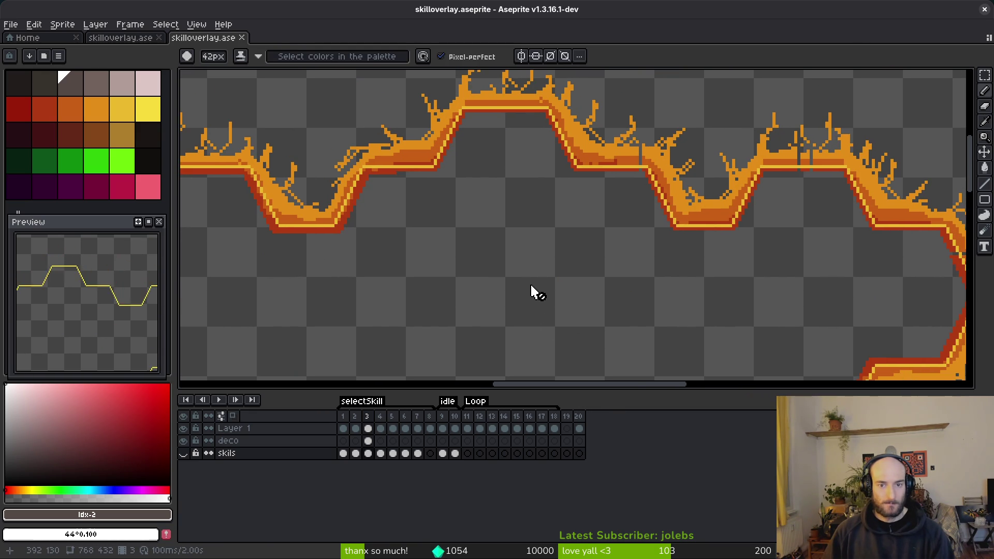
mouse_move(428, 306)
mouse_down()
mouse_move(424, 268)
mouse_move(686, 288)
mouse_up()
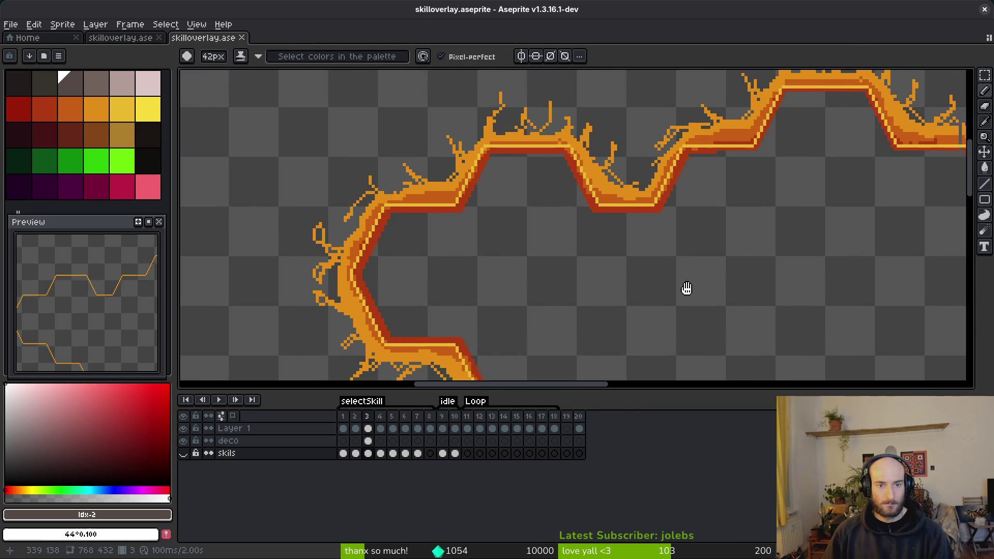
Copy the deco layer's frame-3 orange spiky border cel and paste it into frame 2
key(Left)
key(Right)
key(Right)
key(Right)
key(Left)
key(Left)
key(Left)
key(Right)
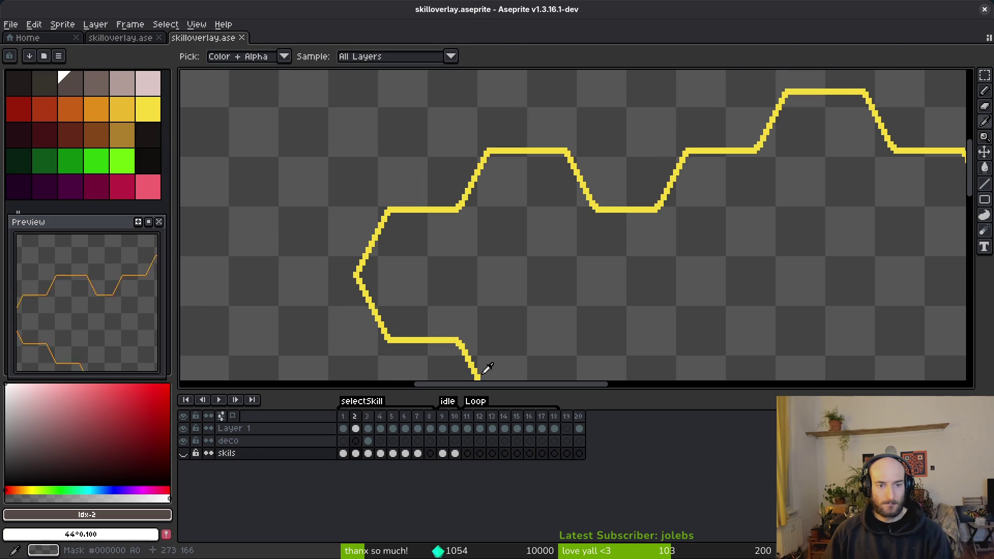
key(b)
click(368, 440)
key(ctrl+c)
click(356, 441)
key(ctrl+v)
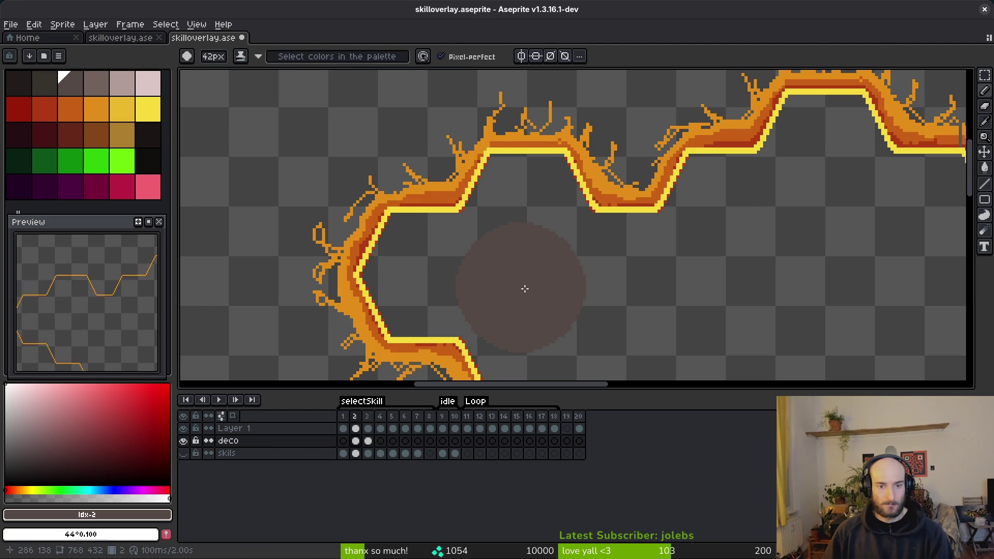
drag(514, 289, 415, 211)
scroll(415, 211, down, 4)
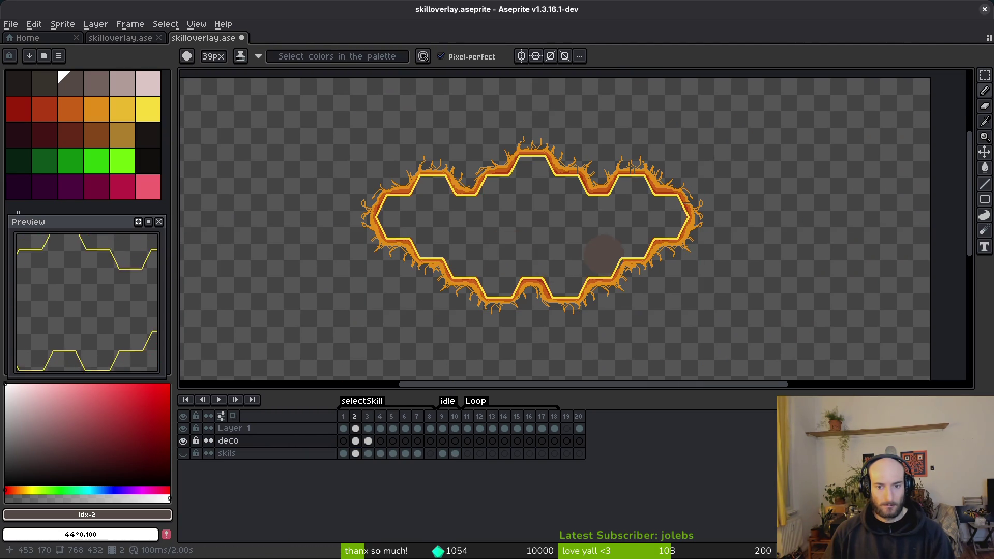
scroll(645, 233, up, 4)
scroll(645, 233, up, 3)
scroll(651, 239, down, 10)
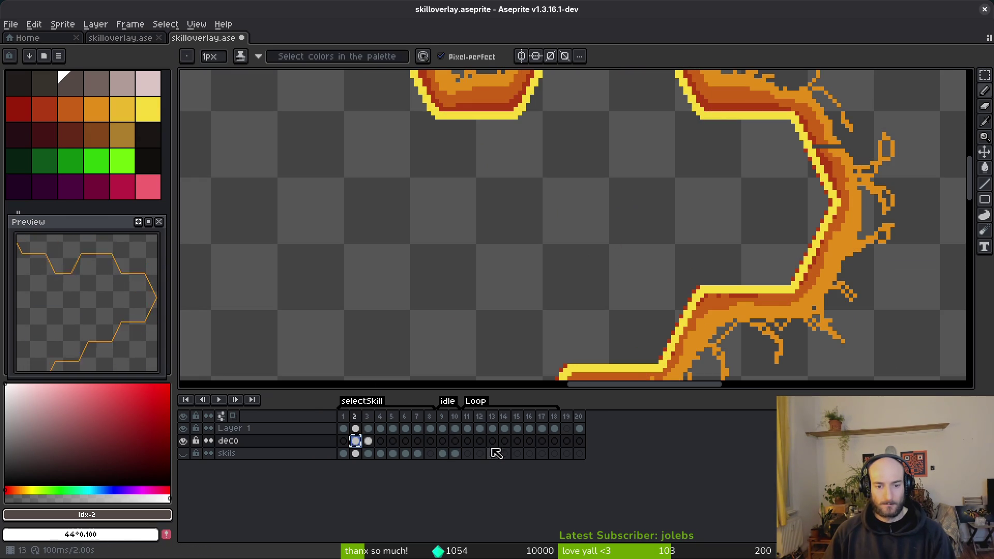
Review the border animation at frames 19, 20, 2 and 3, then run the game from Godot
click(567, 441)
click(580, 429)
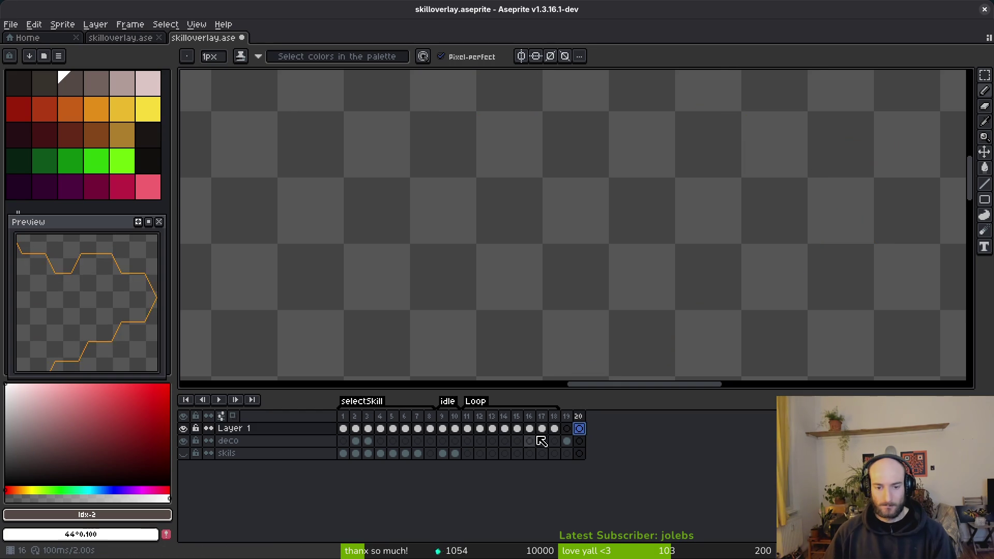
click(568, 429)
scroll(635, 284, left, 10)
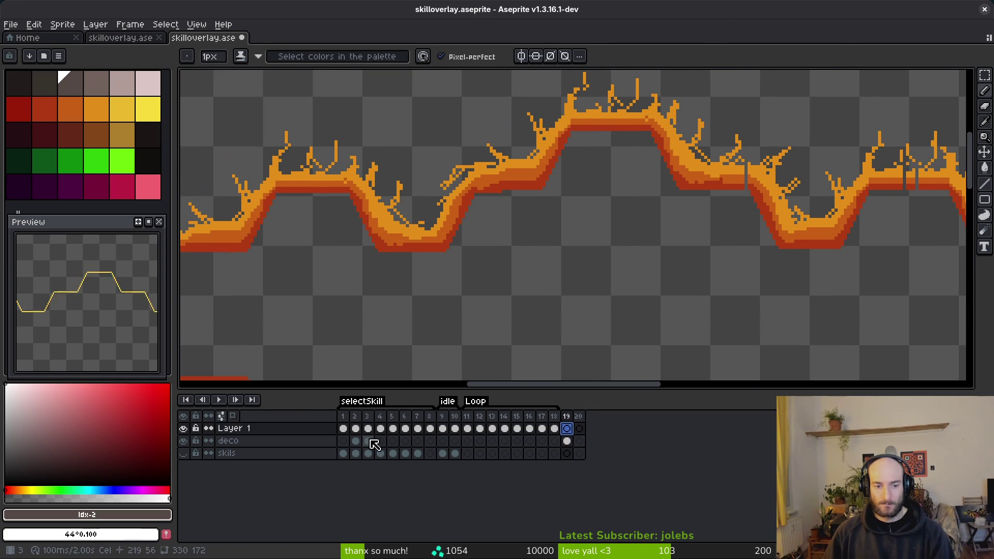
click(356, 429)
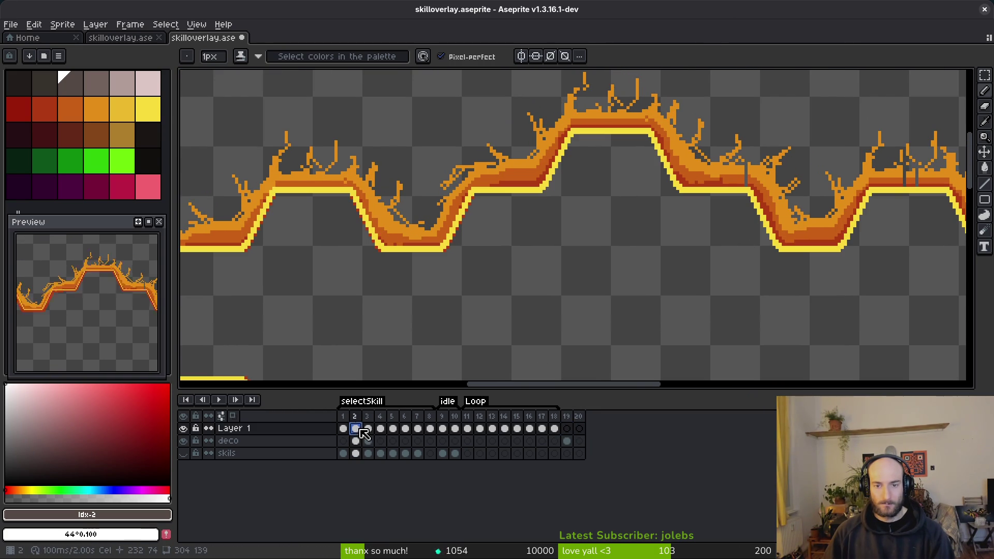
click(369, 429)
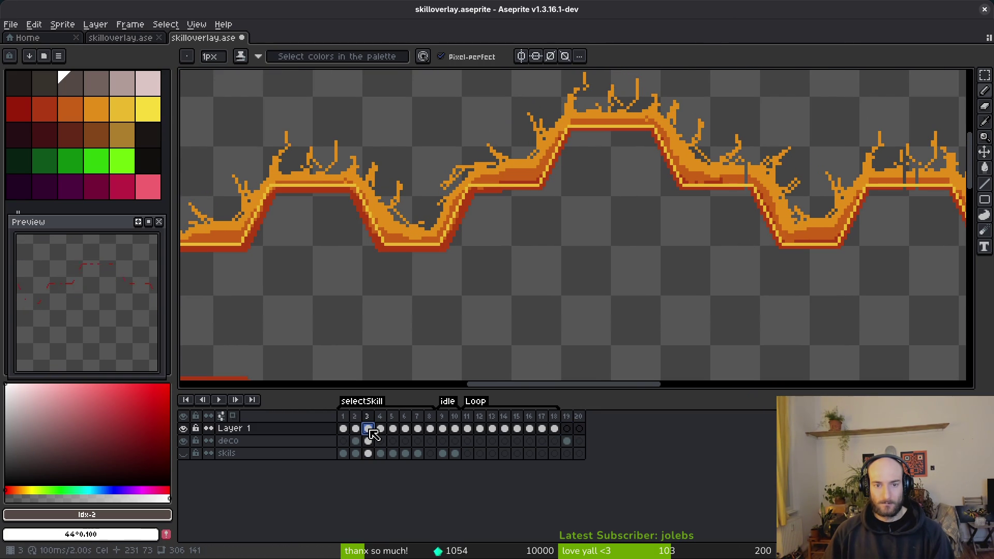
click(359, 430)
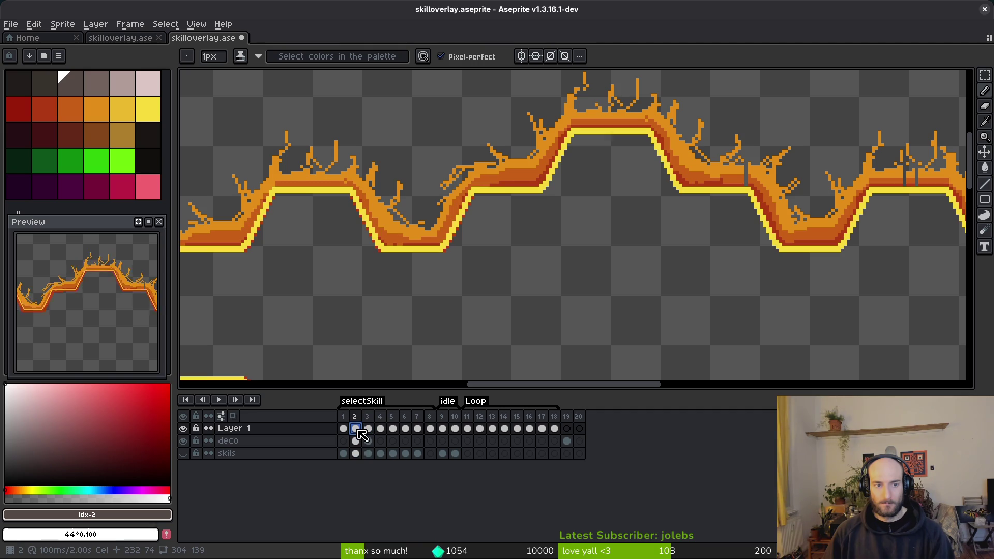
click(567, 429)
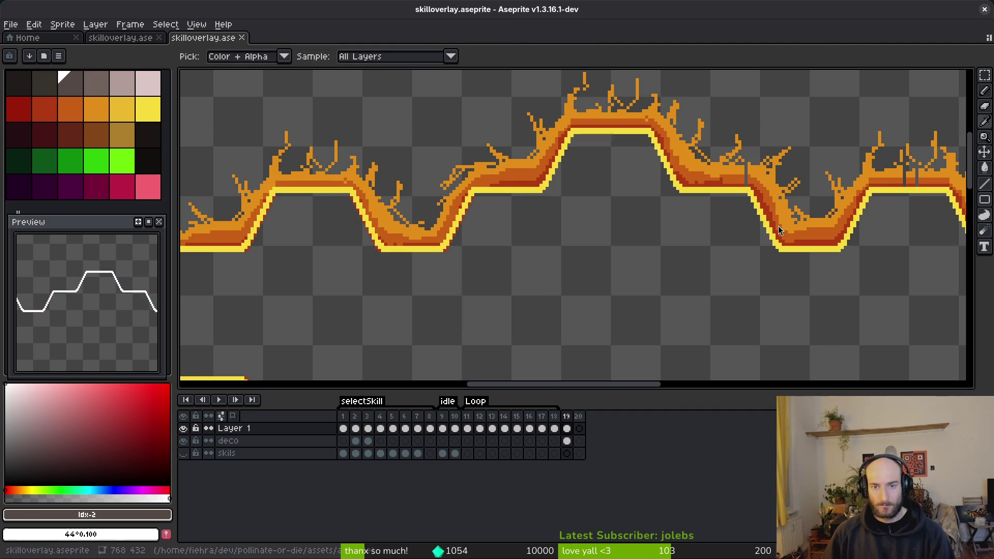
key(alt+Tab)
click(817, 31)
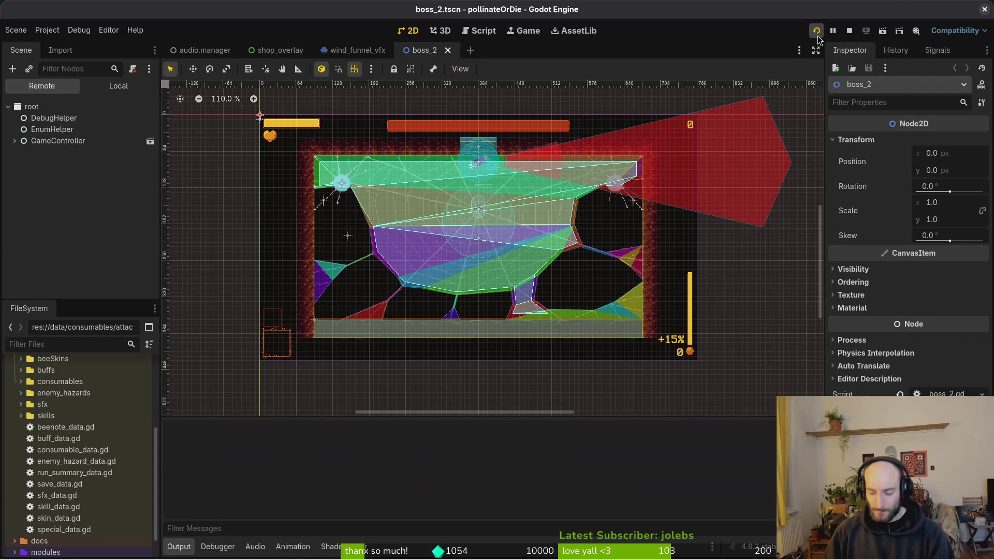
Continue into gameplay, bring up the skills overlay to check the fiery border, then close the game
key(Return)
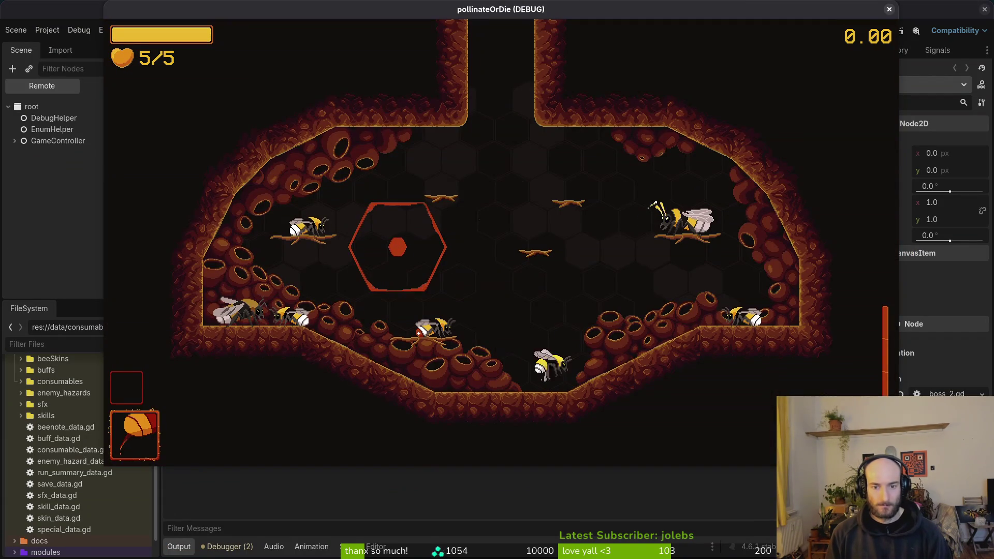
key(Escape)
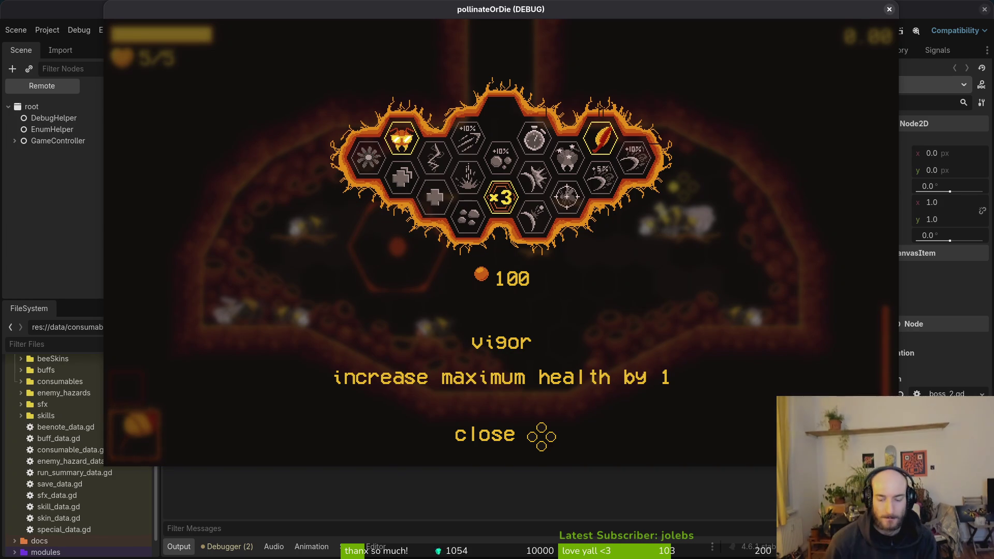
key(F8)
key(shift+alt+o)
Open skills_overlay.tscn with Quick Open and show its Local node tree
text(skillsov)
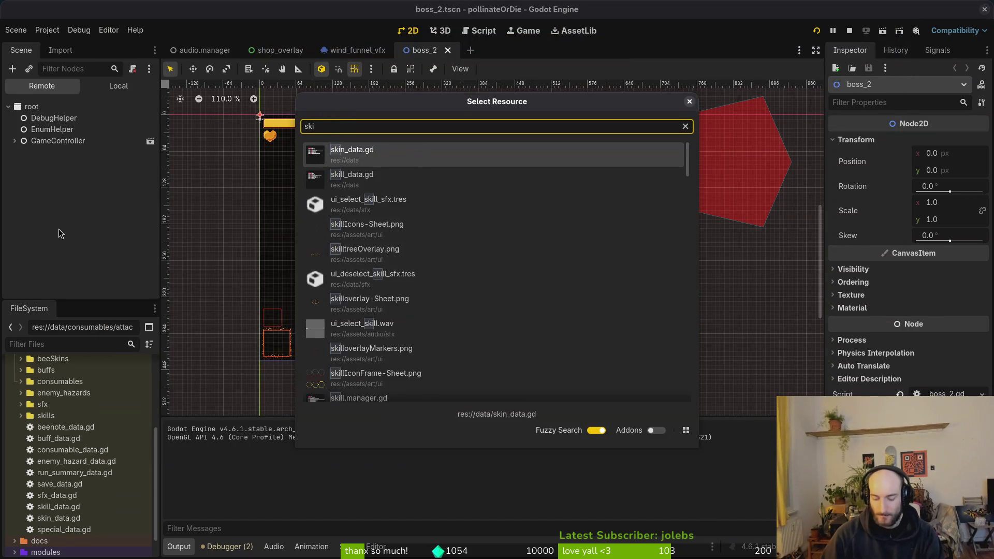
key(Return)
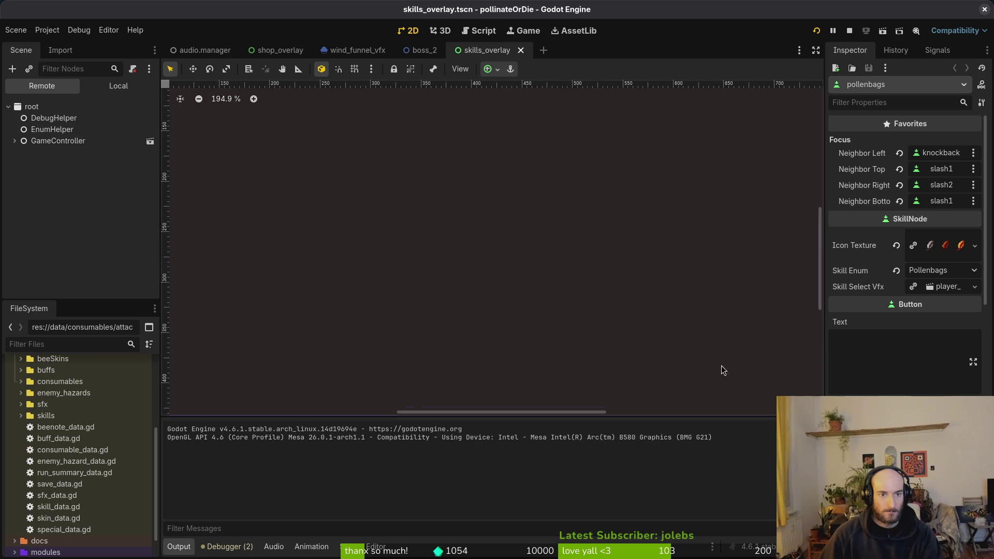
click(142, 87)
scroll(104, 155, up, 3)
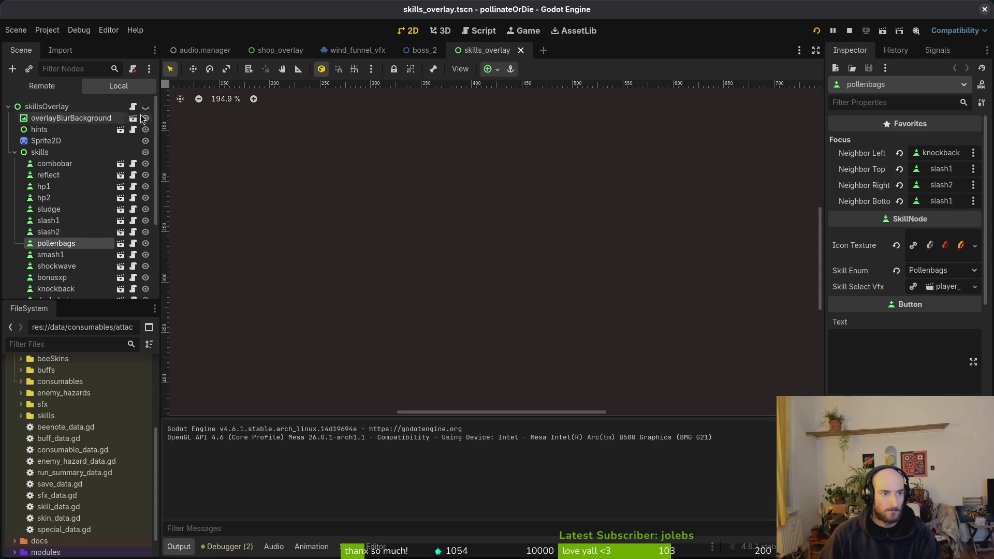
Unhide the skills node, select the hints node, and zoom in on the hex grid
click(145, 153)
scroll(568, 279, up, 6)
scroll(568, 279, up, 3)
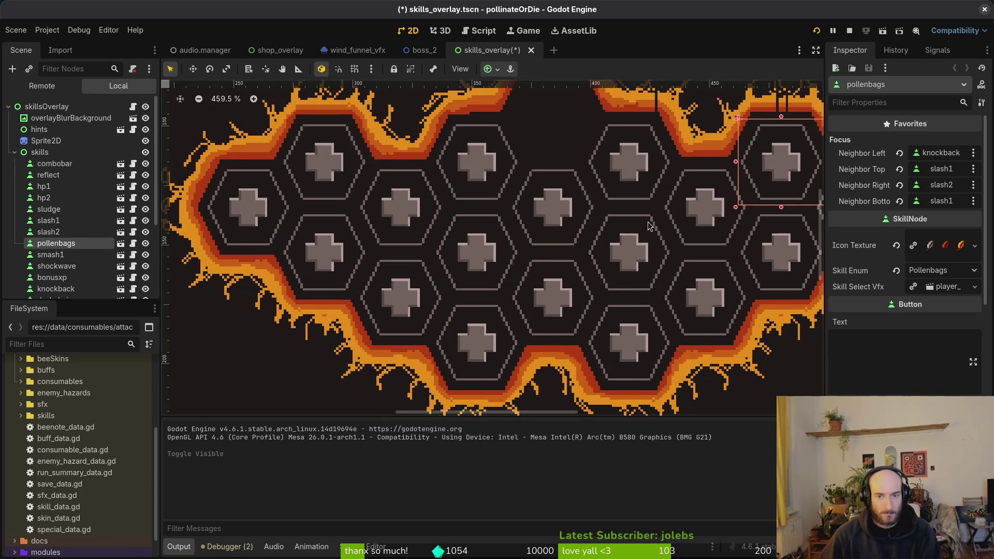
click(766, 124)
scroll(756, 159, down, 3)
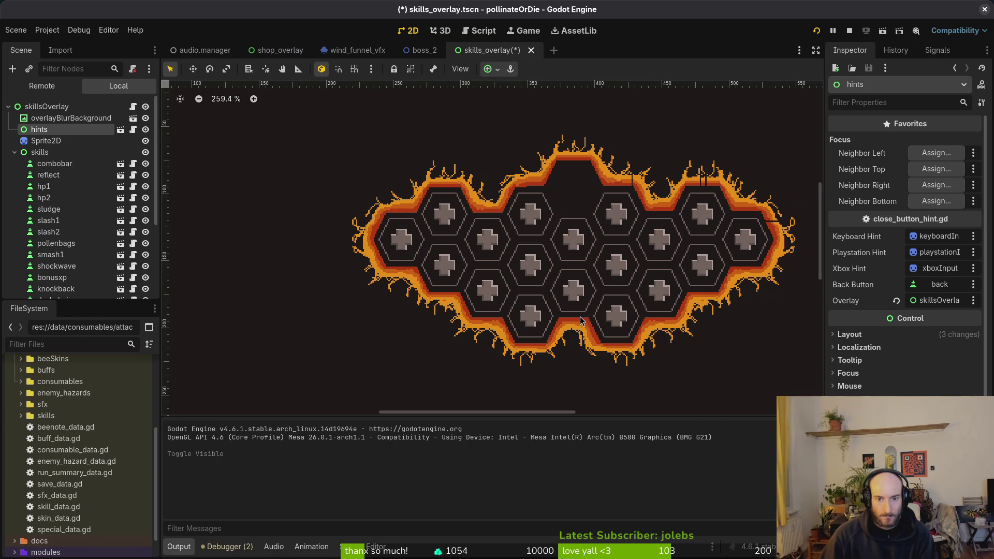
scroll(580, 321, up, 15)
scroll(538, 277, down, 4)
scroll(526, 273, down, 3)
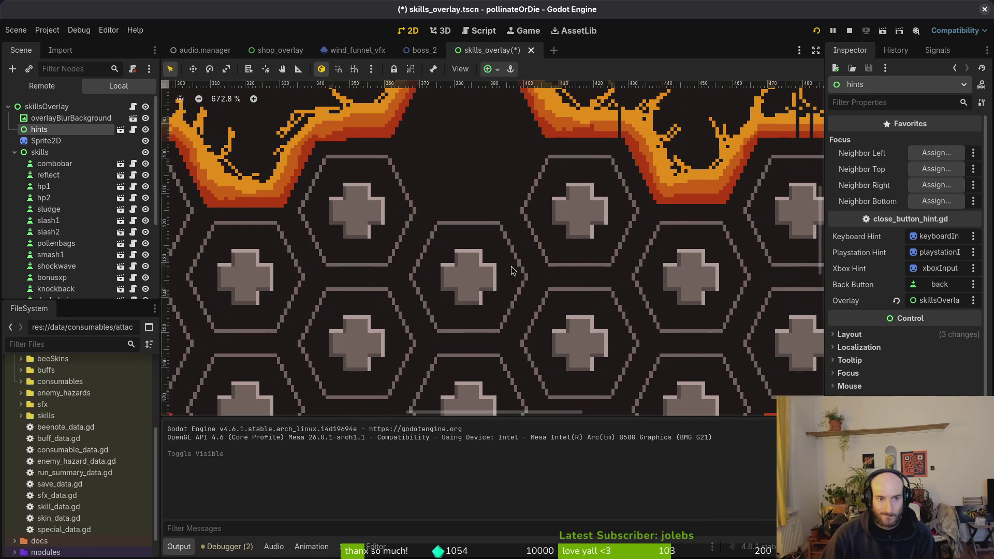
key(alt+Tab)
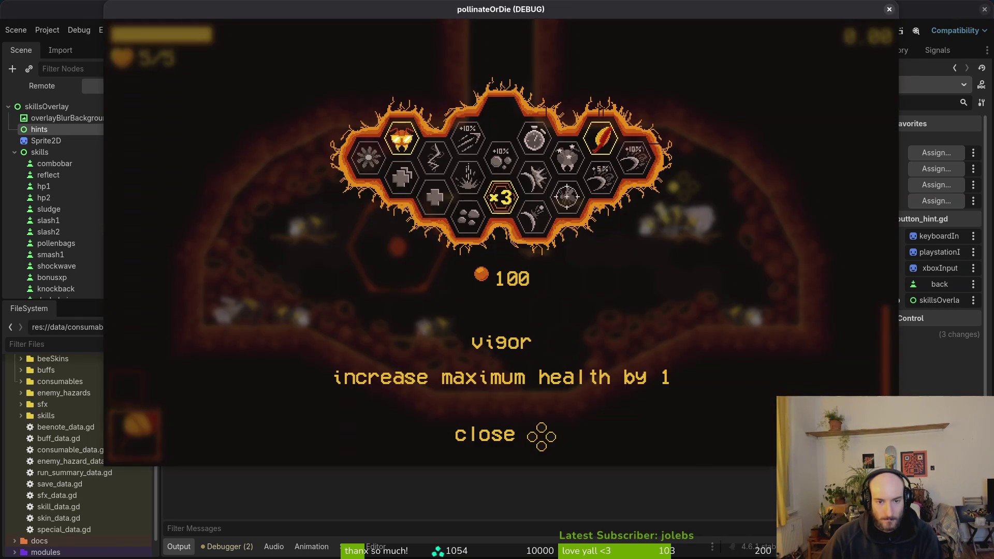
Glance at the Aseprite border file, then pan along the right border edge in Godot
key(alt+Tab)
key(alt+Tab)
scroll(577, 247, down, 1)
scroll(578, 247, down, 2)
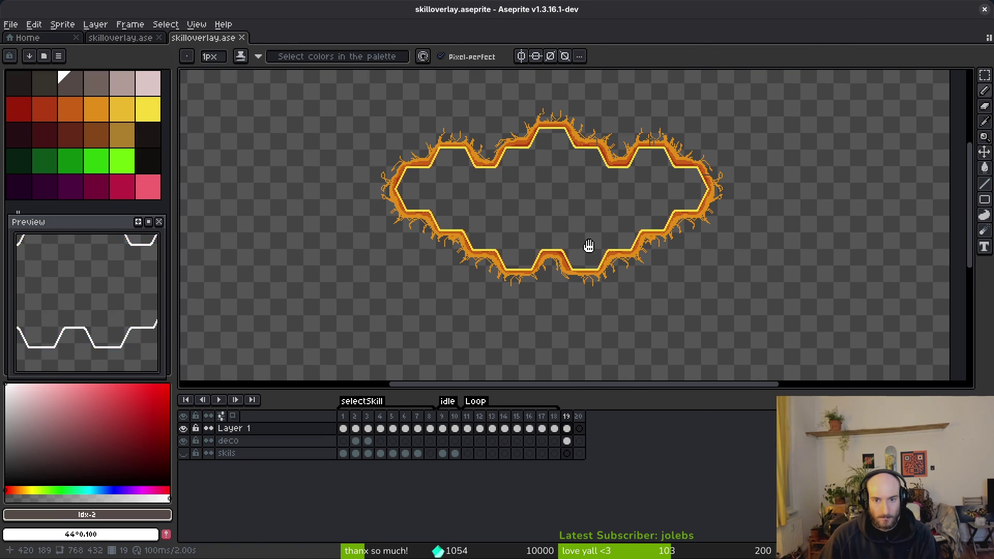
key(alt+Tab)
scroll(793, 222, up, 4)
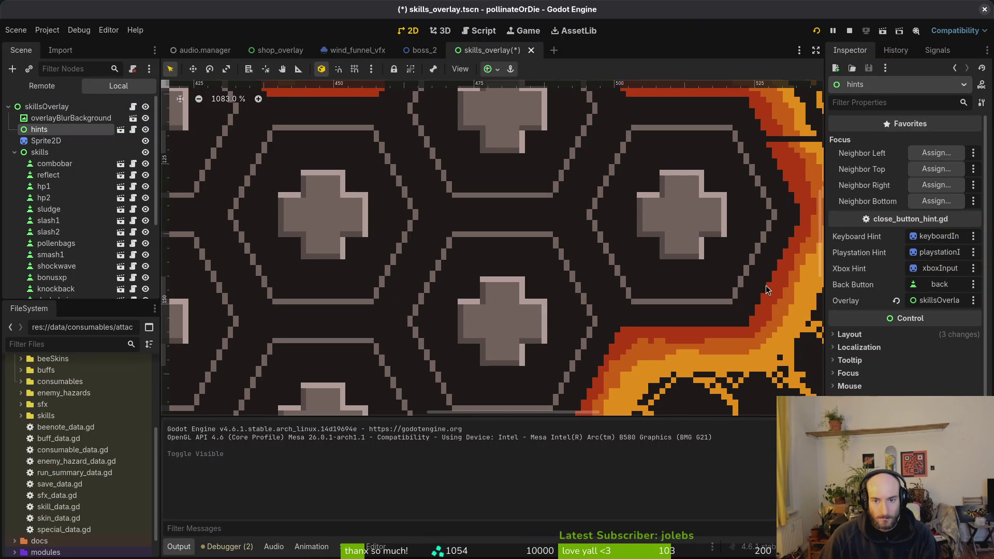
drag(764, 297, 749, 309)
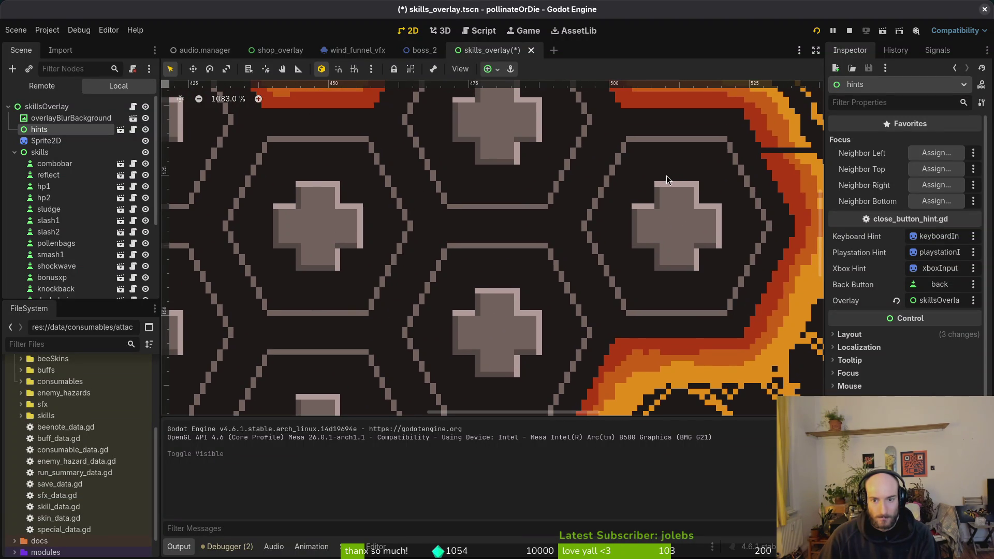
scroll(731, 248, up, 2)
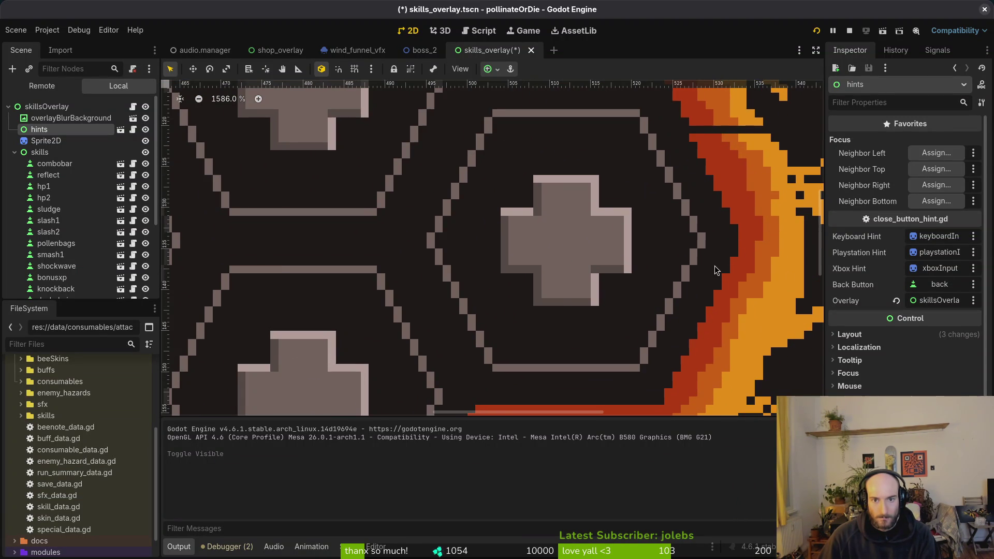
scroll(605, 309, down, 1)
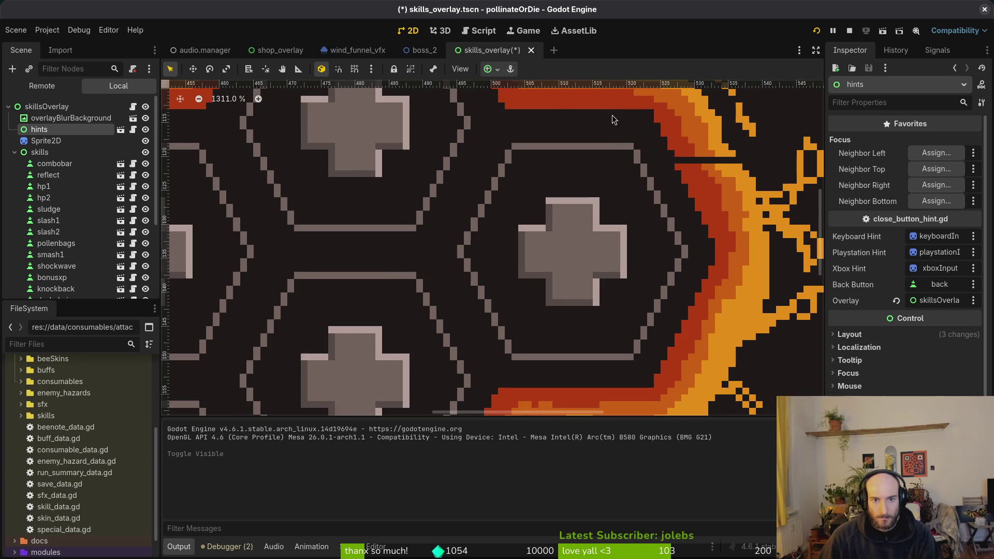
scroll(667, 154, up, 9)
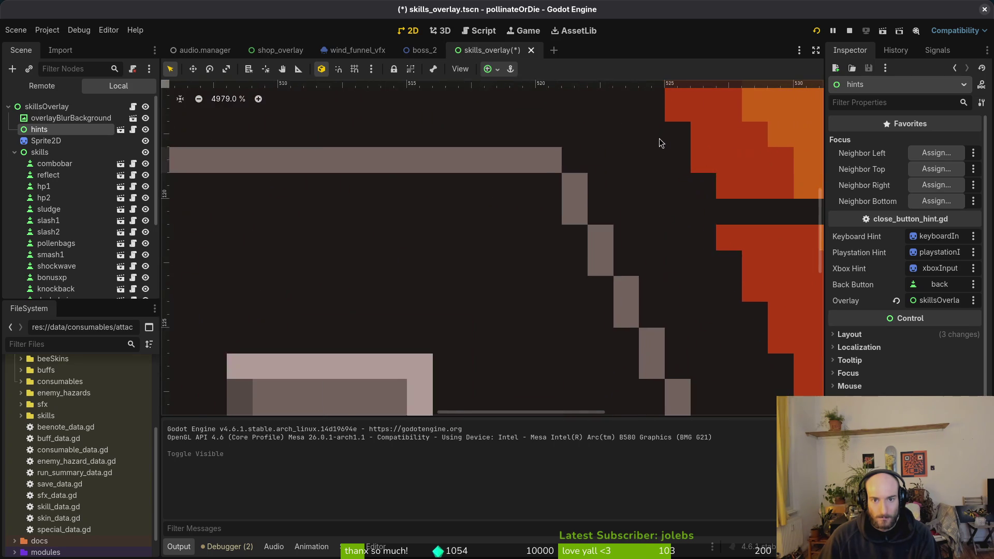
scroll(660, 213, up, 5)
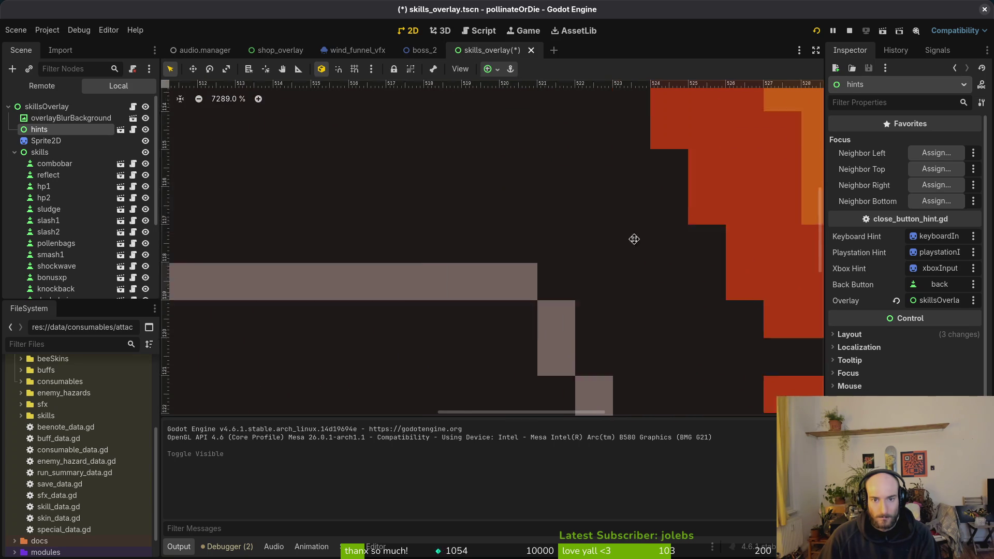
scroll(672, 303, down, 2)
scroll(591, 347, down, 10)
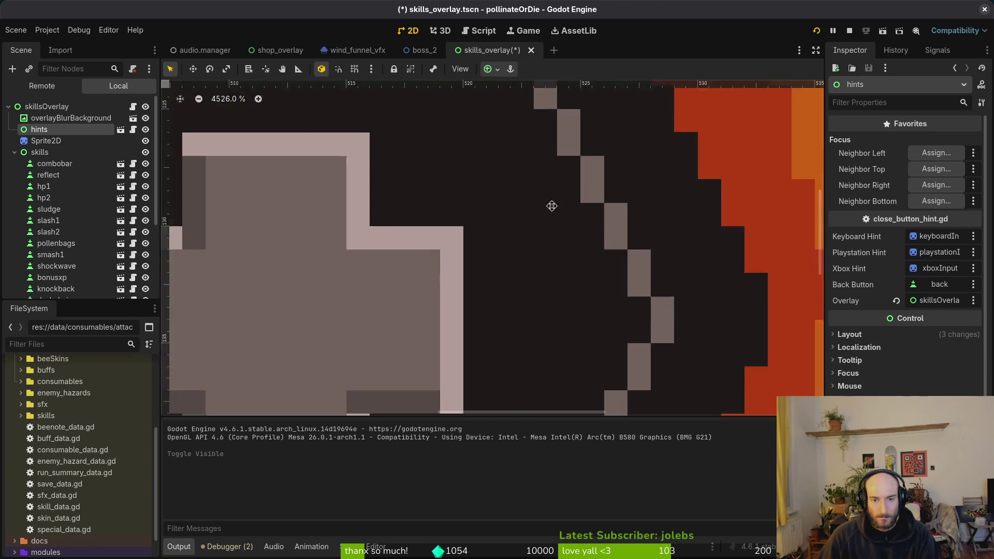
scroll(561, 211, down, 2)
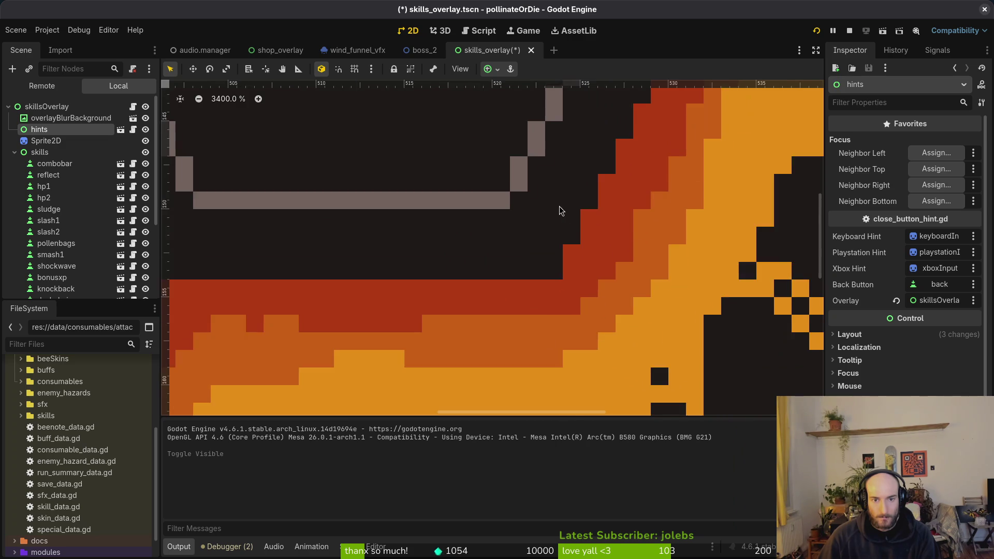
scroll(596, 285, up, 4)
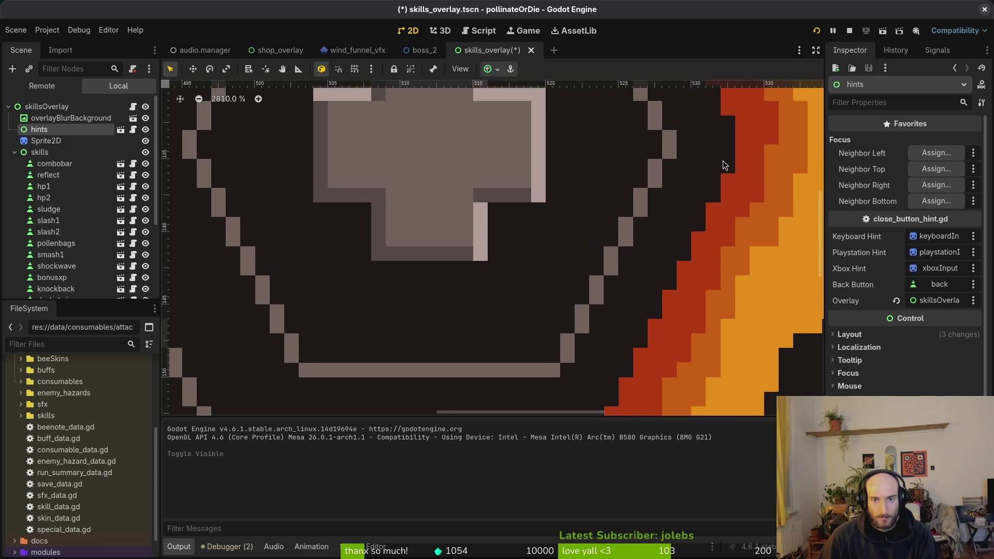
scroll(689, 217, up, 2)
scroll(651, 253, down, 5)
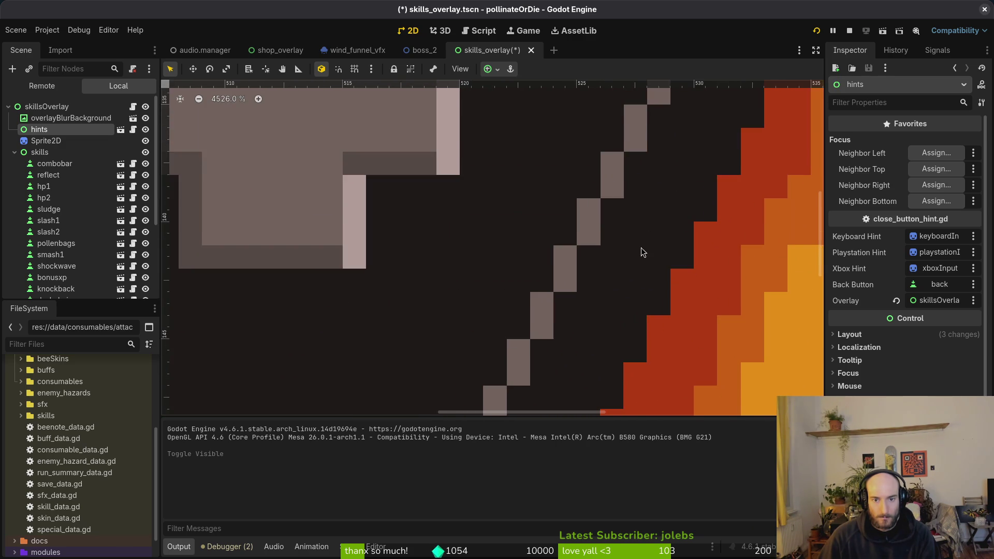
scroll(599, 312, down, 1)
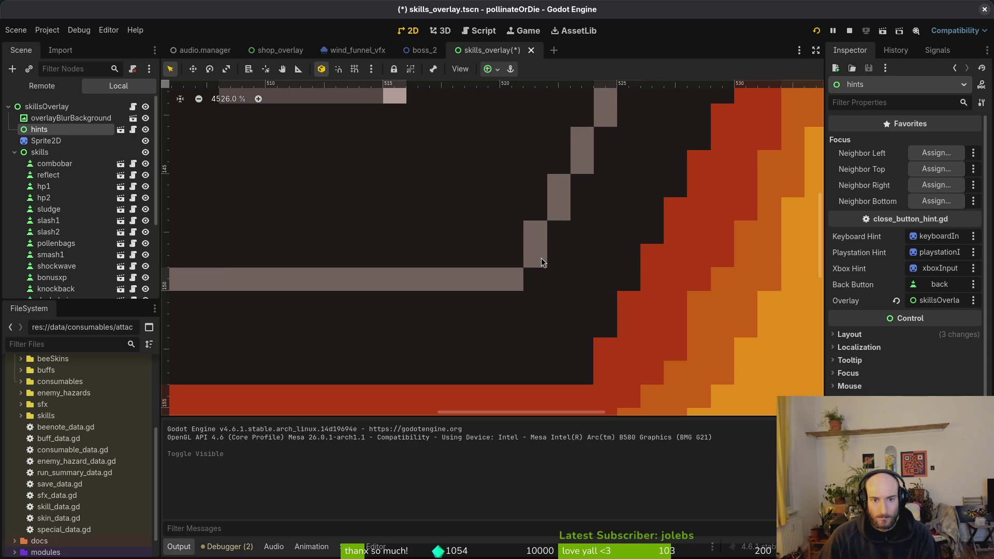
scroll(595, 248, down, 6)
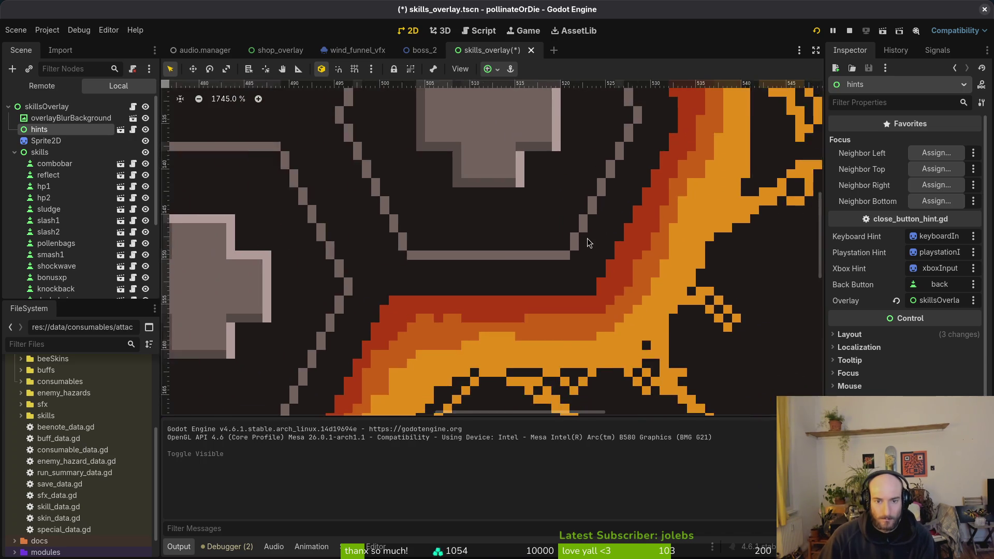
Pan the Godot viewport to the lower border curve and the border's right end
drag(589, 192, 579, 308)
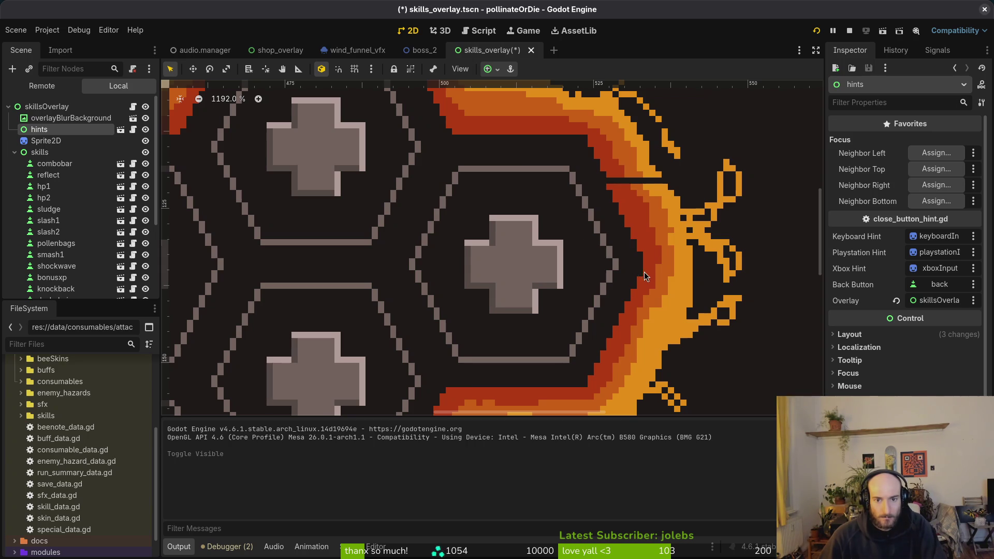
scroll(608, 203, down, 5)
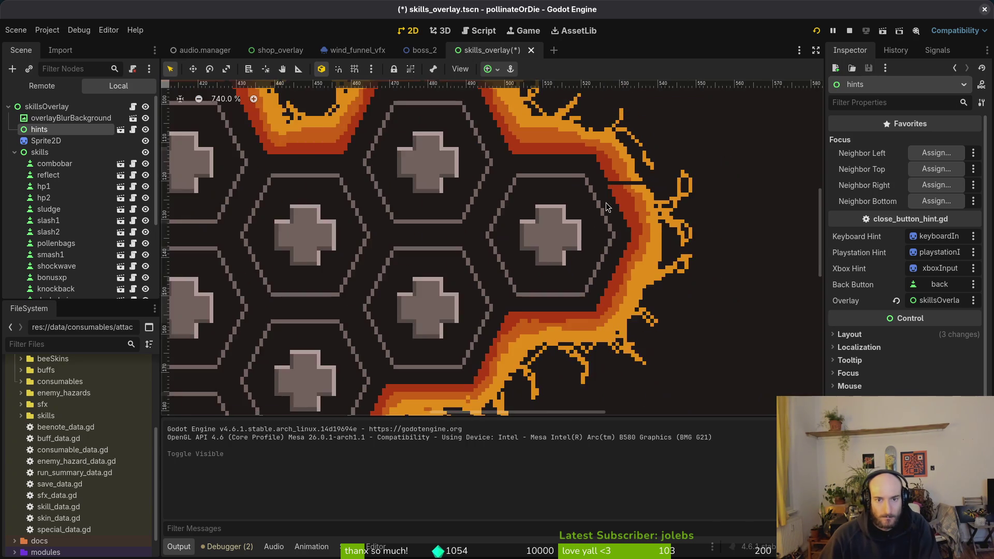
scroll(637, 243, left, 5)
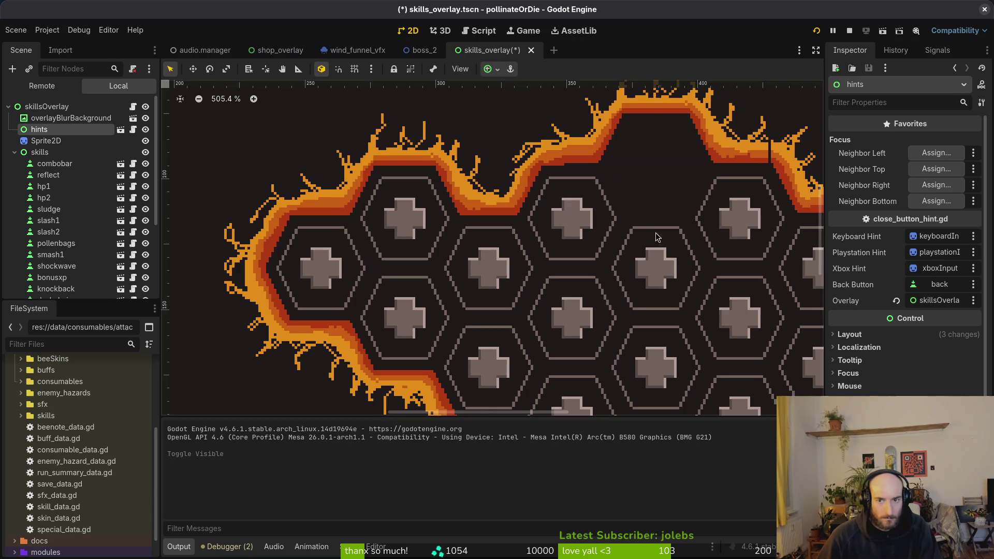
scroll(648, 230, right, 5)
scroll(518, 228, right, 2)
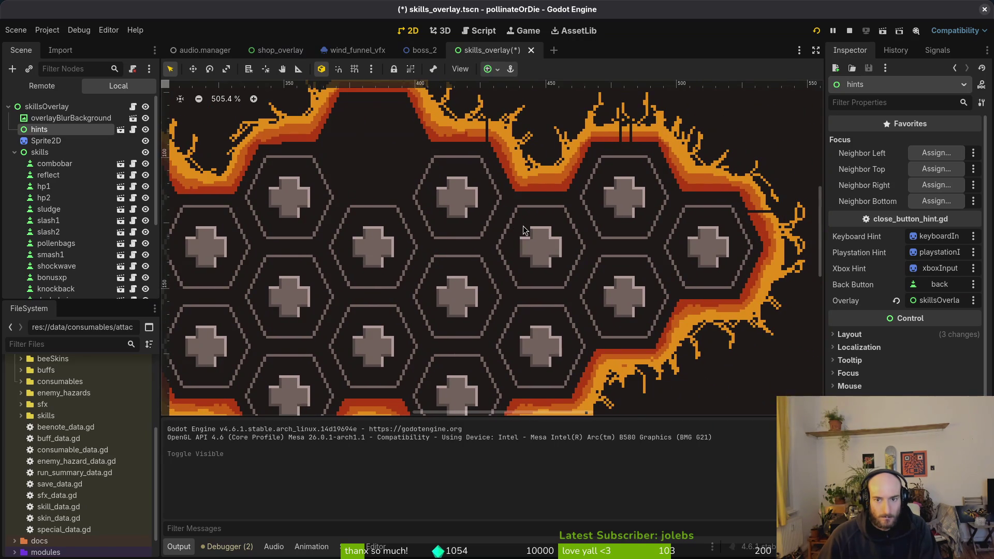
scroll(579, 232, right, 1)
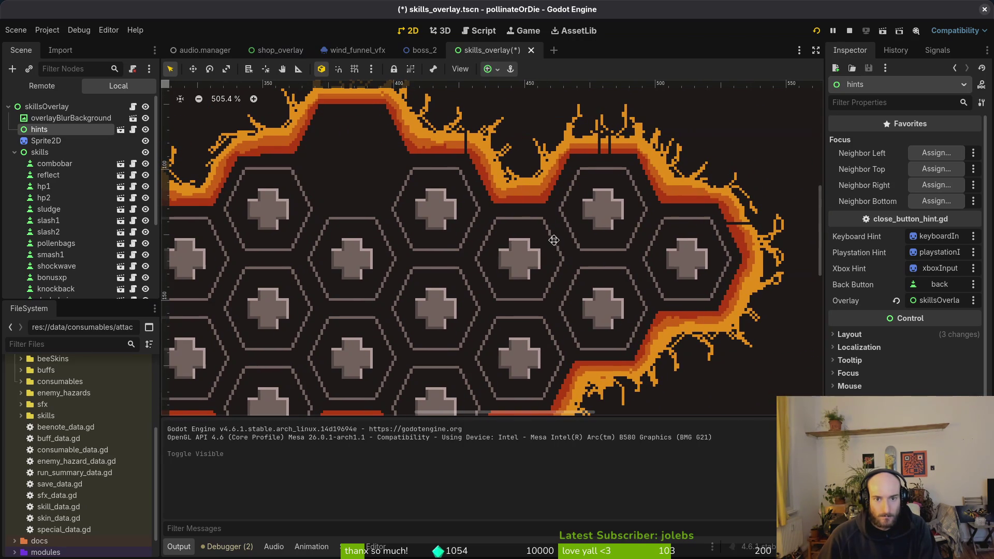
scroll(365, 224, left, 8)
drag(681, 269, 325, 219)
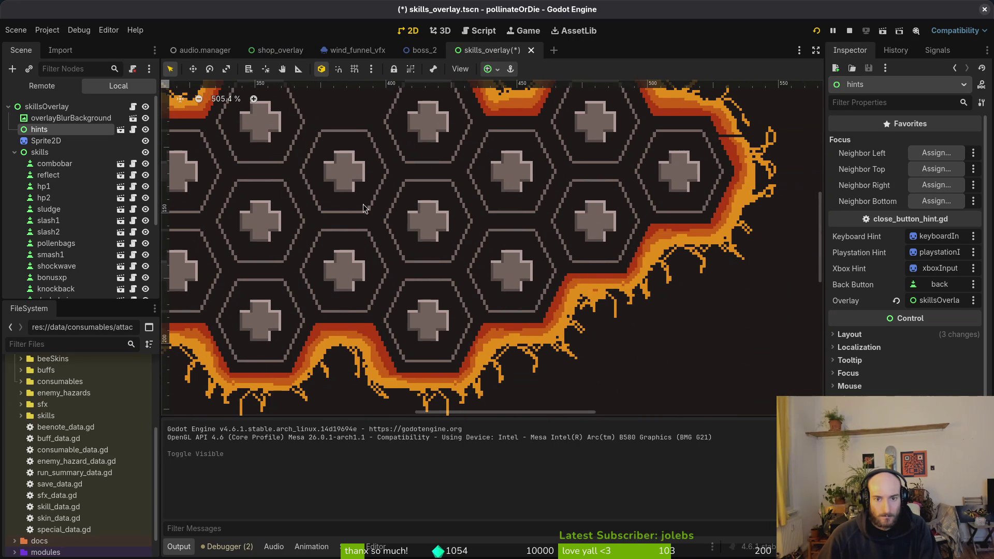
scroll(415, 230, up, 2)
Switch to skilloverlay.aseprite in Aseprite
key(alt+Tab)
scroll(699, 192, up, 1)
scroll(689, 193, down, 3)
scroll(626, 204, up, 4)
View the border's right side in Aseprite and compare it with the Godot scene
mouse_move(634, 200)
mouse_down()
mouse_move(657, 206)
mouse_move(595, 216)
mouse_move(587, 234)
mouse_up()
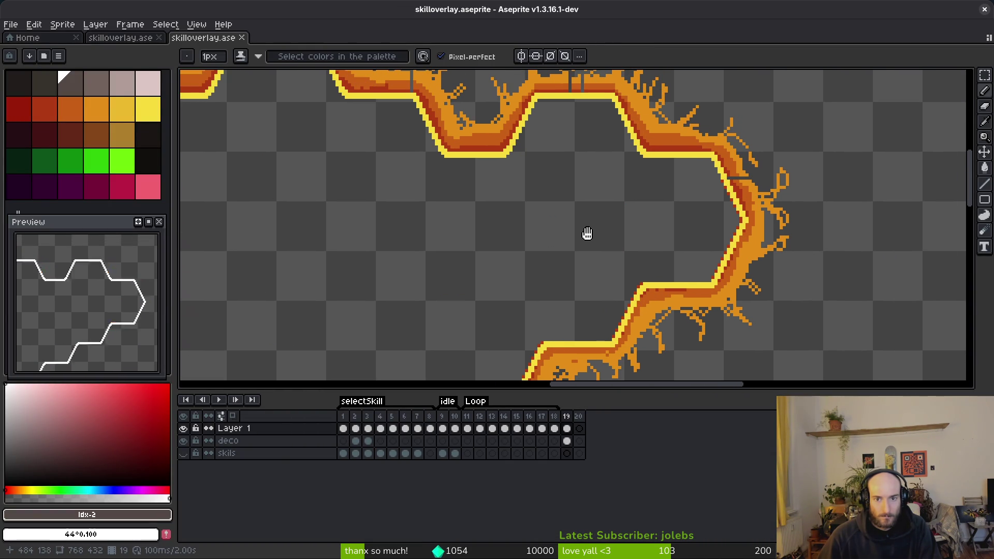
scroll(582, 228, down, 5)
scroll(572, 228, up, 5)
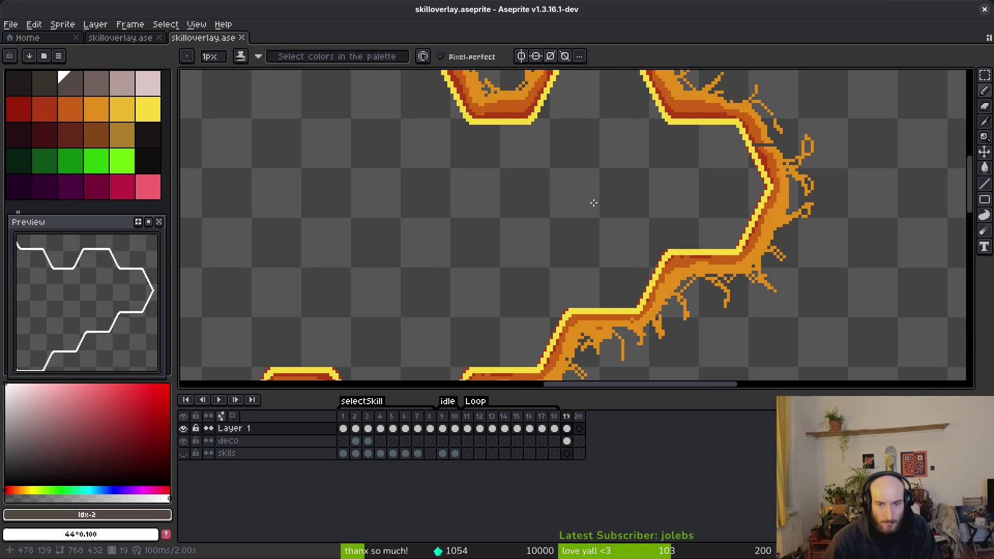
key(alt+Tab)
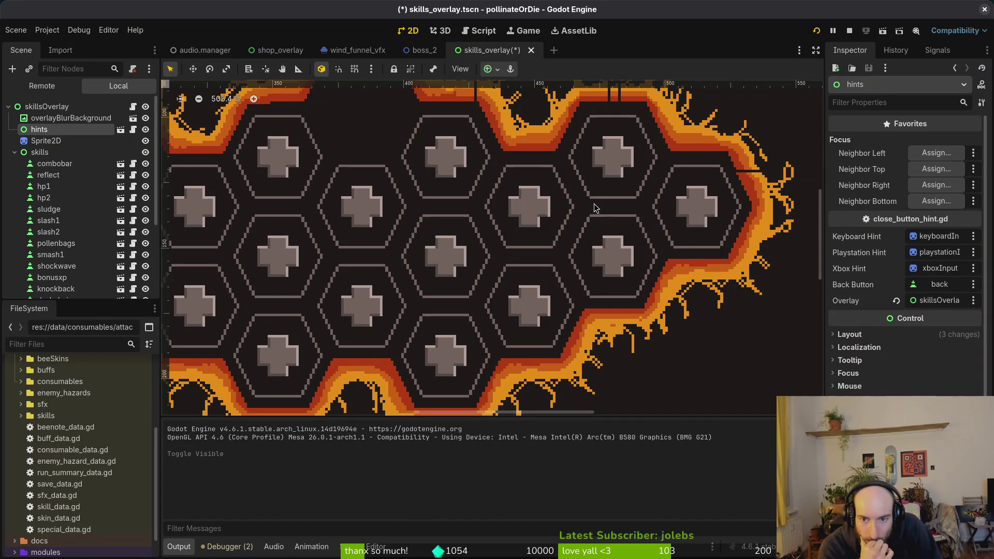
key(alt+Tab)
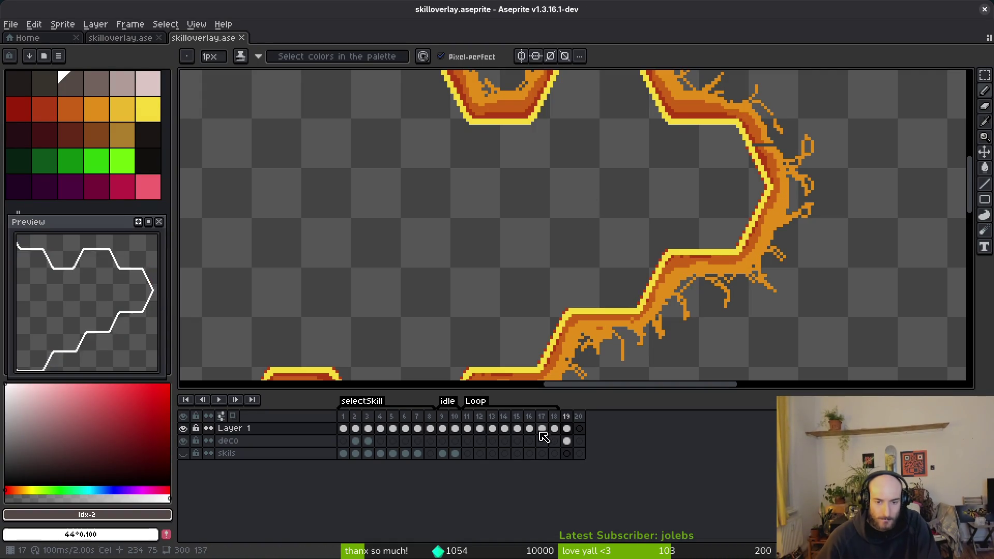
Move Layer 1 below the deco layer in the timeline
drag(298, 429, 305, 448)
scroll(695, 210, down, 5)
scroll(701, 214, up, 4)
scroll(701, 214, up, 3)
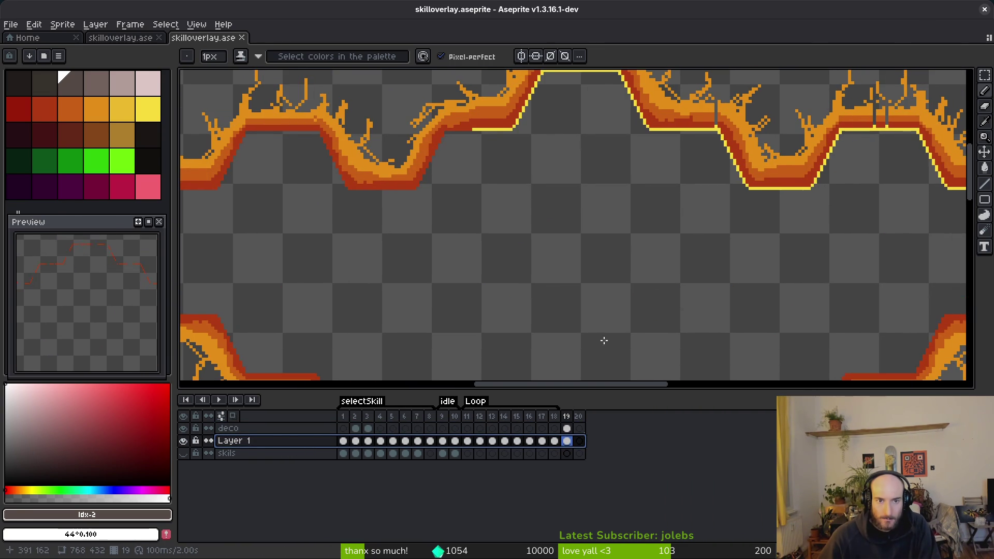
Compare the reordered layers against the Godot skills_overlay view, including the lower border
key(alt+Tab)
scroll(456, 260, up, 3)
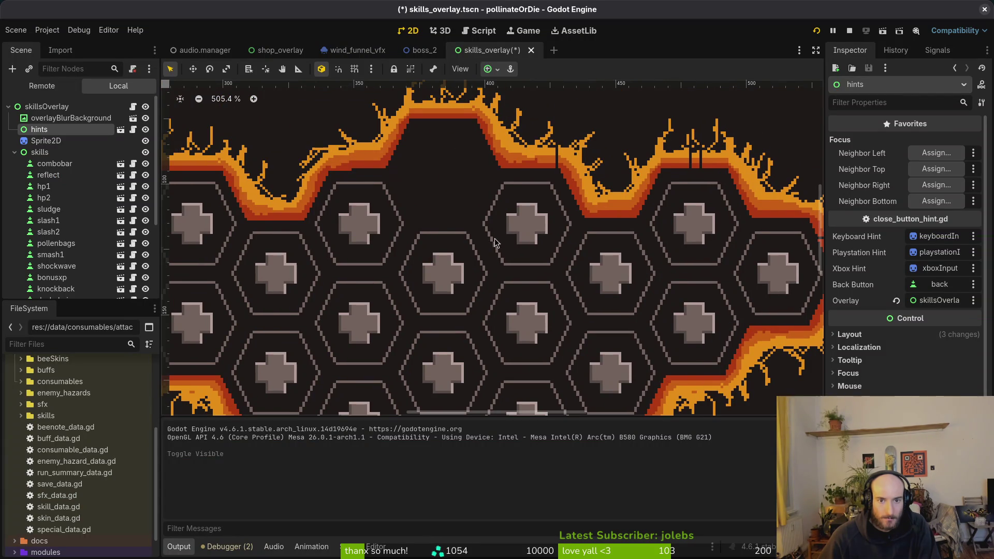
scroll(481, 248, right, 3)
key(alt+Tab)
key(alt+Tab)
scroll(510, 266, down, 3)
scroll(359, 231, left, 3)
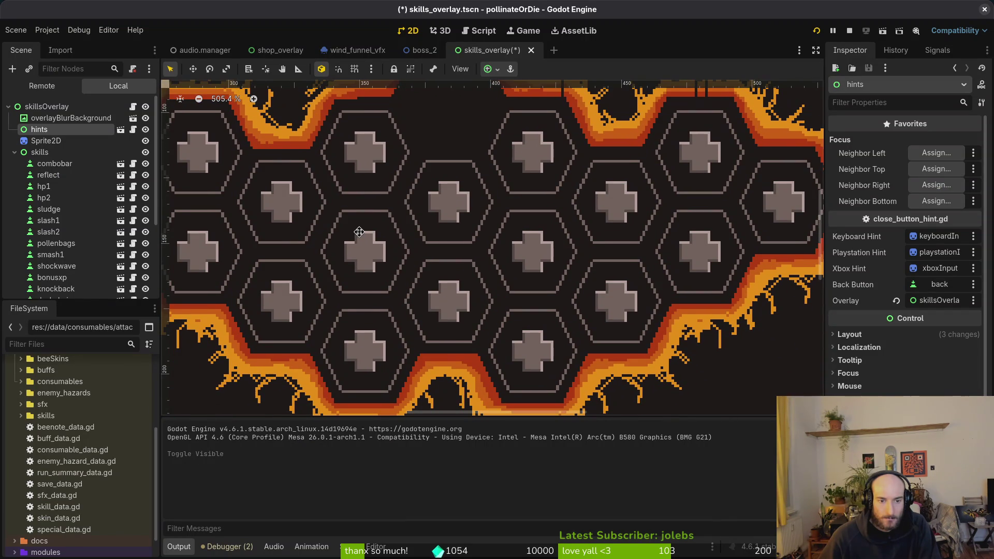
drag(360, 231, 359, 253)
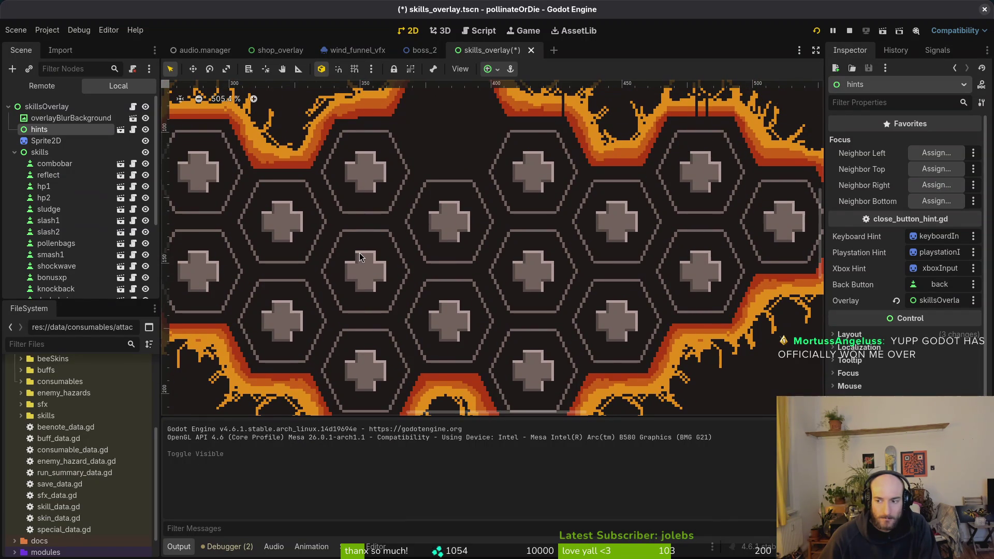
key(alt+Tab)
scroll(551, 251, up, 3)
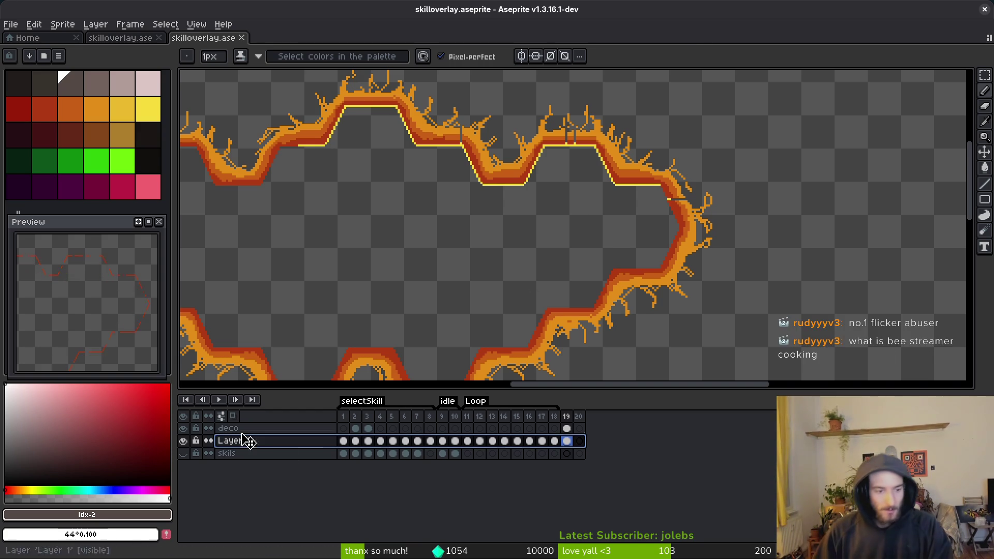
Hide and re-show the deco flames against the bare outline, then view the other skilloverlay.ase tab
click(186, 430)
click(186, 430)
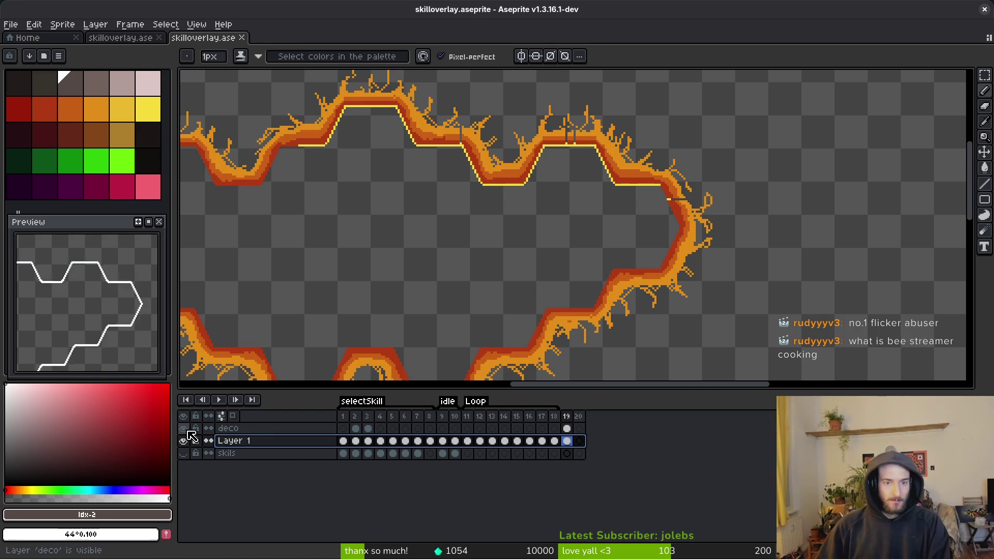
click(187, 431)
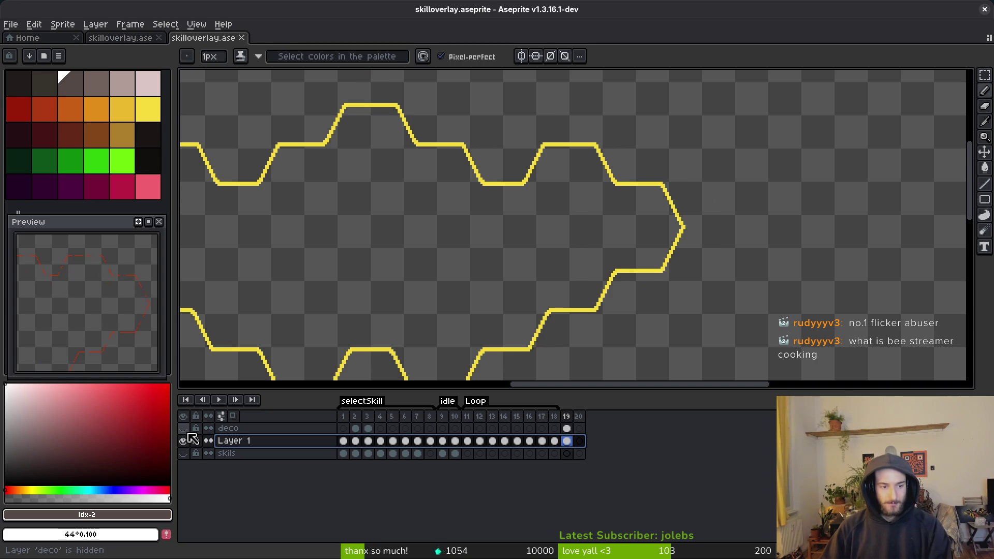
double_click(187, 431)
click(187, 431)
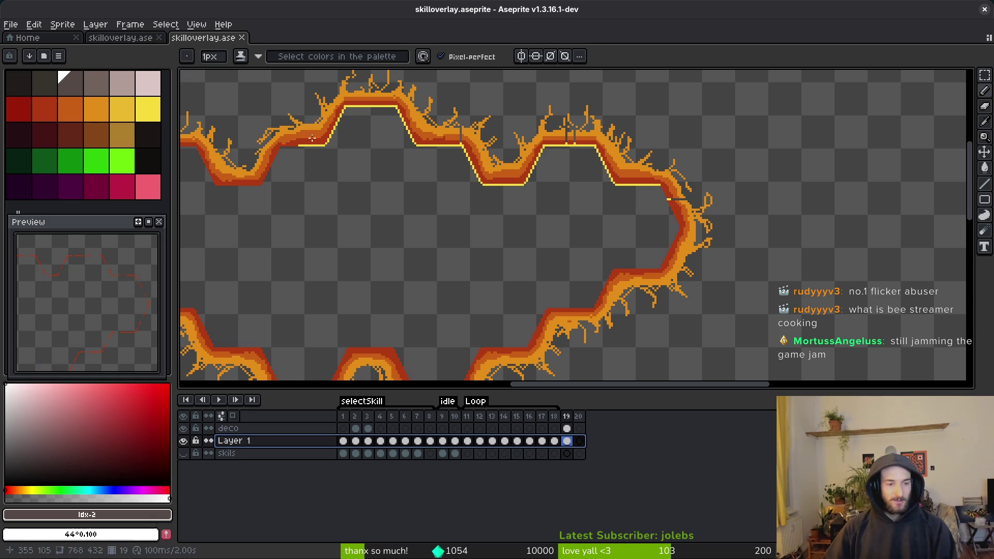
click(116, 42)
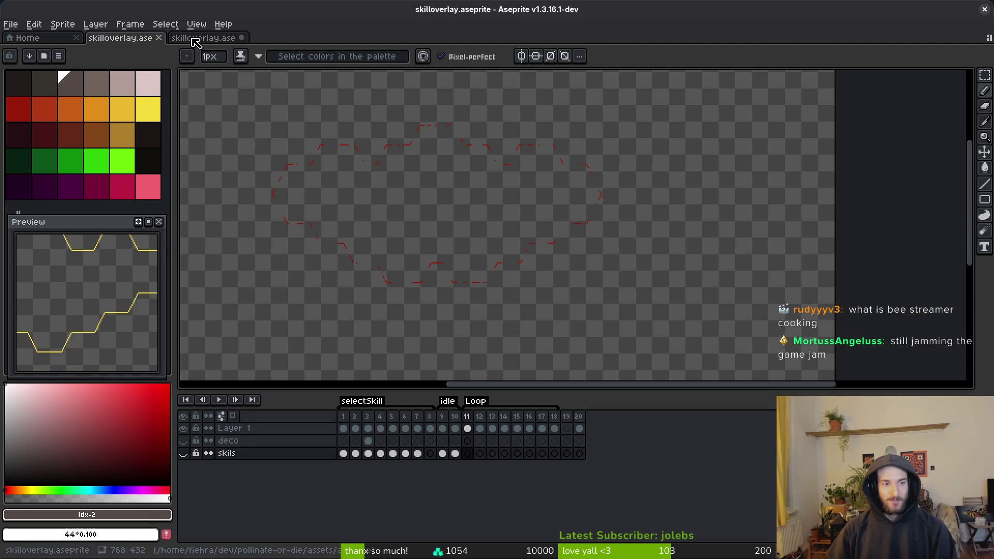
Open capsule1232x706V2.aseprite from Home, then return to the fire hexagon sprite
click(193, 40)
click(51, 42)
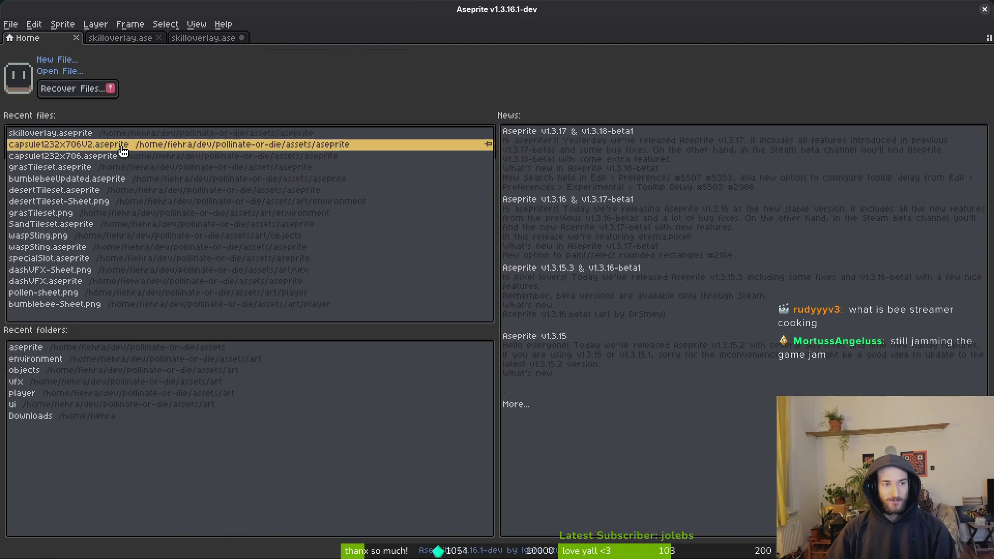
click(124, 142)
scroll(568, 293, down, 5)
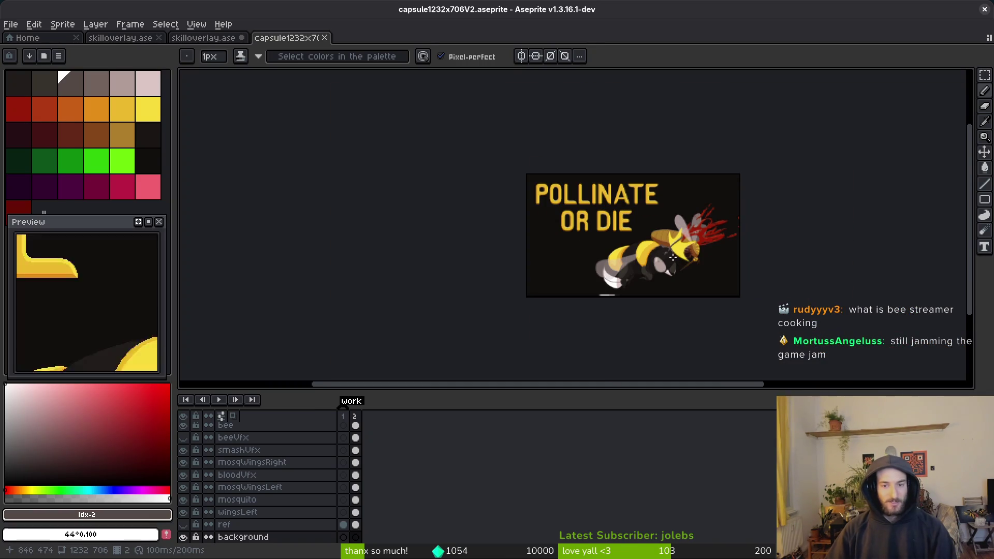
click(212, 39)
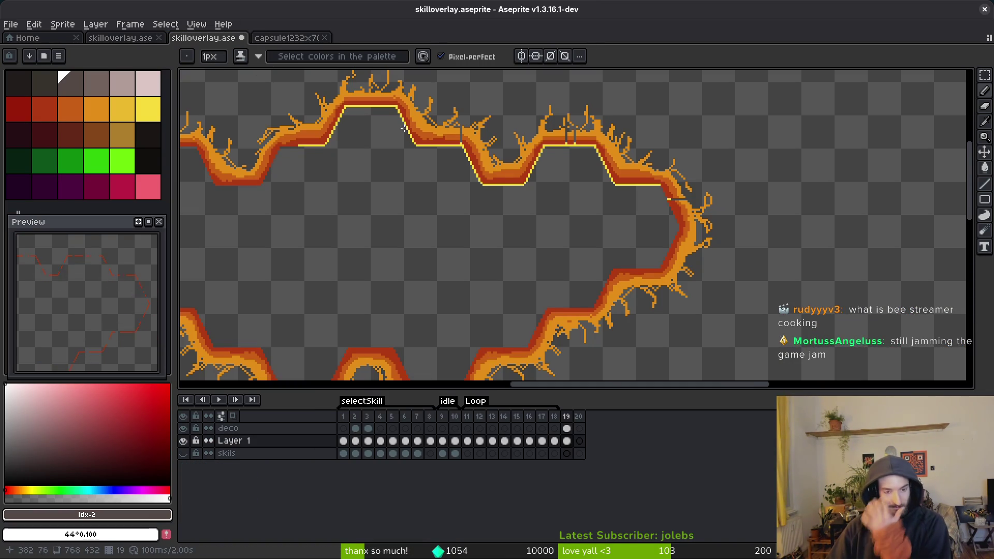
scroll(515, 244, left, 2)
Save skilloverlay.aseprite and run the game to view the stunlocked skill in the fiery frame
key(ctrl+s)
scroll(766, 269, up, 2)
key(i)
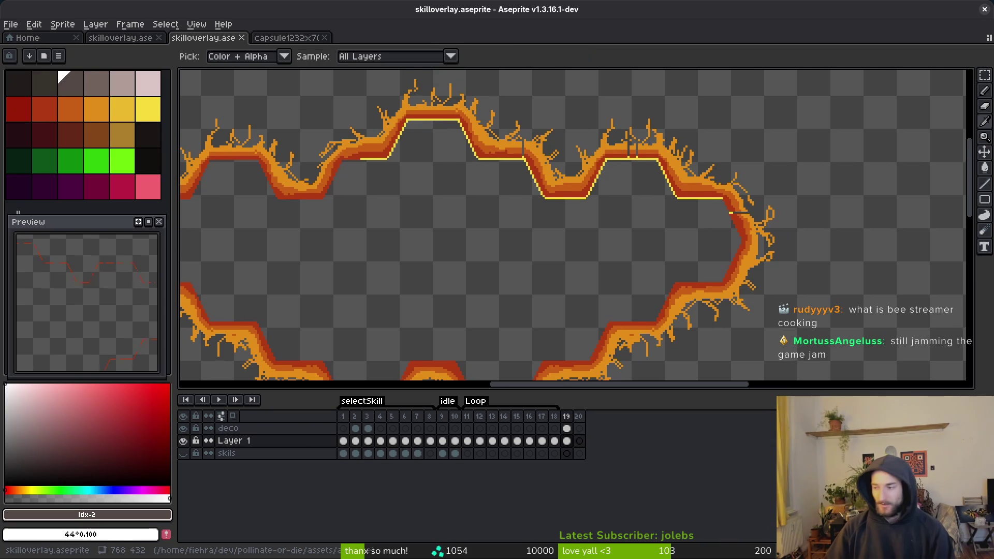
key(alt+Tab)
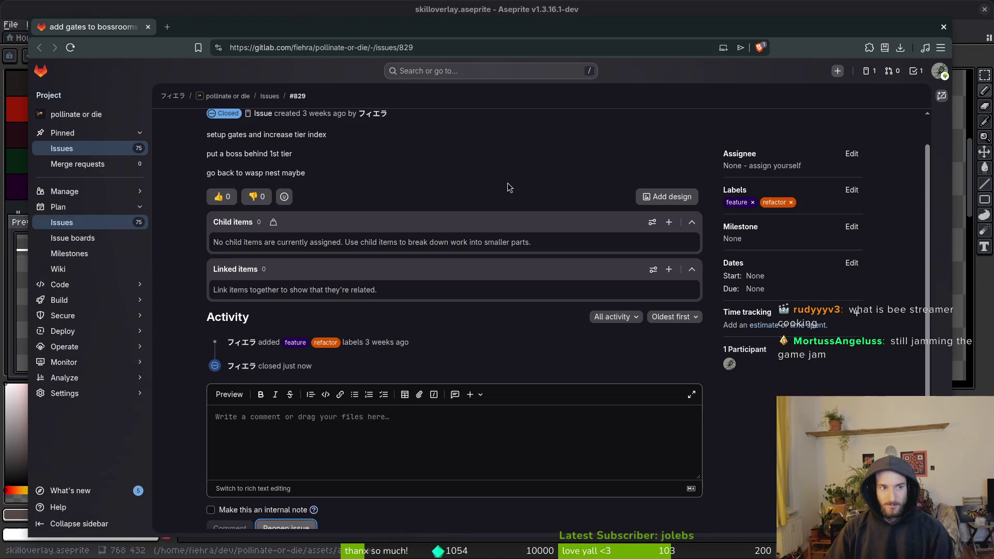
key(alt+Tab)
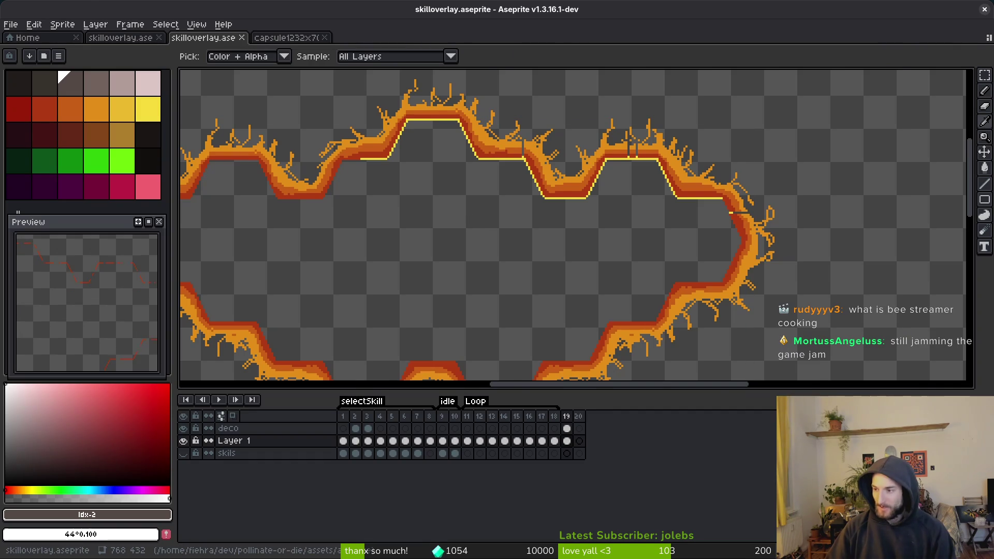
key(Right)
key(Right)
key(Right)
key(Left)
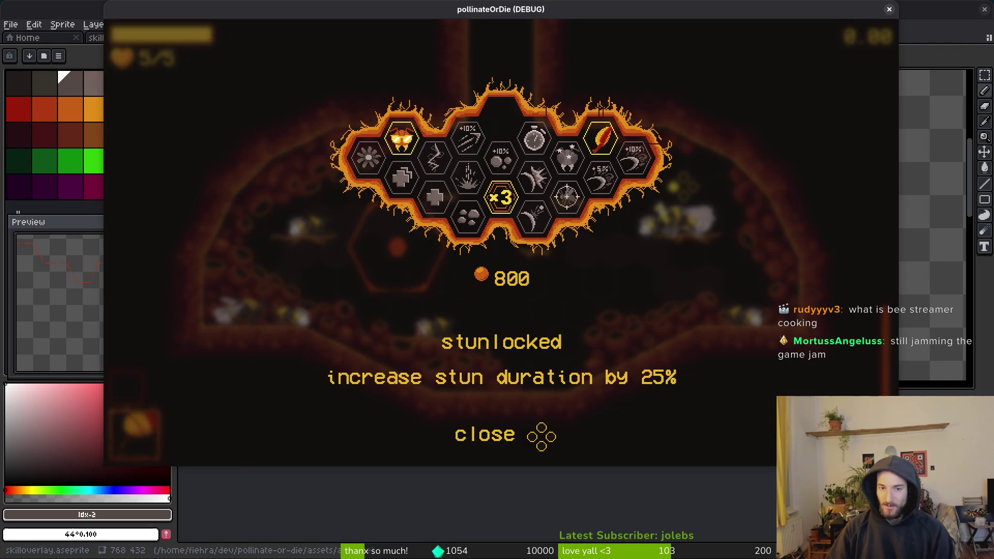
Cycle through the slasher and recoil skills, then close the game window
key(Right)
key(Right)
key(Right)
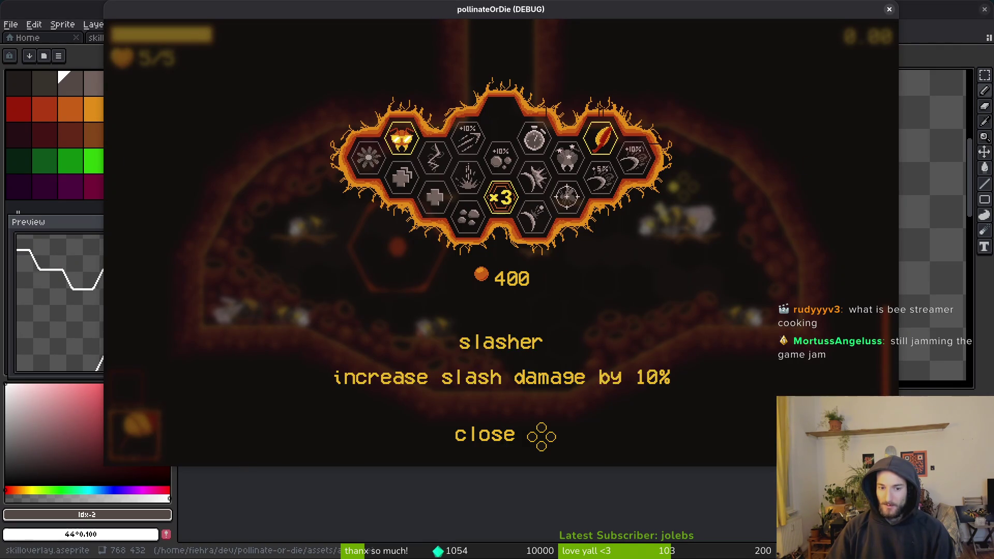
key(Left)
key(Right)
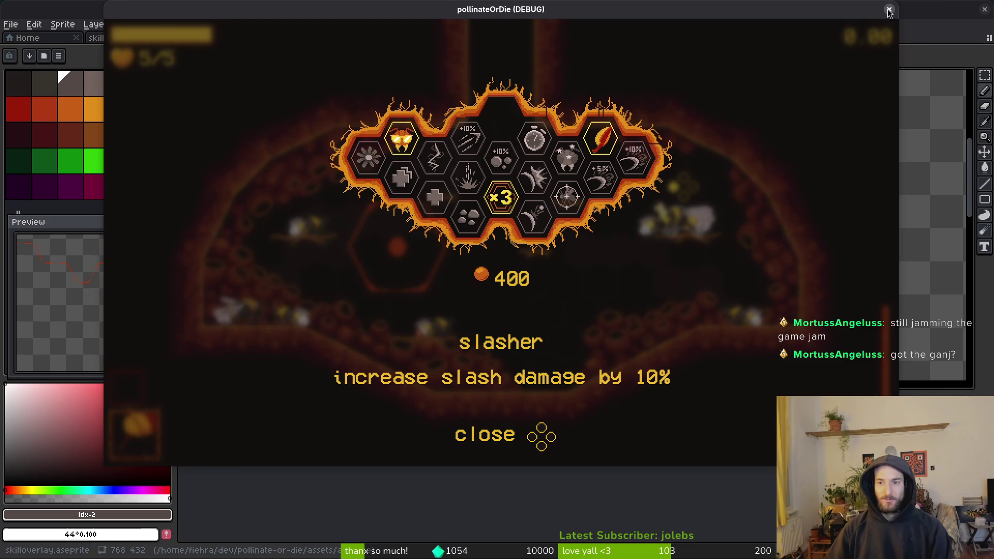
click(890, 9)
Bring the top of the flame border into view and select the deco layer's frame 19 cel
mouse_move(624, 264)
mouse_down()
mouse_move(672, 227)
mouse_move(699, 258)
mouse_up()
click(567, 428)
scroll(701, 244, up, 2)
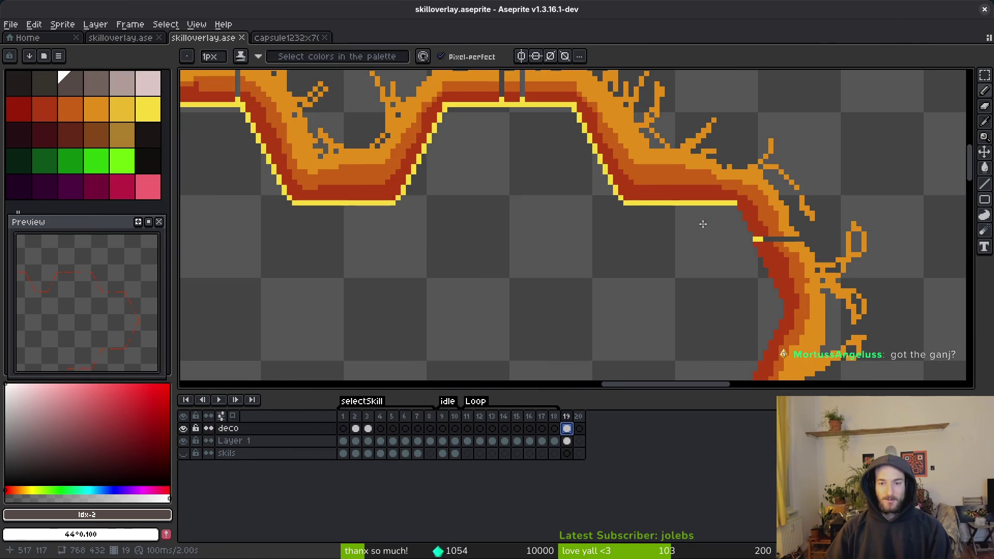
scroll(668, 248, down, 1)
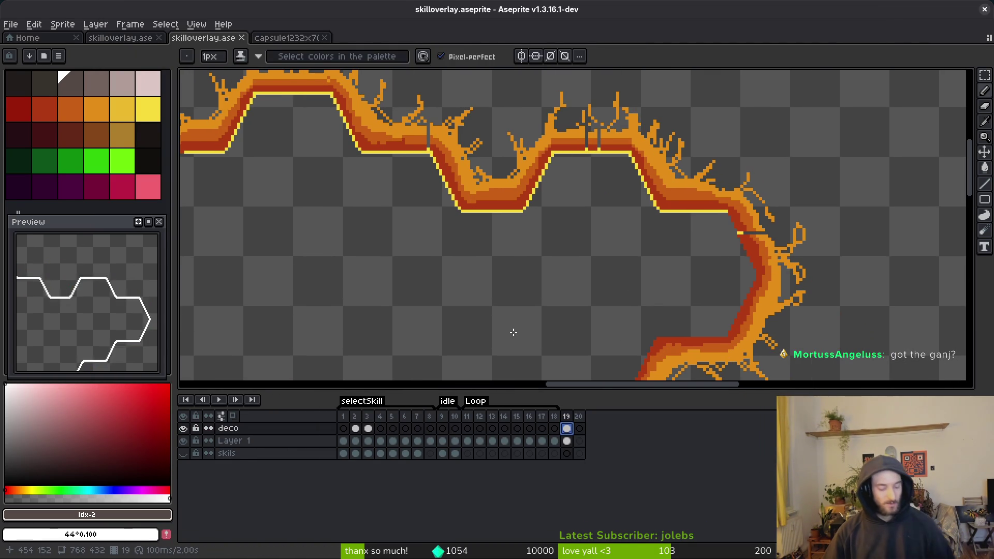
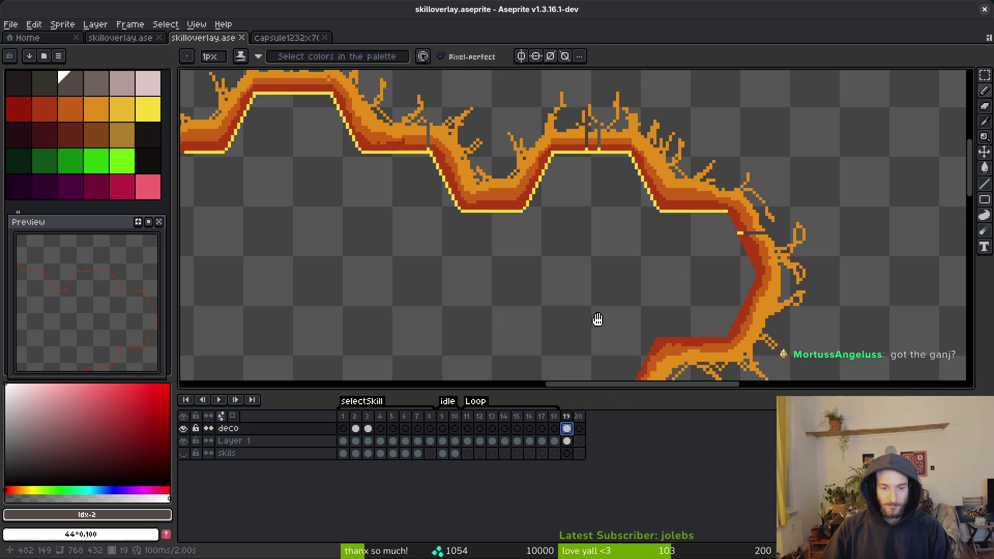
Hide the flame decoration layer and select Layer 1, which holds the outline
scroll(594, 322, down, 1)
click(184, 428)
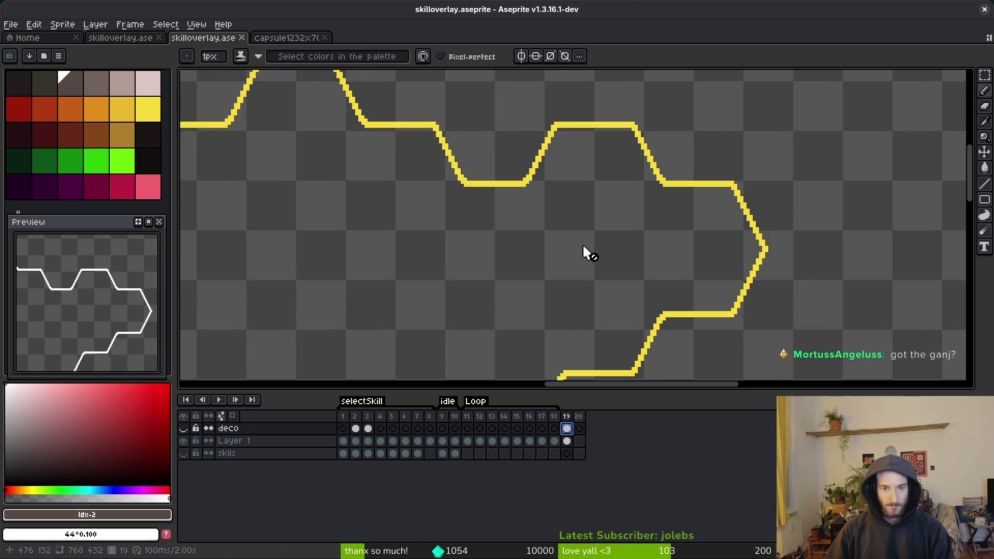
scroll(561, 233, down, 3)
click(567, 441)
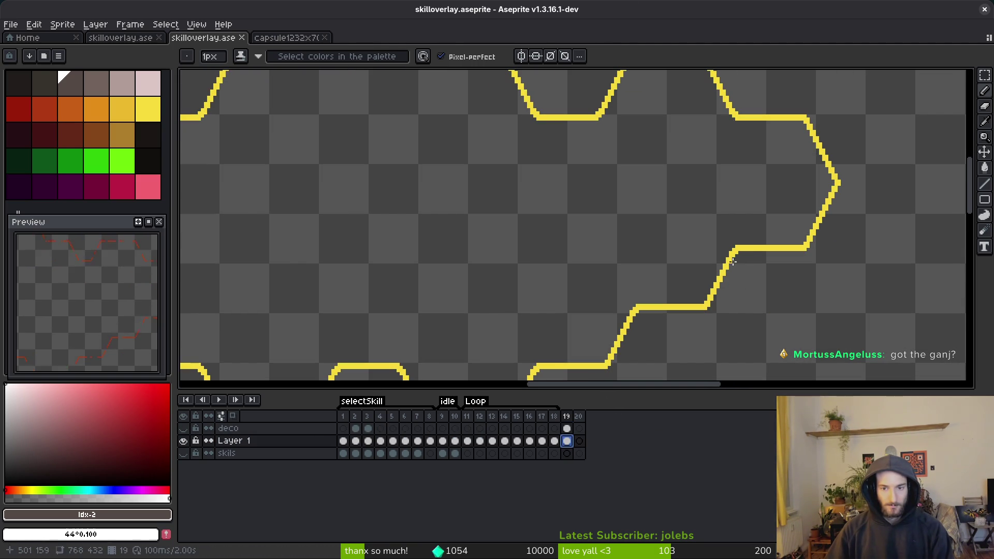
Replace the yellow outline colour with orange using Replace Color
alt+click(754, 248)
right_click(72, 114)
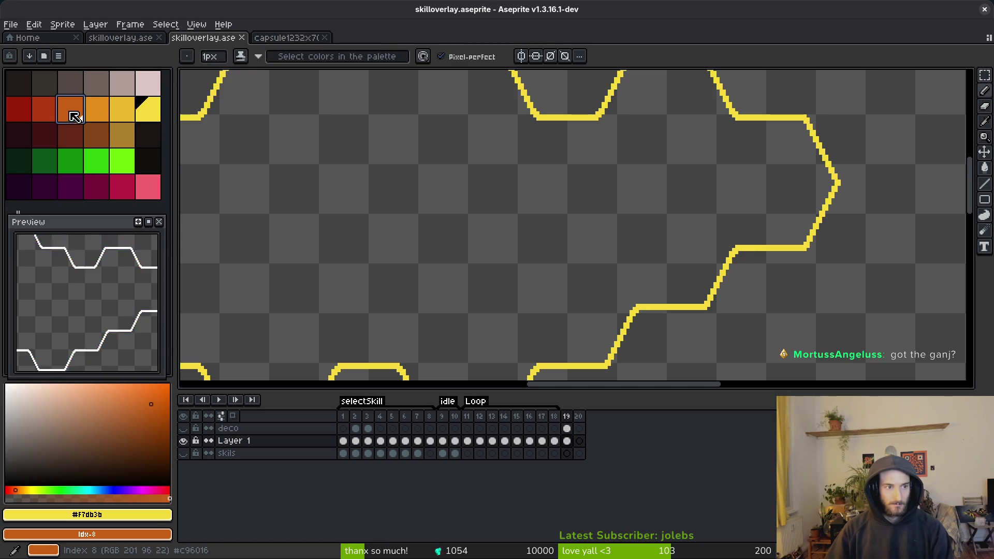
key(shift+r)
key(Return)
Replace the orange outline colour with dark red and save the file
scroll(646, 177, down, 3)
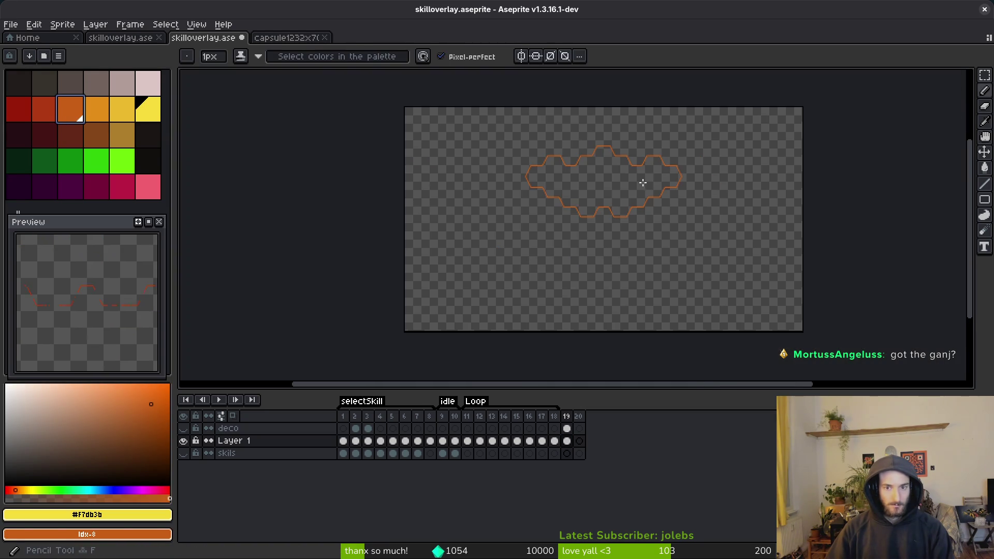
scroll(706, 244, up, 3)
scroll(624, 114, right, 3)
click(624, 114)
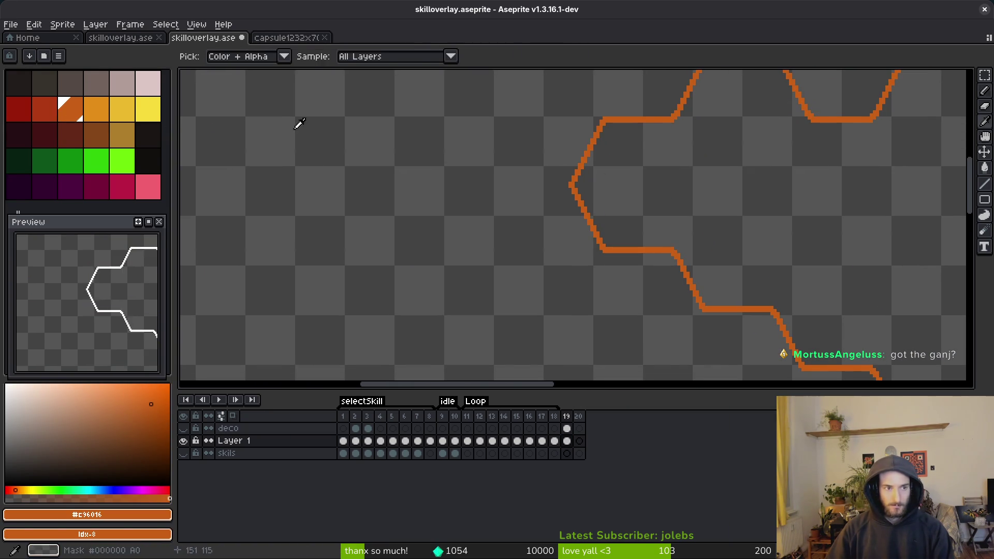
right_click(45, 109)
key(shift+r)
click(334, 94)
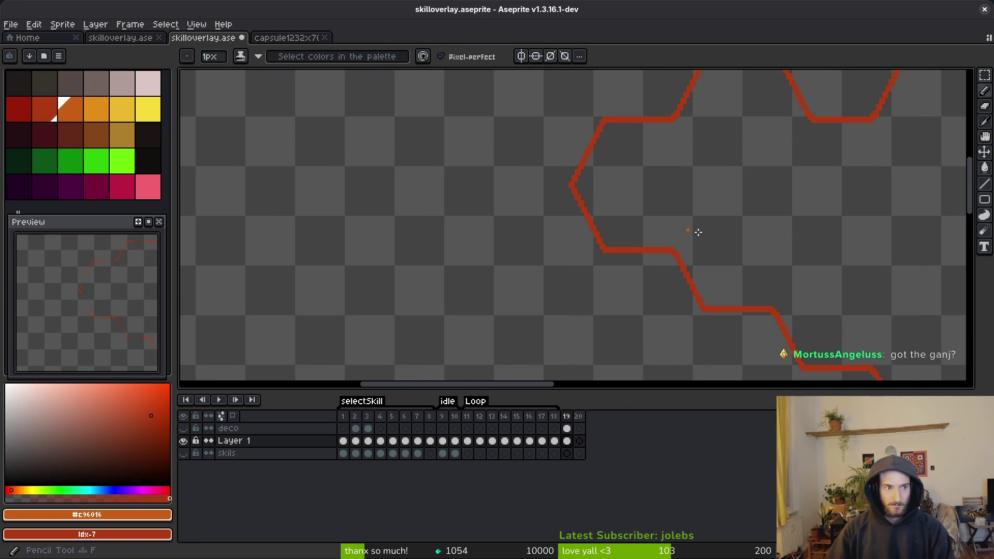
key(ctrl+s)
Reload the default palette and save skilloverlay.aseprite again
scroll(570, 189, down, 3)
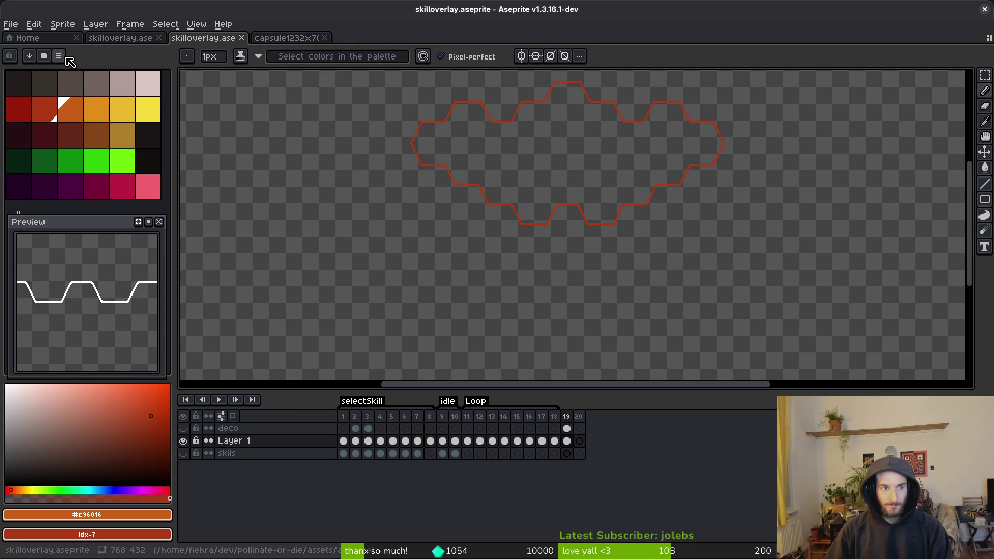
click(58, 56)
click(140, 224)
key(ctrl+s)
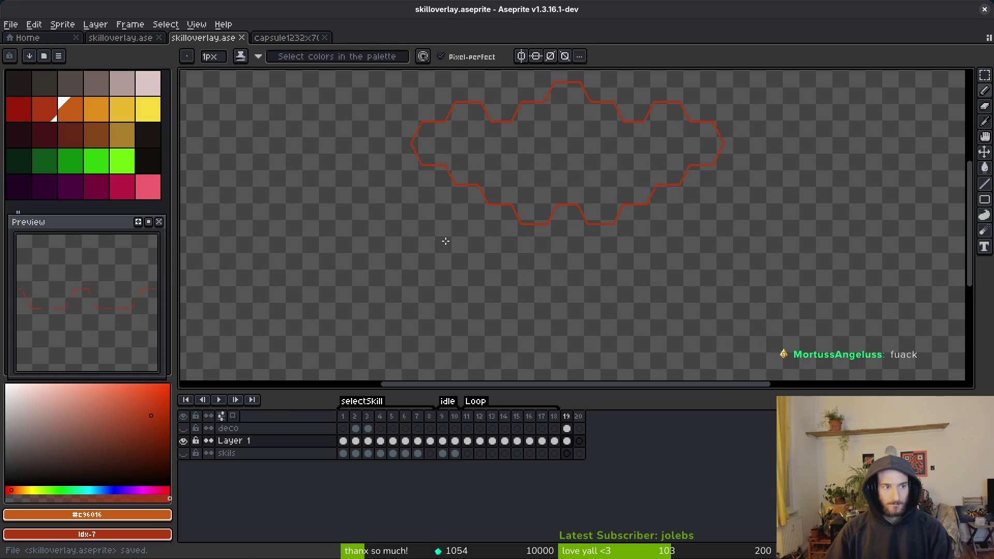
Inspect the red outline's right tip and top wave, then enable vertical mirror symmetry
scroll(621, 189, up, 1)
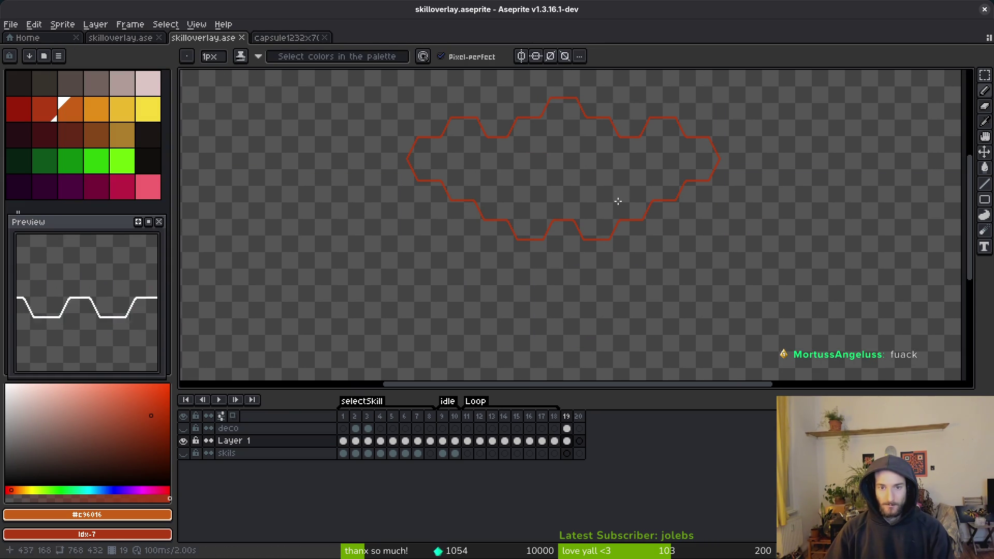
scroll(633, 208, up, 3)
drag(641, 189, 657, 230)
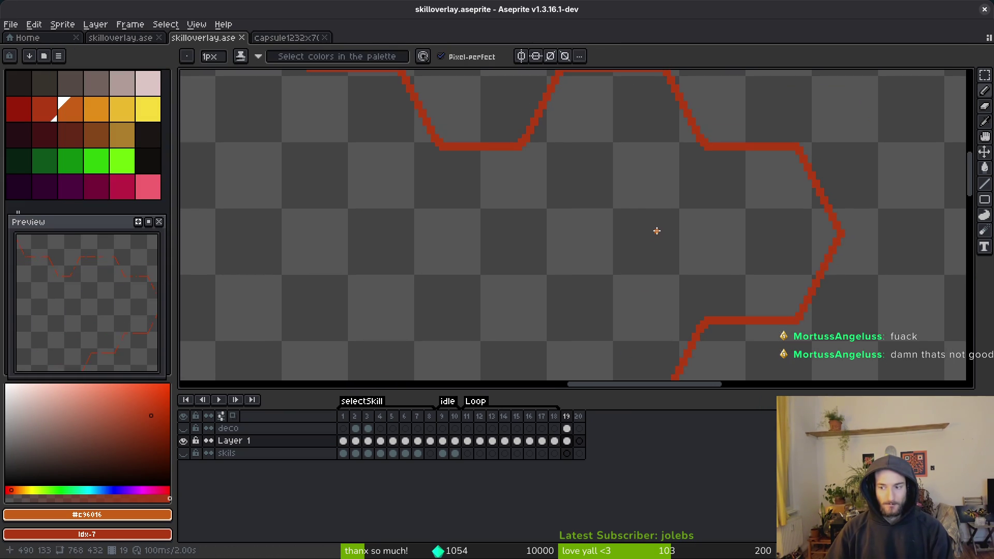
scroll(616, 220, up, 3)
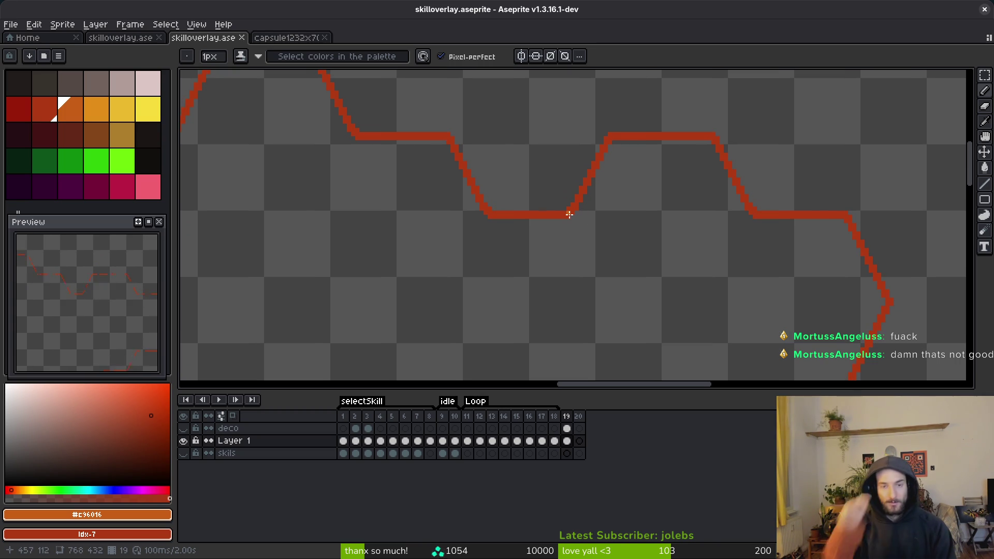
drag(568, 136, 692, 179)
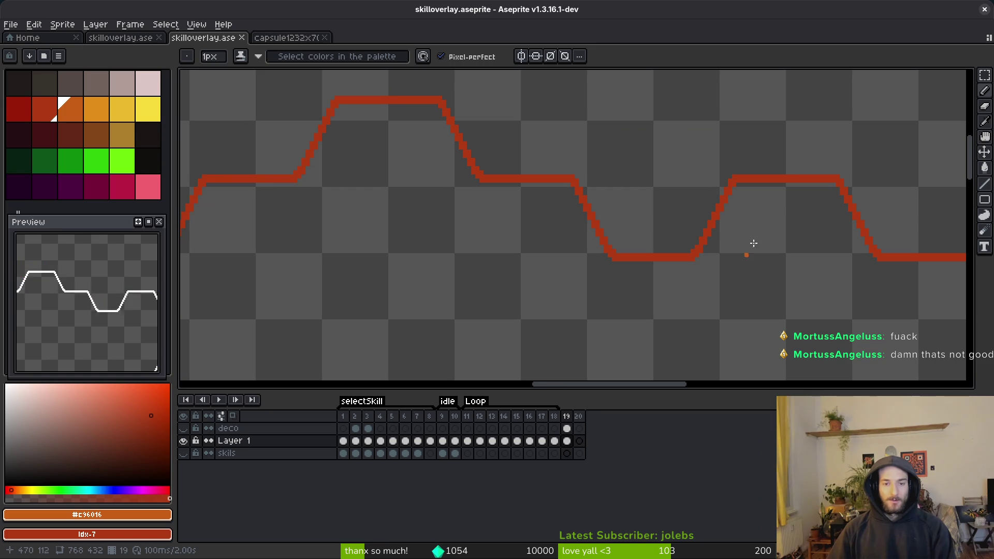
scroll(686, 311, down, 2)
scroll(631, 199, up, 1)
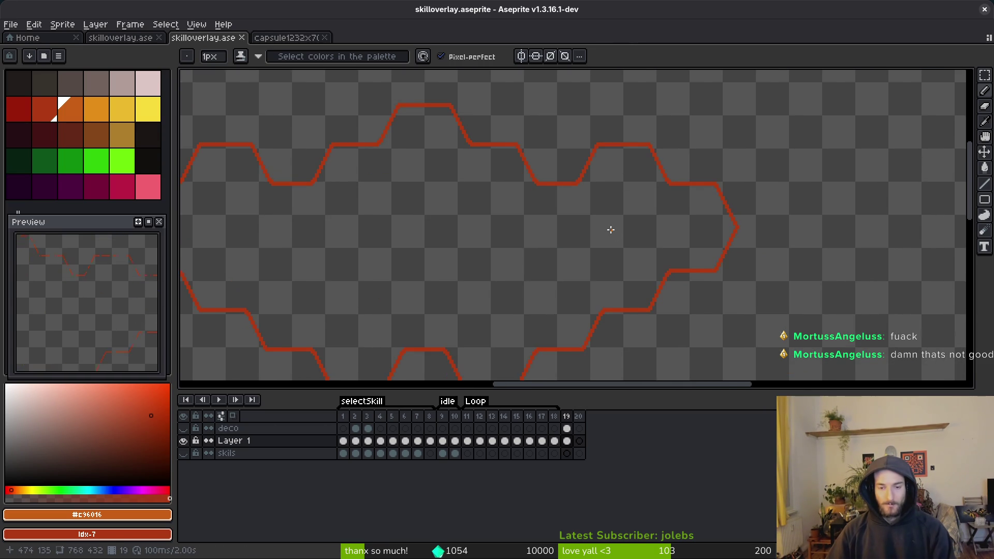
scroll(551, 193, down, 2)
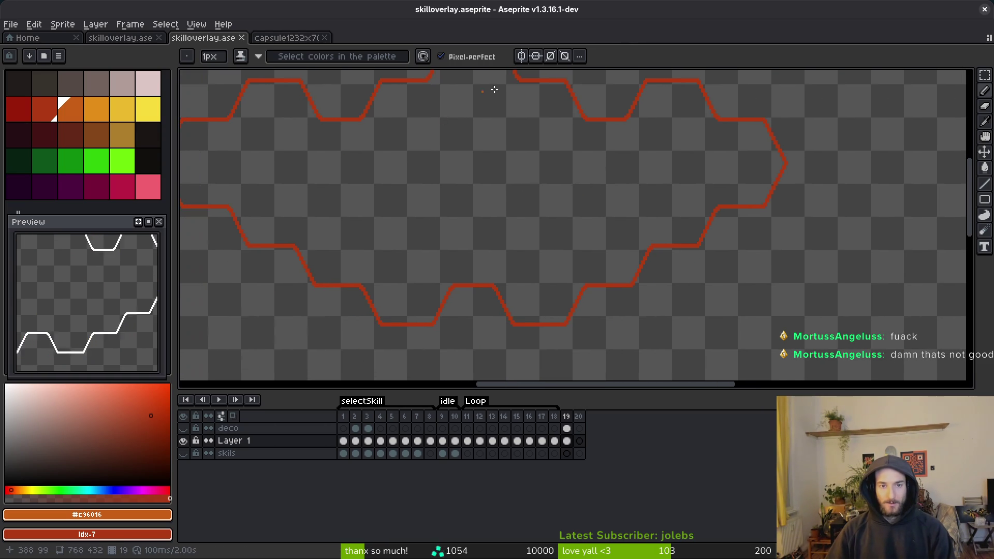
click(521, 56)
Draw a mirrored pair of curved orange flame strokes above the top edge, then undo them
scroll(514, 148, down, 3)
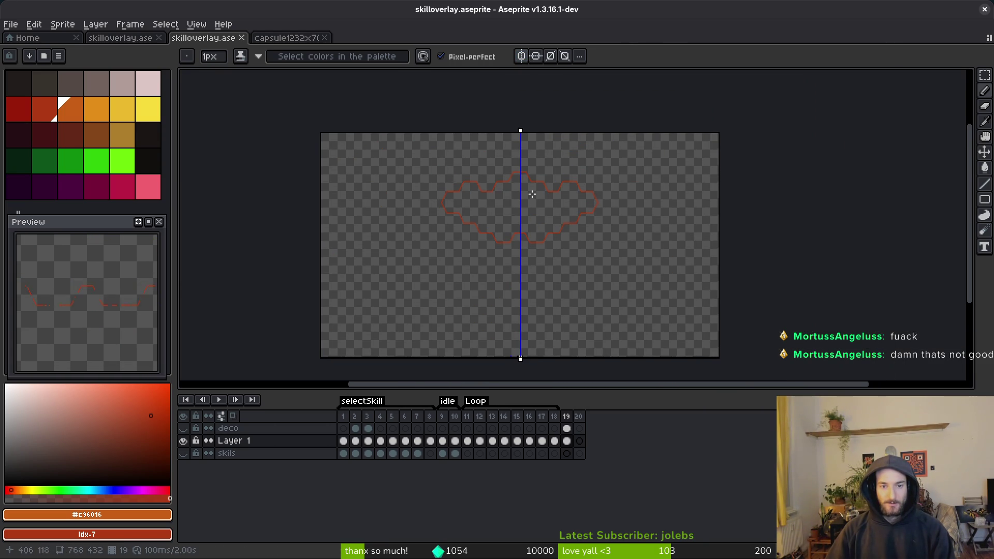
scroll(536, 189, up, 6)
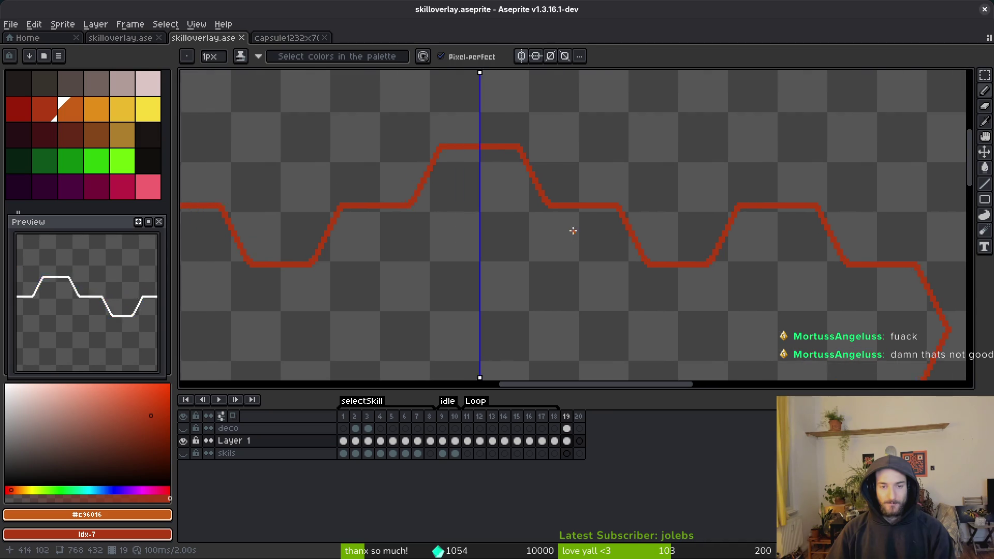
scroll(569, 228, up, 2)
scroll(564, 230, up, 2)
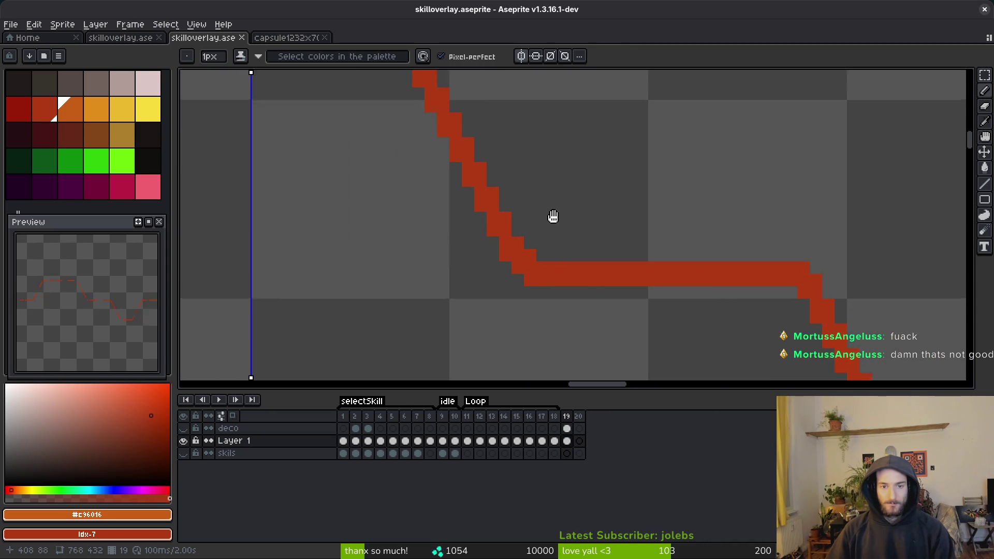
scroll(544, 197, left, 5)
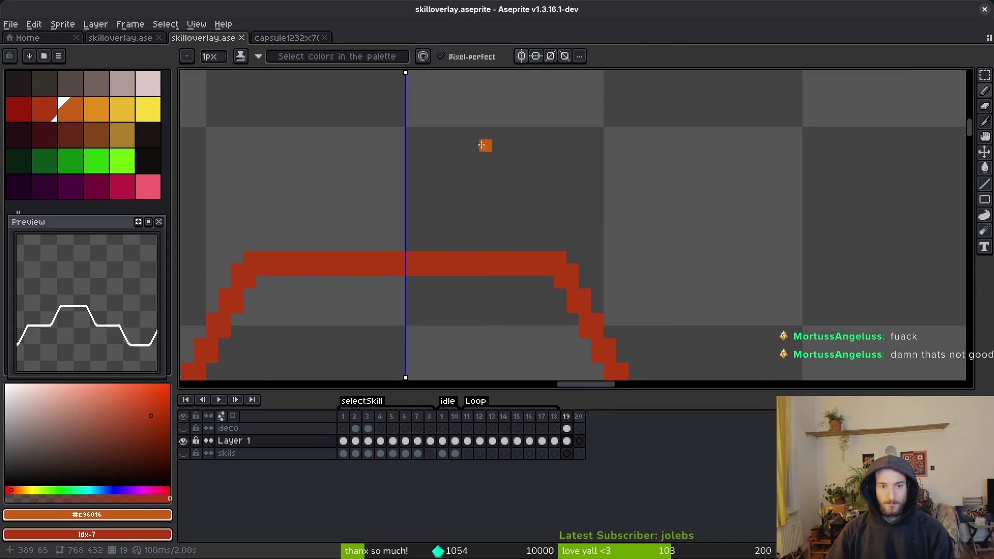
mouse_move(489, 140)
mouse_down()
mouse_move(461, 158)
mouse_move(436, 197)
mouse_move(448, 231)
mouse_move(477, 247)
mouse_up()
key(ctrl+z)
Redraw the mirrored orange flame curl down to the red edge and erase a stray pixel
mouse_move(486, 132)
mouse_down()
mouse_move(462, 144)
mouse_move(496, 132)
mouse_up()
mouse_move(432, 208)
mouse_down()
mouse_move(474, 244)
mouse_move(456, 229)
mouse_move(430, 244)
mouse_up()
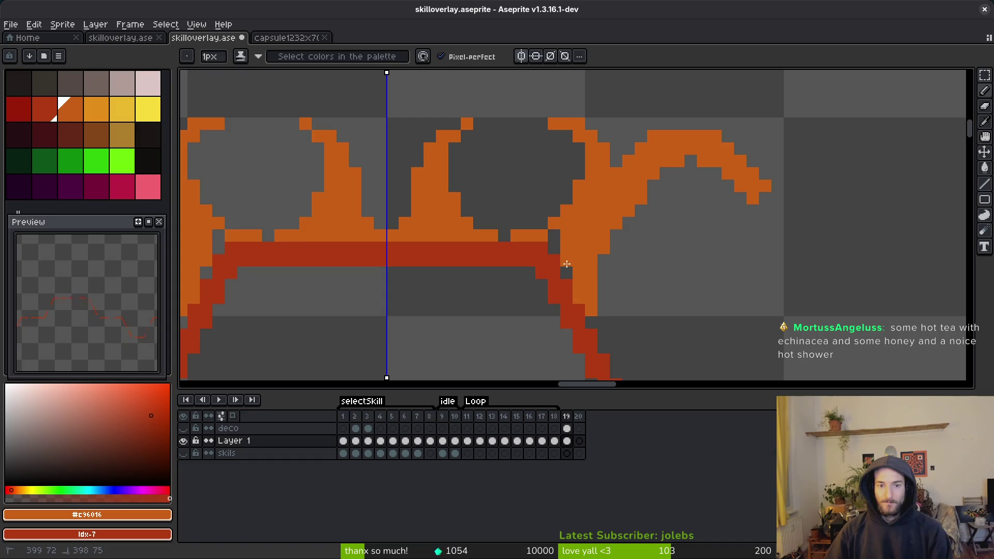
key(e)
click(518, 235)
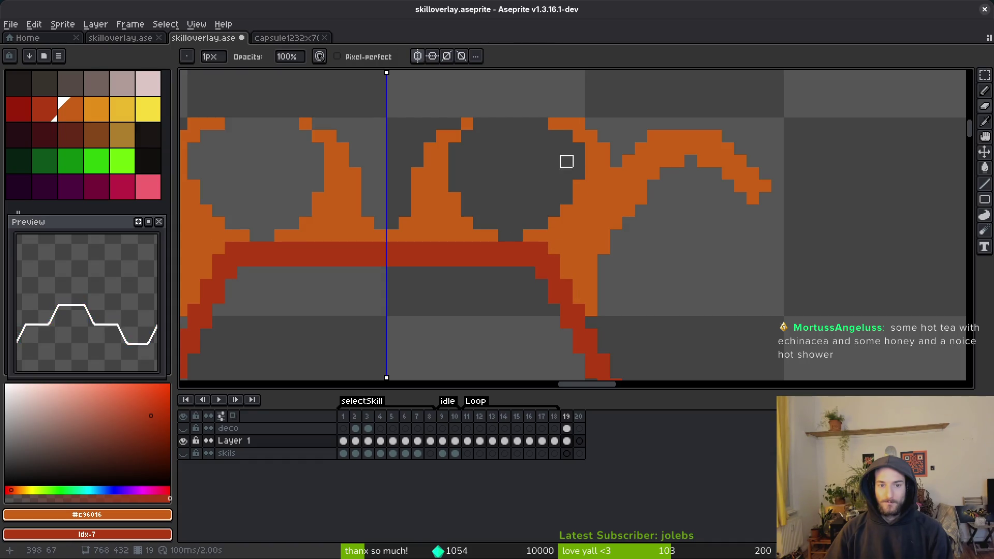
Fill the gaps in the orange curl and trim excess pixels off its top
scroll(611, 228, down, 3)
scroll(612, 224, up, 2)
scroll(612, 224, up, 4)
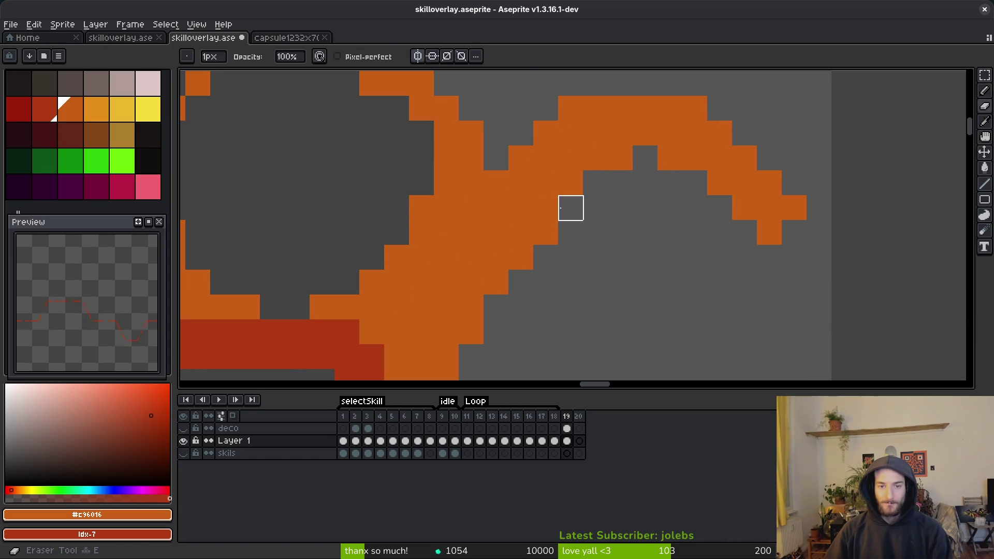
key(b)
mouse_move(613, 177)
mouse_down()
mouse_move(566, 160)
mouse_move(586, 202)
mouse_up()
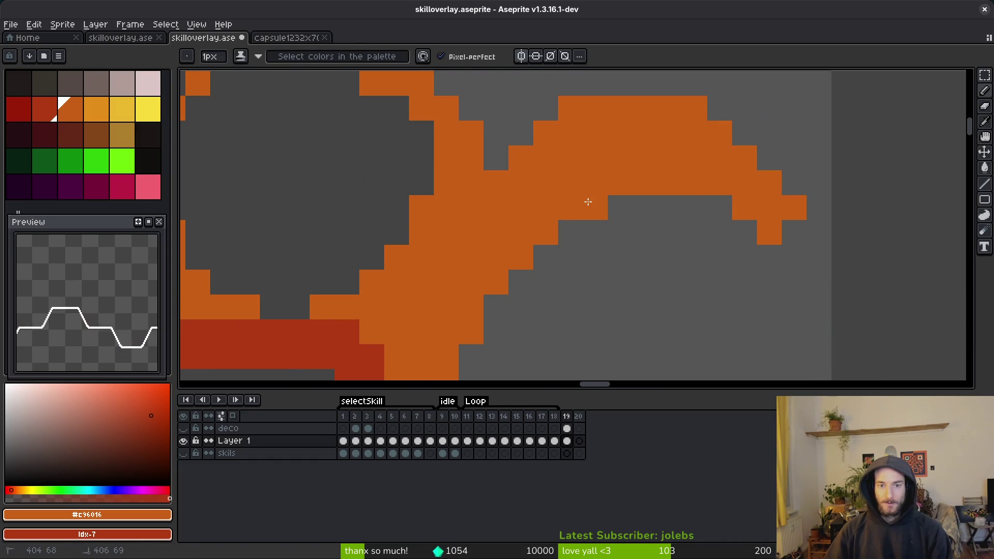
key(e)
mouse_move(544, 82)
mouse_down()
mouse_move(595, 110)
mouse_move(562, 138)
mouse_up()
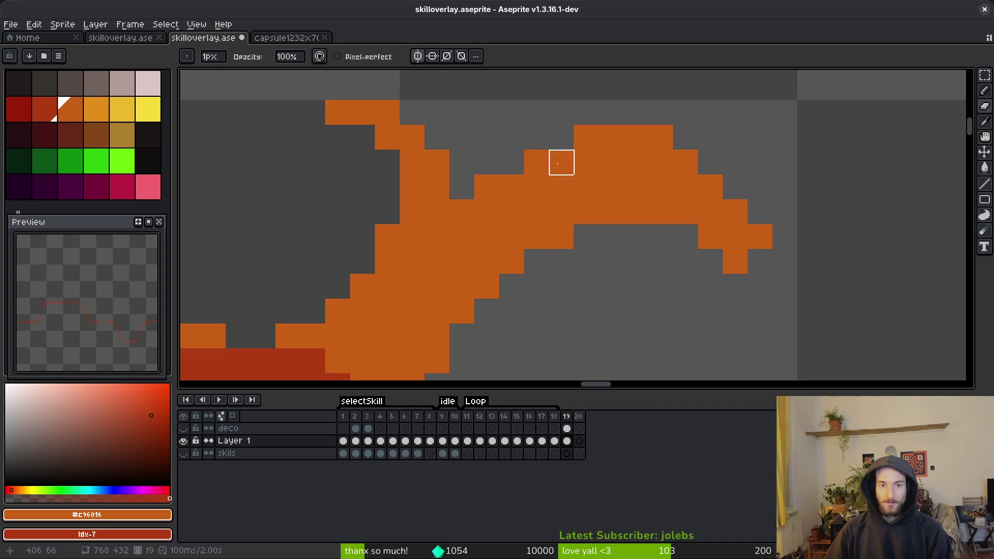
key(b)
click(537, 164)
Erase the stray and stepped pixels at the curl's outer tip
scroll(537, 164, right, 2)
key(e)
key(b)
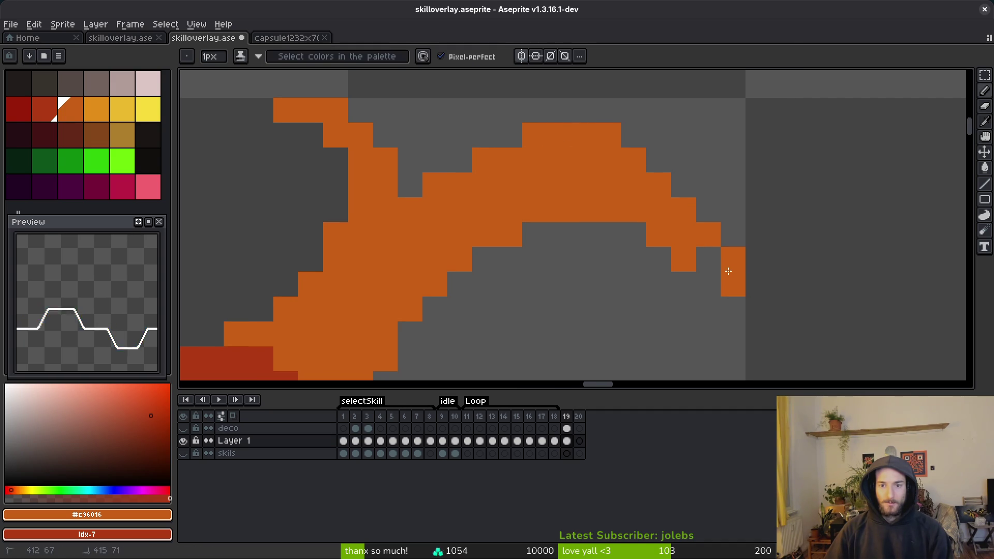
key(e)
drag(683, 259, 658, 239)
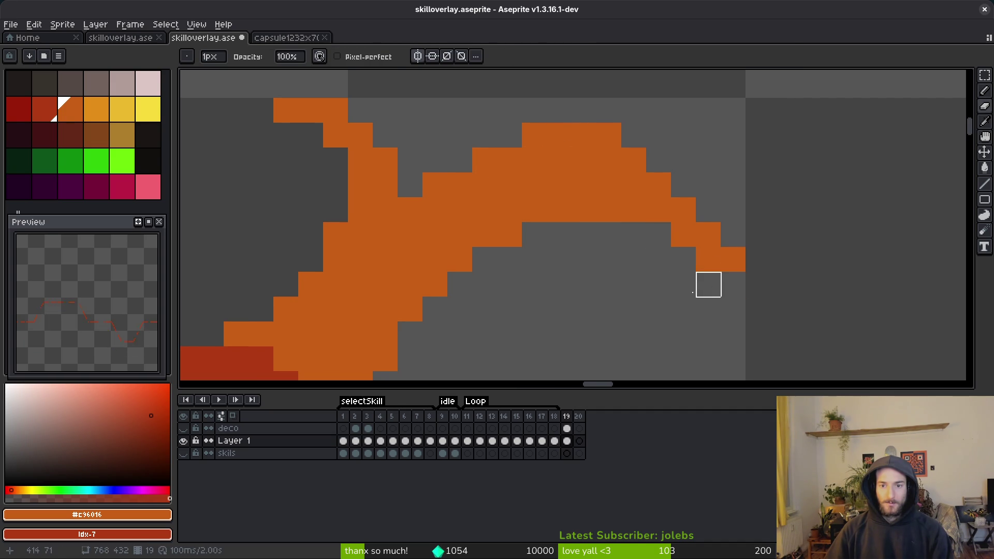
click(708, 259)
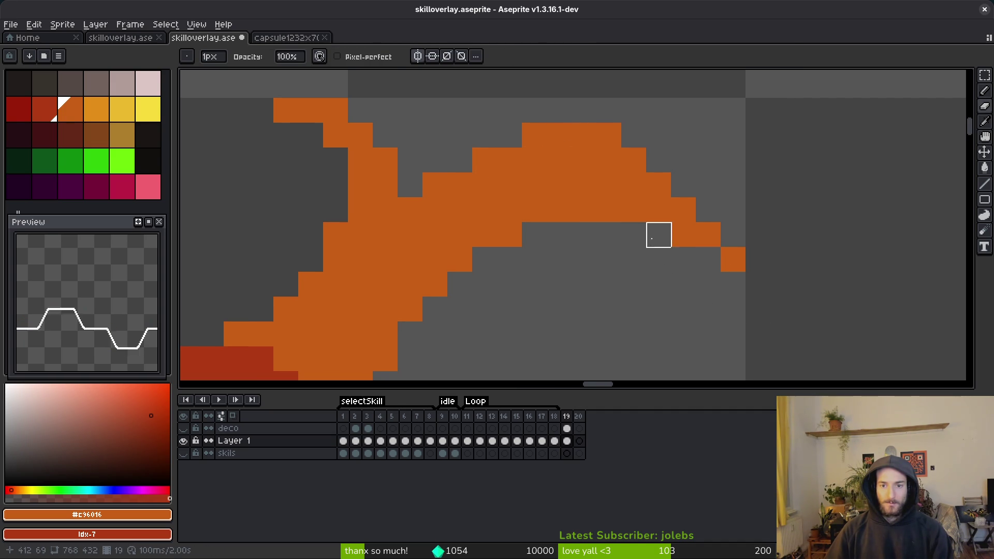
drag(647, 210, 733, 259)
Restore the stepped tip, move it up one pixel, and fill the gap left behind
key(m)
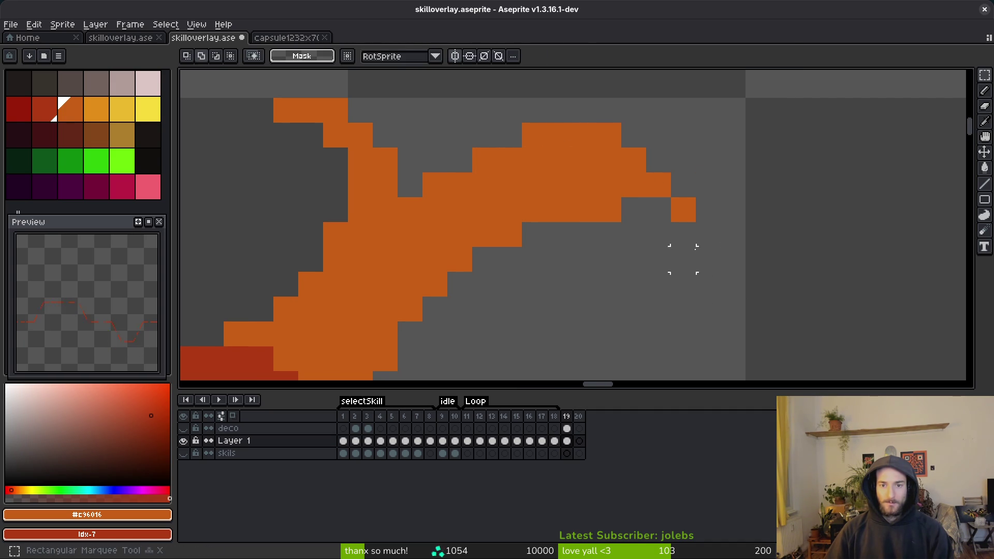
key(ctrl+z)
drag(654, 199, 818, 319)
drag(691, 216, 688, 200)
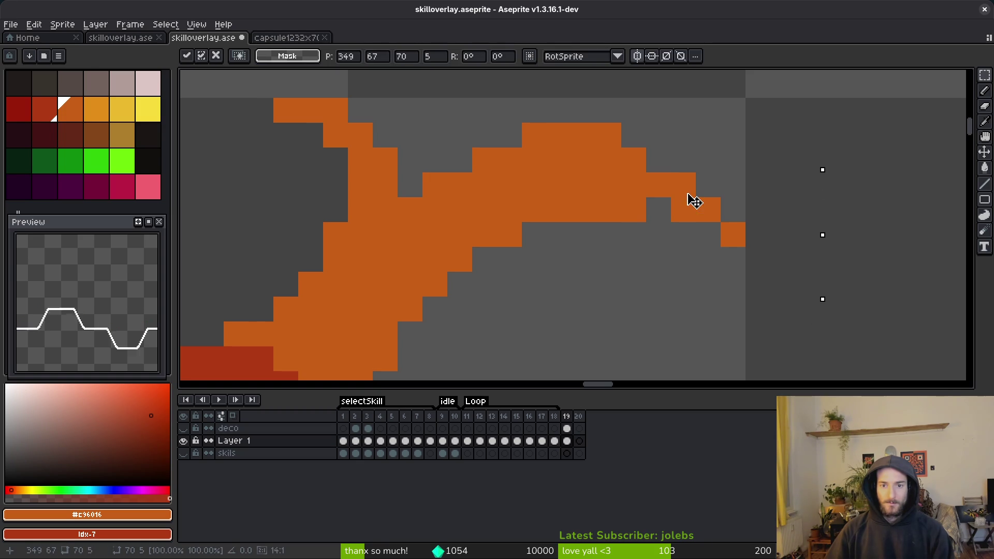
key(ctrl+d)
key(b)
click(659, 209)
scroll(653, 168, down, 3)
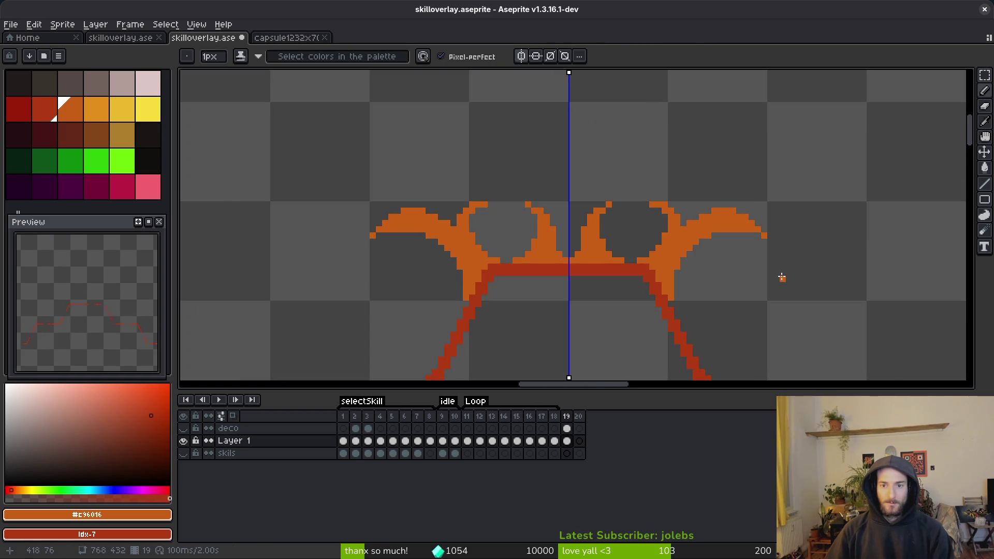
Erase orange cells along the right curl and add a single orange pixel below the arc
scroll(788, 273, up, 4)
drag(787, 313, 785, 325)
key(e)
drag(708, 212, 640, 211)
click(543, 246)
scroll(599, 310, down, 4)
scroll(580, 316, up, 4)
key(b)
click(604, 215)
Try a diagonal orange line off the arc's end, then undo it
scroll(642, 275, down, 4)
scroll(625, 237, up, 3)
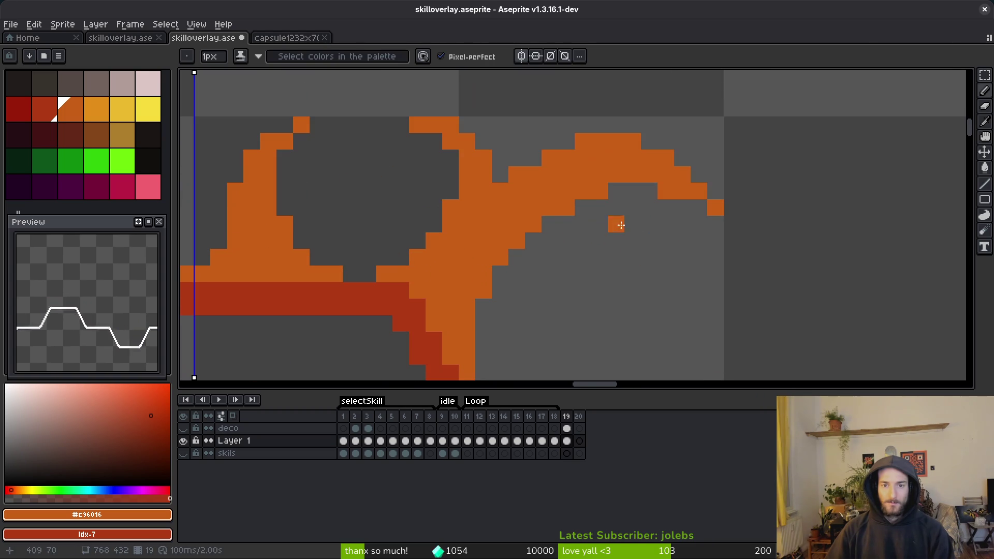
key(e)
scroll(548, 278, down, 4)
scroll(548, 278, up, 5)
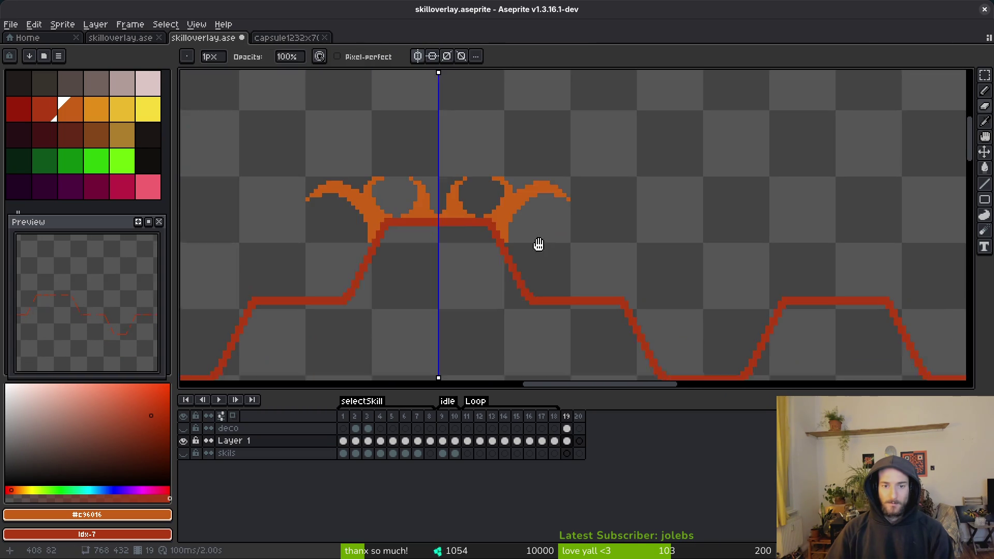
key(b)
drag(474, 195, 667, 289)
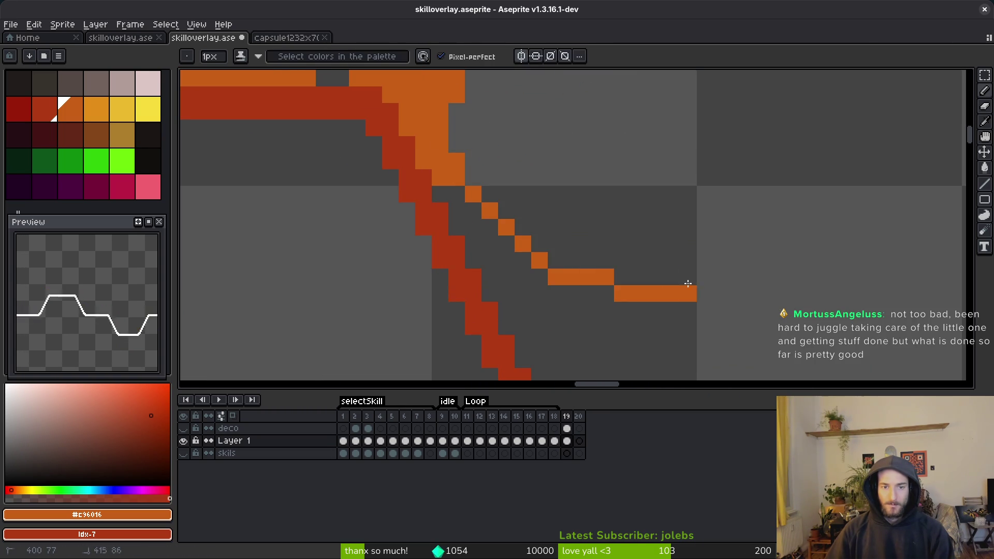
scroll(744, 211, down, 2)
scroll(407, 171, up, 2)
key(ctrl+z)
key(ctrl+z)
key(ctrl+z)
Draw an orange flame stroke off the arc, fill its gap, add an upturned tip, and save
mouse_move(406, 171)
mouse_down()
mouse_move(554, 262)
mouse_move(671, 231)
mouse_up()
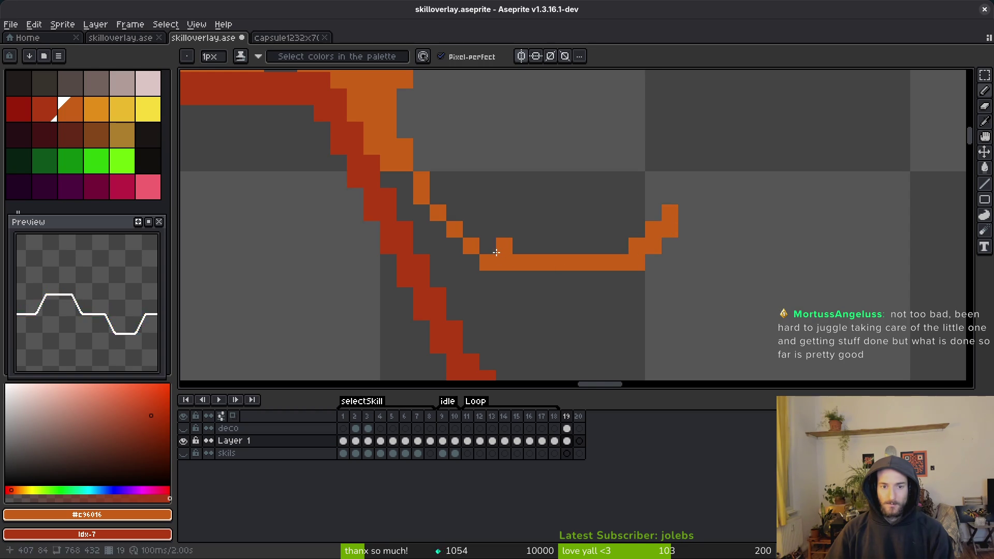
mouse_move(499, 251)
mouse_down()
mouse_move(650, 242)
mouse_move(601, 295)
mouse_move(474, 295)
mouse_up()
key(g)
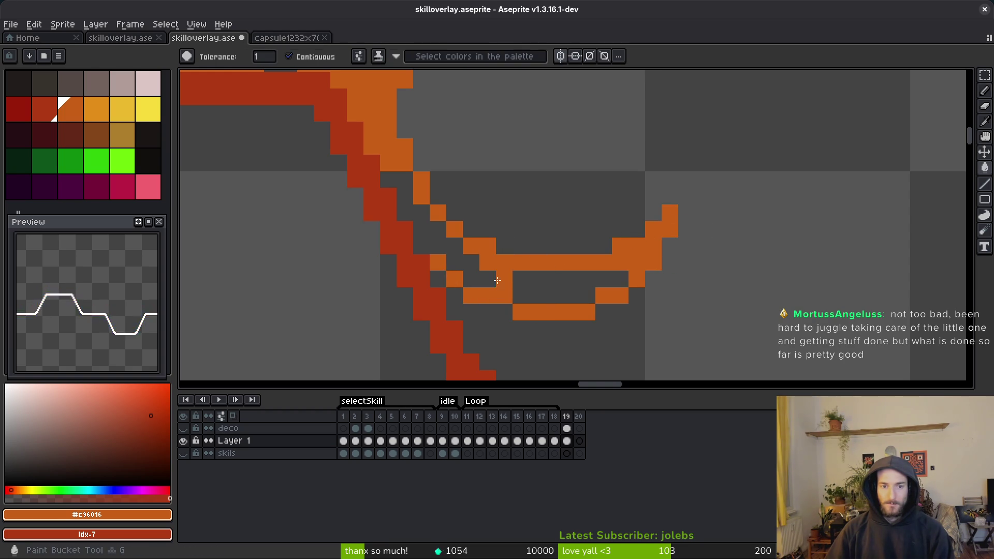
click(507, 284)
key(b)
scroll(593, 299, down, 4)
scroll(591, 274, up, 4)
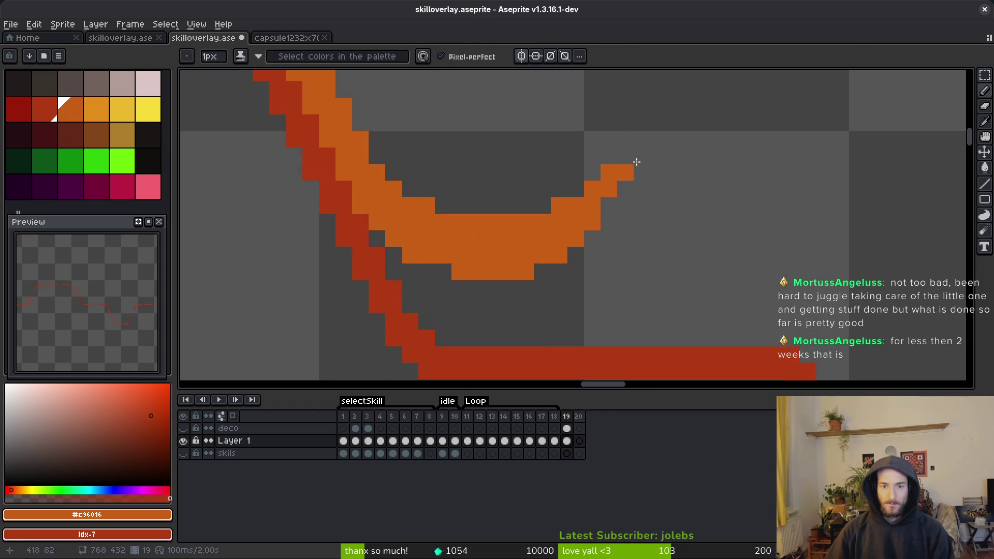
click(608, 222)
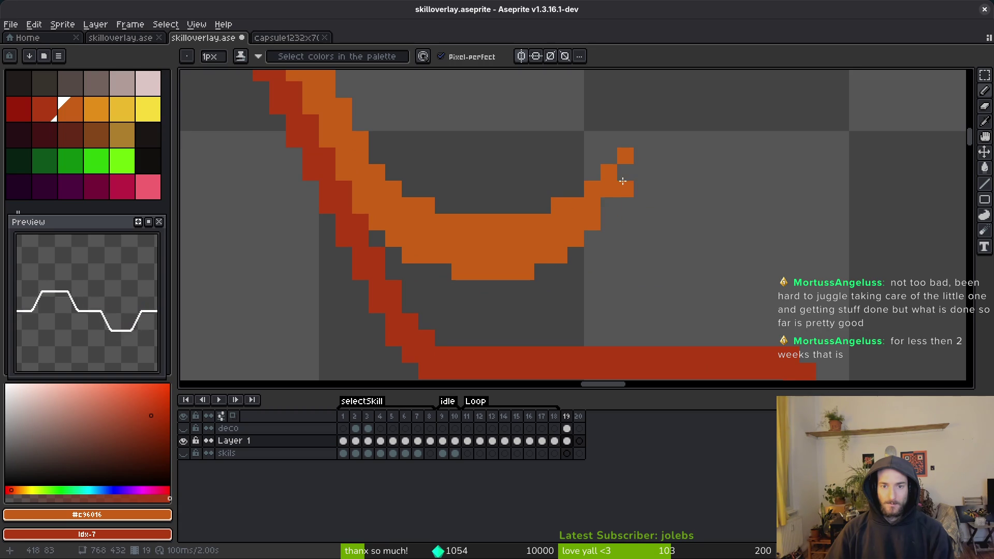
scroll(622, 179, down, 2)
key(ctrl+s)
Add three orange pixels around the V's stem
scroll(651, 278, right, 2)
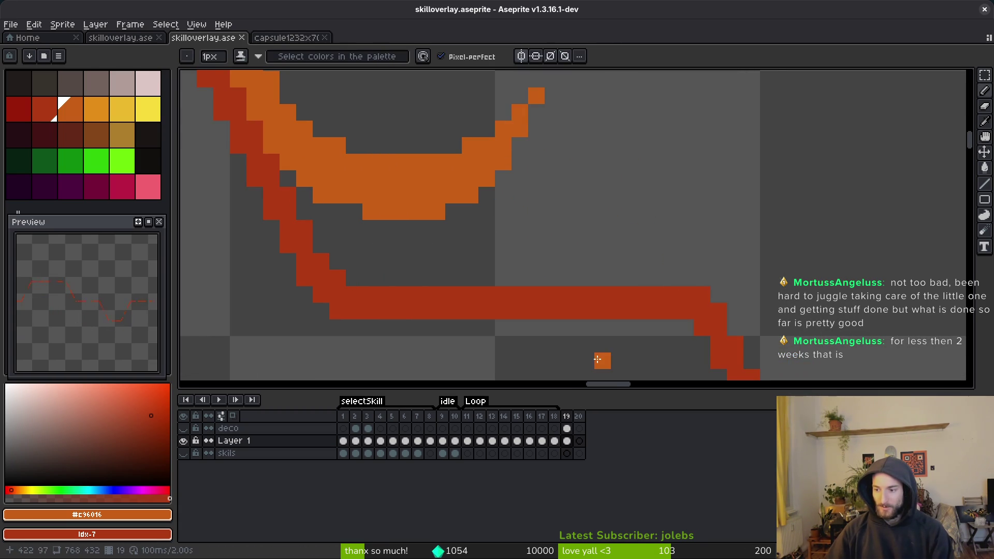
scroll(556, 209, left, 3)
scroll(556, 208, down, 1)
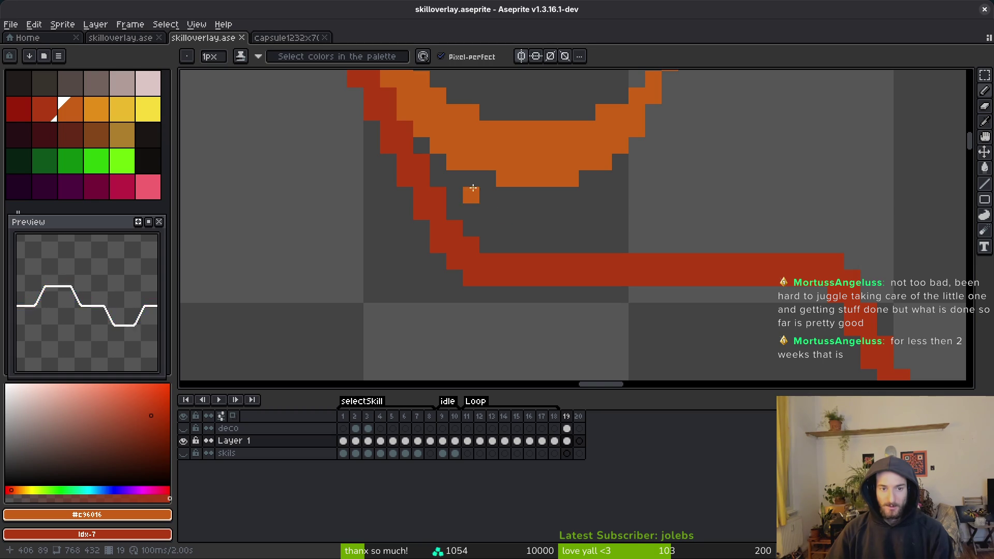
click(537, 244)
click(538, 195)
click(571, 195)
scroll(595, 197, right, 1)
scroll(596, 197, up, 1)
Draw an orange flame line from the stem rising into a spike, and fill its inner gaps
mouse_move(527, 217)
mouse_down()
mouse_move(628, 218)
mouse_move(689, 142)
mouse_move(709, 133)
mouse_up()
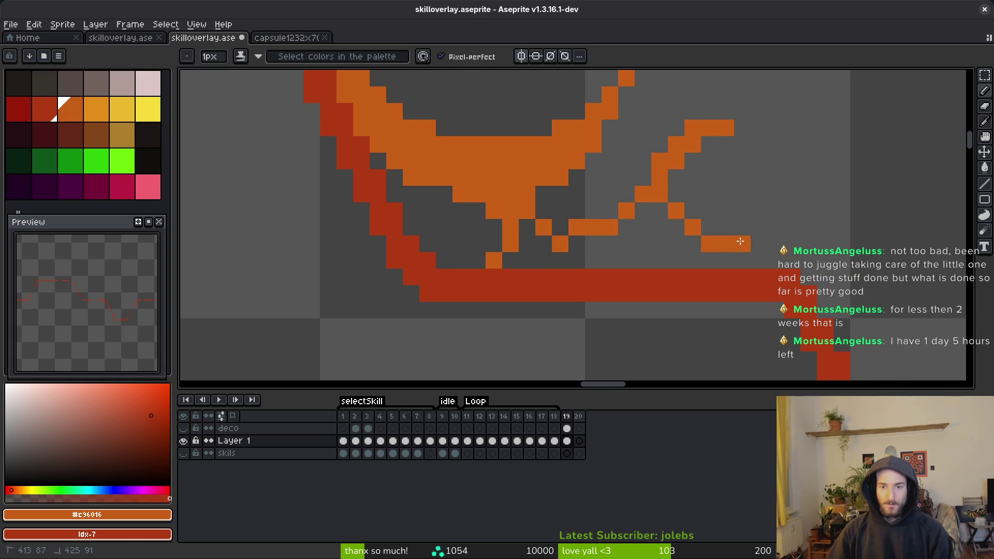
mouse_move(747, 243)
mouse_down()
mouse_move(792, 220)
mouse_move(823, 156)
mouse_up()
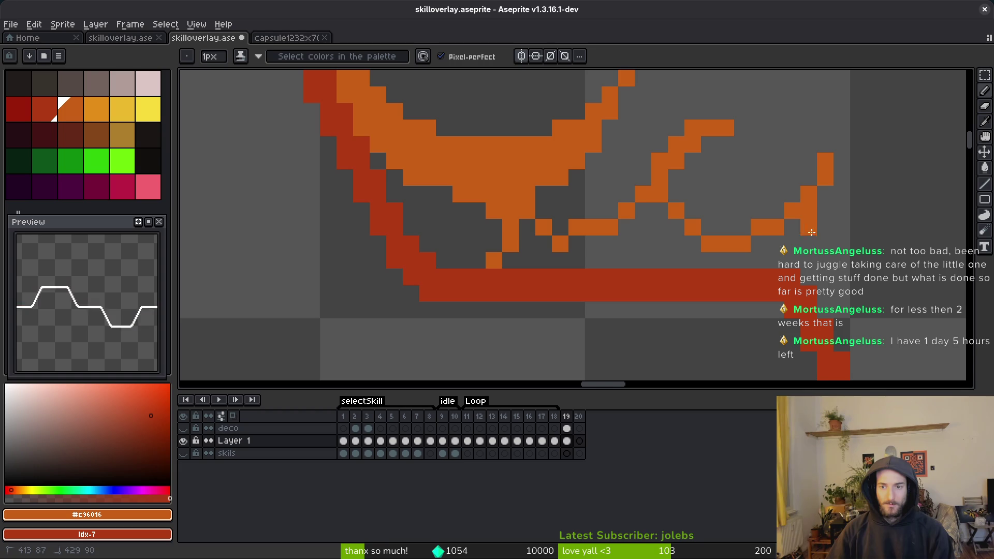
key(g)
click(606, 244)
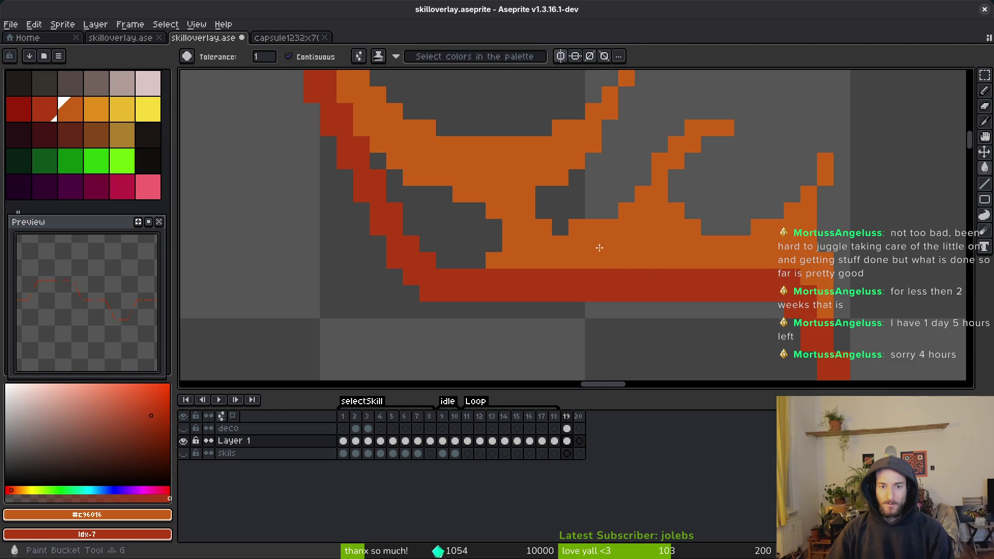
click(455, 218)
scroll(526, 255, down, 2)
scroll(494, 236, up, 1)
scroll(493, 236, up, 2)
key(b)
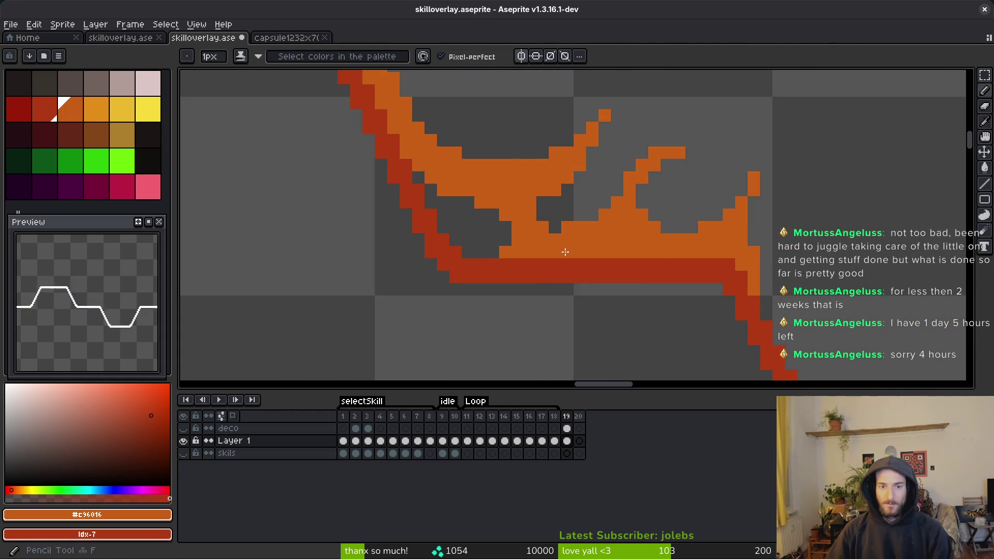
scroll(522, 137, up, 3)
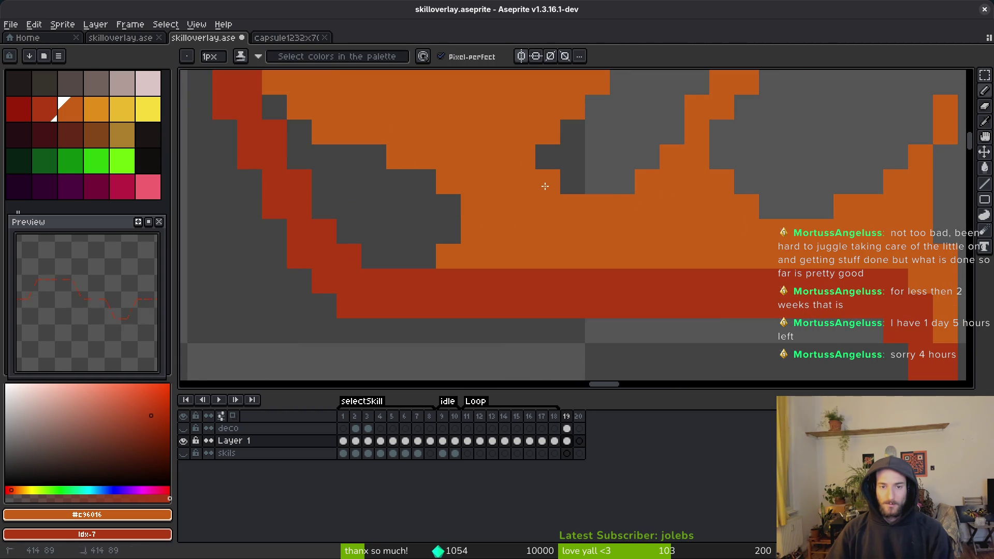
scroll(640, 237, down, 4)
scroll(646, 249, up, 3)
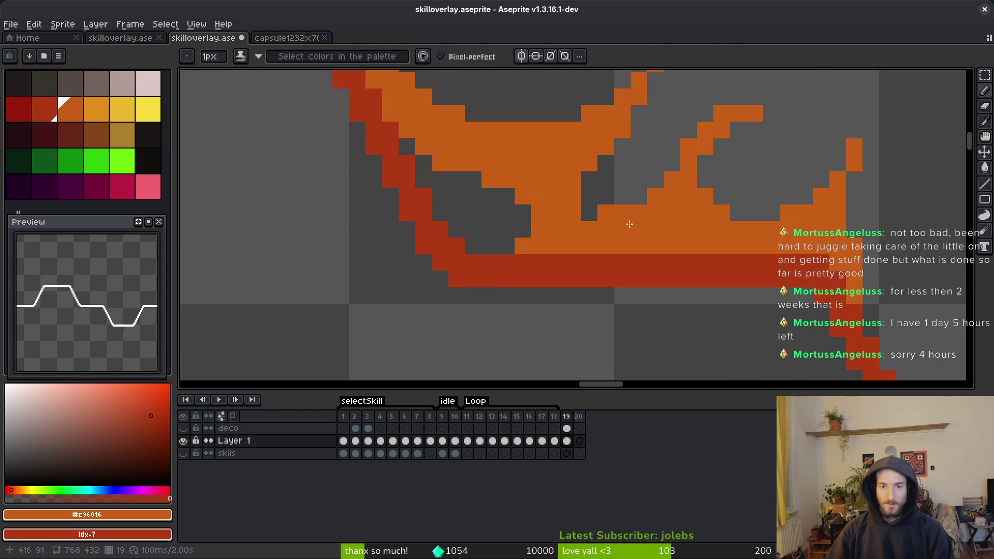
Erase stray orange pixels on the flourish and leftovers near the spike
key(e)
click(605, 230)
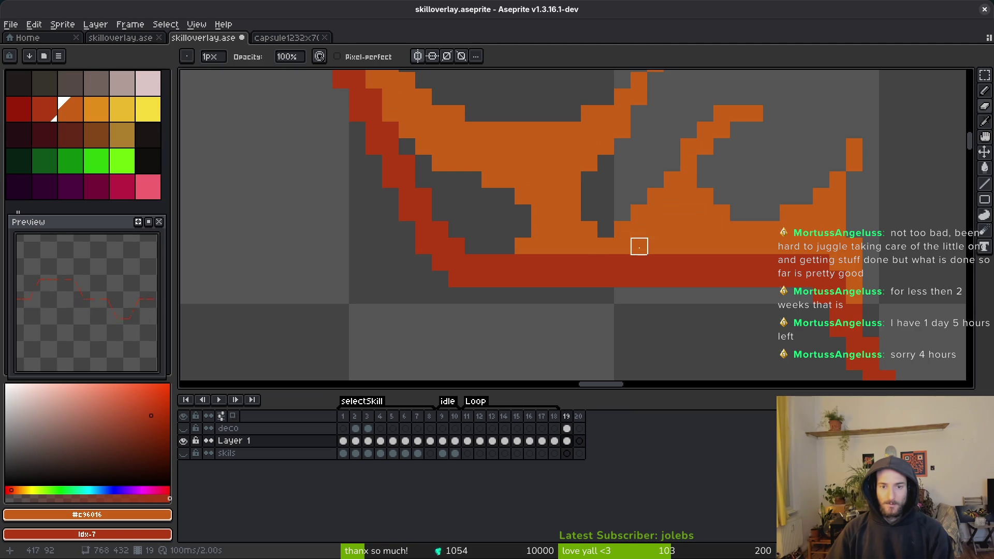
scroll(678, 189, up, 2)
click(670, 181)
drag(703, 166, 753, 149)
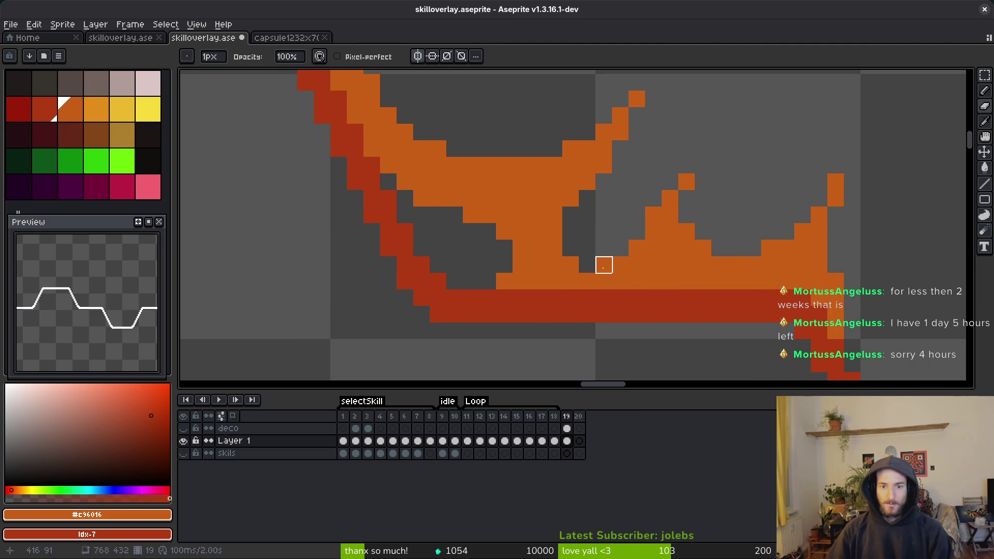
scroll(728, 264, down, 4)
scroll(725, 267, down, 2)
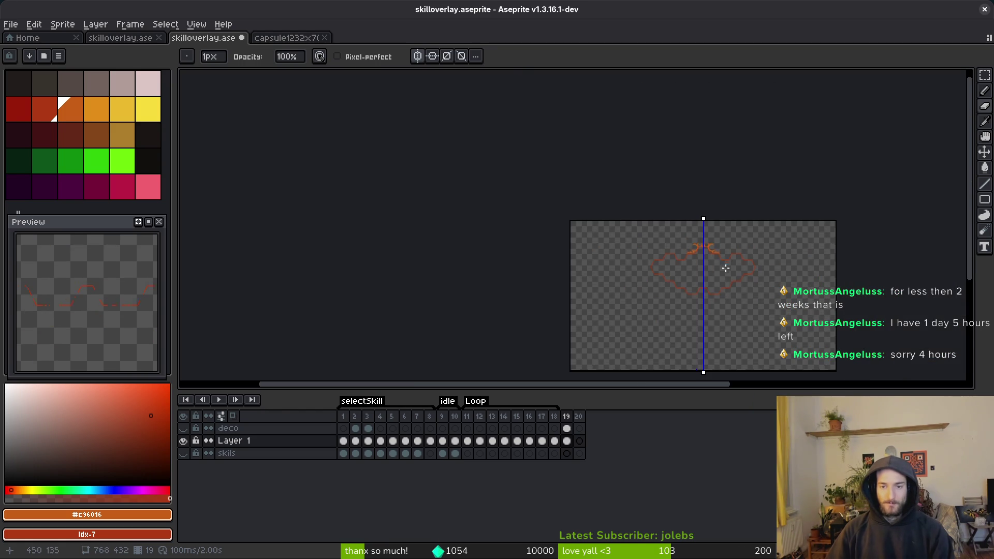
Fill a missing orange pixel on the inner curl's edge
scroll(718, 265, up, 5)
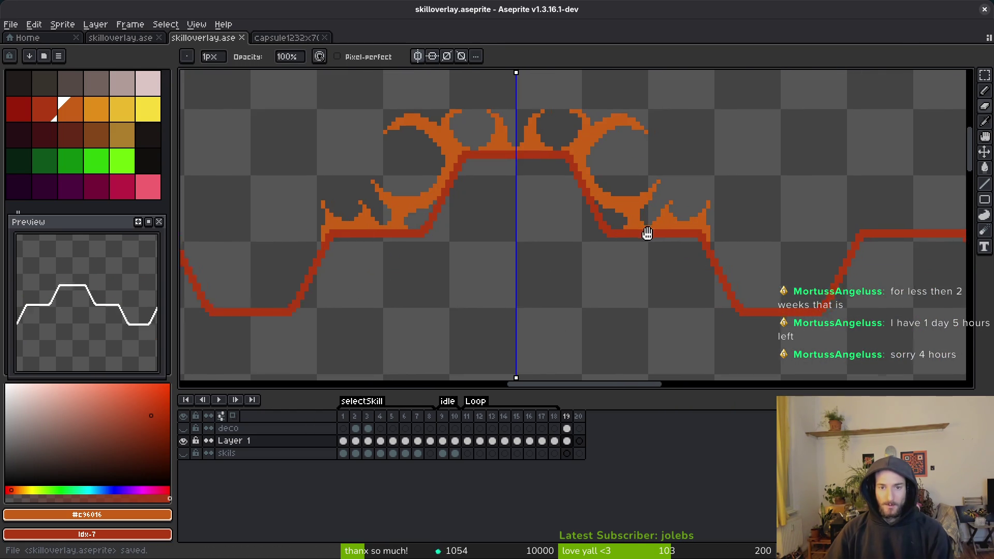
scroll(600, 218, up, 3)
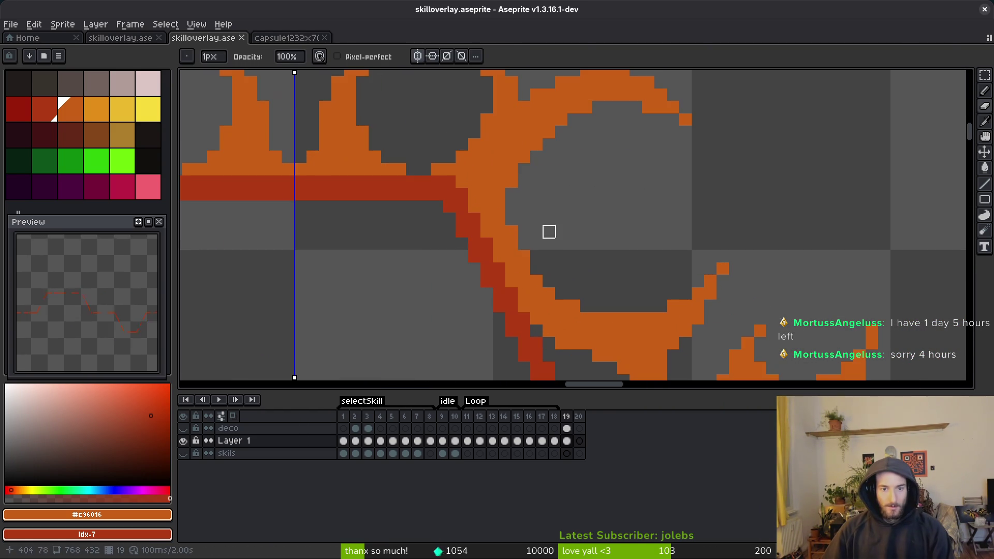
key(b)
click(509, 194)
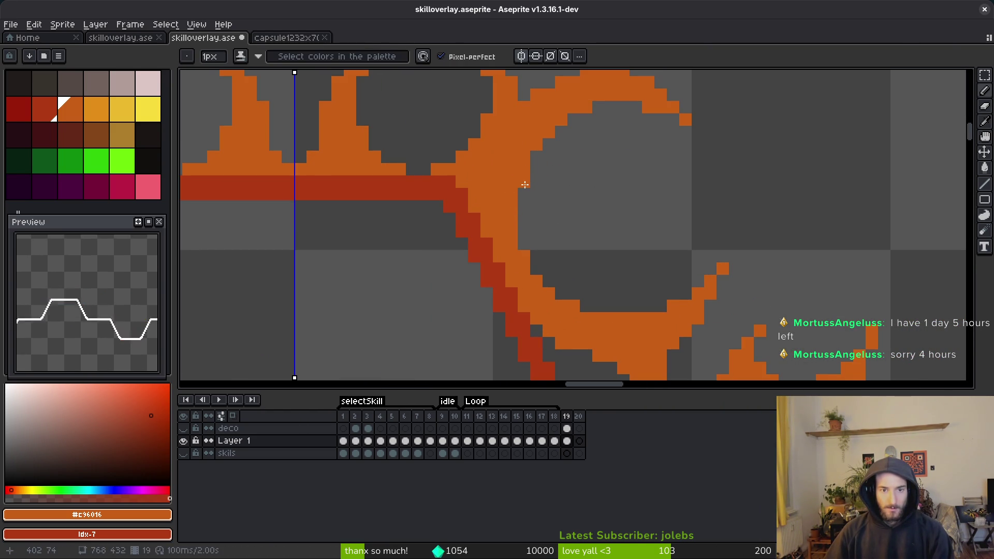
scroll(651, 267, down, 3)
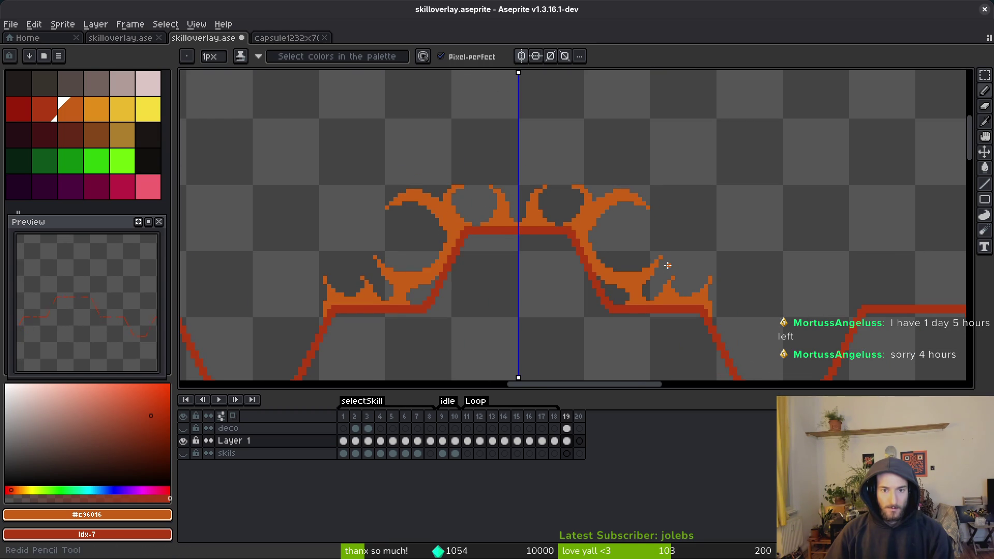
scroll(668, 265, up, 6)
scroll(577, 237, down, 4)
scroll(572, 249, down, 1)
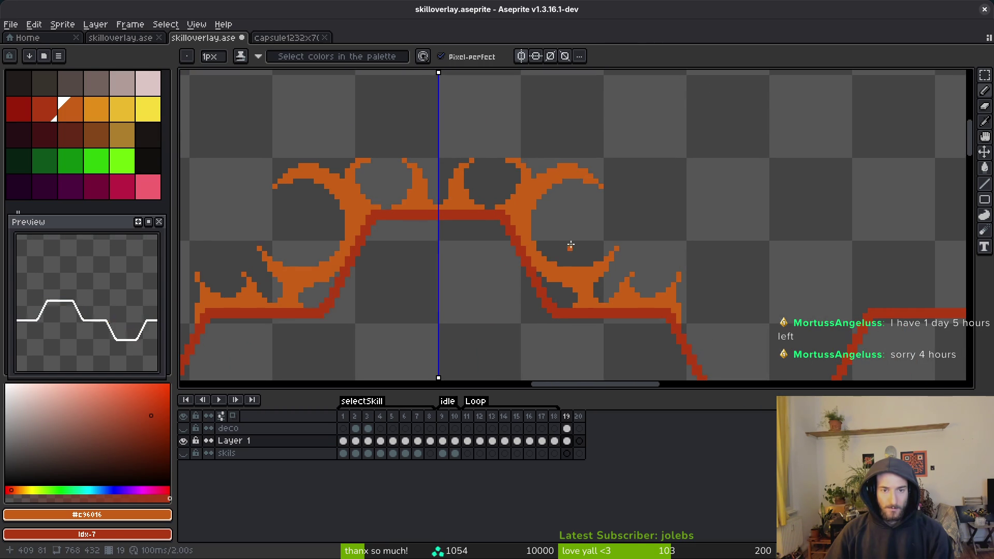
Switch to the lighter orange at palette index 9 and mark the right grey ring's centre
click(102, 123)
scroll(492, 233, up, 1)
click(688, 211)
scroll(689, 208, up, 2)
click(601, 152)
mouse_move(601, 152)
mouse_down()
mouse_move(526, 272)
mouse_move(688, 234)
mouse_up()
key(ctrl+z)
click(585, 236)
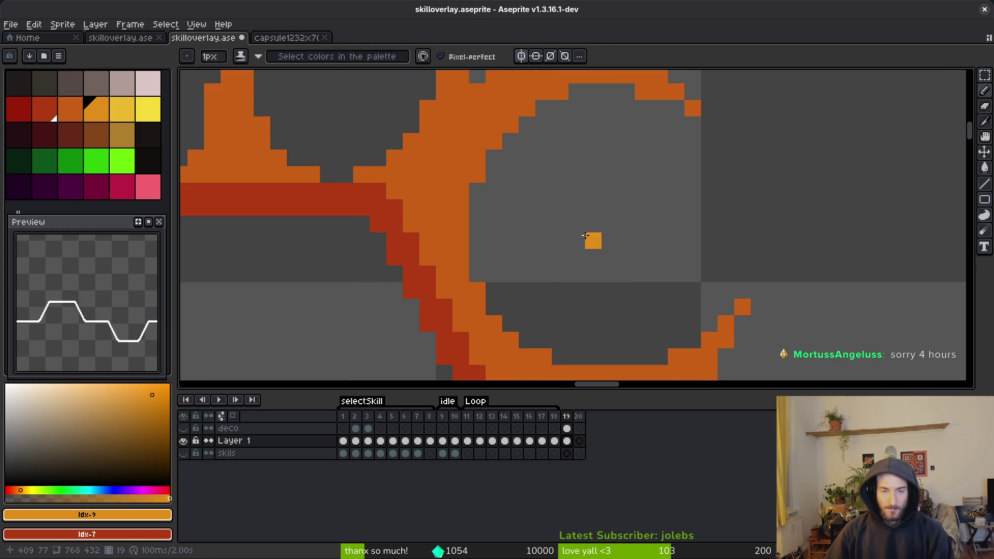
Remove the stray marker pixel and draw a yellow-filled circle inside the grey ring
key(ctrl+z)
key(shift+u)
mouse_move(520, 150)
mouse_down()
mouse_move(559, 160)
mouse_move(684, 314)
mouse_up()
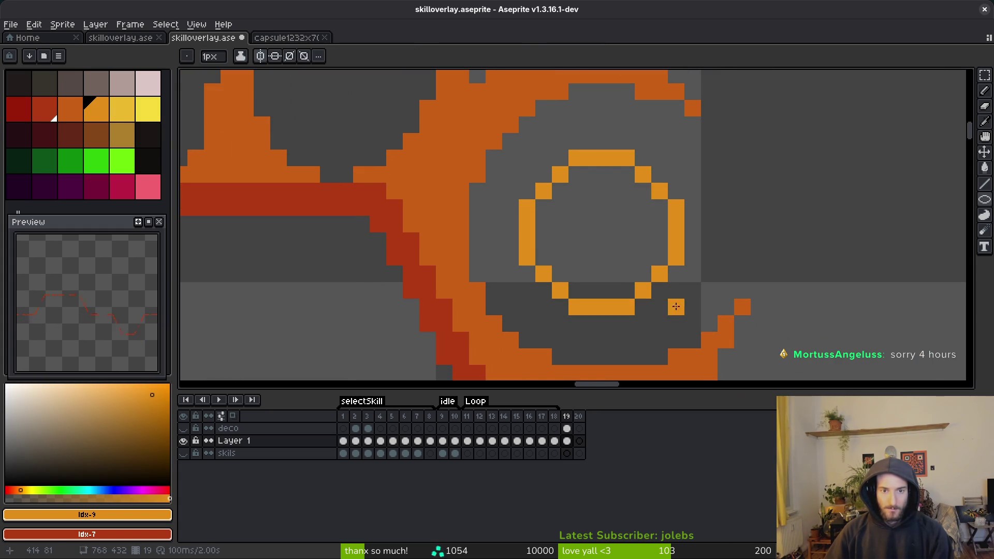
click(122, 109)
key(g)
click(598, 250)
Save skilloverlay.aseprite
scroll(617, 275, down, 5)
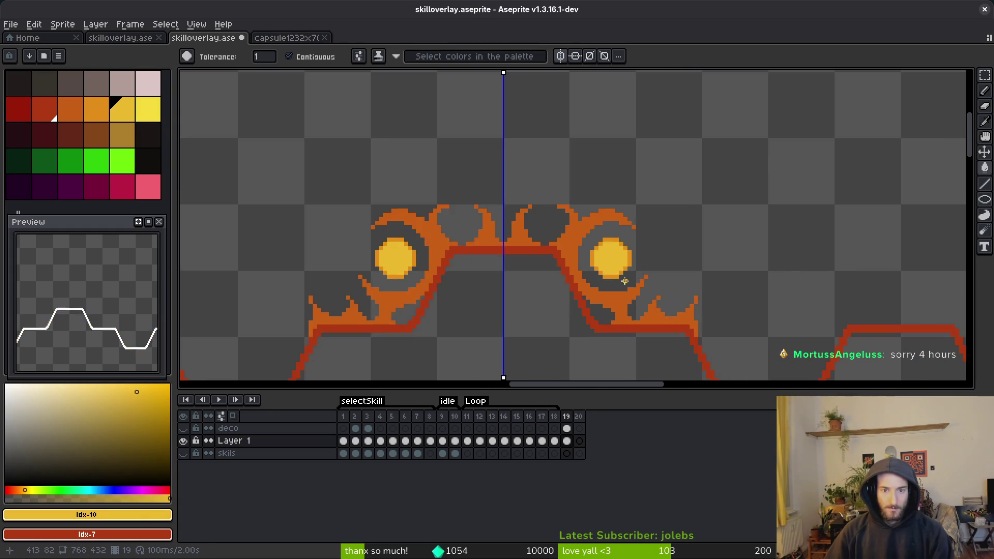
scroll(648, 305, down, 4)
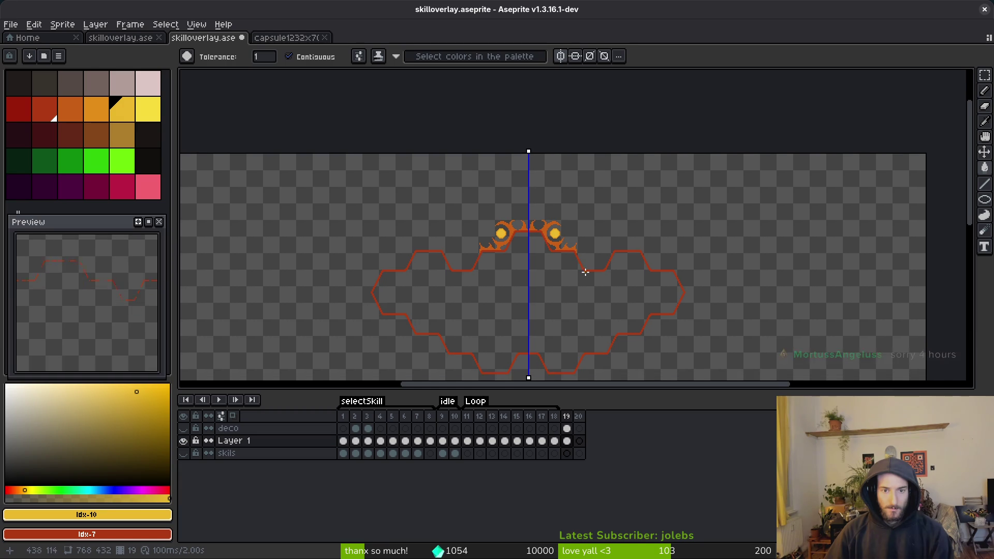
key(ctrl+s)
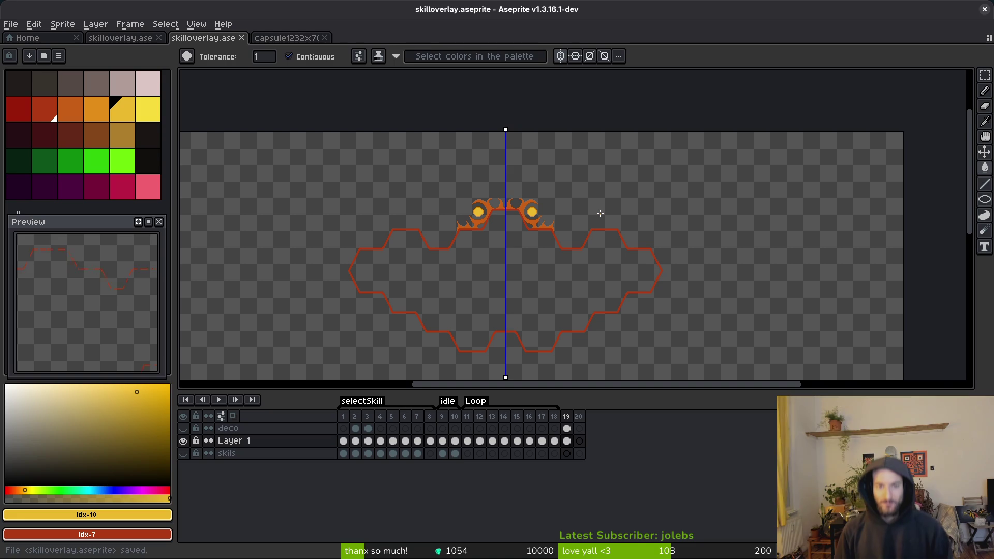
key(ctrl)
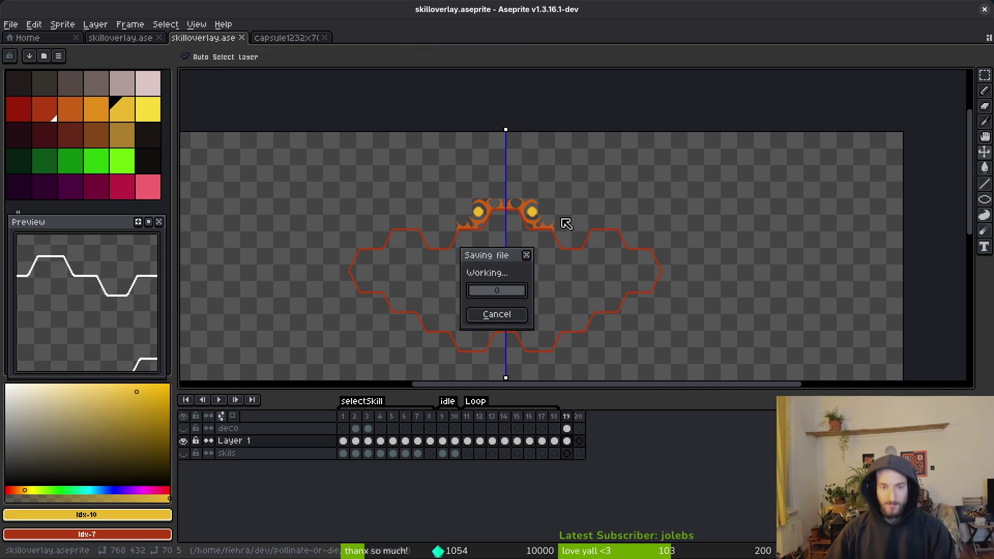
Add light-orange highlight pixels along the right orb's ring and its inner arc
scroll(575, 226, up, 8)
key(e)
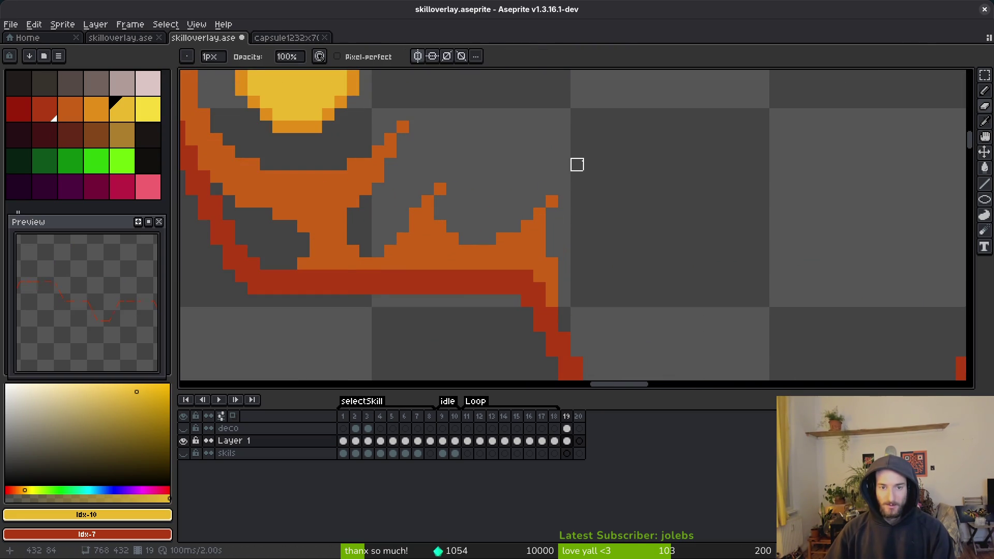
scroll(577, 164, down, 5)
scroll(570, 189, up, 5)
key(b)
click(472, 224)
scroll(359, 208, up, 3)
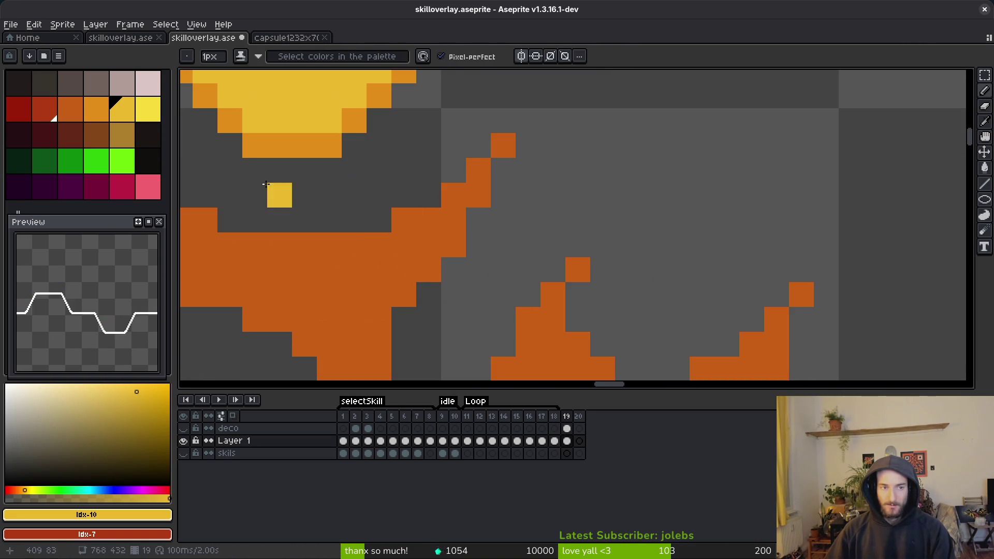
key(ctrl+z)
click(104, 107)
click(454, 195)
mouse_move(460, 188)
mouse_down()
mouse_move(558, 223)
mouse_move(471, 282)
mouse_move(307, 265)
mouse_move(260, 240)
mouse_move(453, 357)
mouse_move(396, 305)
mouse_move(378, 262)
mouse_move(393, 151)
mouse_move(413, 288)
mouse_move(415, 240)
mouse_move(444, 194)
mouse_up()
click(552, 205)
mouse_move(504, 144)
mouse_down()
mouse_move(537, 111)
mouse_move(635, 99)
mouse_move(739, 145)
mouse_up()
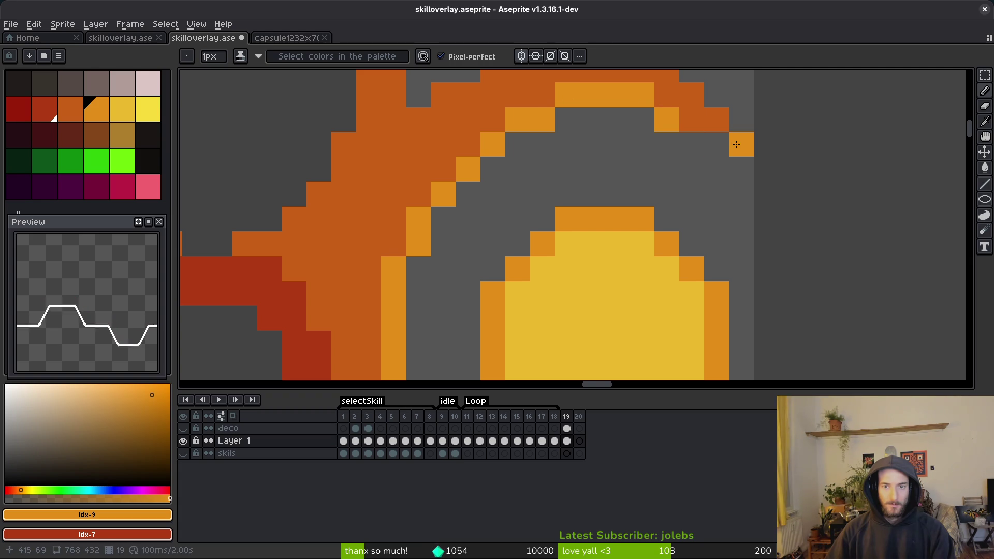
Add two more light-orange pixels along the ring's inner edge
scroll(686, 117, down, 1)
scroll(710, 150, up, 1)
scroll(710, 149, down, 5)
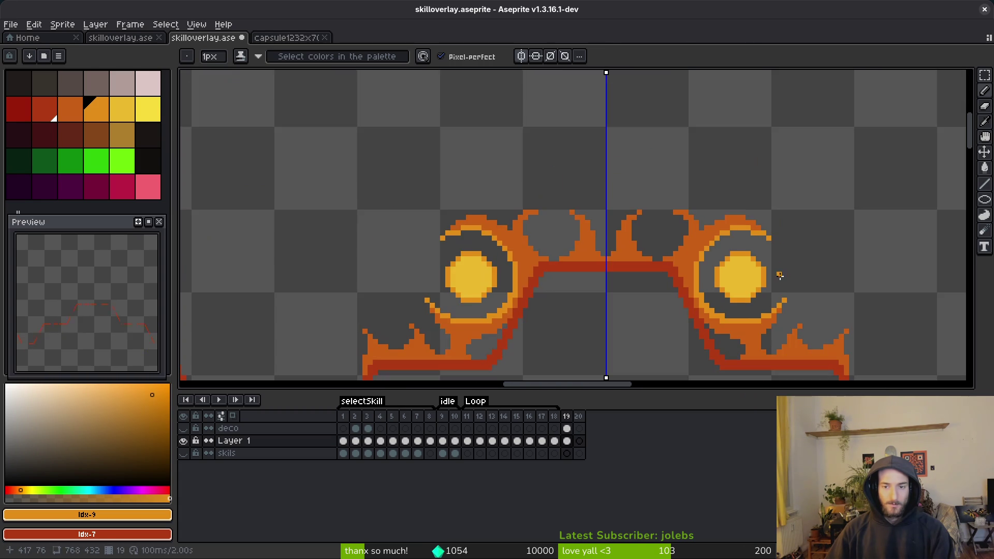
scroll(701, 306, up, 3)
scroll(721, 271, down, 3)
scroll(728, 309, down, 1)
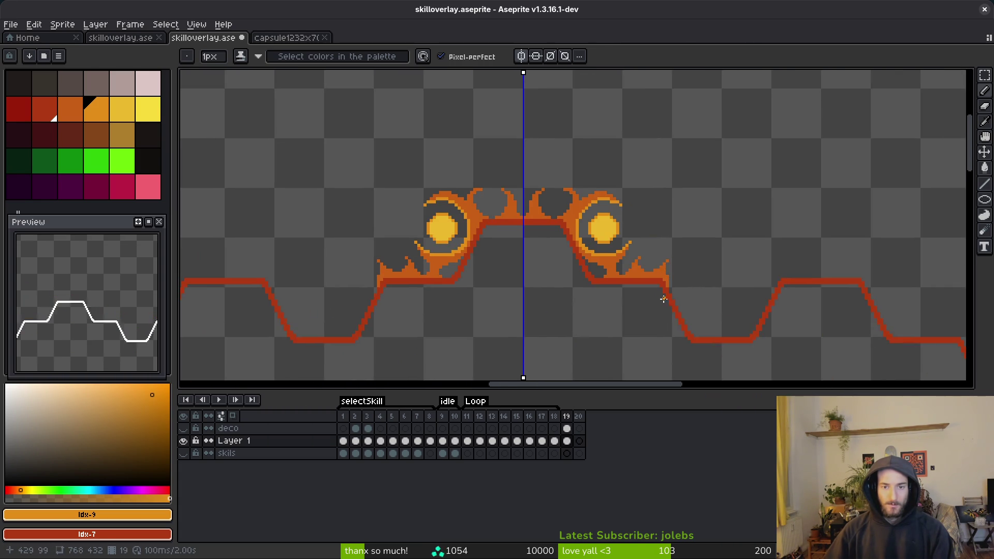
scroll(561, 252, up, 5)
drag(499, 224, 444, 281)
scroll(553, 193, down, 2)
scroll(527, 300, down, 3)
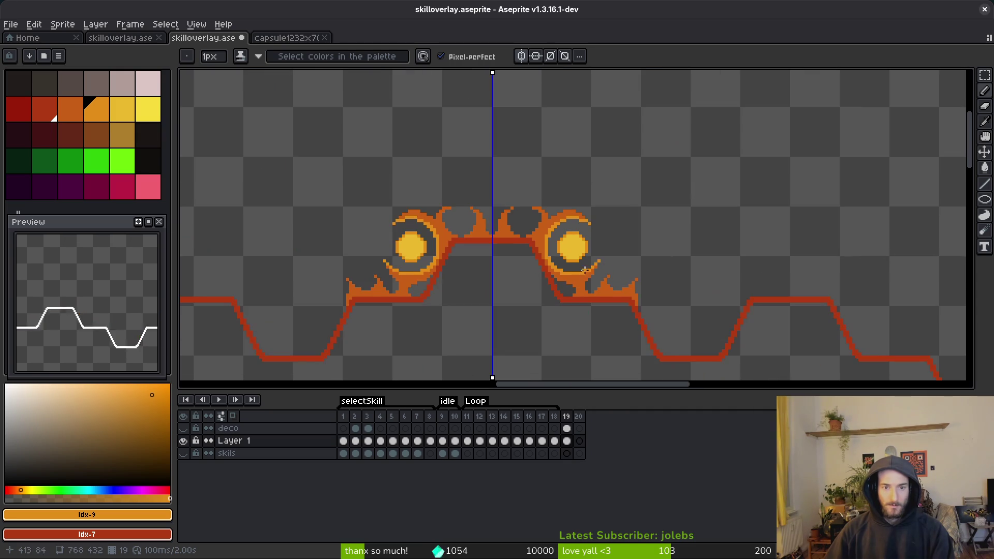
scroll(569, 274, up, 3)
scroll(574, 218, down, 2)
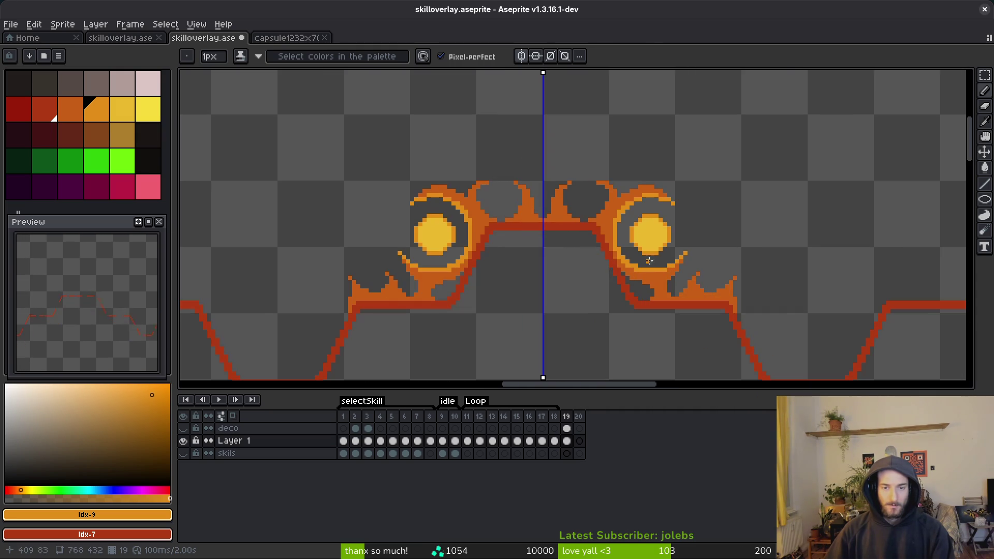
scroll(583, 164, up, 1)
scroll(583, 164, up, 2)
Switch to the eraser and bring the whole hexagonal outline into view
key(e)
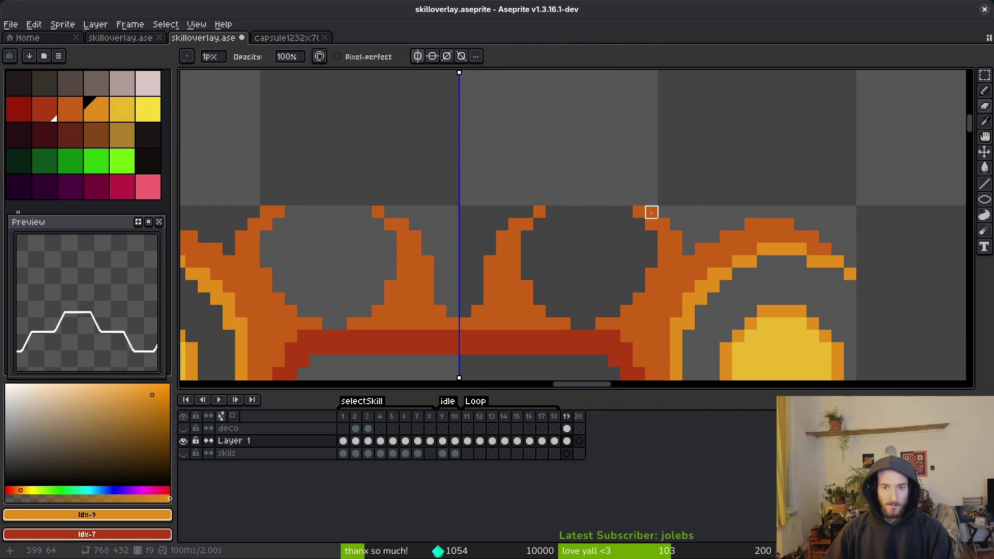
scroll(692, 220, down, 5)
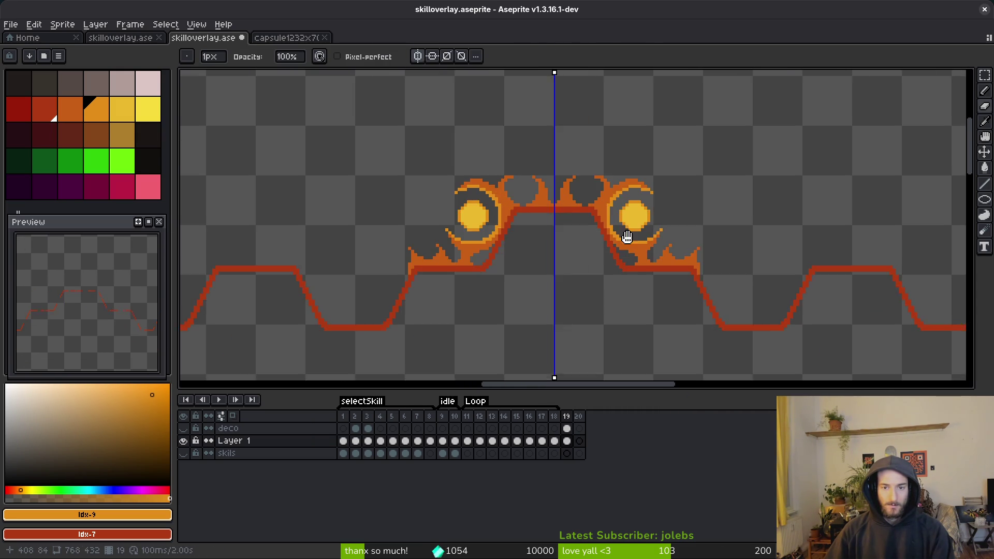
scroll(669, 273, down, 2)
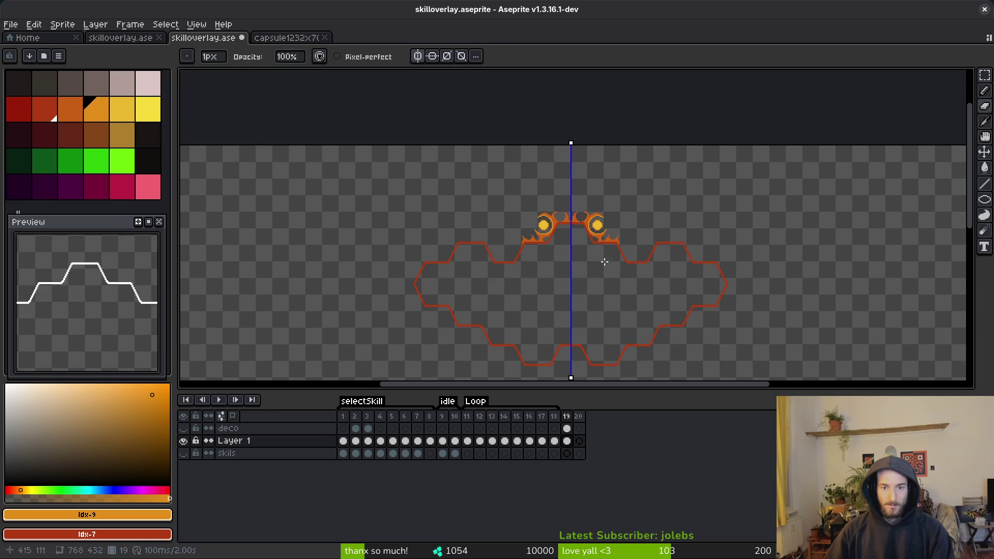
drag(613, 277, 550, 245)
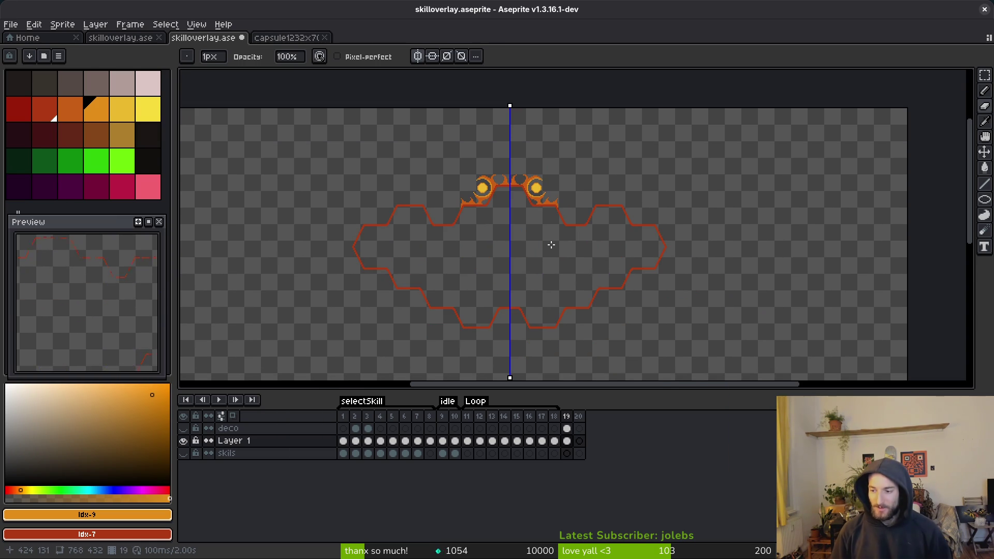
Switch to Godot and run the game to preview the skills overlay
key(i)
key(alt+Tab)
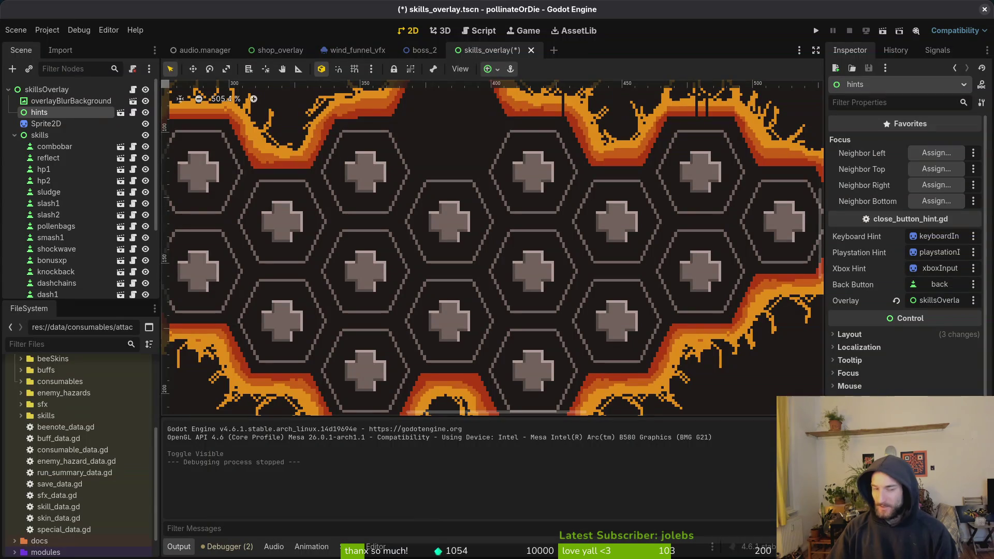
key(F5)
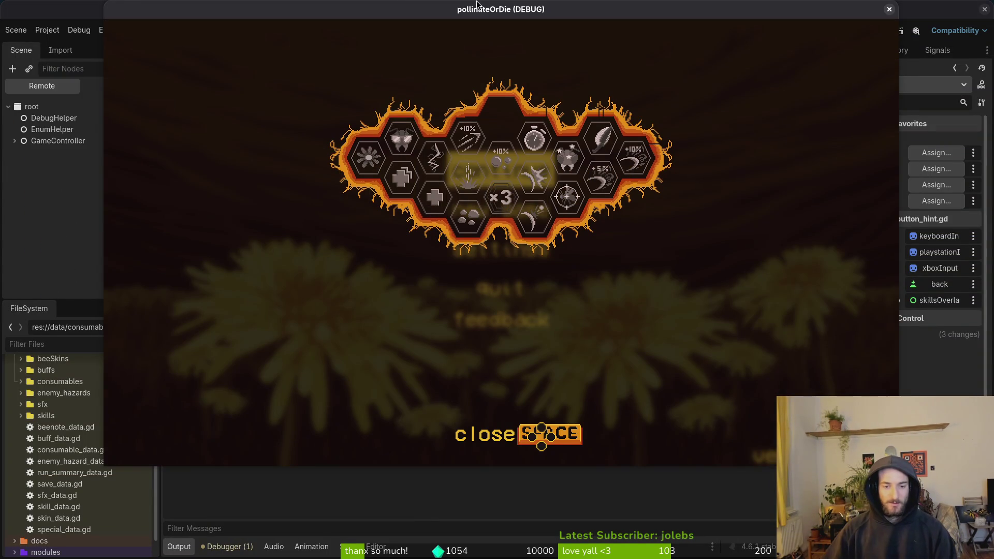
Stop the game, hide the skillsOverlay node, and relaunch the game
key(F8)
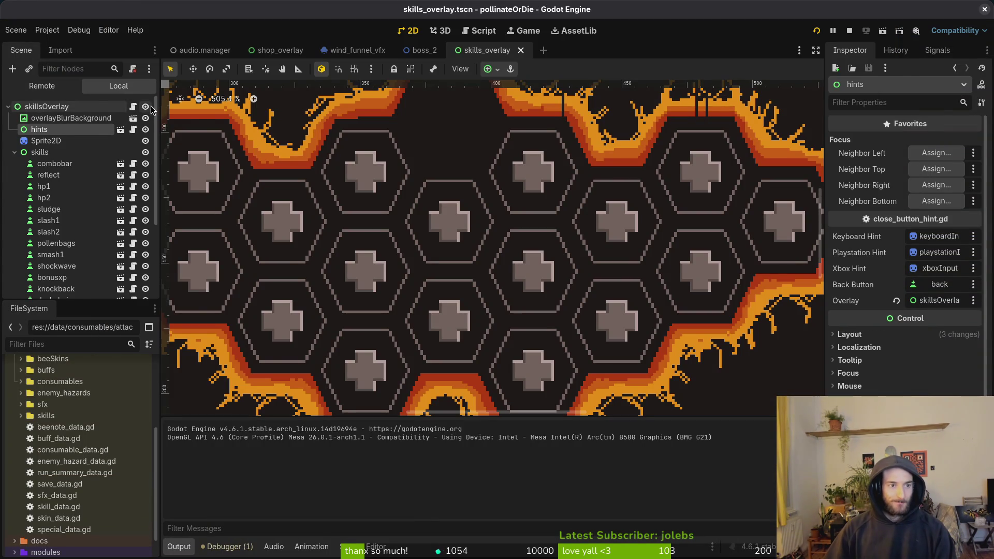
click(146, 107)
key(F5)
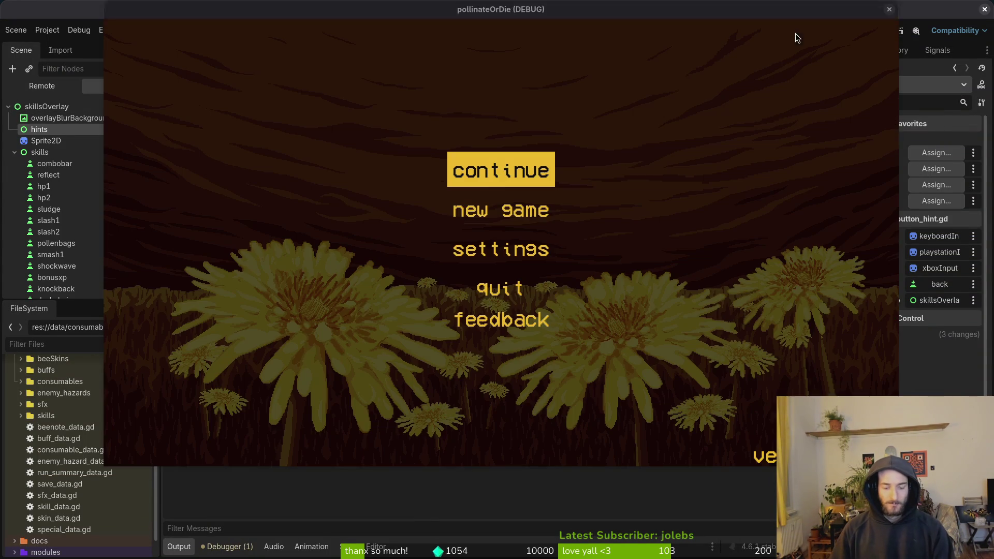
Check the accessibility settings, continue into the level, and browse the shop's potion and protein items
key(Down)
key(Down)
key(Return)
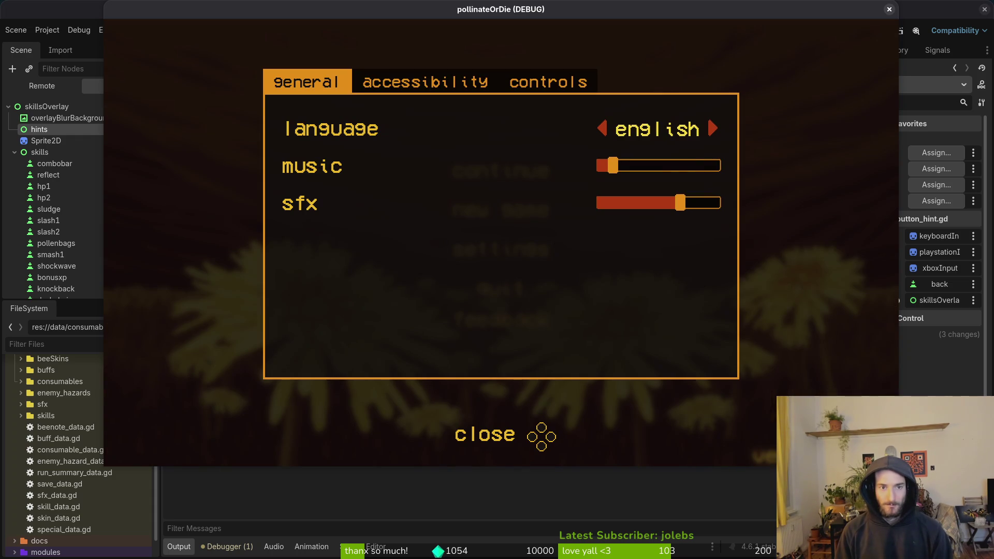
key(Tab)
key(Escape)
key(Up)
key(Up)
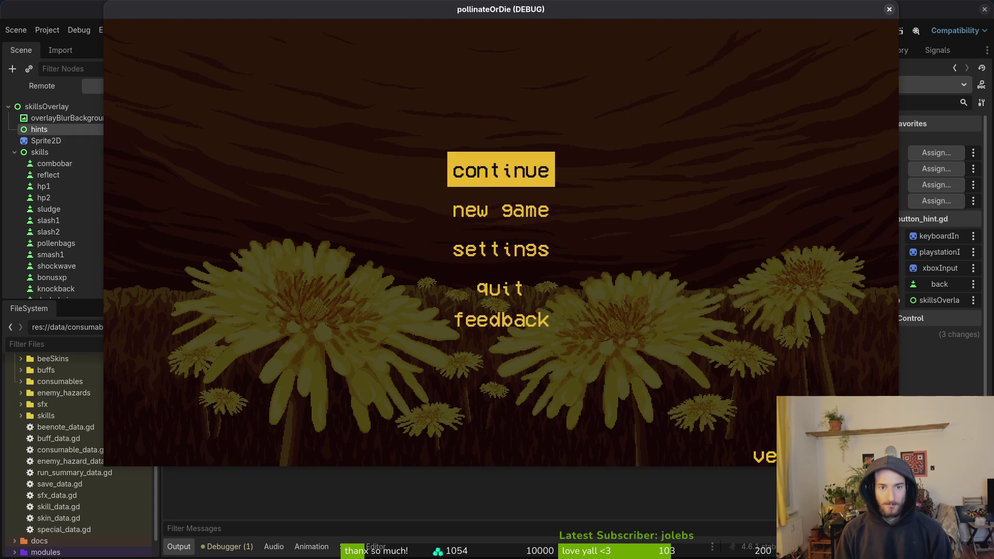
key(Return)
key(Tab)
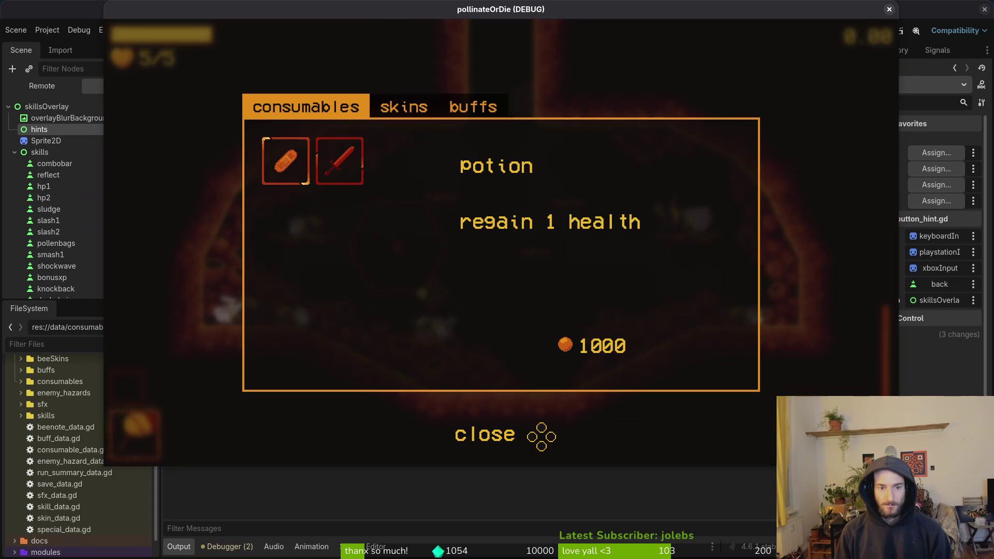
key(Right)
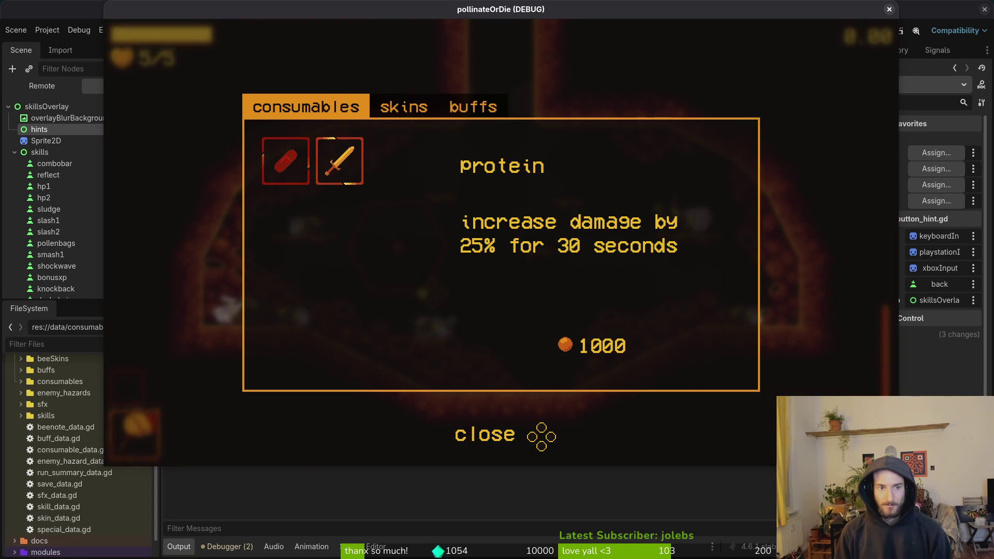
key(Left)
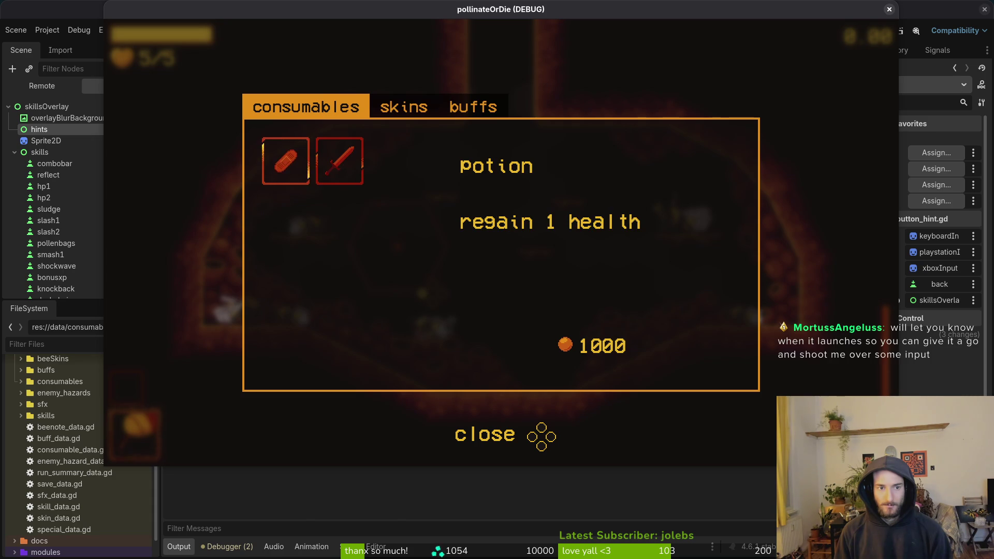
key(Right)
key(Left)
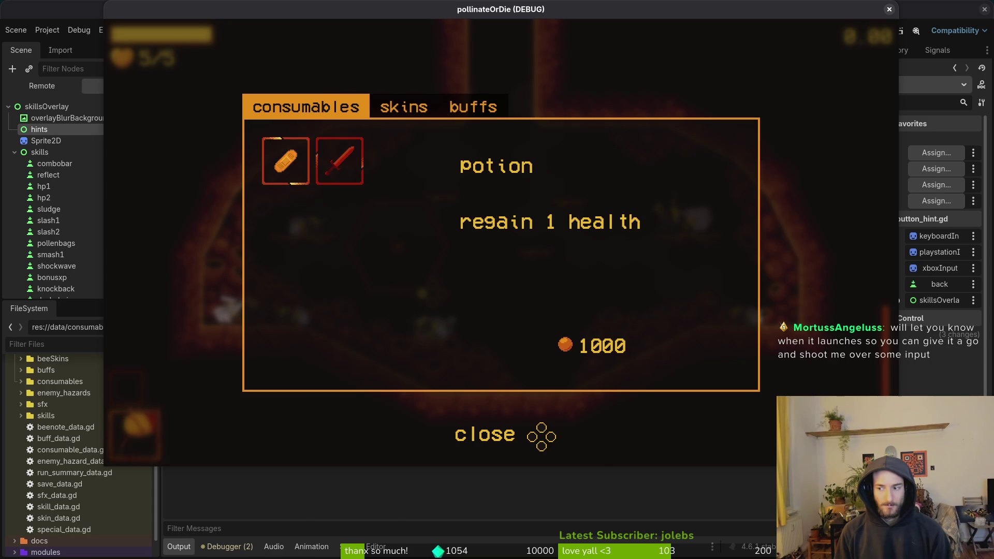
key(Right)
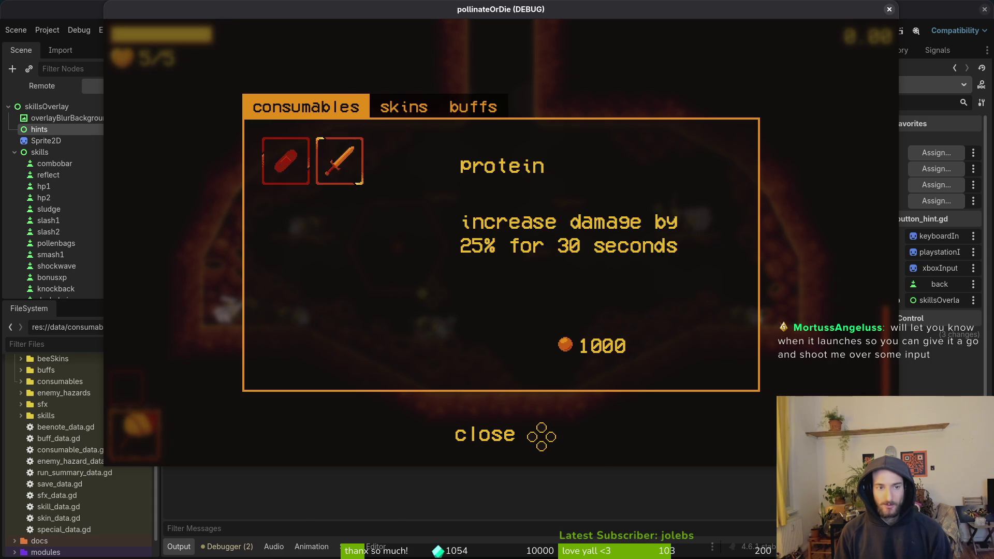
Cycle the shop's skins and buffs tabs to the max health +1 buff, then close the game and return to Aseprite
key(Tab)
key(Tab)
key(shift+Tab)
key(Tab)
key(shift+Tab)
key(Tab)
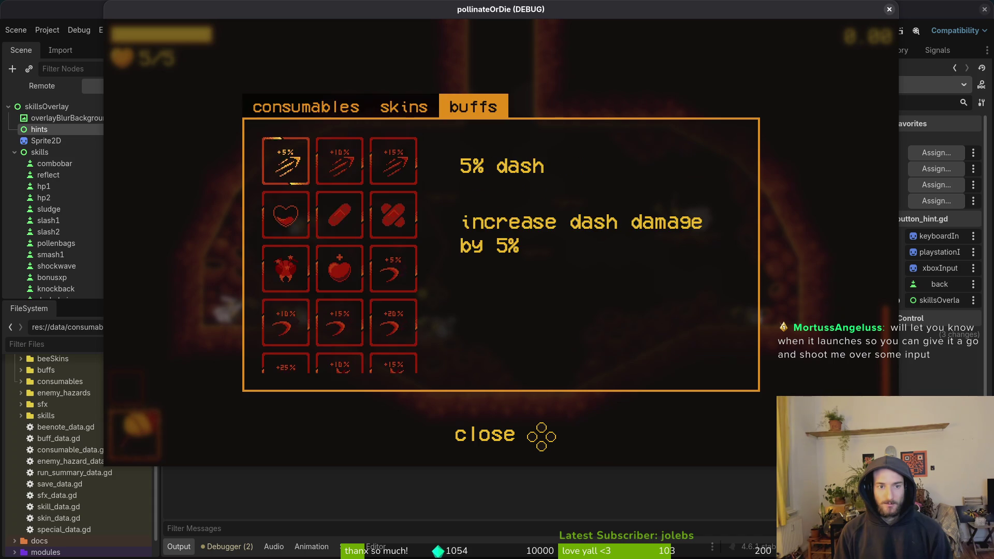
key(Tab)
key(Tab)
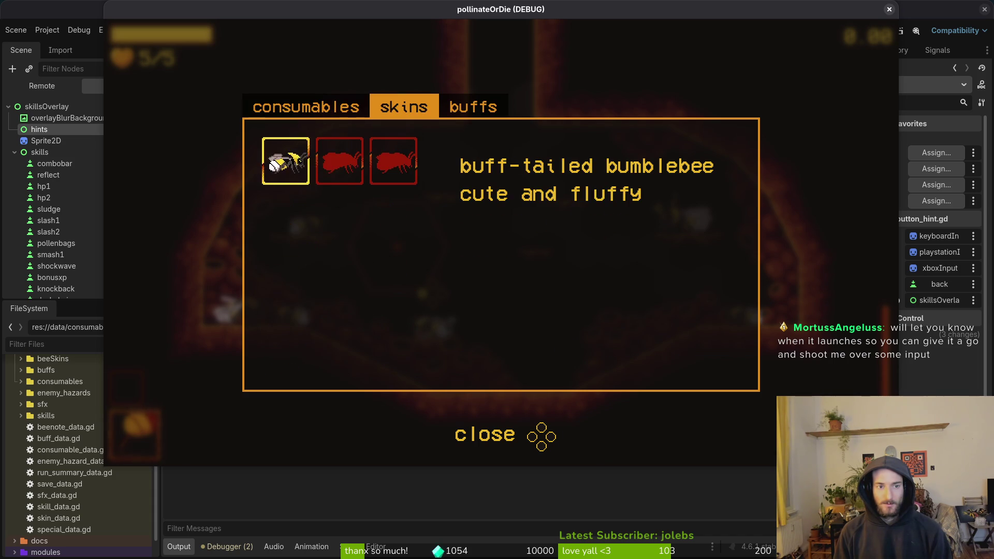
key(Tab)
key(Down)
key(Right)
key(Down)
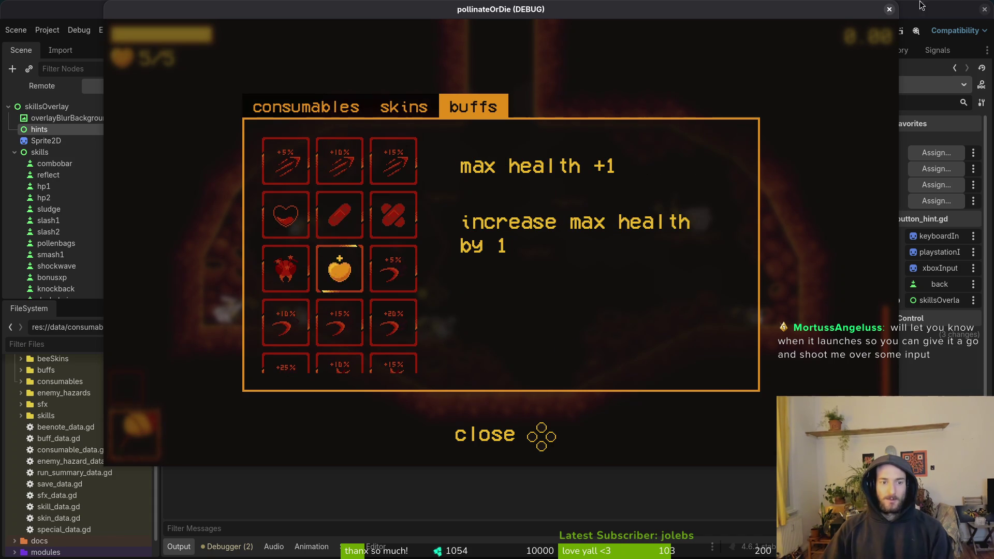
click(889, 9)
key(alt+Tab)
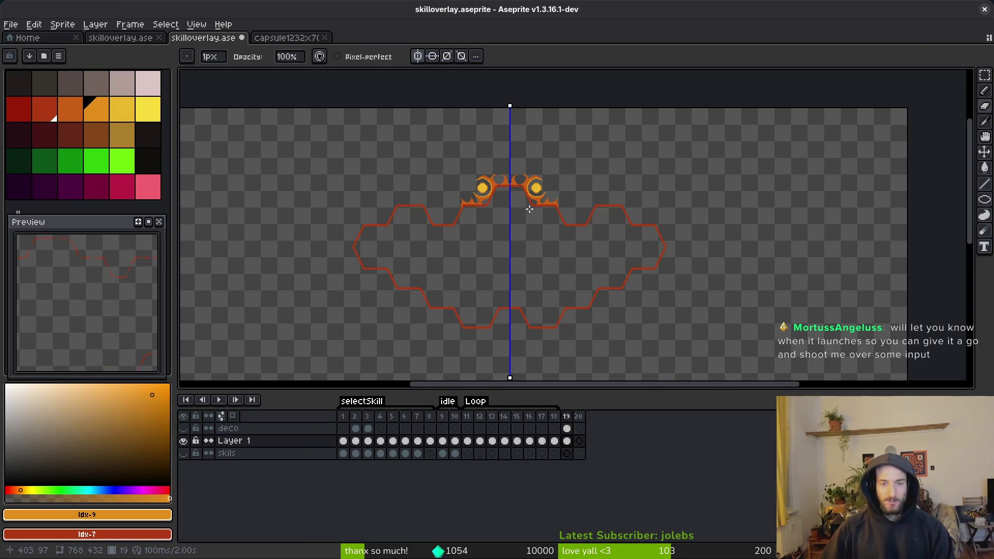
Bring the outline right of the right orb into view and eyedrop the orange #c96016
scroll(529, 211, up, 5)
scroll(589, 340, up, 1)
scroll(609, 246, up, 1)
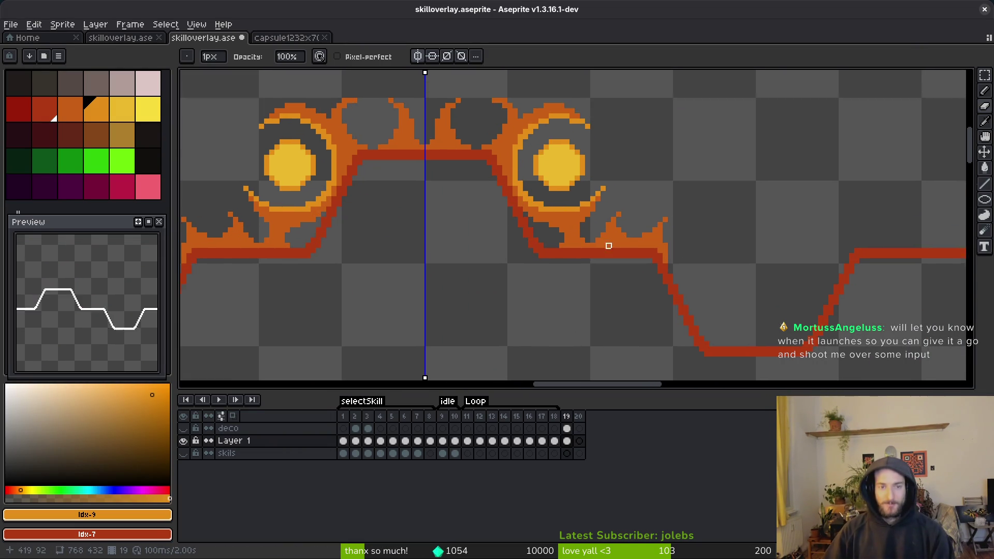
scroll(609, 246, down, 2)
mouse_move(586, 250)
mouse_down()
mouse_move(430, 173)
mouse_move(346, 183)
mouse_up()
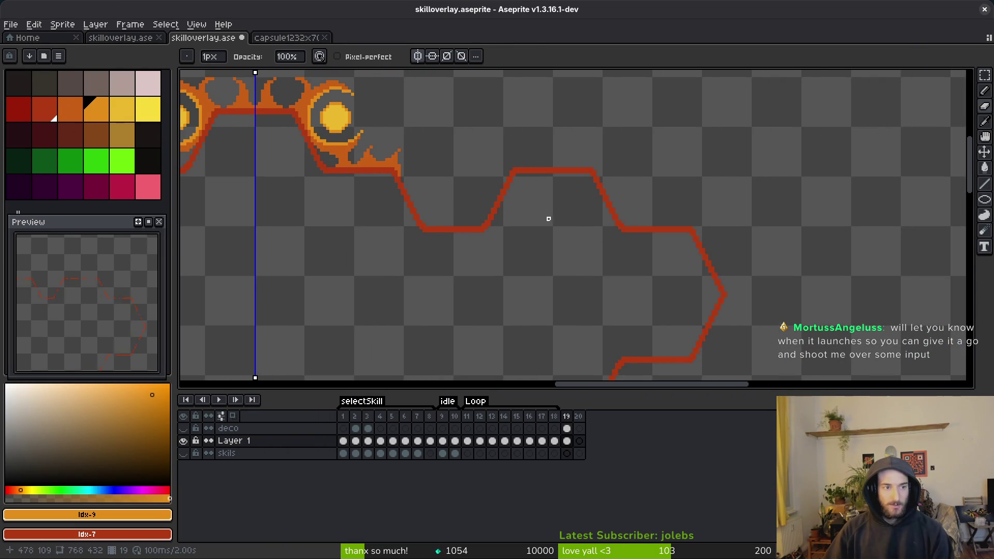
scroll(539, 219, up, 1)
alt+click(407, 162)
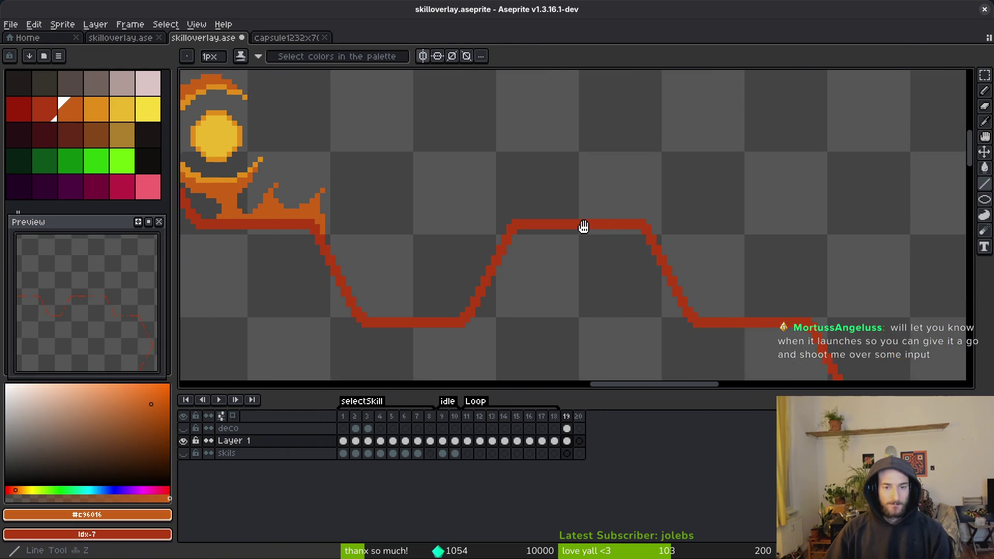
Draw an orange row above the red line, stepping down-right as a staircase
scroll(484, 213, up, 2)
scroll(473, 216, up, 2)
drag(346, 210, 713, 203)
mouse_move(387, 190)
mouse_down()
mouse_move(747, 190)
mouse_move(746, 222)
mouse_up()
mouse_move(747, 222)
mouse_down()
mouse_move(467, 131)
mouse_move(604, 333)
mouse_move(430, 159)
mouse_up()
drag(477, 246, 505, 320)
click(495, 235)
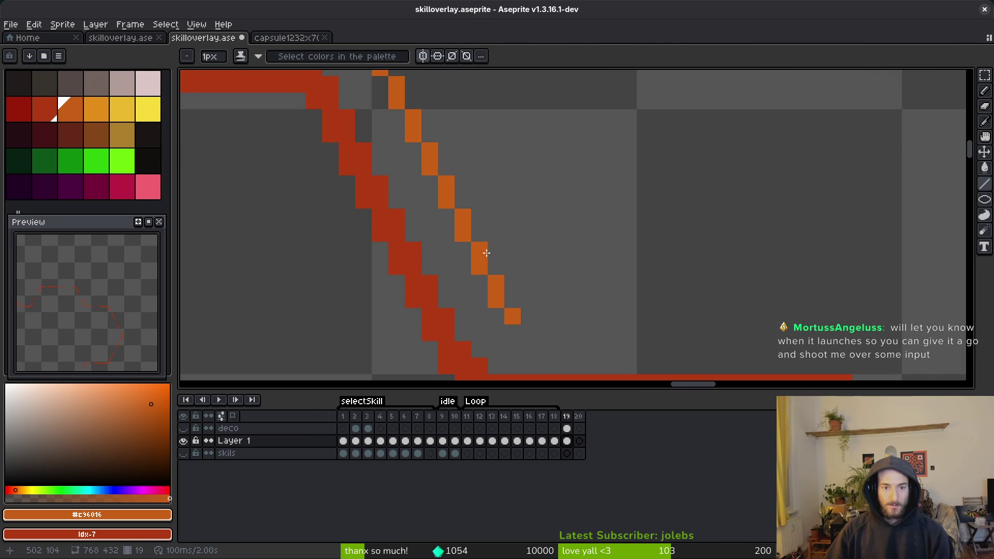
Add orange straight lines: a diagonal beside the red slope and a horizontal along the top
drag(492, 238, 514, 342)
scroll(513, 366, down, 2)
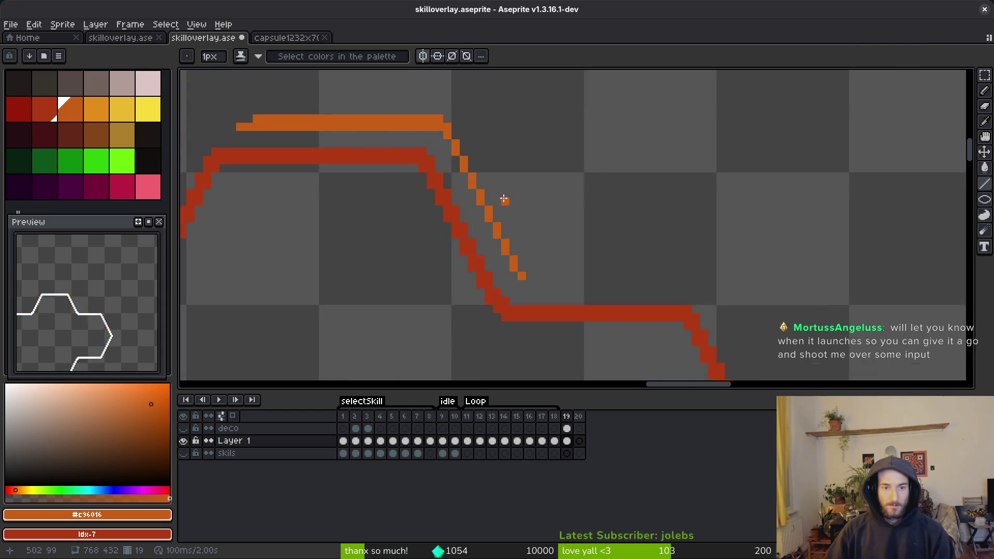
click(543, 289)
key(l)
mouse_move(552, 339)
mouse_down()
mouse_move(484, 161)
mouse_move(576, 186)
mouse_up()
mouse_move(477, 196)
mouse_down()
mouse_move(575, 202)
mouse_move(458, 196)
mouse_move(570, 187)
mouse_move(594, 223)
mouse_up()
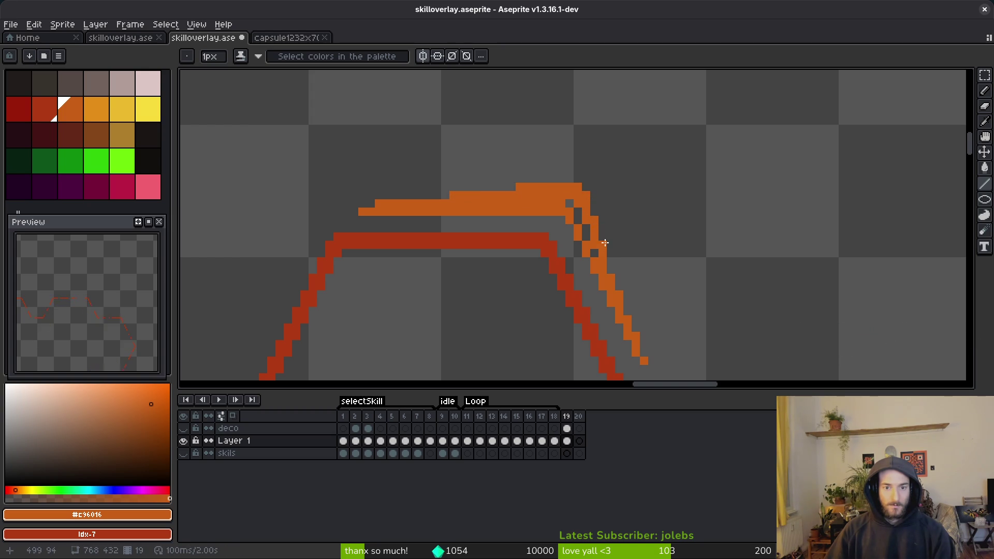
Fill the gap inside the orange stroke and save the sprite
key(g)
click(572, 204)
key(b)
scroll(619, 275, down, 3)
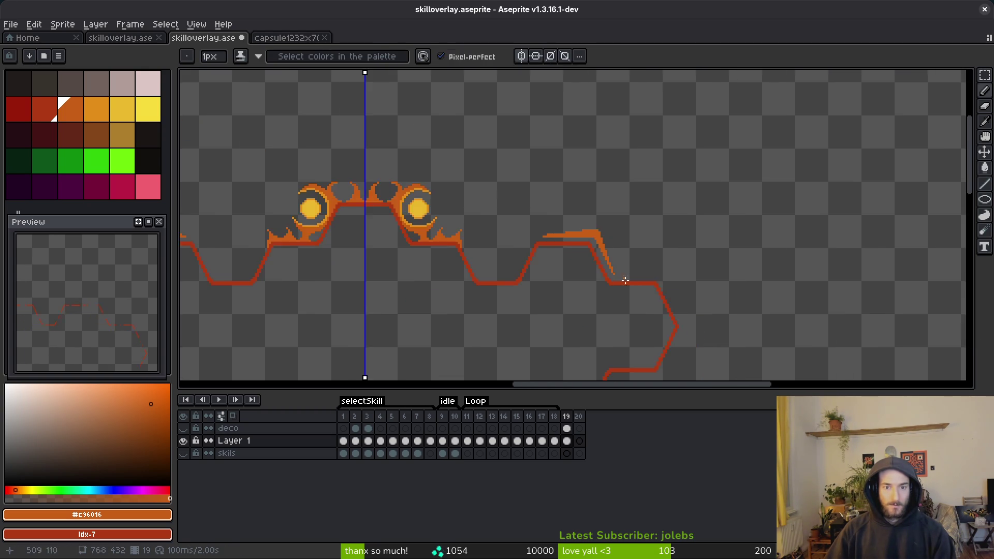
scroll(625, 267, up, 2)
key(ctrl+s)
Extend an orange streak from the isolated pixel down into a column, erasing its bottom pixel
scroll(625, 268, down, 2)
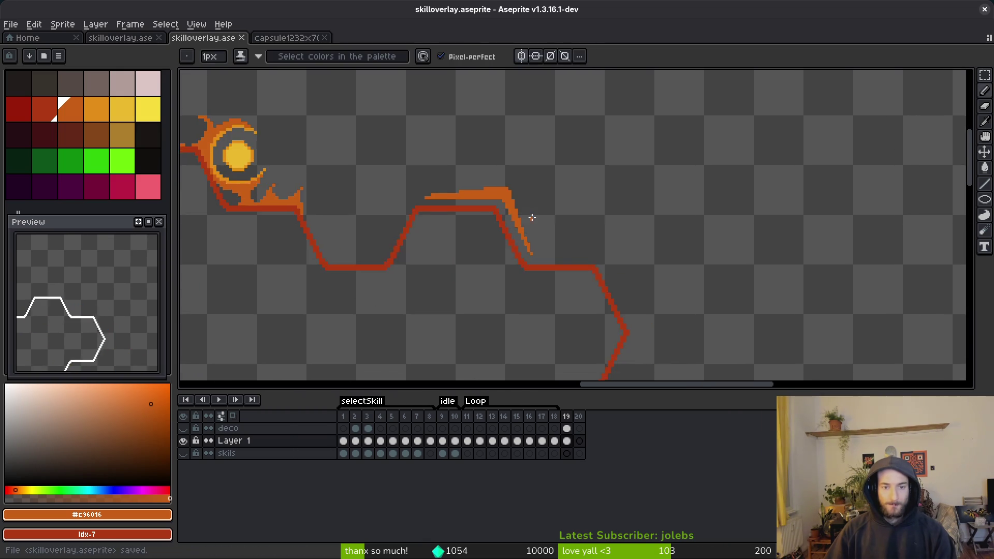
scroll(528, 216, up, 3)
scroll(603, 231, down, 3)
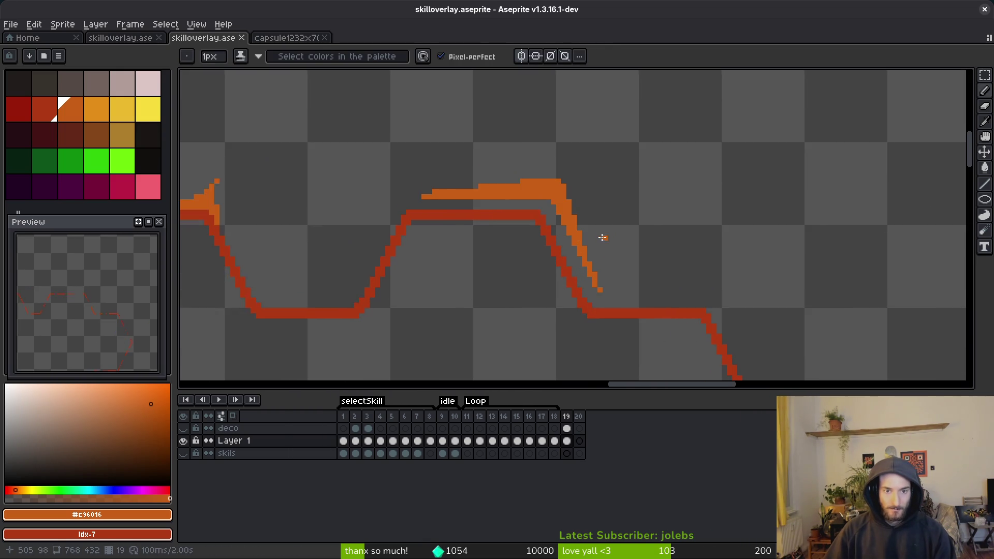
scroll(604, 238, down, 3)
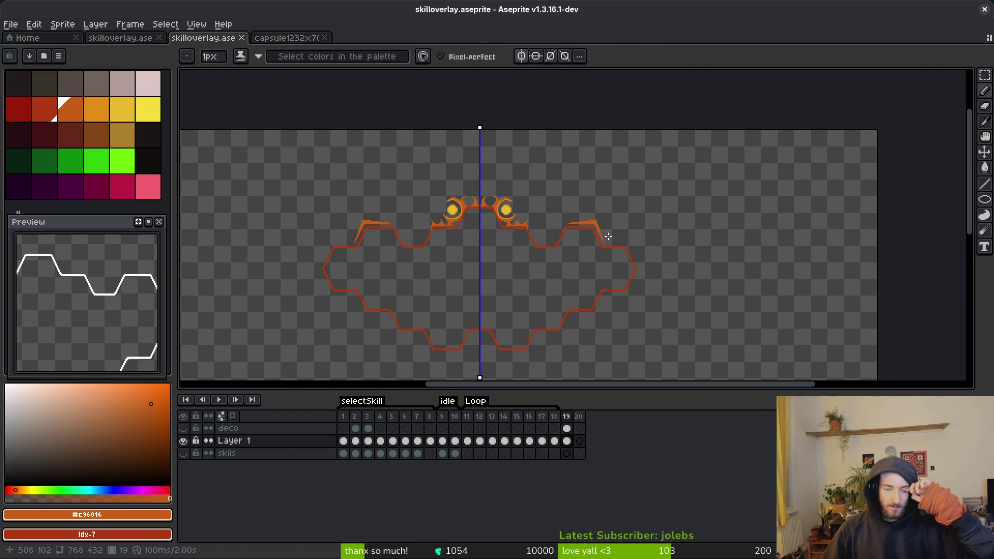
scroll(579, 248, up, 4)
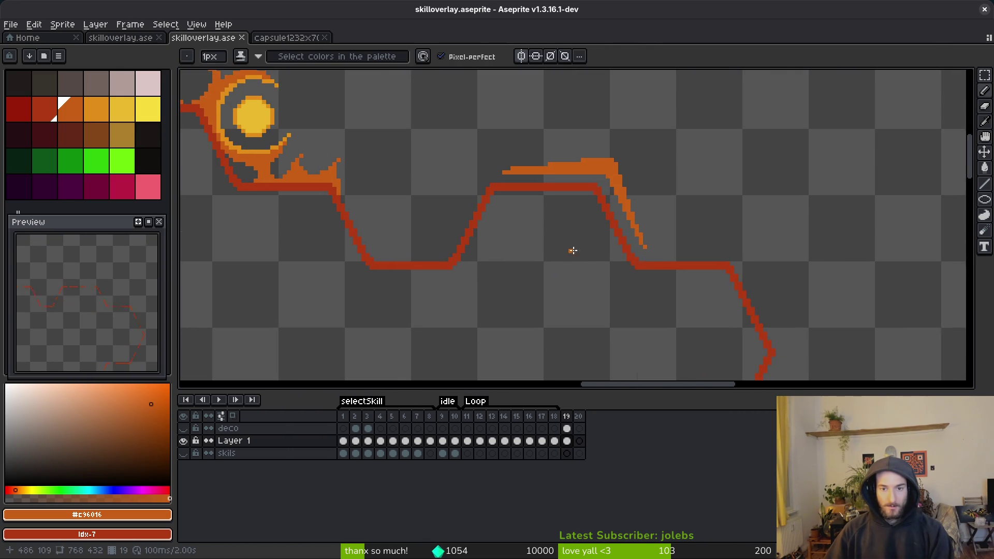
scroll(569, 236, up, 4)
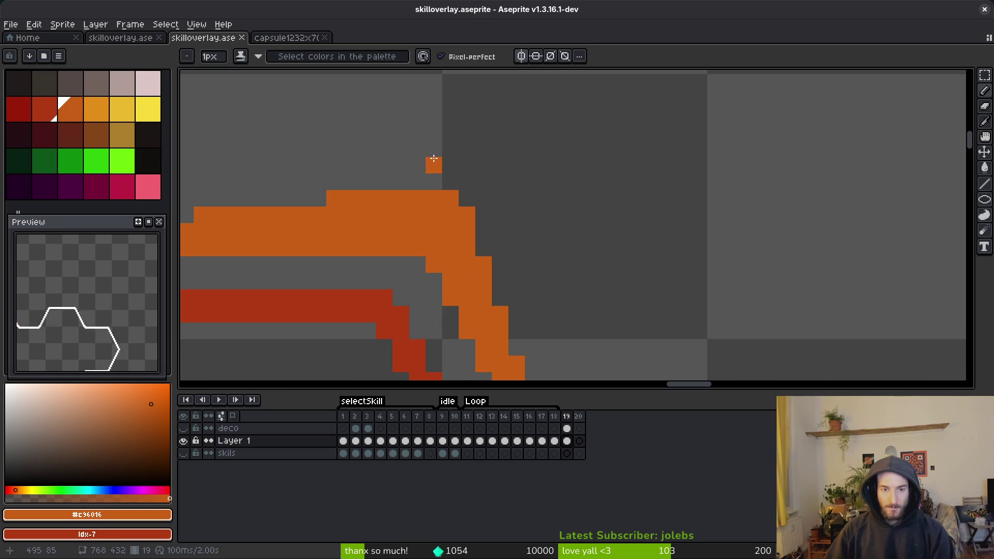
mouse_move(426, 144)
mouse_down()
mouse_move(505, 148)
mouse_move(547, 205)
mouse_move(502, 142)
mouse_move(519, 240)
mouse_up()
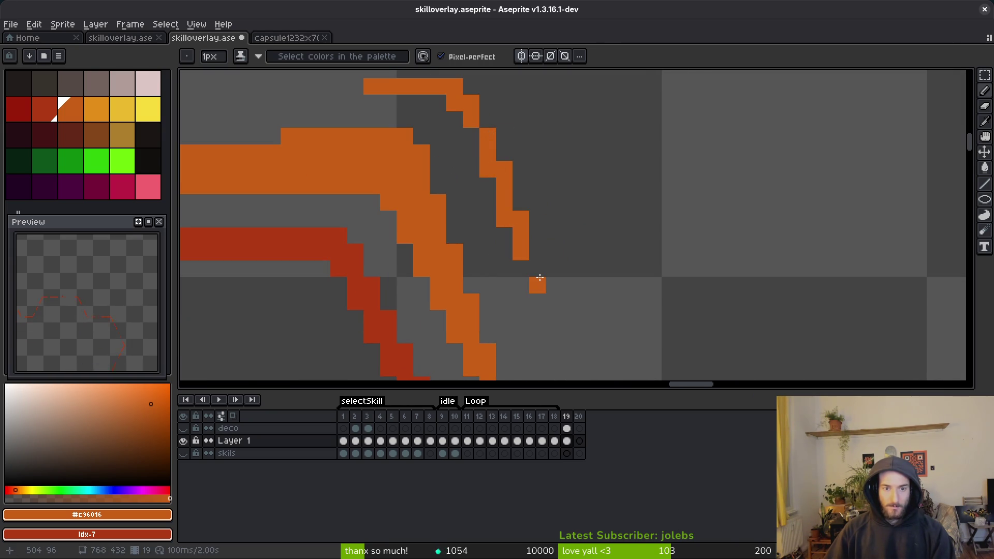
drag(539, 273, 537, 318)
key(e)
click(537, 319)
Add another orange strand down the spike's right edge, trimming its top pixel
scroll(555, 317, up, 3)
key(b)
mouse_move(518, 282)
mouse_down()
mouse_move(500, 217)
mouse_move(430, 147)
mouse_move(347, 165)
mouse_move(439, 162)
mouse_move(486, 208)
mouse_up()
scroll(542, 261, down, 2)
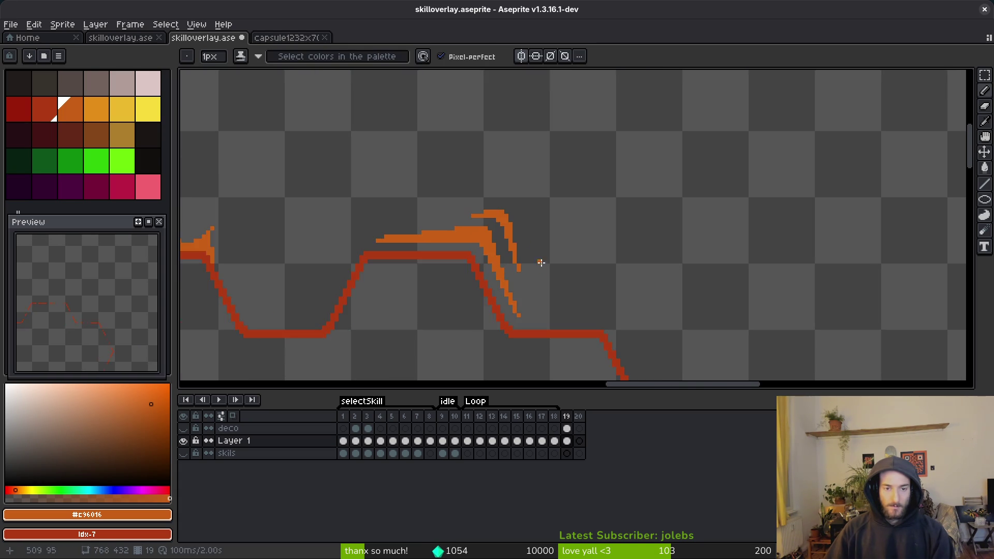
scroll(541, 272, down, 2)
scroll(547, 290, up, 2)
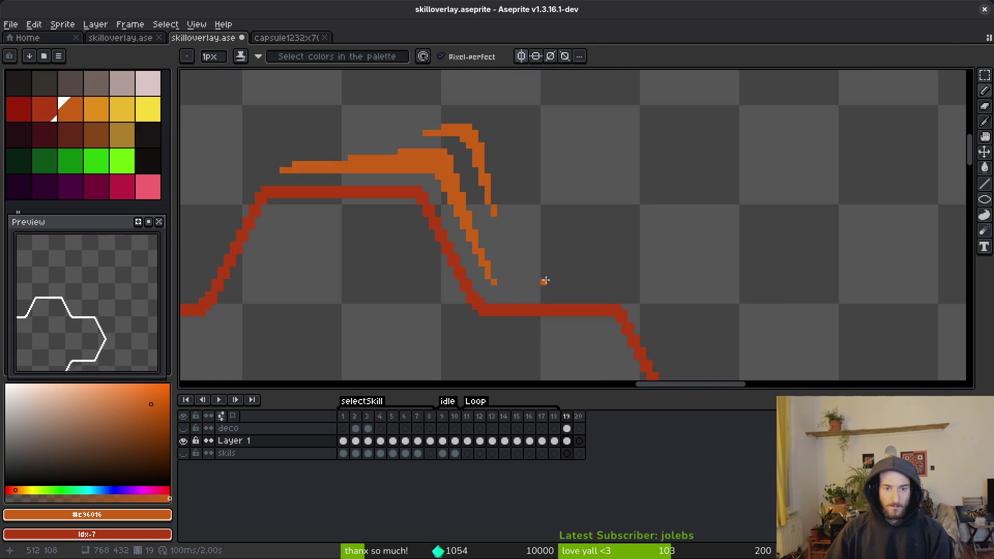
scroll(505, 136, up, 1)
mouse_move(526, 199)
mouse_down()
mouse_move(575, 290)
mouse_move(517, 235)
mouse_up()
key(e)
click(533, 239)
Save skilloverlay.aseprite and pick the lighter yellow-orange colour
scroll(560, 264, up, 2)
scroll(644, 247, down, 3)
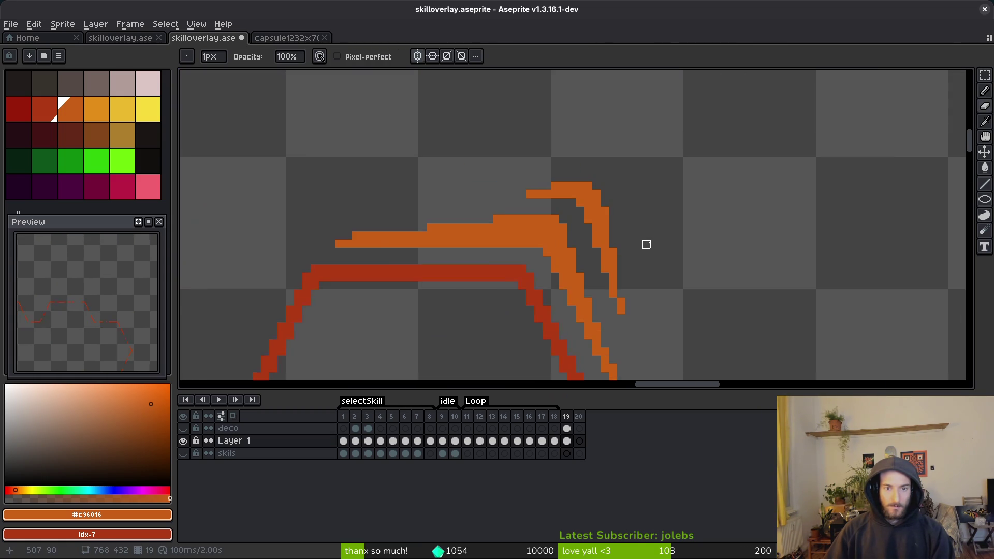
scroll(651, 236, up, 3)
key(b)
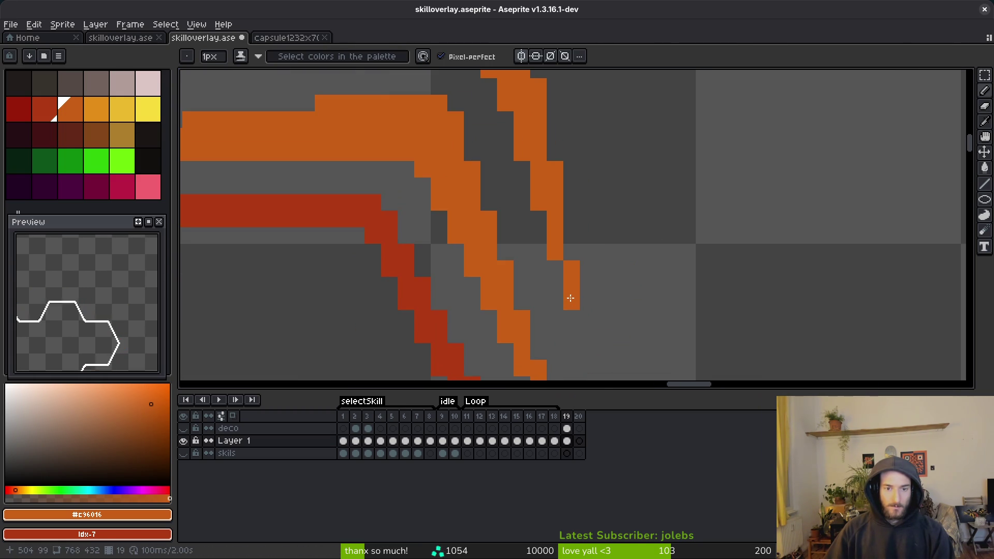
scroll(588, 281, down, 3)
scroll(641, 265, up, 1)
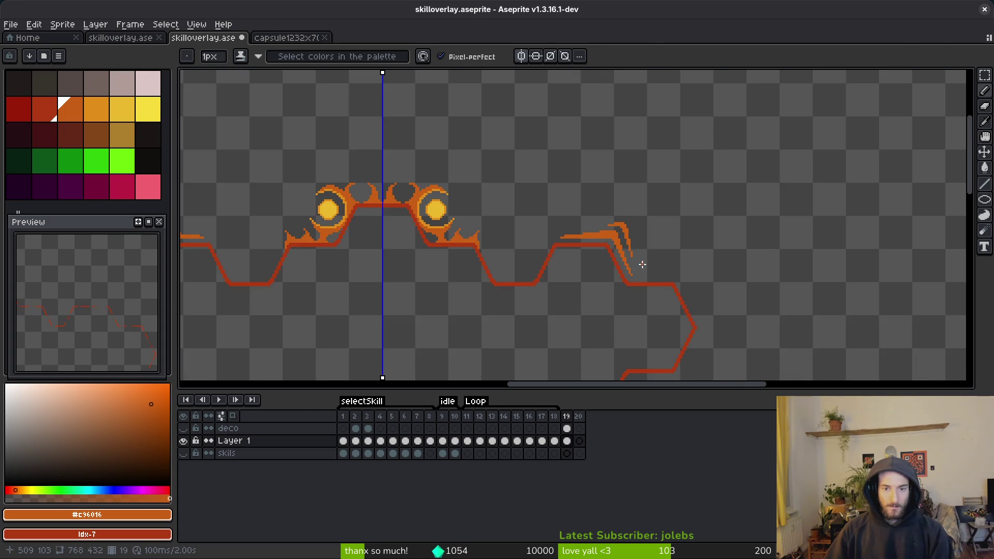
scroll(641, 265, up, 5)
key(ctrl+s)
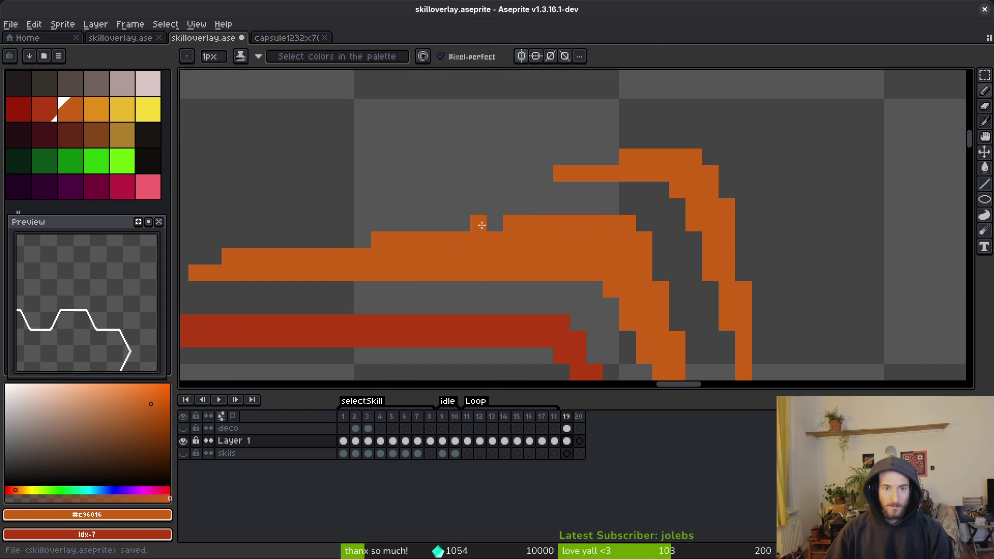
scroll(566, 208, down, 5)
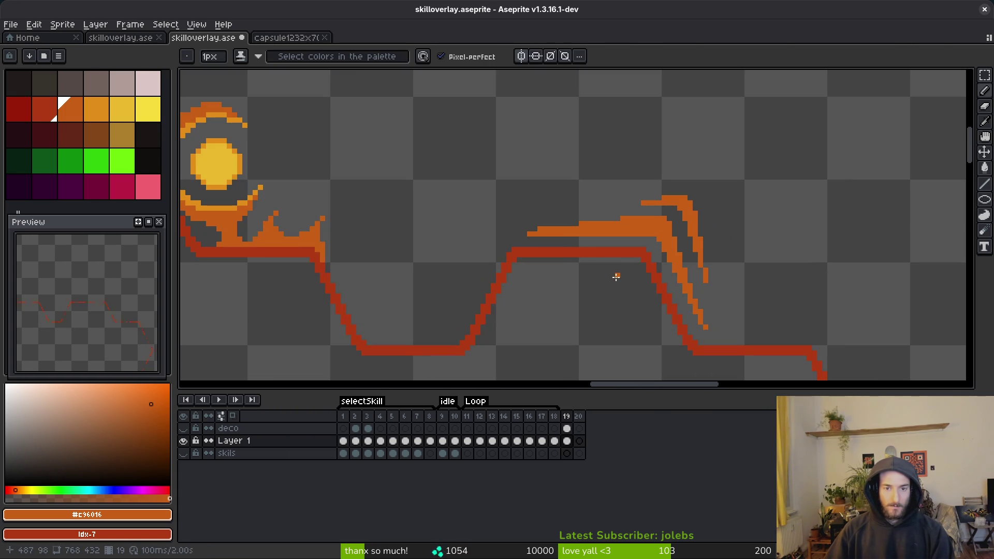
scroll(616, 277, down, 2)
scroll(610, 284, down, 3)
scroll(526, 167, up, 6)
click(96, 109)
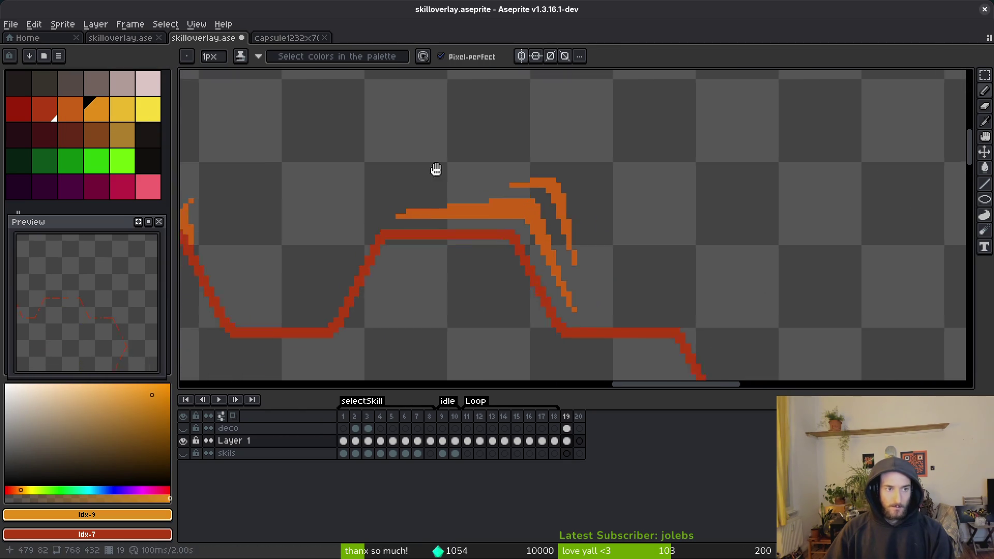
Bucket-fill the peak flourish's outer streak with the yellow-orange colour
key(g)
scroll(460, 189, up, 3)
click(482, 160)
click(533, 278)
scroll(534, 243, up, 1)
scroll(534, 243, down, 4)
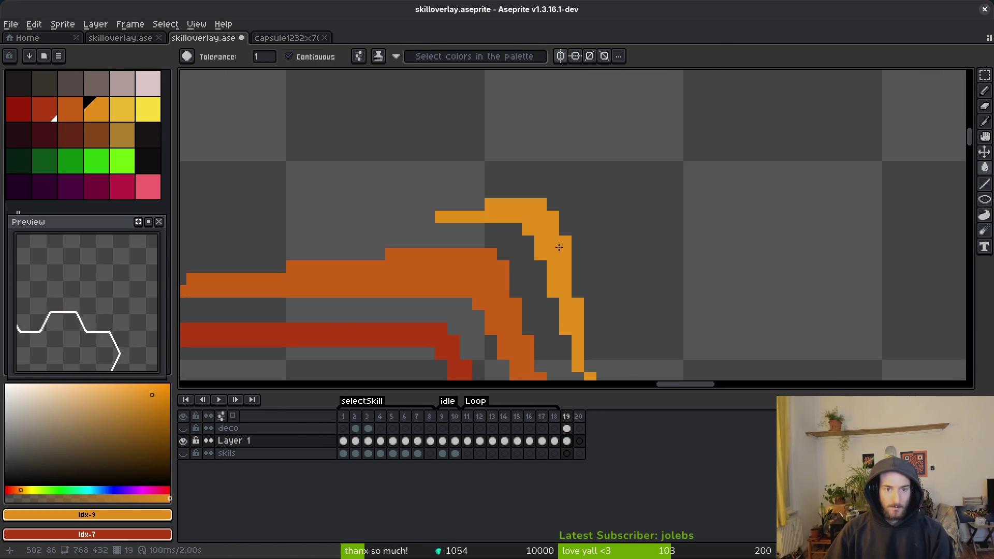
scroll(492, 195, down, 3)
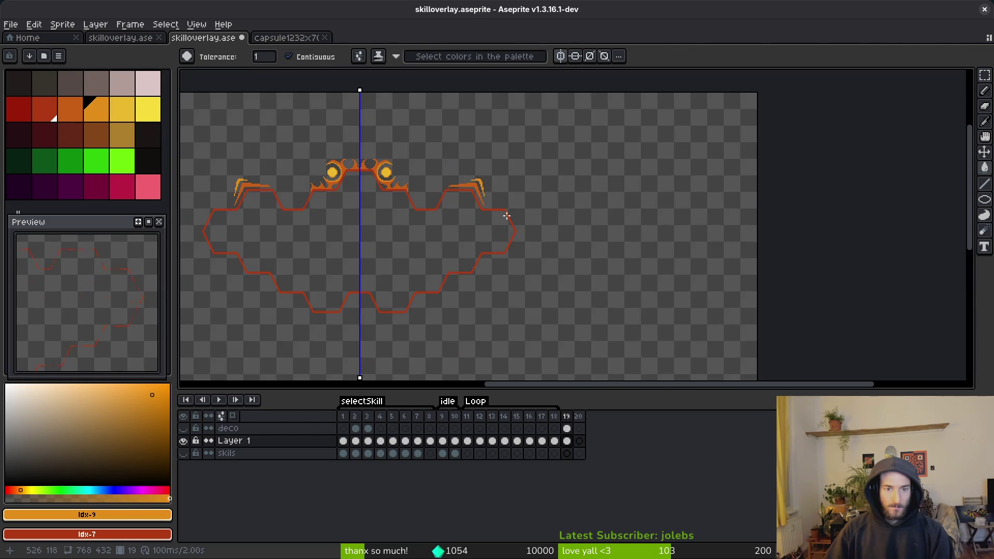
scroll(527, 207, up, 4)
scroll(559, 200, down, 1)
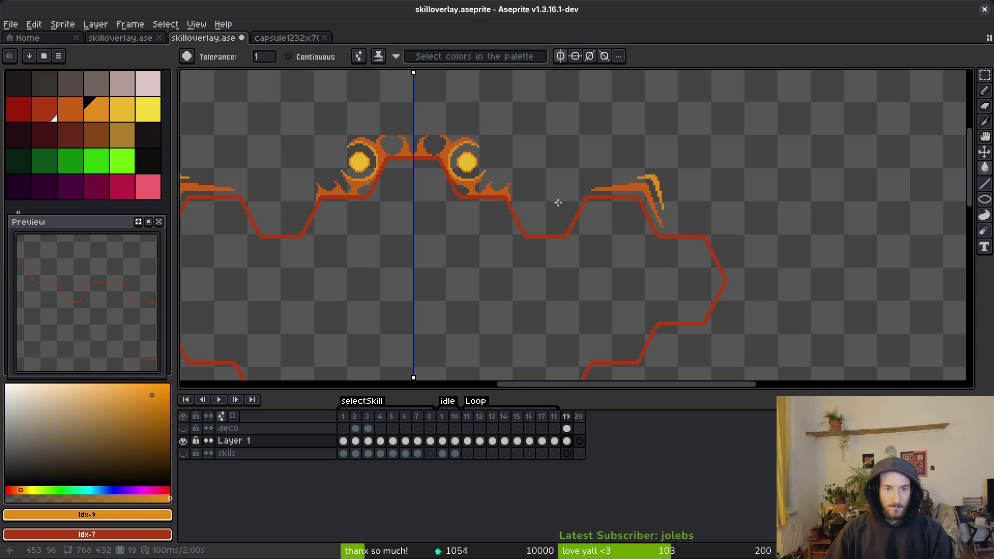
scroll(564, 201, up, 5)
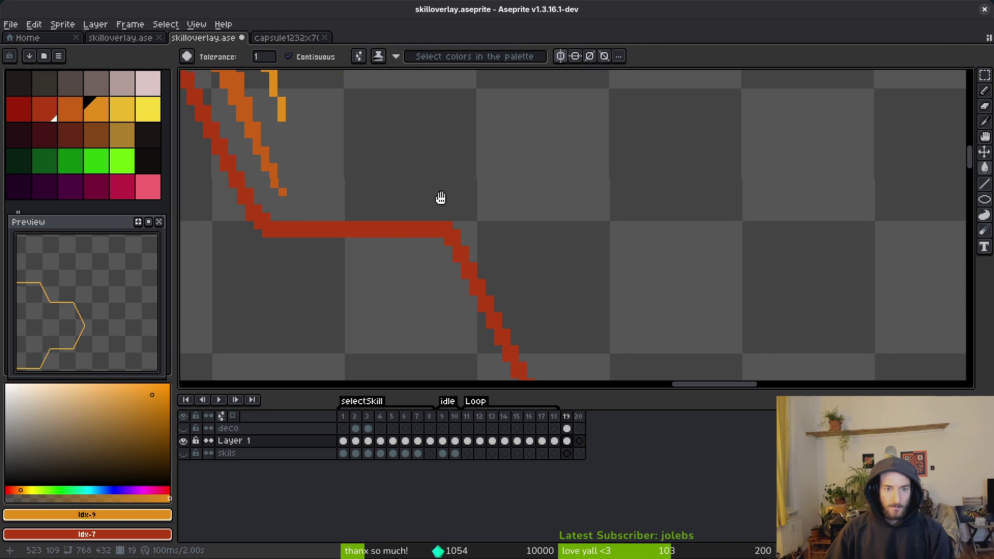
Pencil a new thick streak at the right side point, with a horizontal top and diagonal tail
key(b)
click(430, 201)
drag(426, 204, 346, 168)
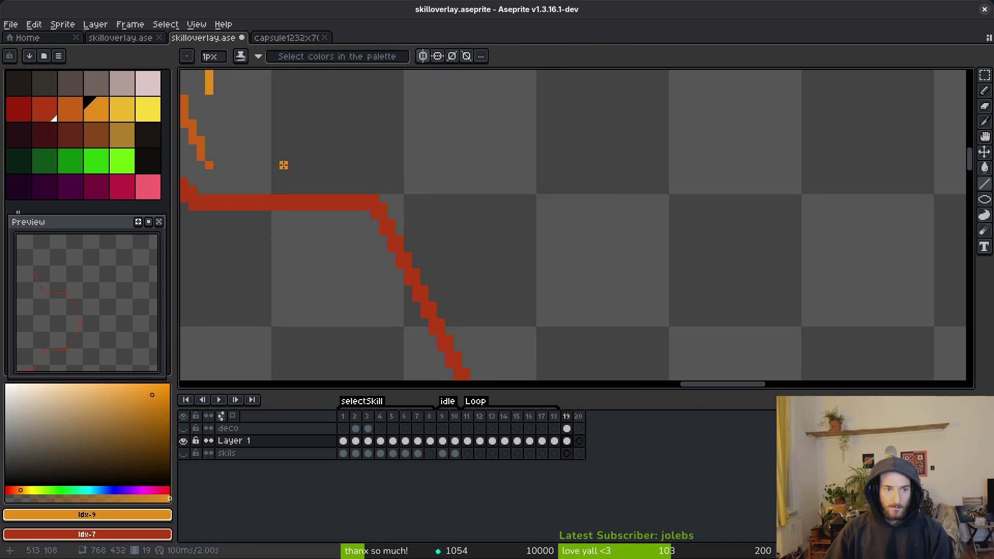
shift+click(394, 166)
drag(403, 169, 461, 292)
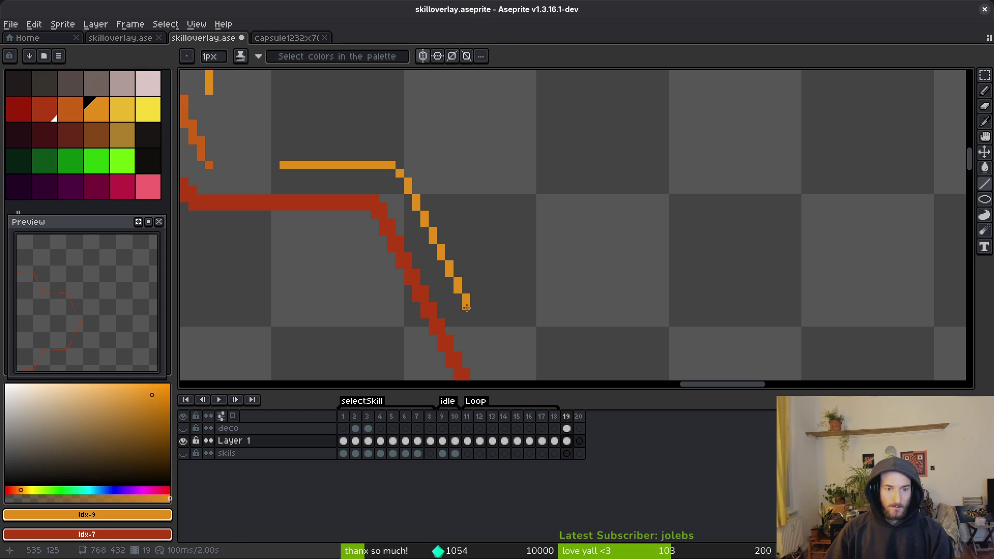
shift+click(409, 171)
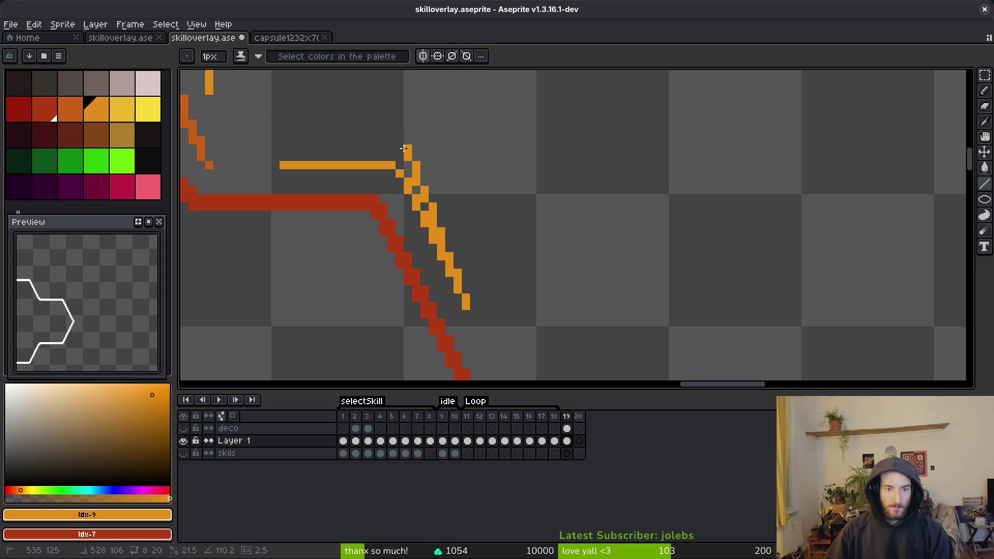
mouse_move(404, 149)
mouse_down()
mouse_move(314, 156)
mouse_move(411, 170)
mouse_up()
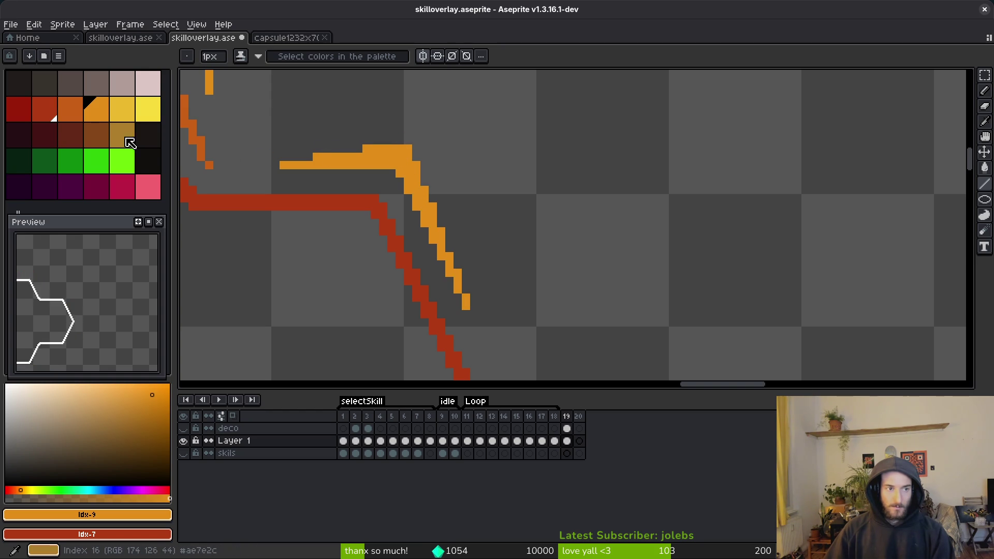
Fill the new streak and its end pixel with darker orange
right_click(82, 109)
key(g)
right_click(419, 179)
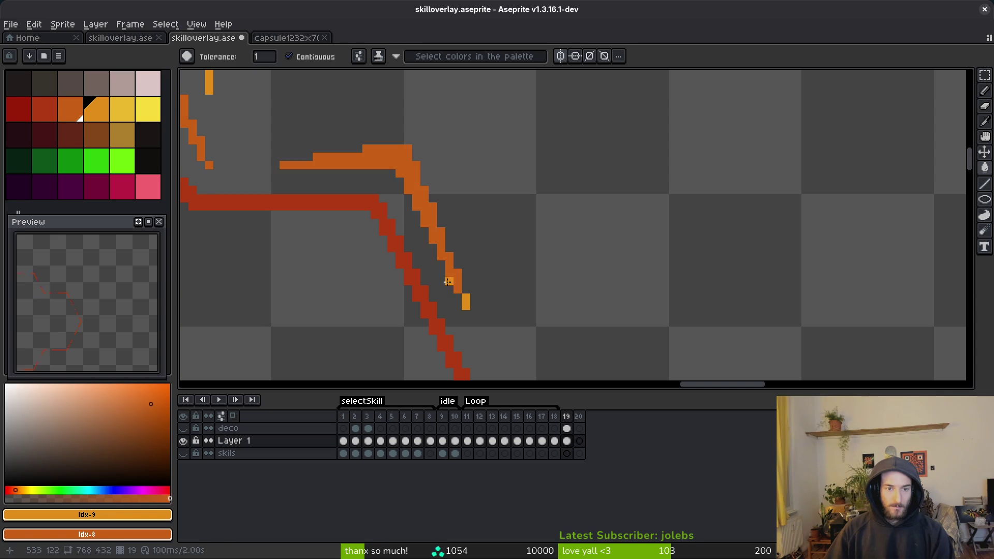
right_click(464, 299)
scroll(534, 253, down, 4)
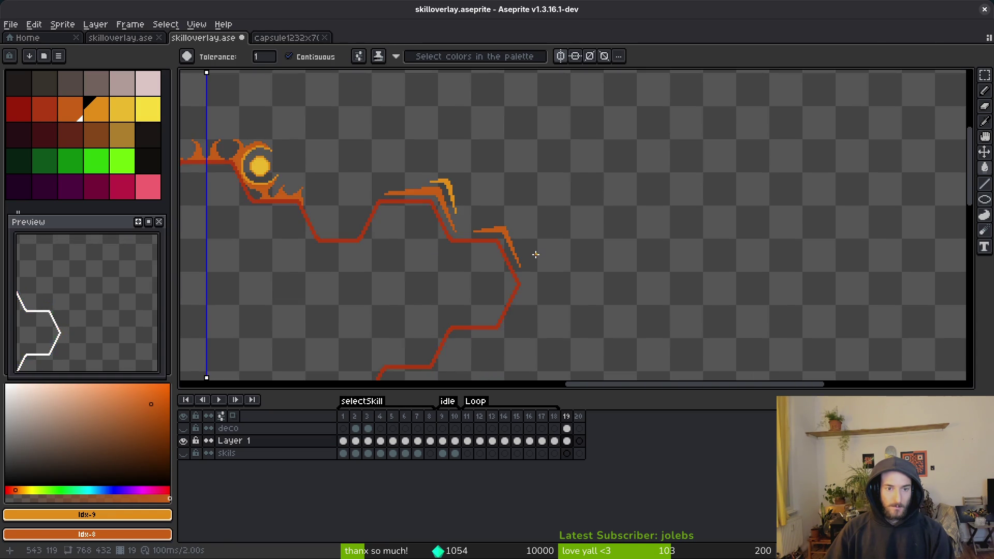
scroll(531, 254, up, 2)
scroll(530, 253, up, 1)
scroll(440, 207, down, 1)
scroll(458, 221, up, 1)
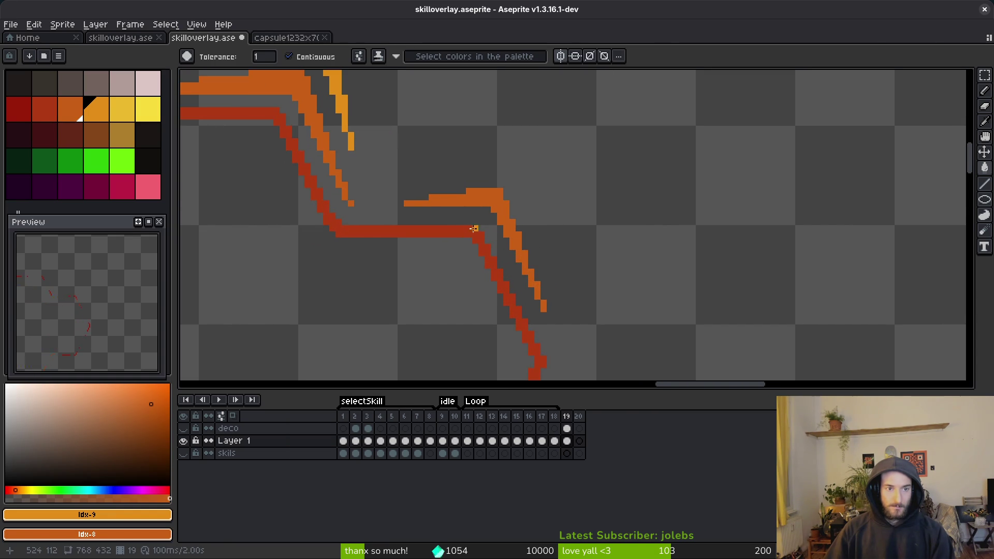
key(m)
scroll(414, 171, up, 2)
Select the short and diagonal orange streaks, deselect, save, then undo the selection
scroll(349, 133, down, 1)
drag(306, 107, 572, 200)
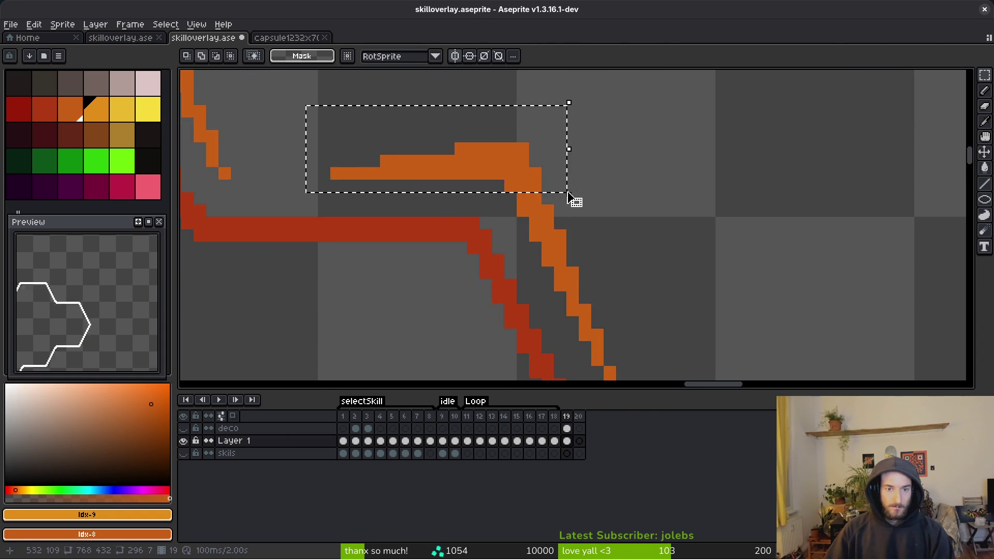
scroll(537, 183, down, 2)
key(q)
mouse_move(528, 155)
mouse_down()
mouse_move(524, 167)
mouse_move(499, 163)
mouse_move(526, 152)
mouse_up()
key(ctrl+d)
key(ctrl+s)
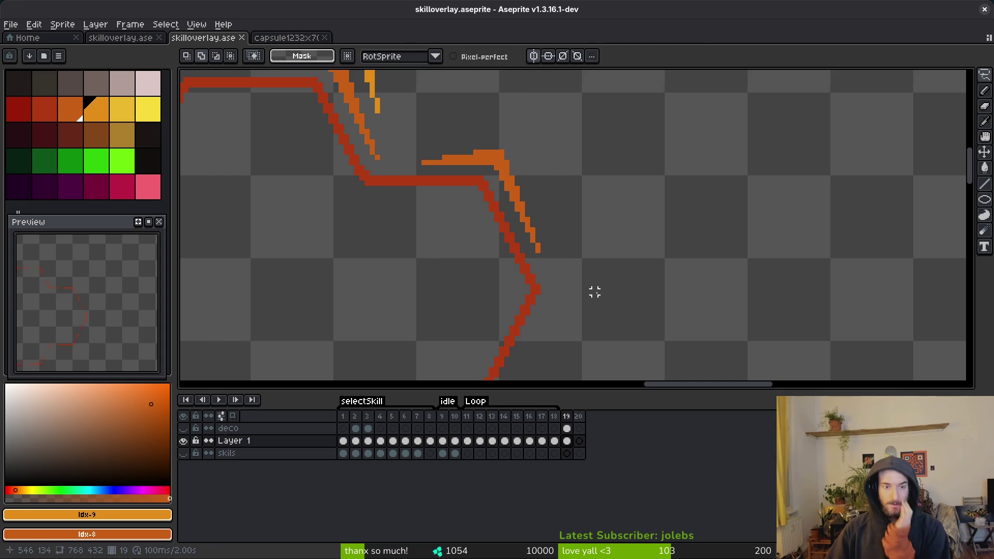
scroll(590, 261, down, 3)
key(ctrl+z)
key(ctrl+z)
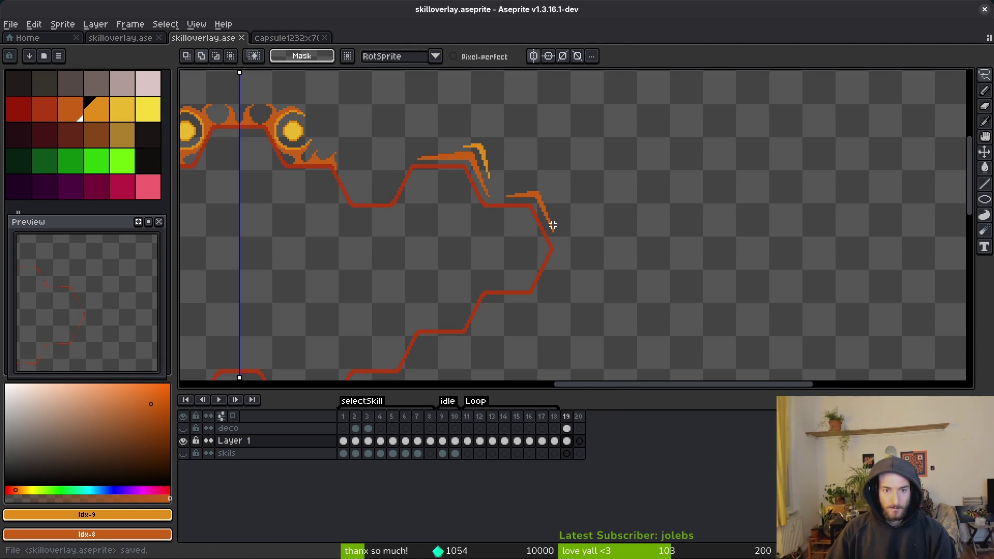
Select the small orange streak by colour, delete it and save the file
scroll(551, 223, up, 3)
key(w)
click(524, 160)
scroll(539, 222, down, 3)
scroll(539, 221, down, 1)
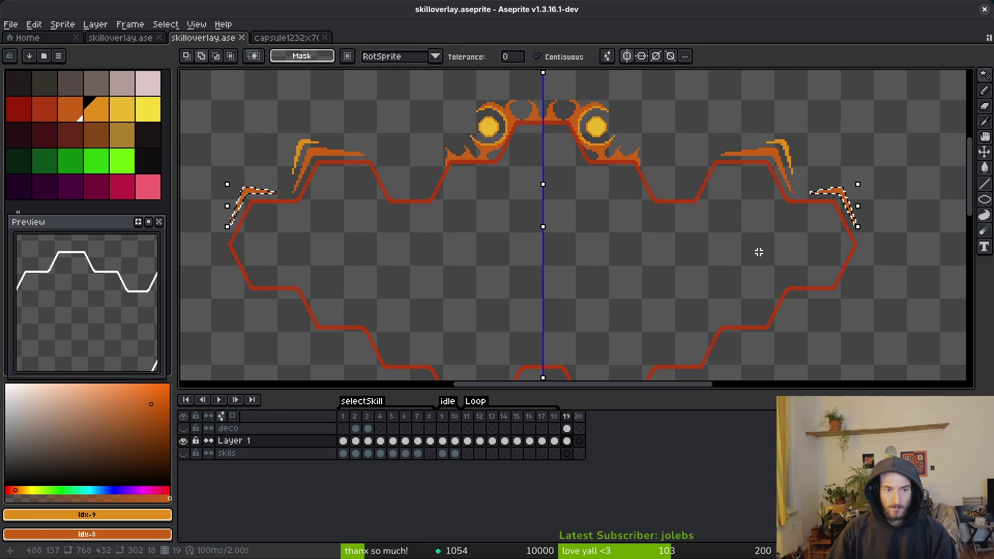
scroll(756, 251, up, 6)
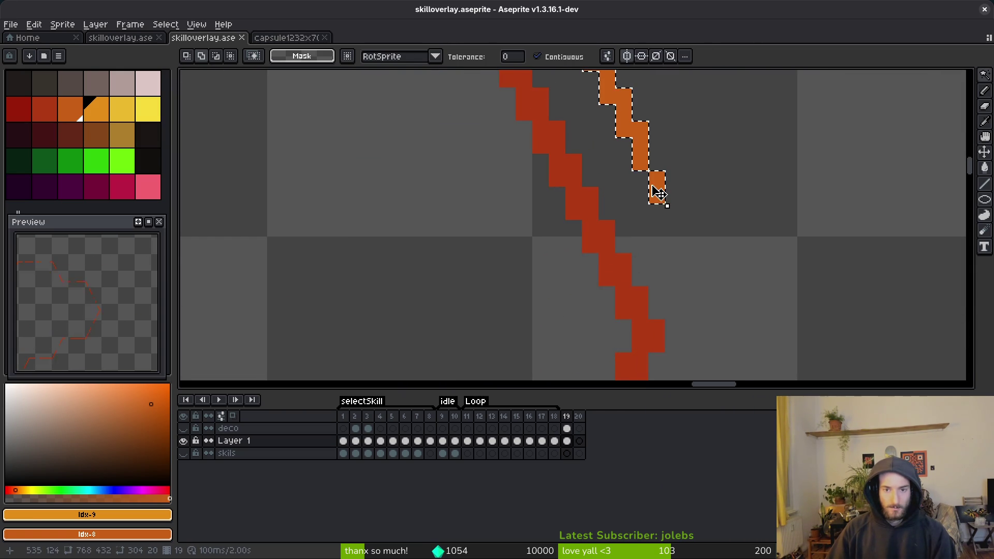
key(Delete)
key(ctrl+s)
scroll(477, 215, down, 3)
scroll(477, 215, down, 3)
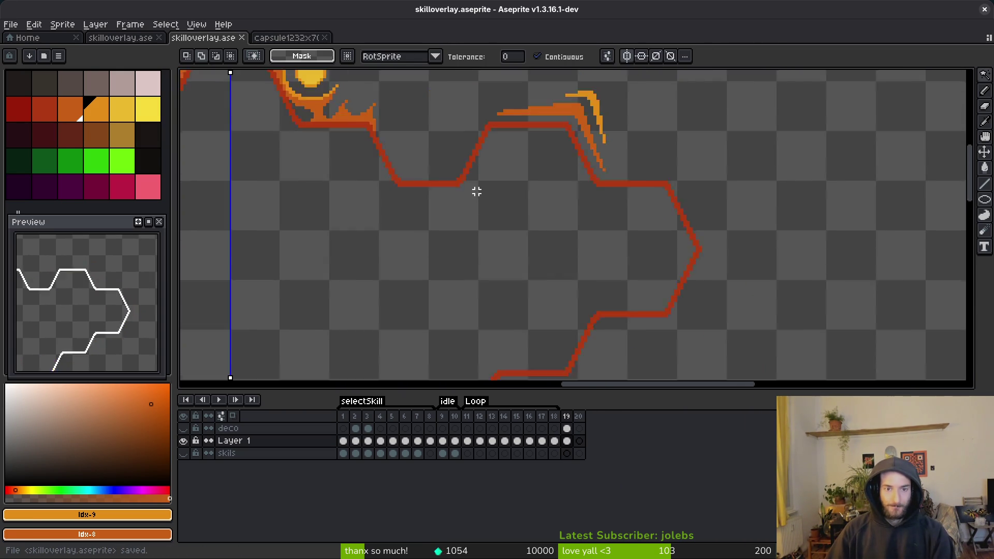
scroll(565, 229, up, 1)
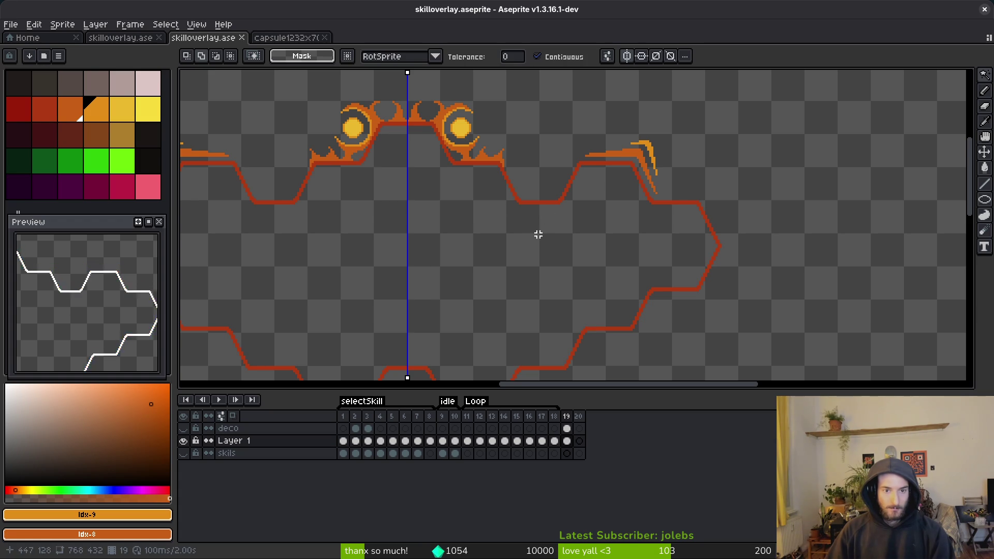
Sample the darker orange from the artwork with the eyedropper
scroll(526, 188, right, 3)
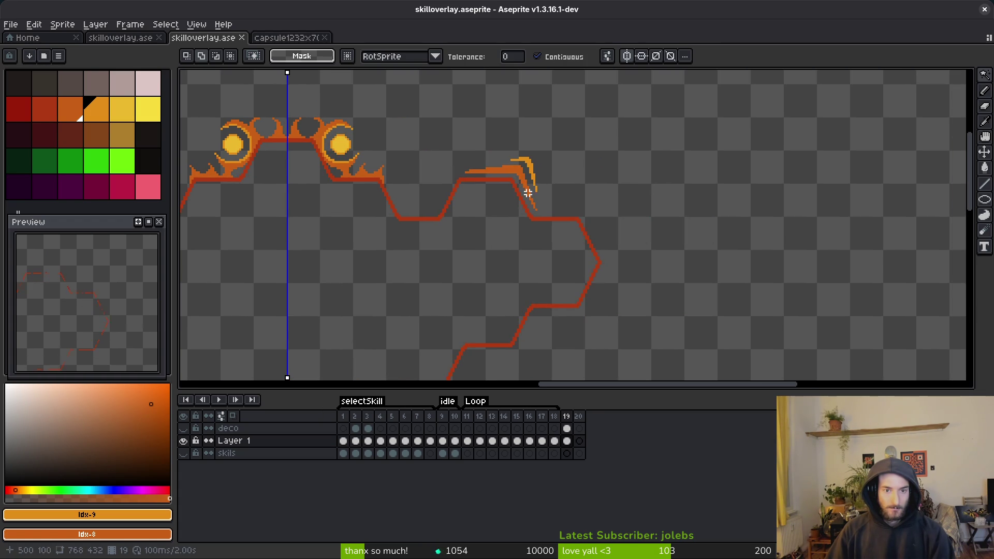
scroll(538, 197, down, 1)
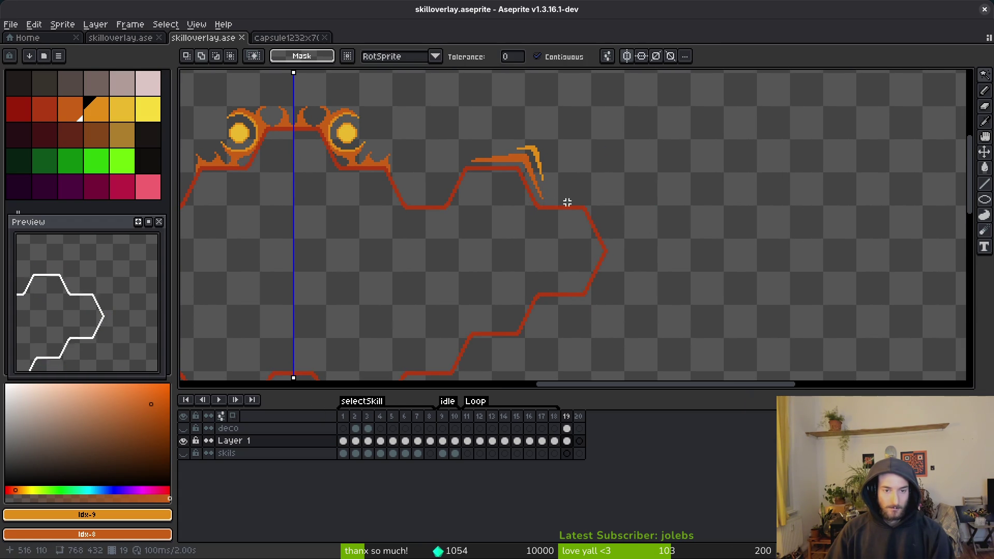
scroll(568, 204, up, 2)
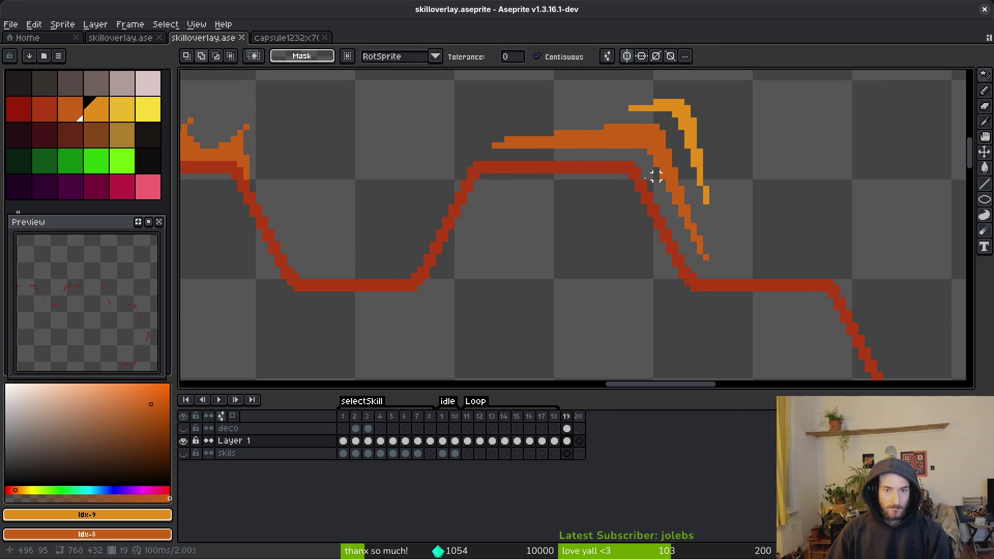
scroll(355, 113, up, 2)
key(i)
click(379, 84)
Bring the right-hand flourish into view and undo an accidental orange background fill
key(g)
scroll(524, 241, up, 2)
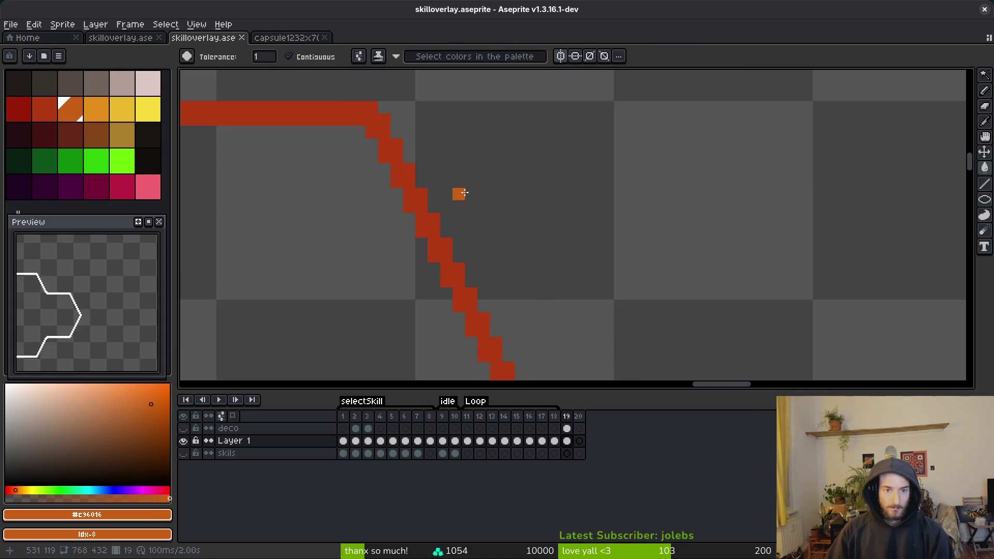
scroll(468, 185, down, 3)
scroll(468, 186, down, 3)
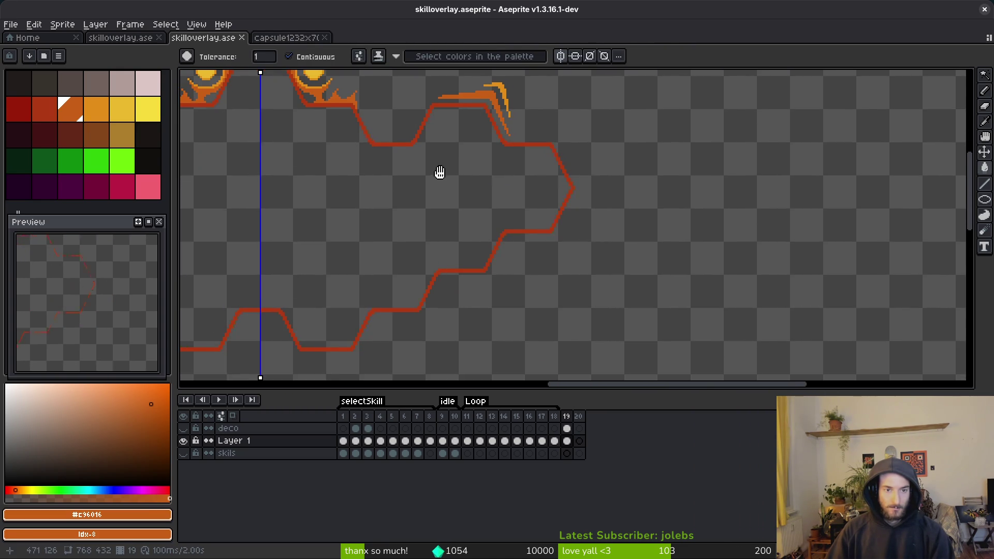
scroll(442, 181, up, 1)
mouse_move(441, 181)
mouse_down()
mouse_move(485, 220)
mouse_move(318, 129)
mouse_move(524, 215)
mouse_up()
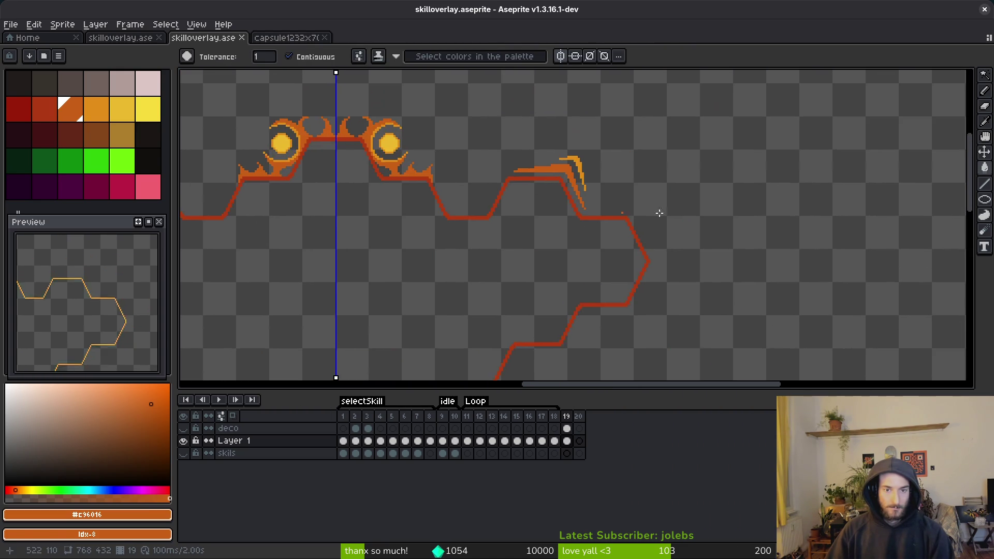
scroll(523, 215, up, 3)
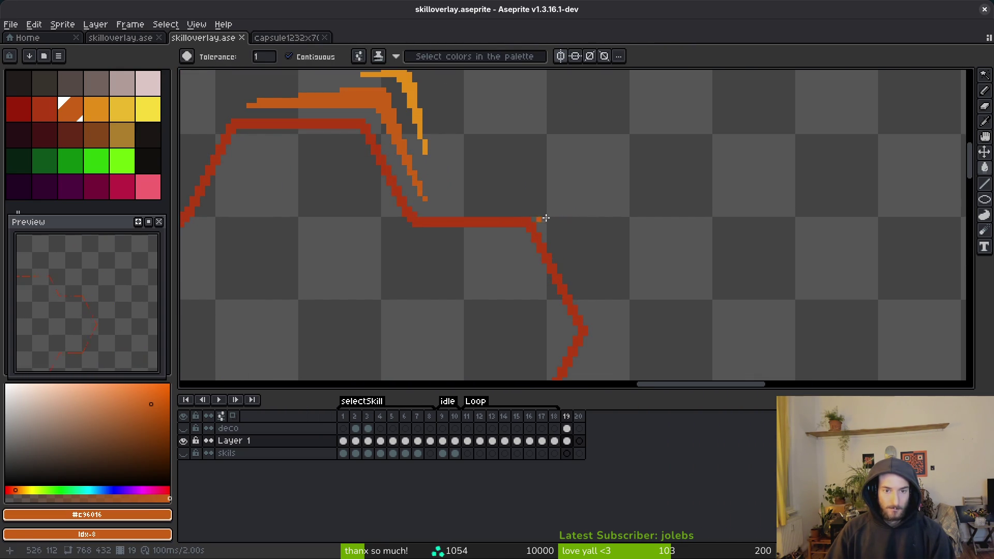
click(533, 218)
key(ctrl+z)
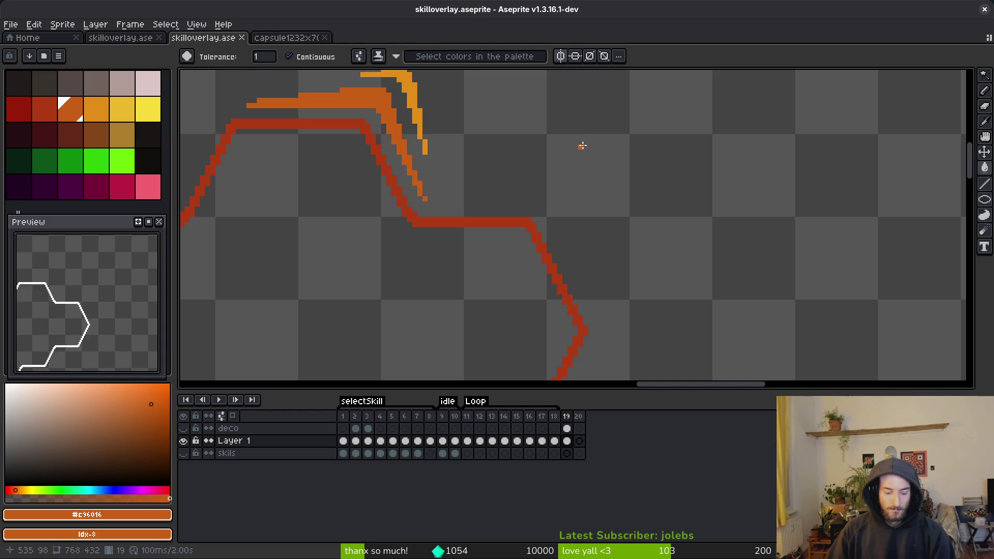
Pencil a diagonal orange flame stroke running up-right from the upper-right corner
key(b)
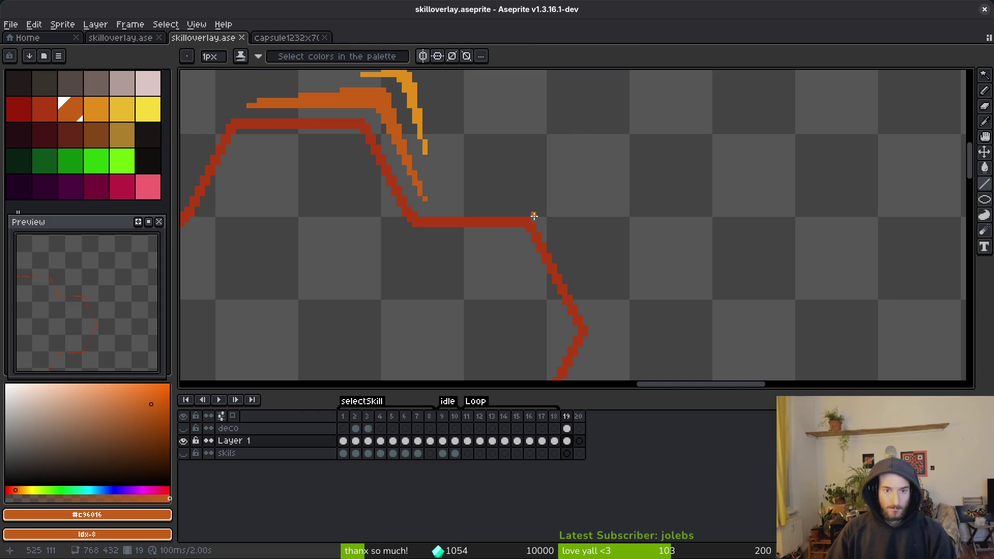
drag(530, 214, 565, 153)
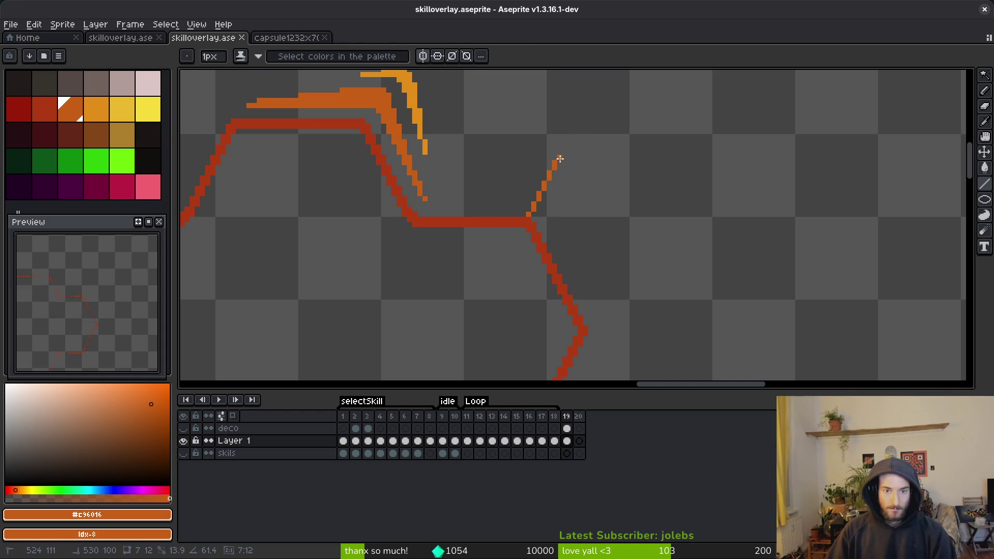
drag(560, 158, 579, 86)
scroll(565, 135, up, 2)
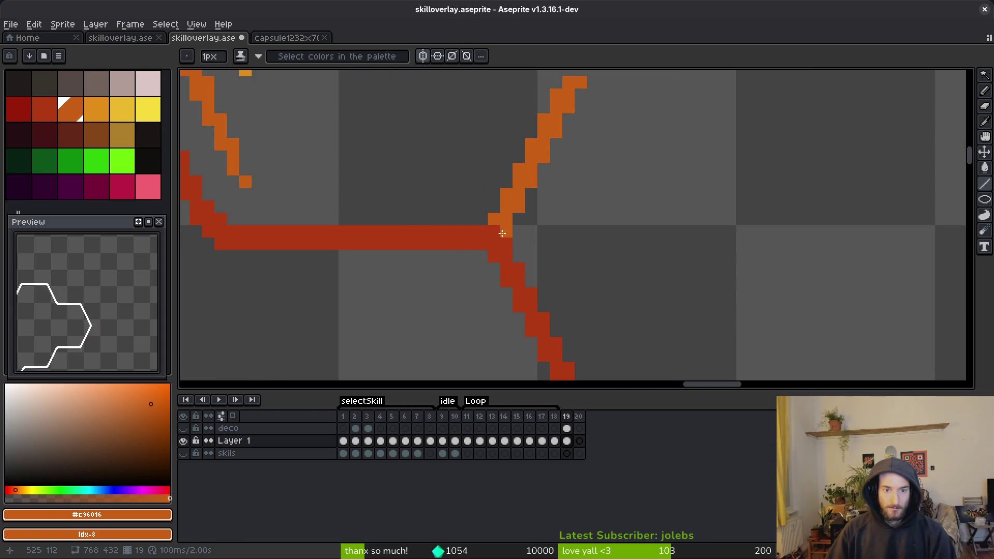
scroll(657, 220, down, 4)
scroll(595, 206, up, 3)
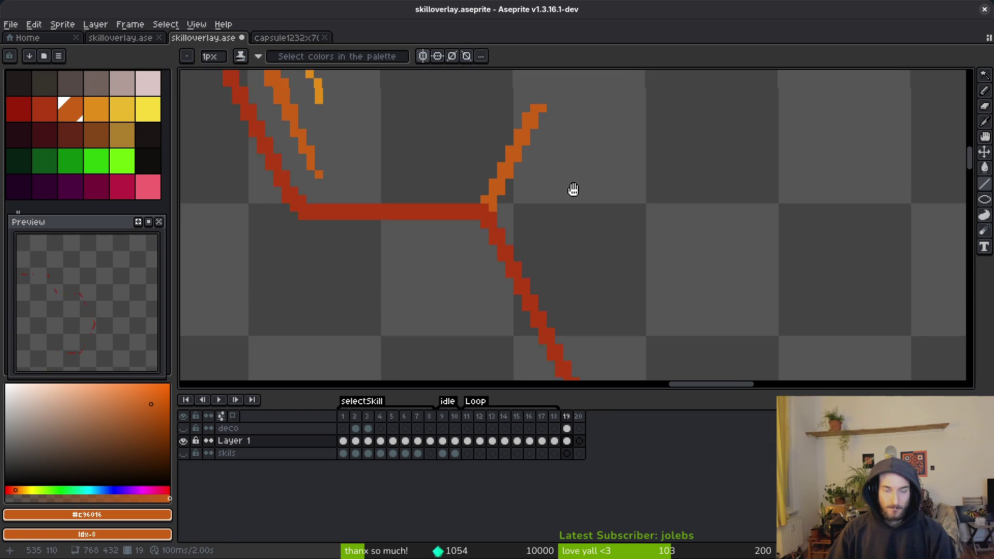
drag(579, 195, 594, 256)
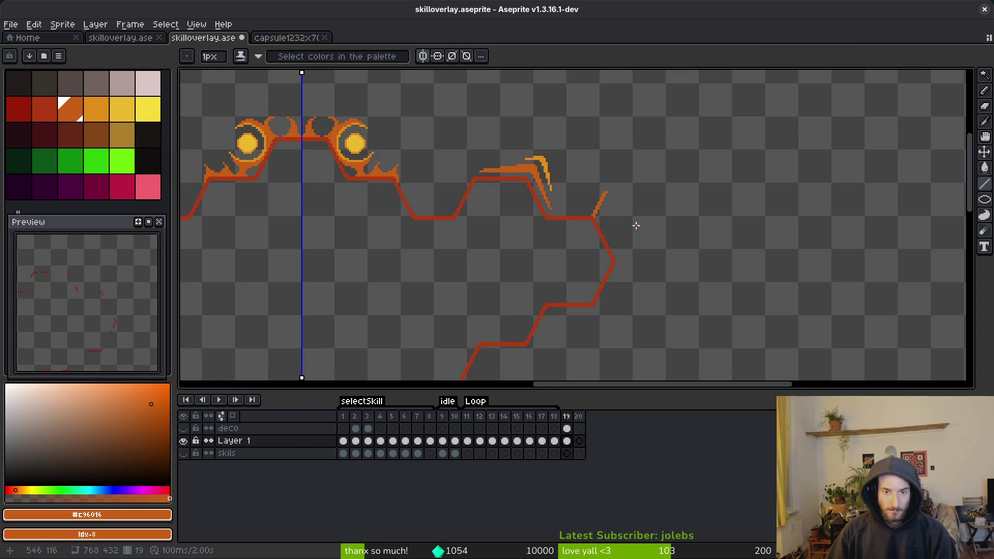
scroll(637, 214, down, 3)
scroll(631, 210, up, 5)
Erase edge pixels to trim the diagonal orange stroke
key(e)
mouse_move(590, 129)
mouse_down()
mouse_move(564, 144)
mouse_move(555, 182)
mouse_up()
key(b)
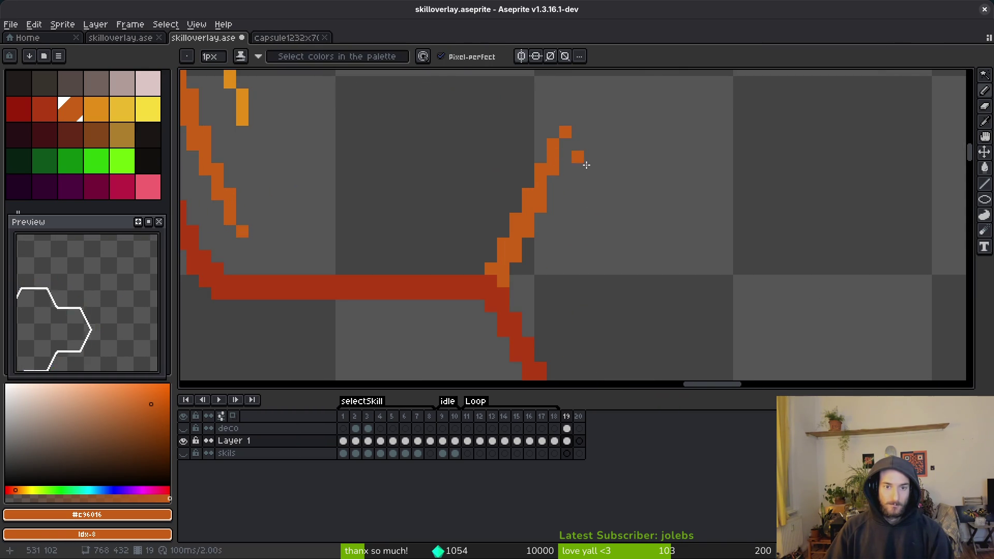
scroll(617, 210, down, 5)
scroll(626, 244, up, 4)
scroll(627, 244, up, 3)
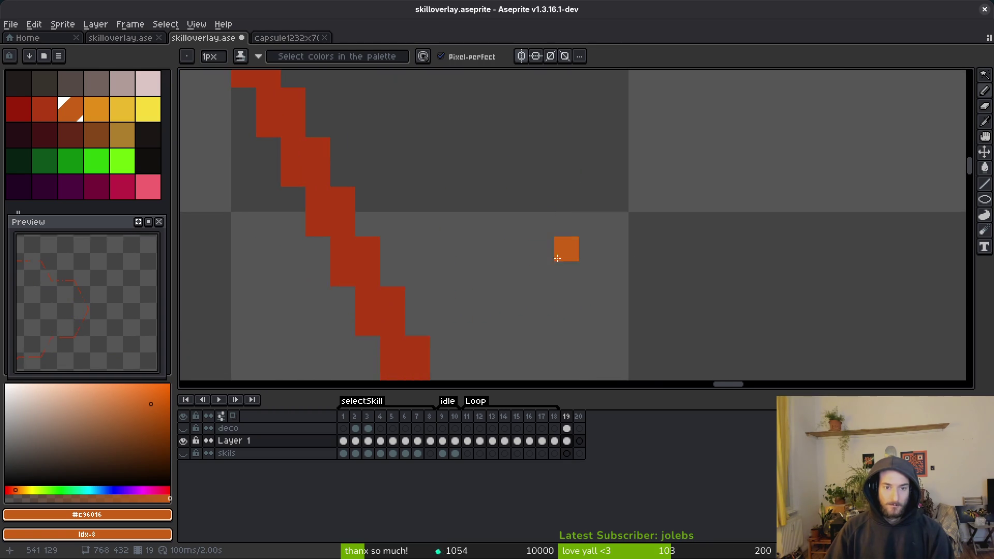
Draw an orange spike at the right side point with a thickened base, extended outward
drag(357, 242, 582, 292)
drag(279, 265, 322, 268)
drag(440, 238, 477, 226)
mouse_move(414, 288)
mouse_down()
mouse_move(482, 235)
mouse_move(512, 229)
mouse_up()
scroll(639, 249, down, 3)
scroll(646, 246, up, 2)
drag(631, 219, 661, 218)
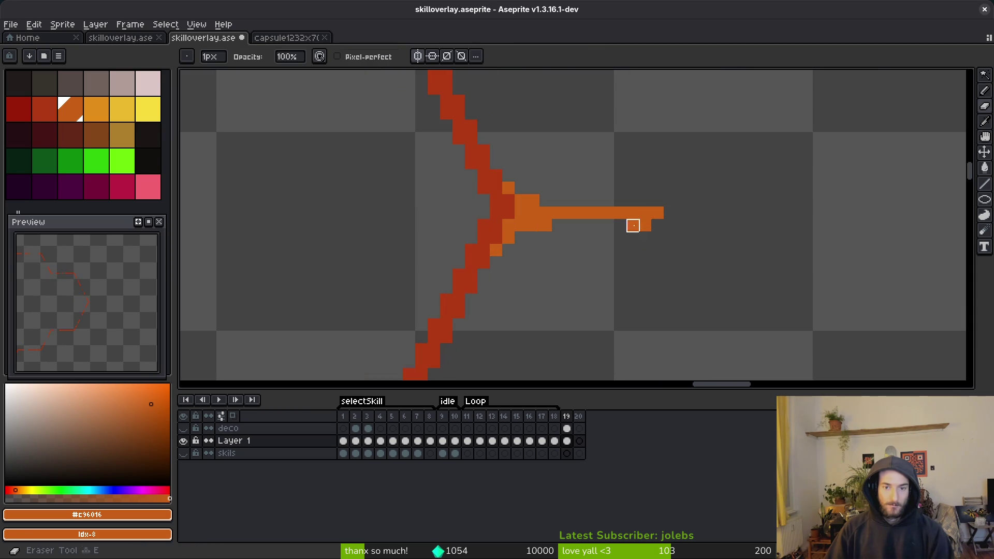
scroll(682, 260, down, 3)
scroll(673, 243, up, 4)
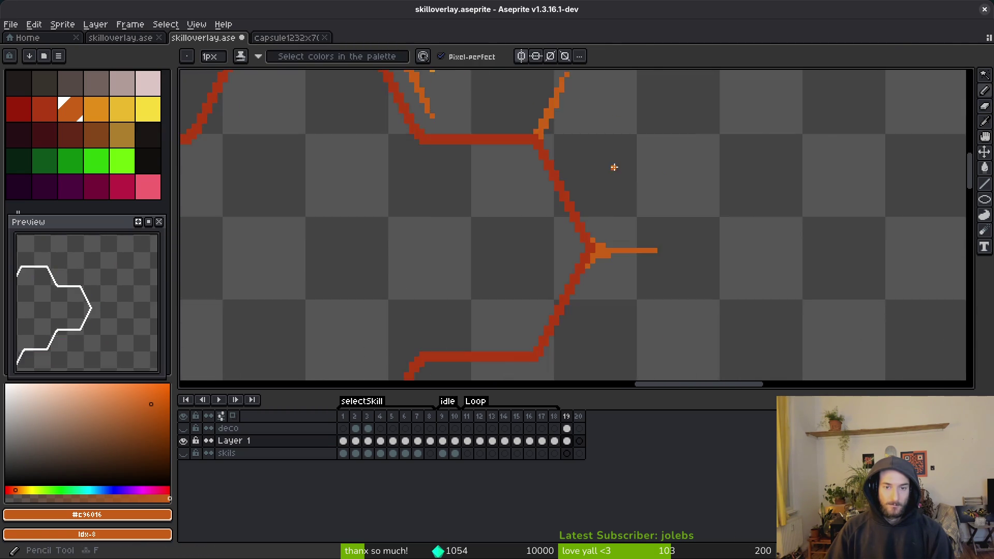
scroll(611, 171, down, 2)
scroll(670, 178, up, 4)
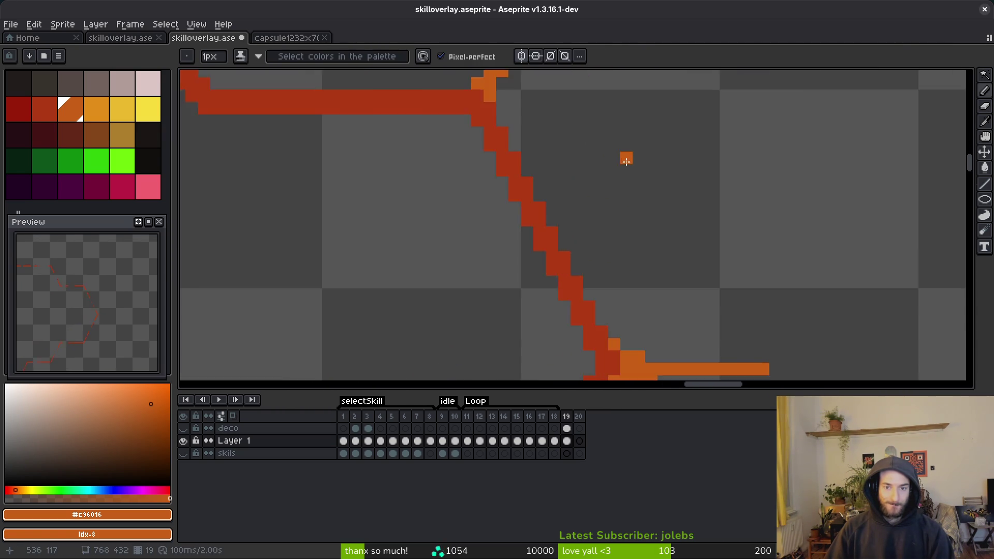
Remove two stray orange pixels below the spike at the side-point junction
key(l)
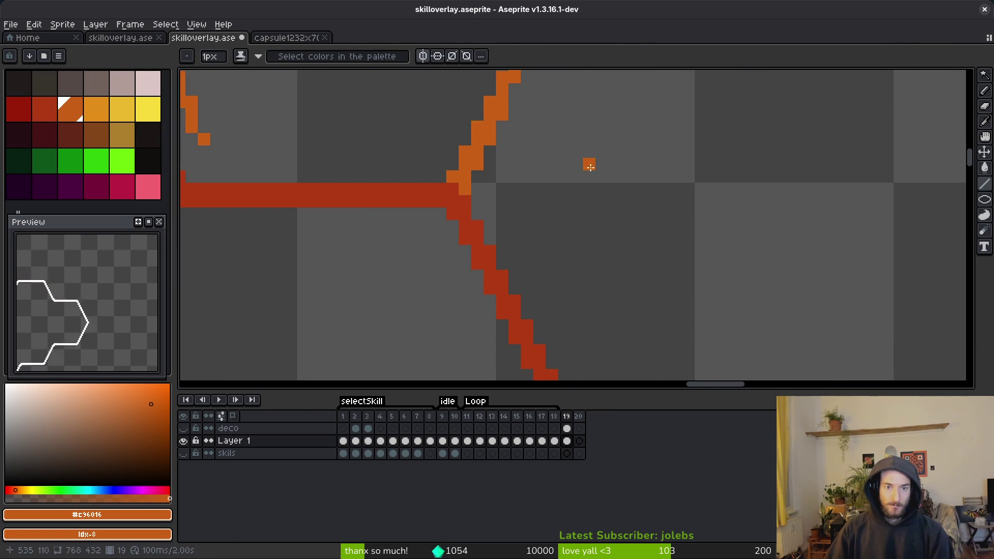
scroll(575, 186, down, 2)
drag(570, 194, 462, 69)
scroll(518, 171, up, 2)
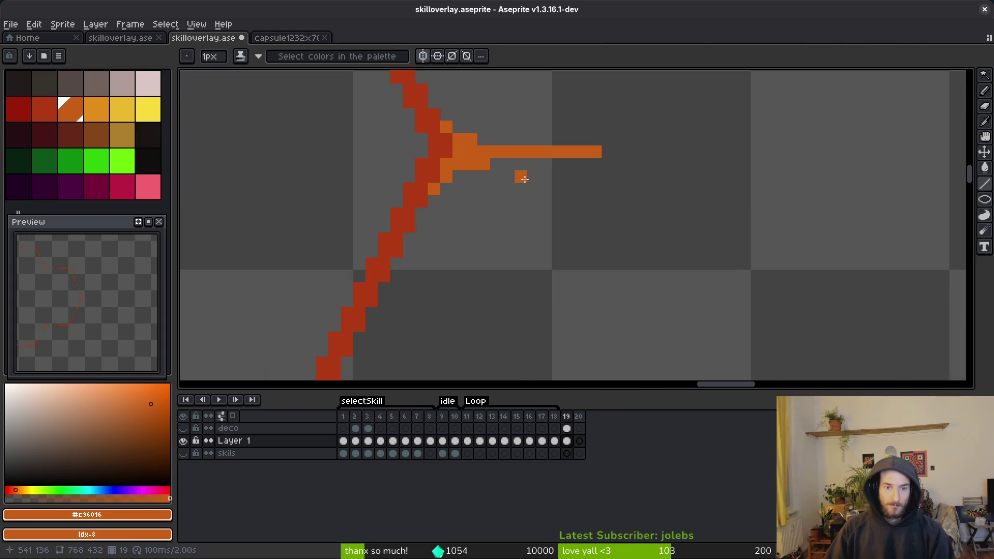
key(b)
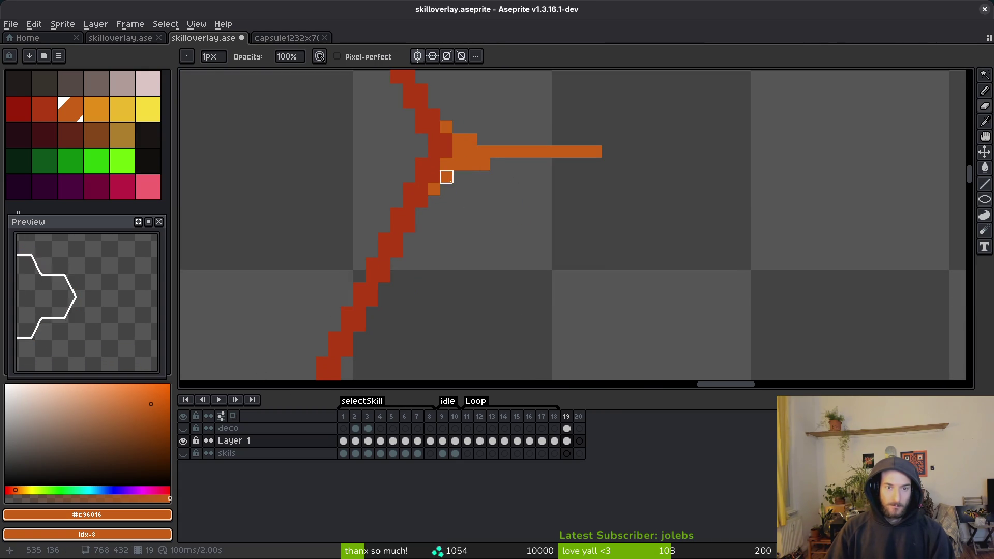
drag(472, 164, 508, 178)
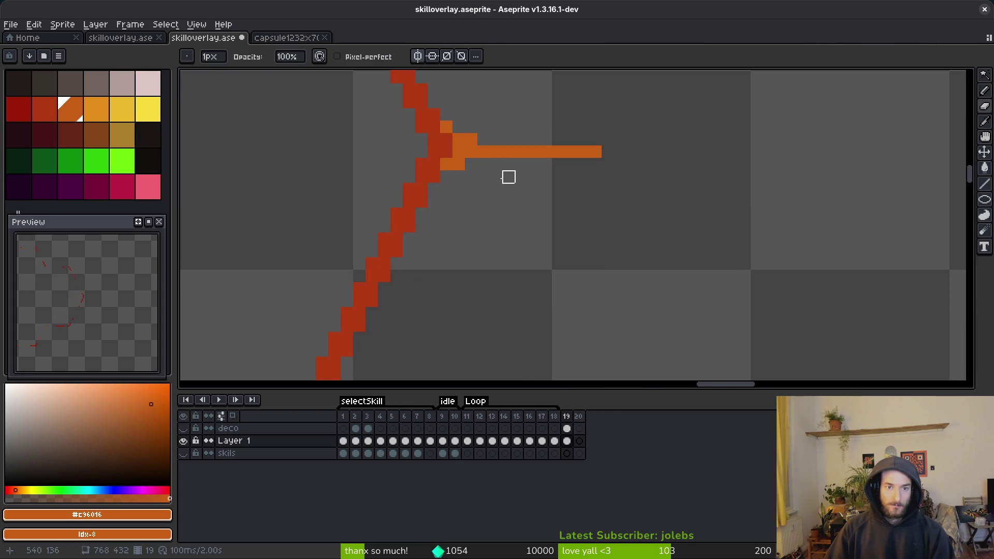
scroll(562, 222, down, 5)
Draw light-orange horizontal and thickened diagonal lines beneath the orange spike
key(l)
scroll(556, 222, up, 3)
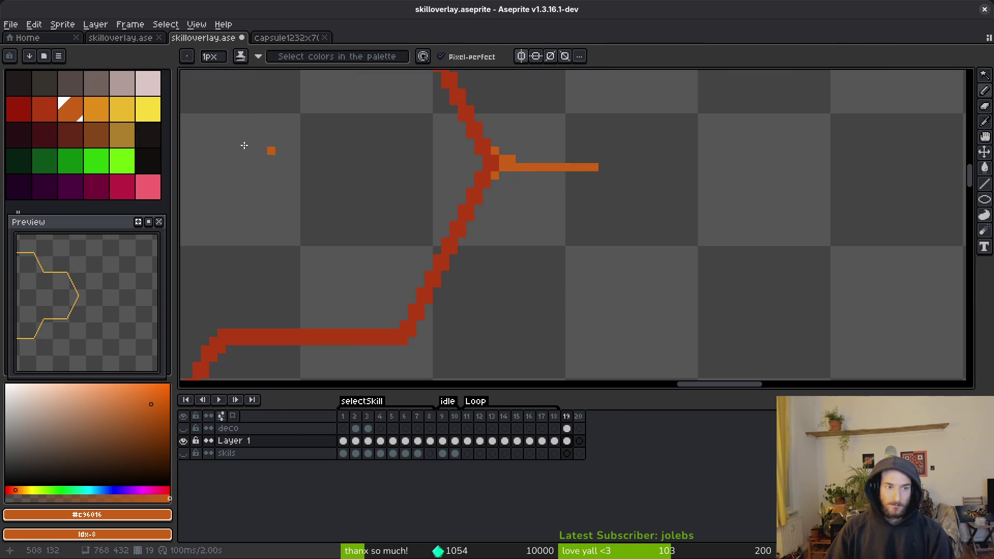
click(87, 116)
scroll(523, 176, up, 2)
mouse_move(672, 159)
mouse_down()
mouse_move(474, 151)
mouse_move(490, 158)
mouse_up()
mouse_move(490, 159)
mouse_down()
mouse_move(500, 192)
mouse_move(526, 110)
mouse_move(434, 249)
mouse_move(423, 291)
mouse_up()
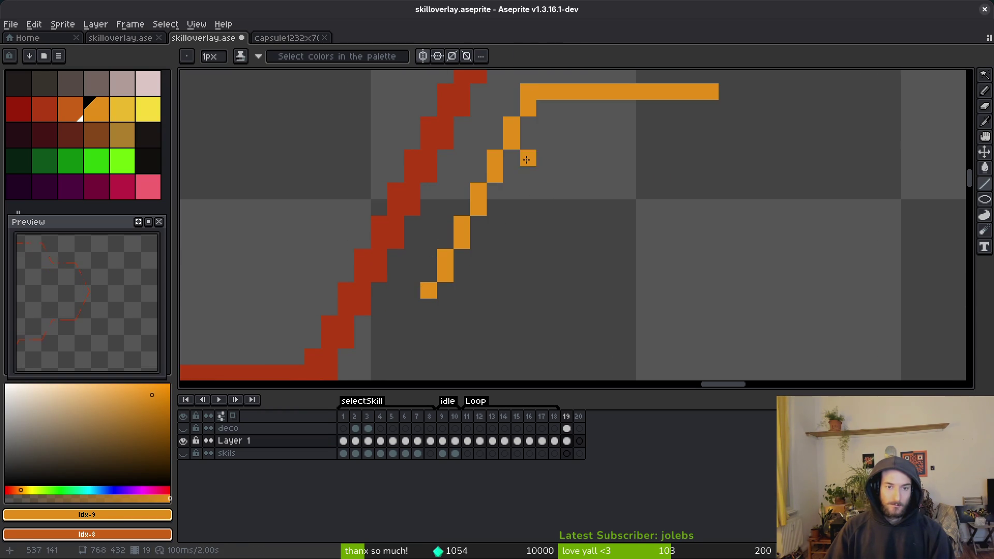
drag(474, 230, 547, 109)
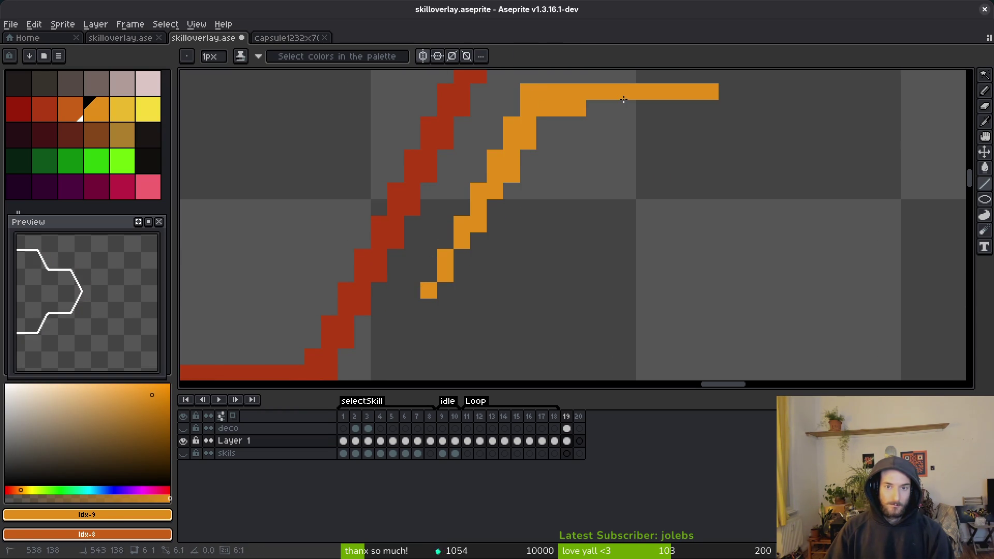
scroll(651, 160, down, 4)
scroll(586, 83, up, 4)
key(e)
scroll(568, 247, down, 3)
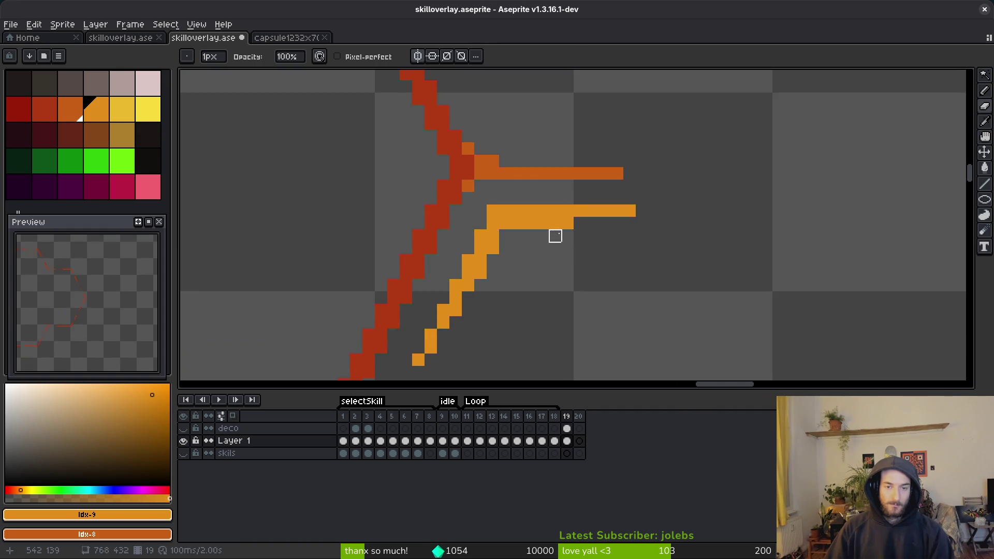
scroll(611, 243, down, 3)
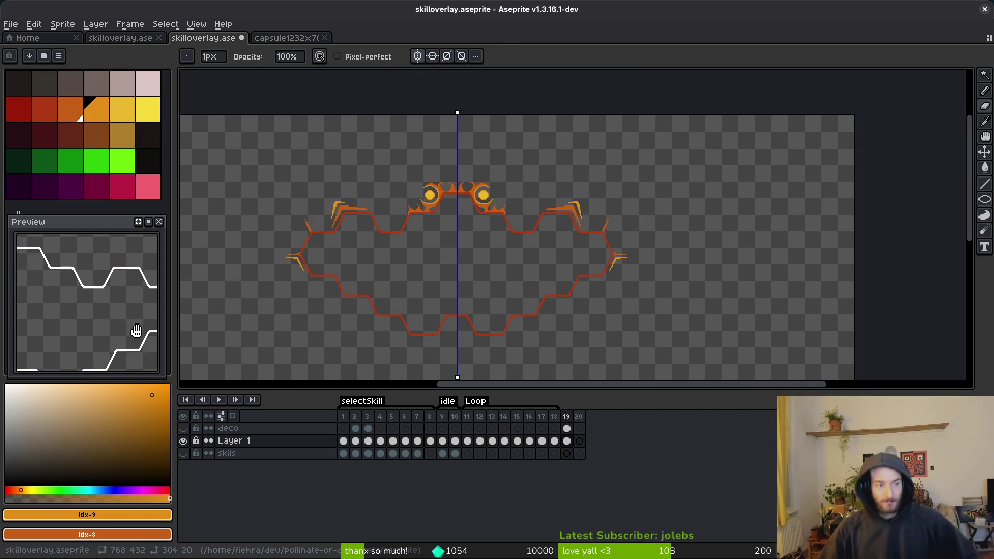
scroll(582, 308, down, 1)
Select frames 19–20 and rename the existing Loop tag to 'inward'
drag(566, 414, 582, 417)
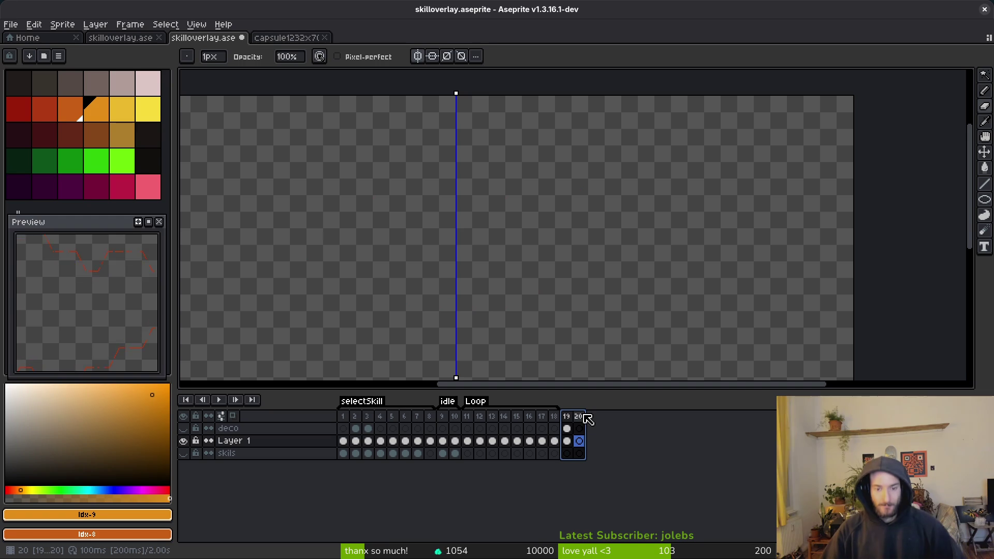
key(Tab)
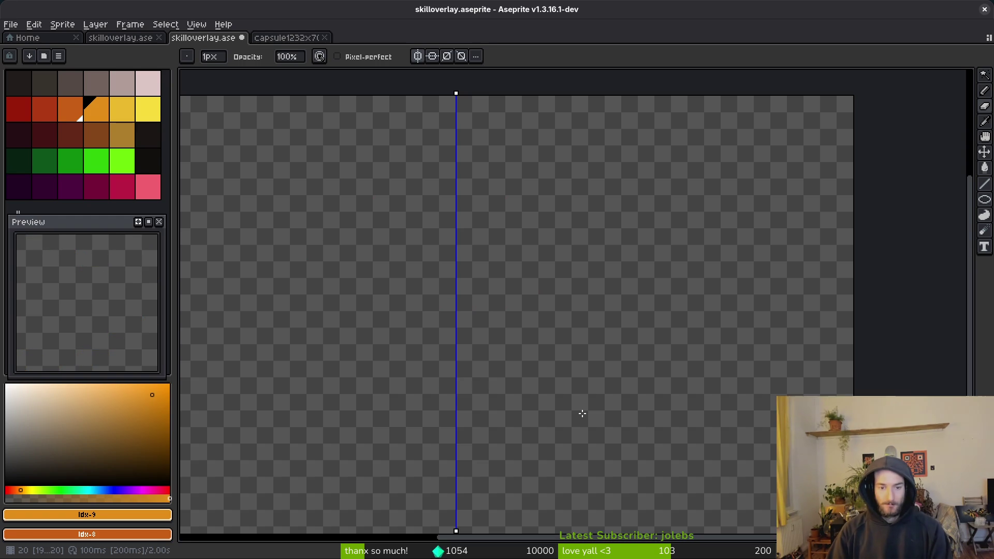
key(Tab)
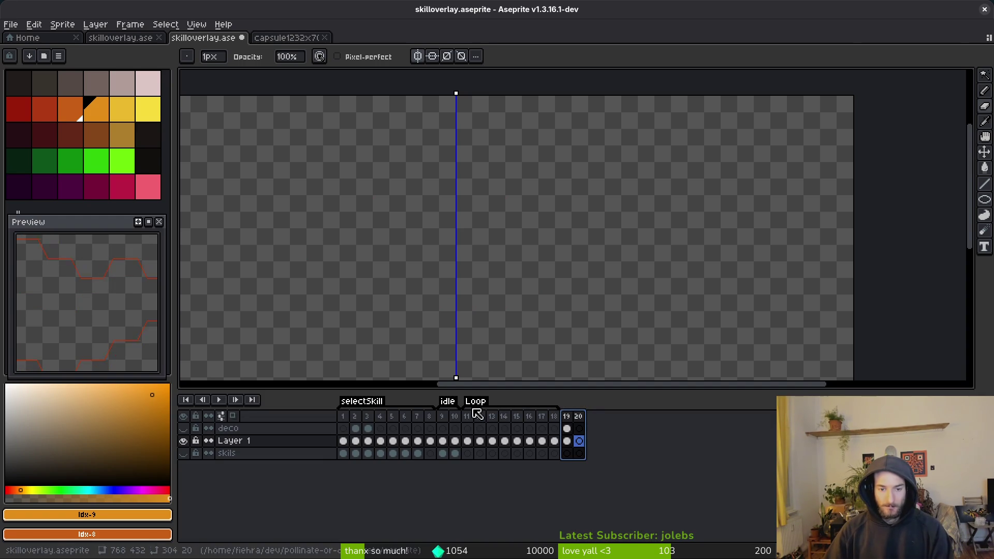
double_click(475, 402)
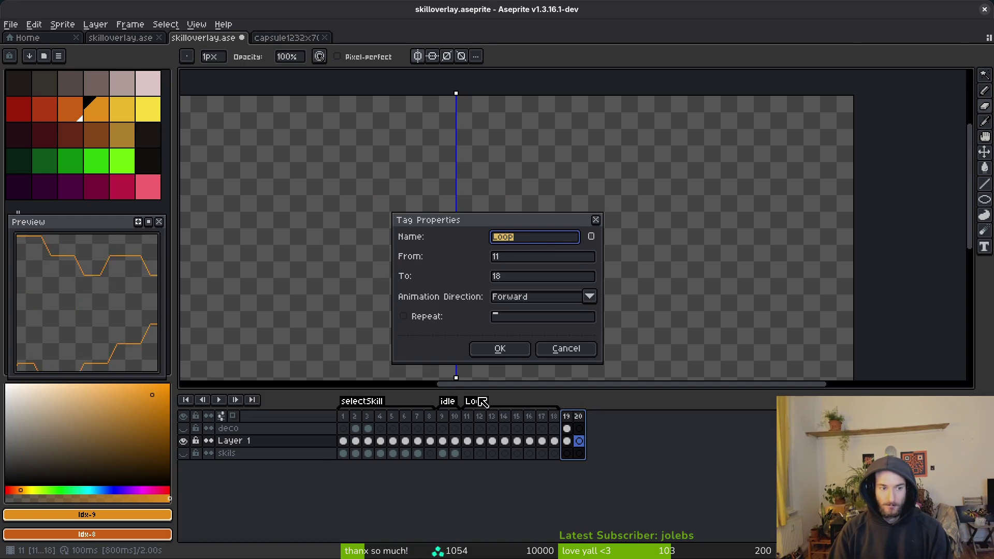
text(inwards)
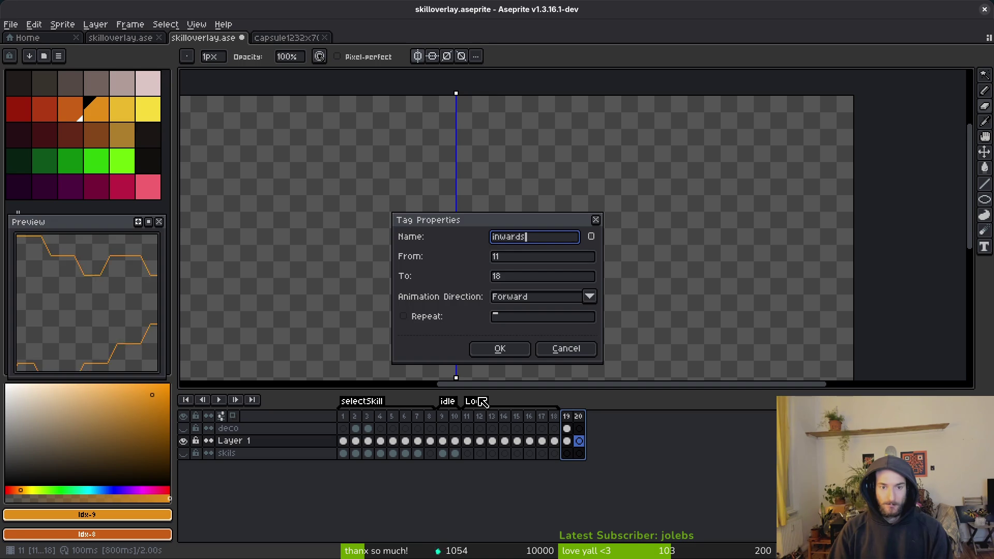
key(BackSpace)
key(Return)
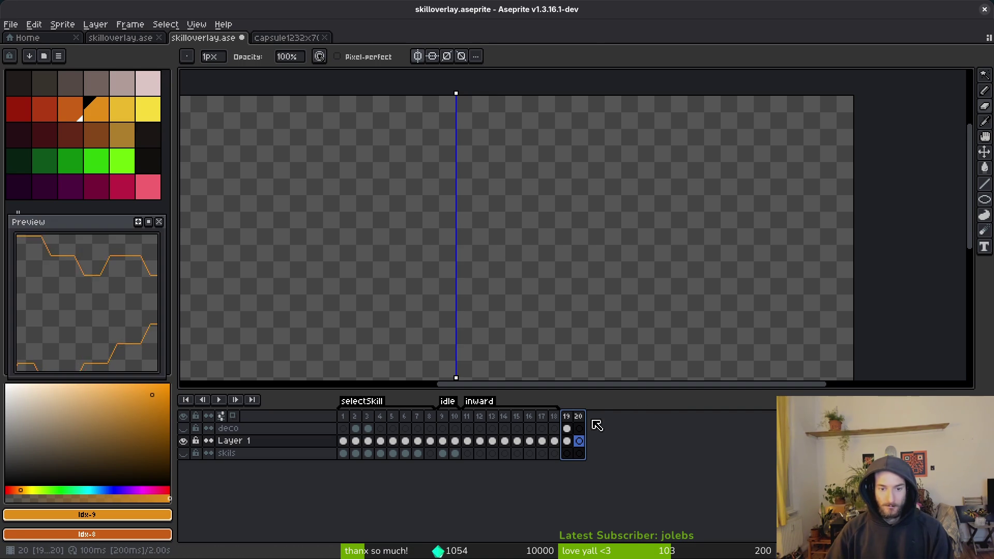
Tag frames 19–20 as 'navigate' and return to frame 19
key(F2)
text(navig)
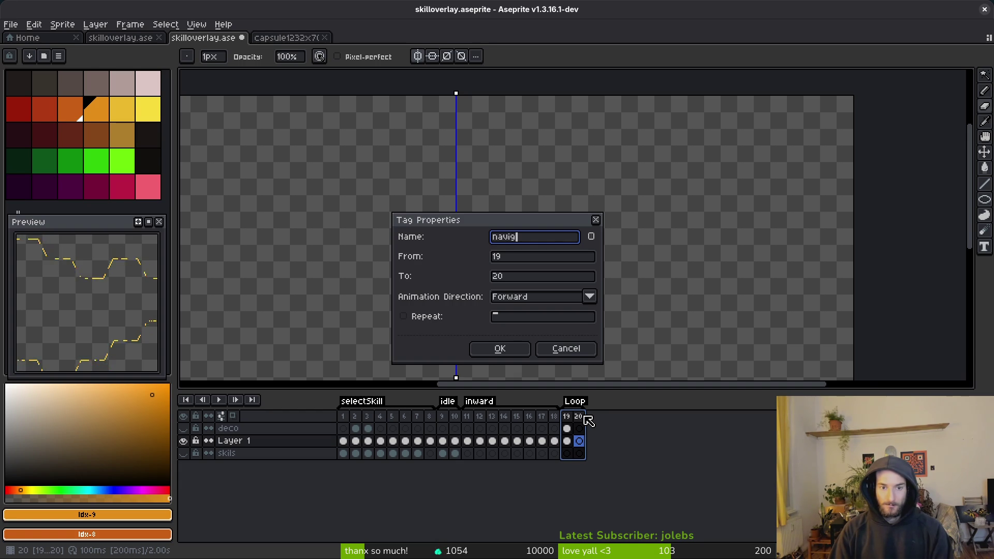
text(ate)
key(Return)
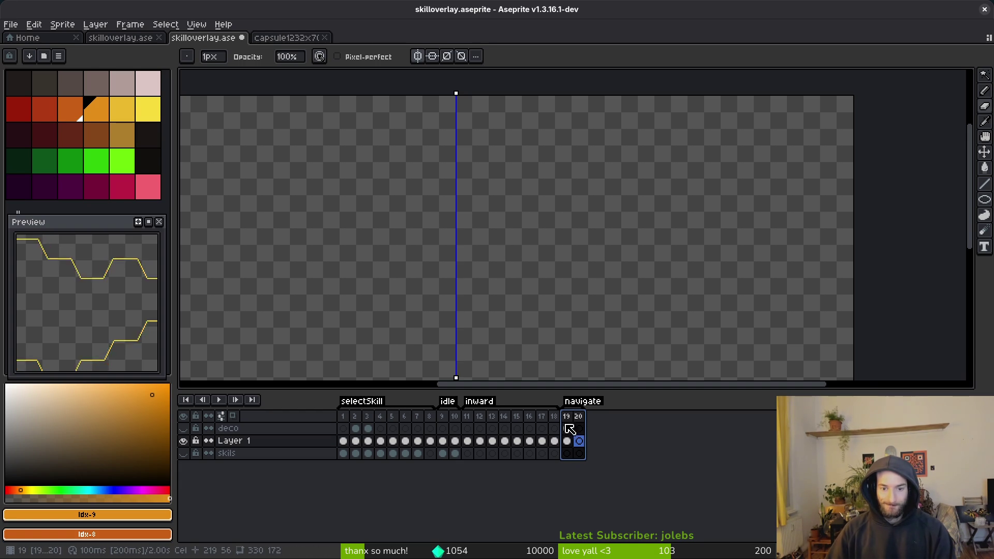
click(569, 419)
scroll(638, 247, left, 1)
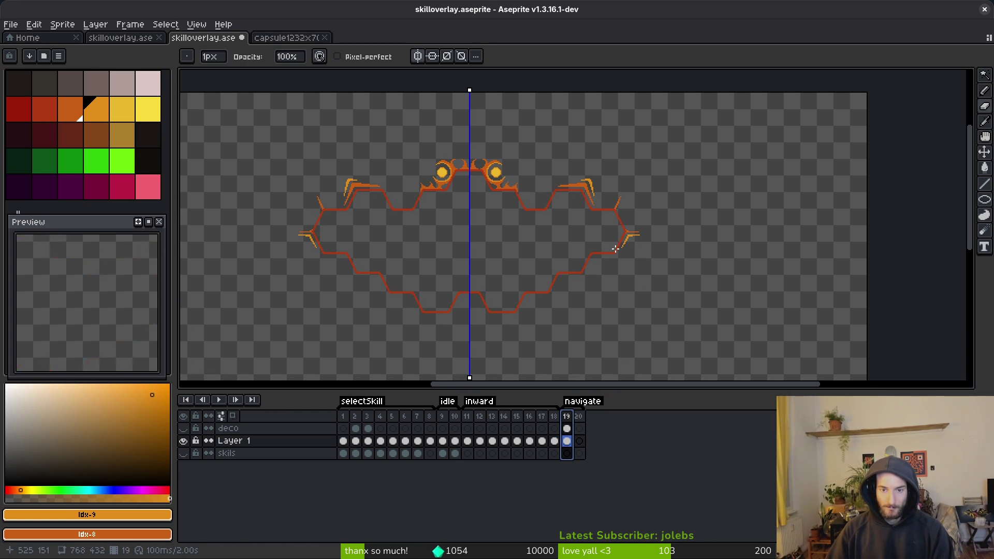
Select the light-orange flame stroke by colour and place a copy of it
scroll(580, 252, left, 2)
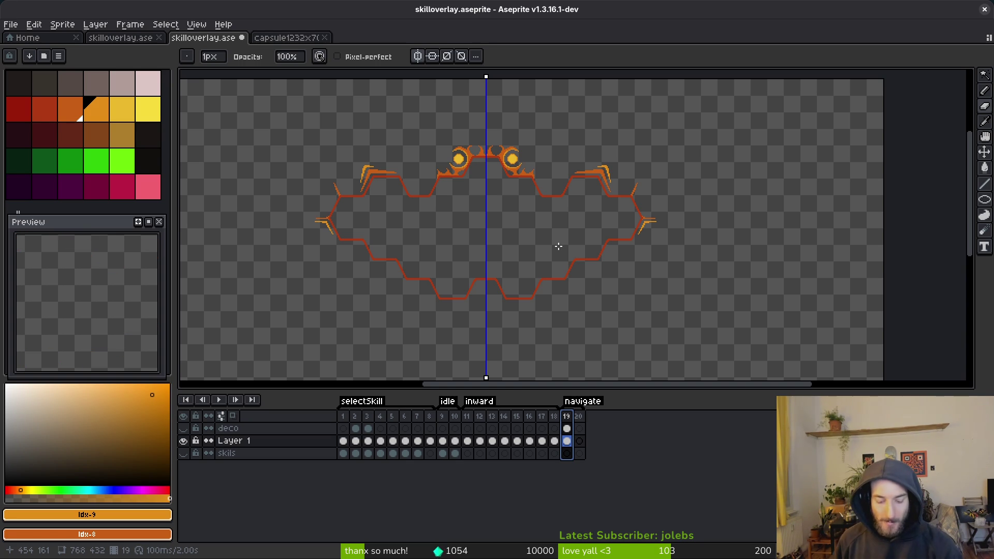
scroll(706, 257, up, 4)
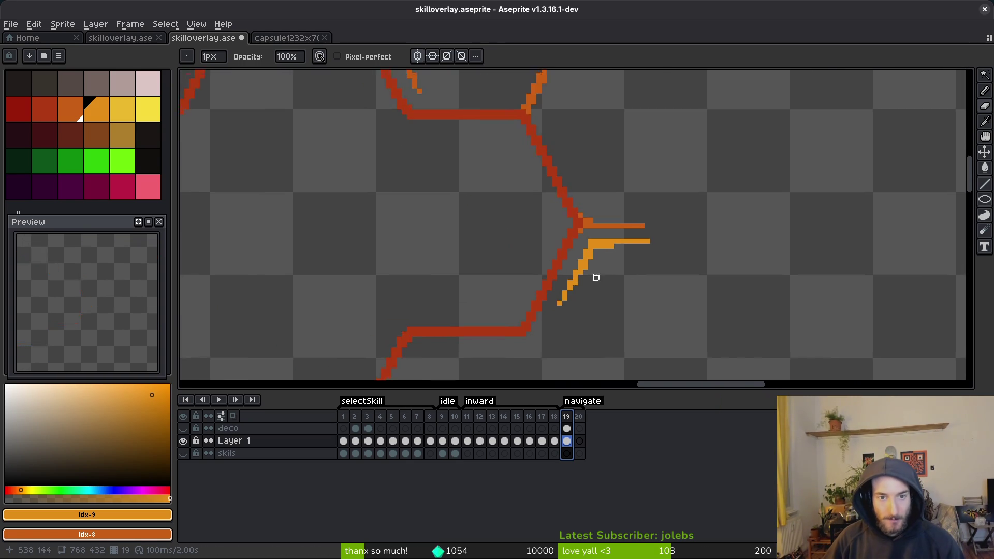
scroll(596, 278, up, 2)
key(w)
click(597, 259)
key(ctrl+t)
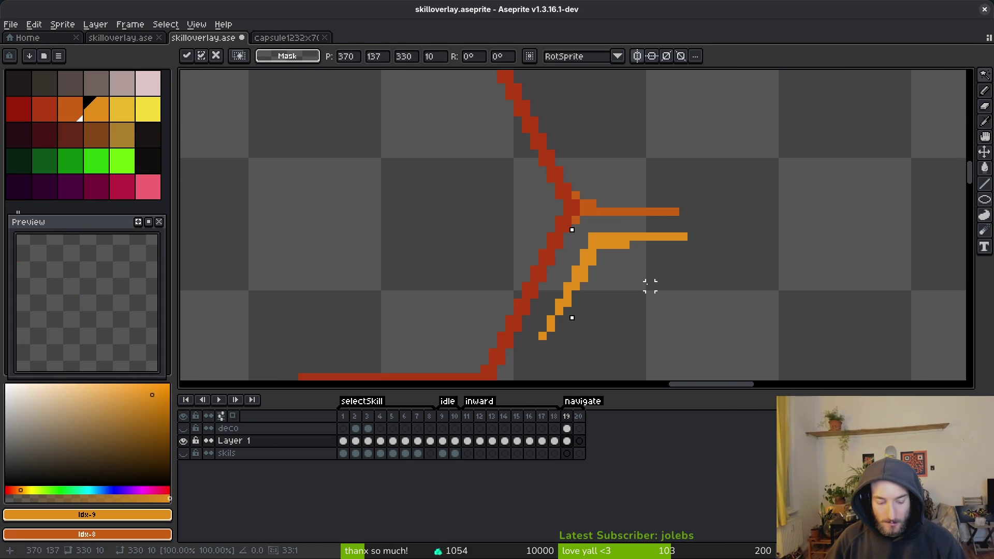
drag(609, 244, 617, 254)
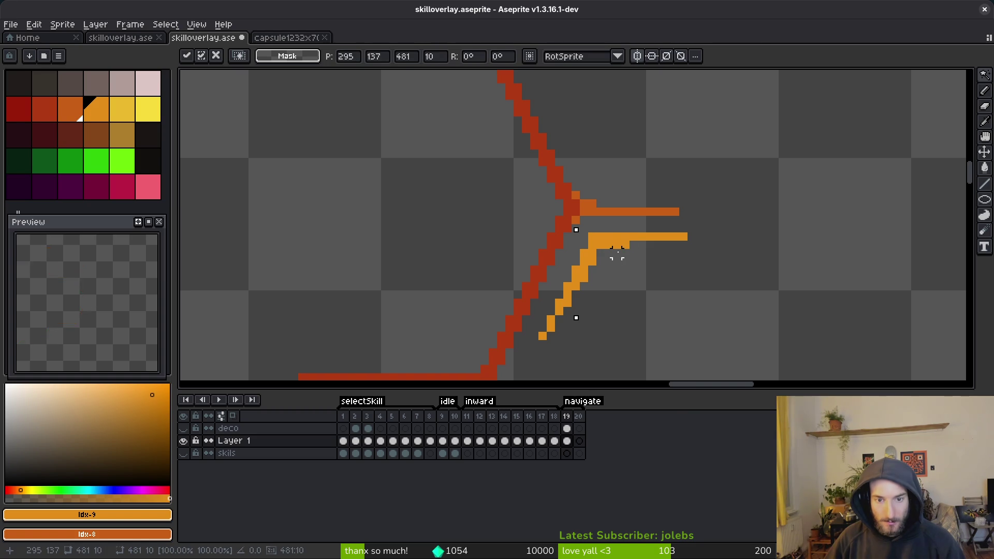
key(Return)
scroll(619, 257, down, 5)
scroll(643, 252, down, 5)
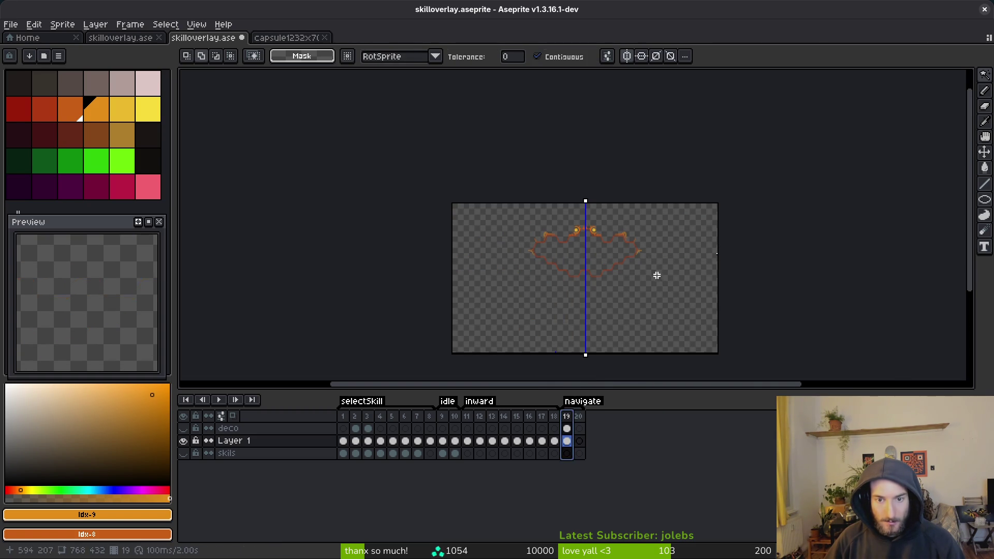
scroll(656, 275, up, 5)
scroll(661, 267, up, 2)
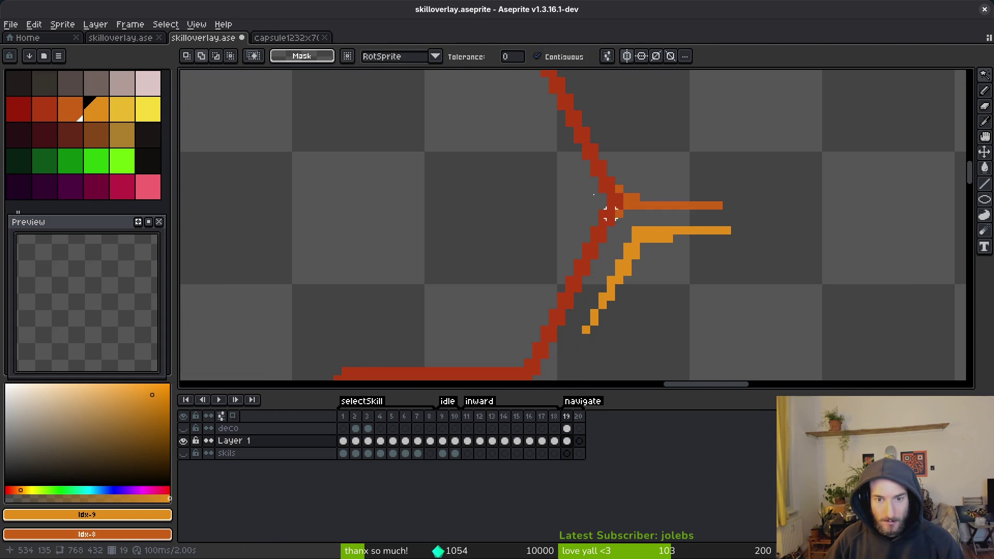
scroll(653, 231, down, 6)
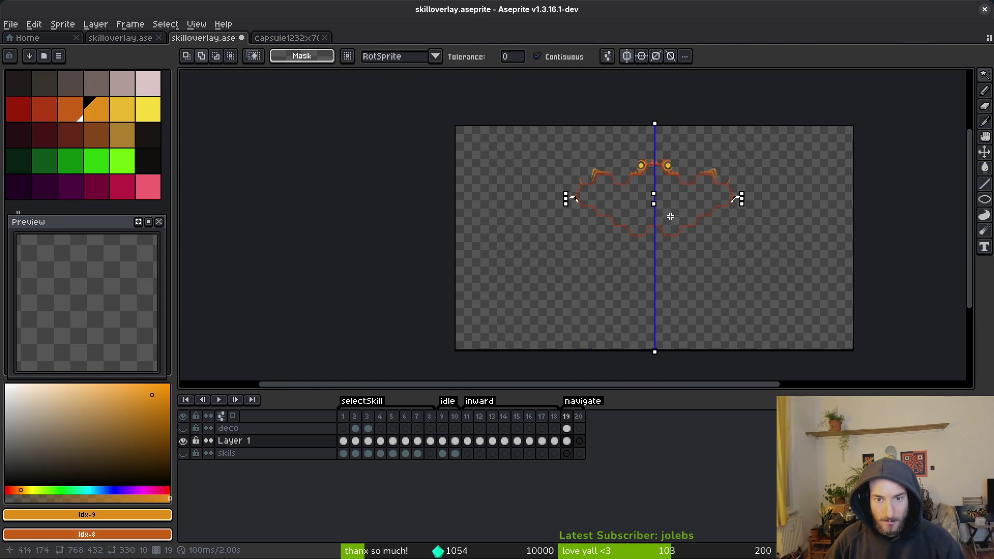
Move the copy above the right side point, flip it vertically and commit it
click(670, 217)
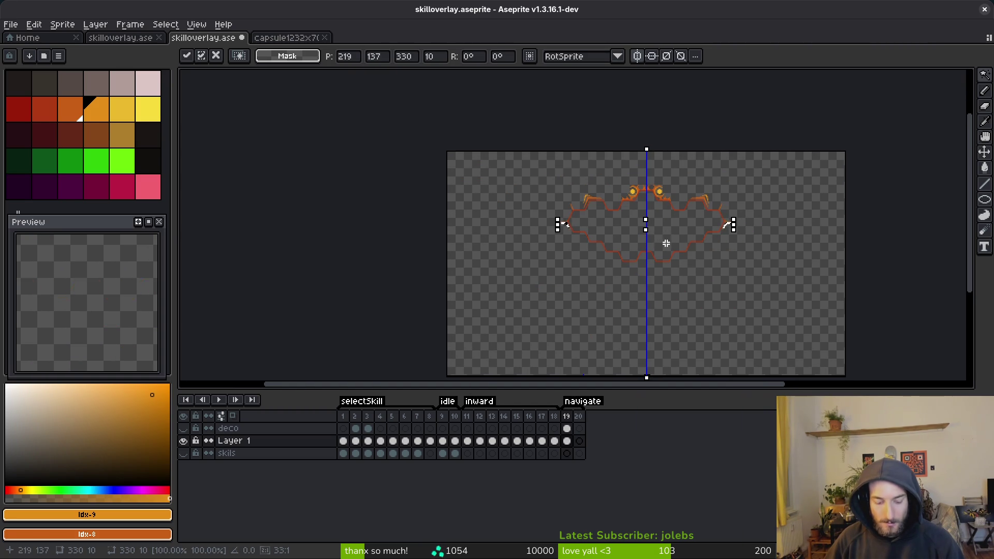
scroll(663, 244, up, 6)
drag(878, 281, 561, 217)
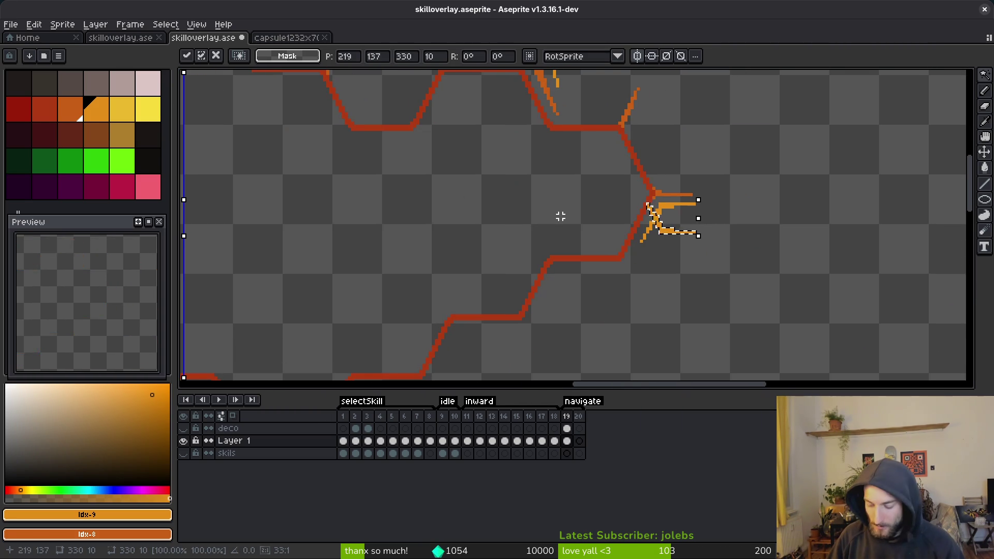
key(Up)
key(Up)
key(Up)
key(Up)
key(Up)
key(Up)
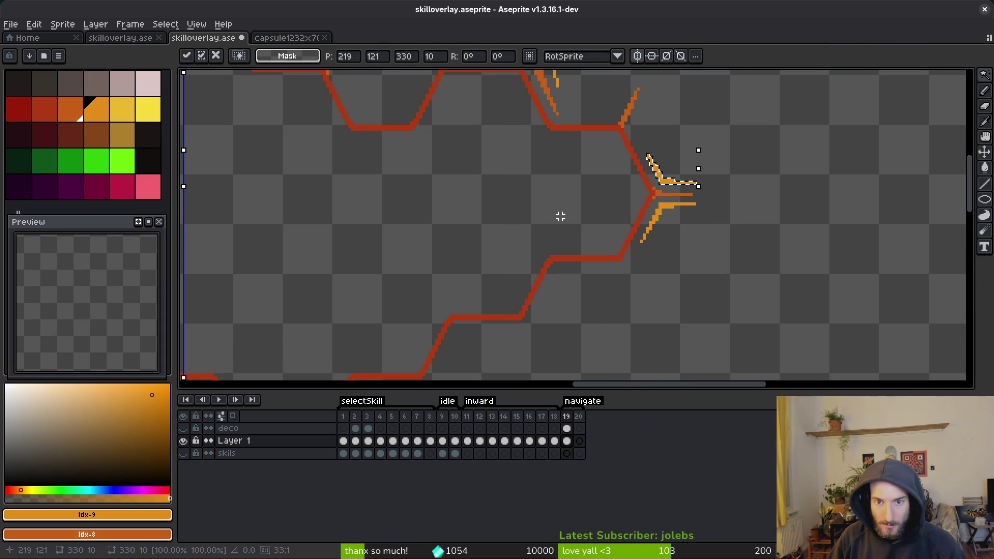
key(Return)
scroll(647, 207, down, 3)
Zoom around the mirrored side-point flames, then briefly check the game in Godot
scroll(621, 223, up, 1)
scroll(637, 233, up, 3)
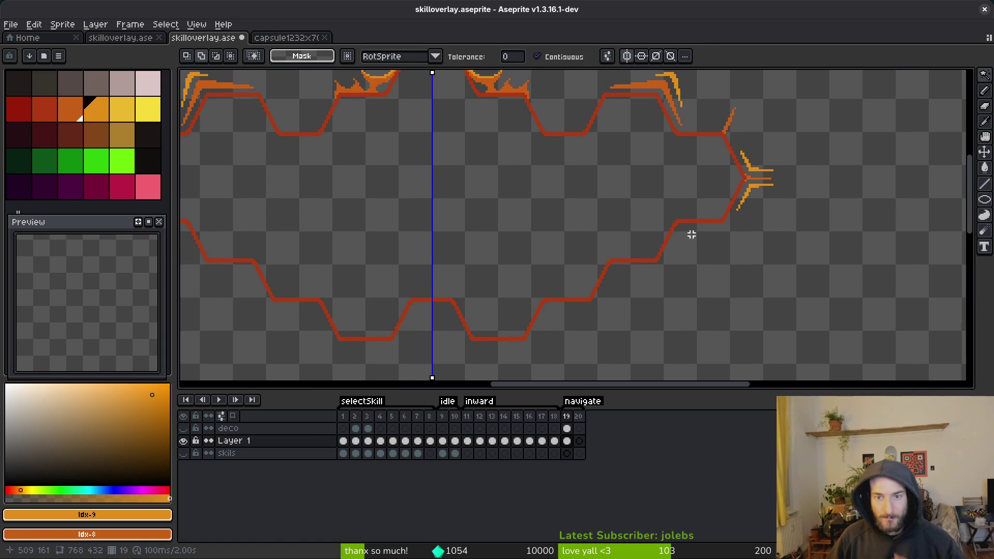
scroll(598, 230, down, 1)
scroll(673, 217, up, 1)
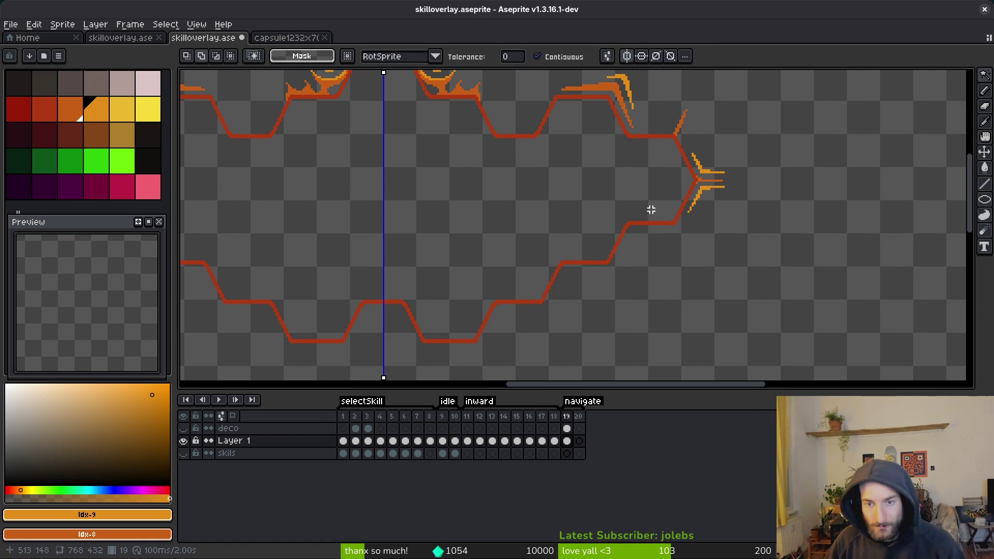
scroll(701, 206, up, 1)
scroll(621, 198, down, 1)
scroll(728, 248, down, 1)
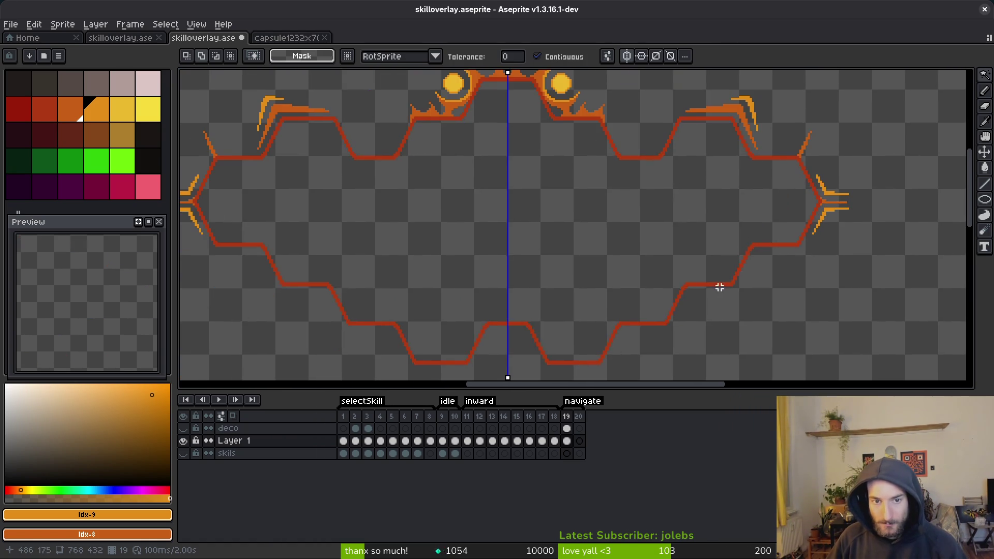
scroll(652, 195, up, 1)
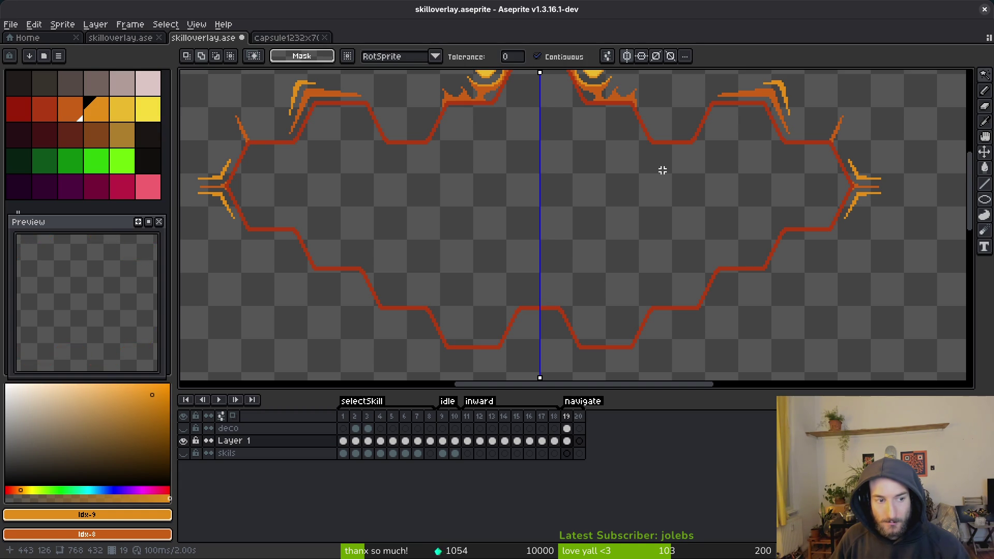
key(alt+Tab)
key(alt+Tab)
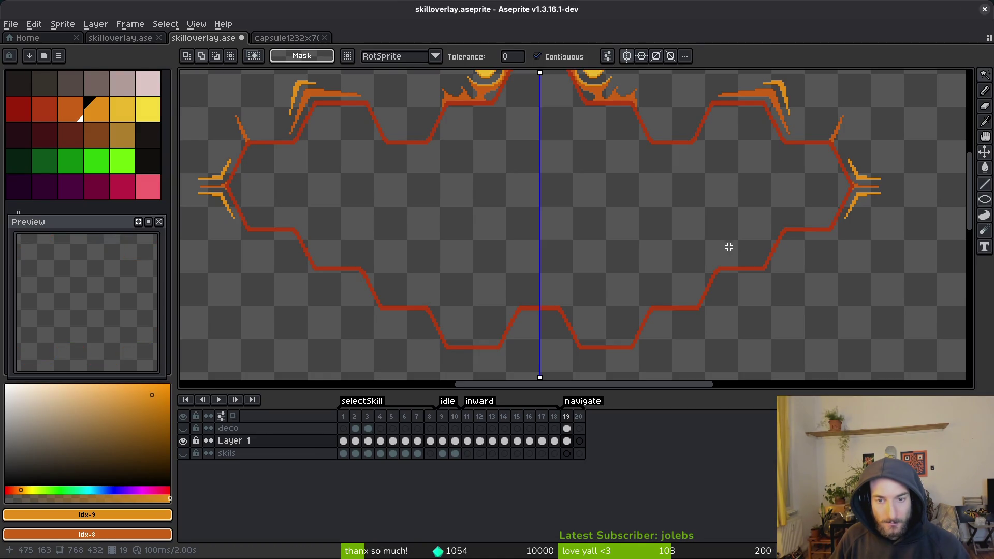
With the Pencil active, sample the flame's light orange as the drawing colour
scroll(694, 254, up, 1)
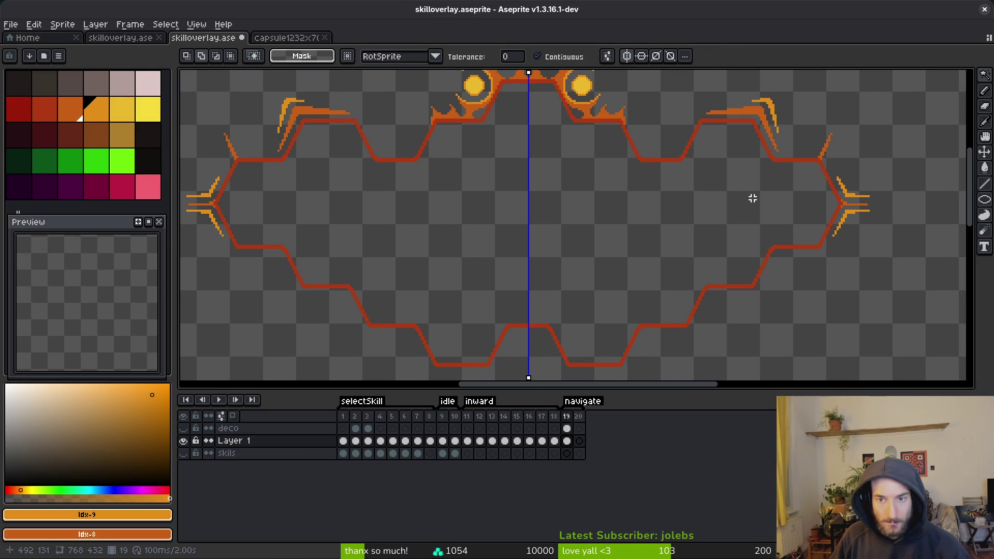
scroll(683, 207, up, 2)
scroll(683, 207, down, 1)
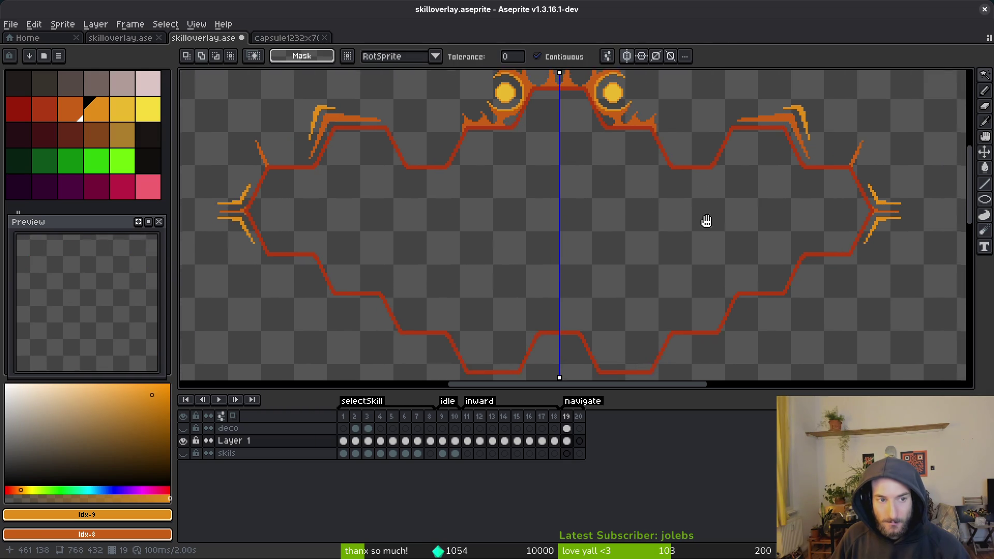
scroll(737, 216, right, 3)
scroll(757, 200, up, 4)
key(b)
alt+click(725, 226)
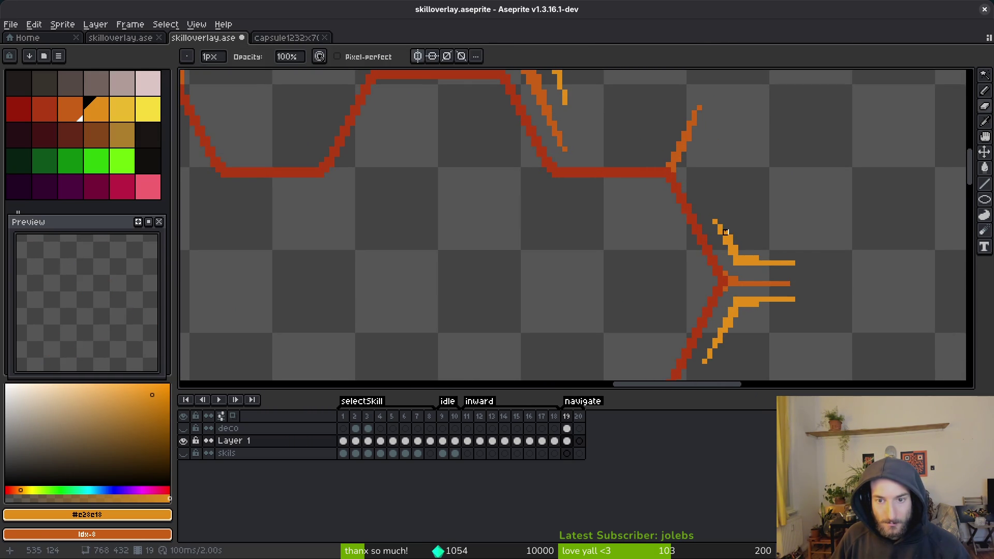
Add a light-orange pixel at the upper flame arm tip and undo the accidental erase
click(725, 238)
scroll(726, 237, up, 2)
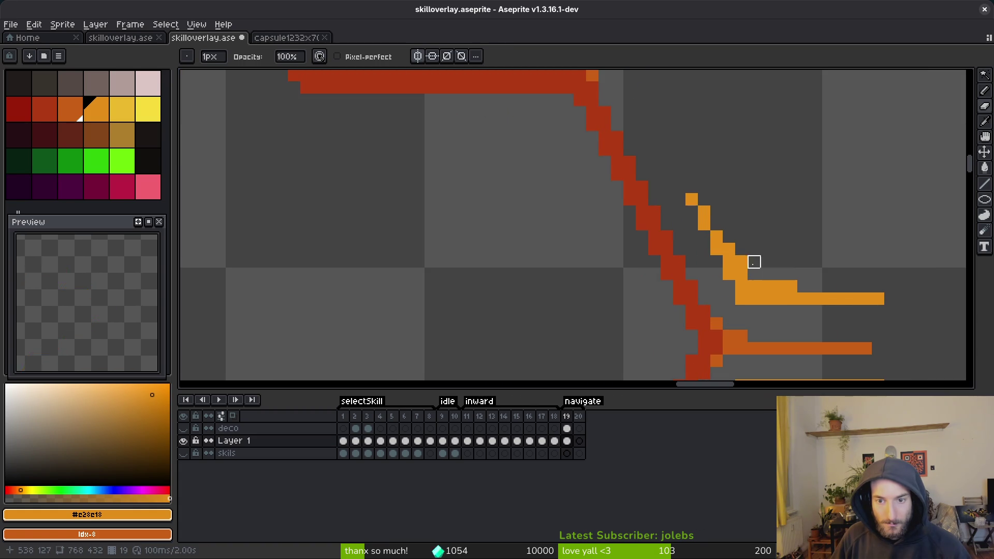
drag(774, 234, 704, 149)
drag(731, 195, 703, 150)
scroll(685, 148, down, 3)
key(ctrl+z)
key(b)
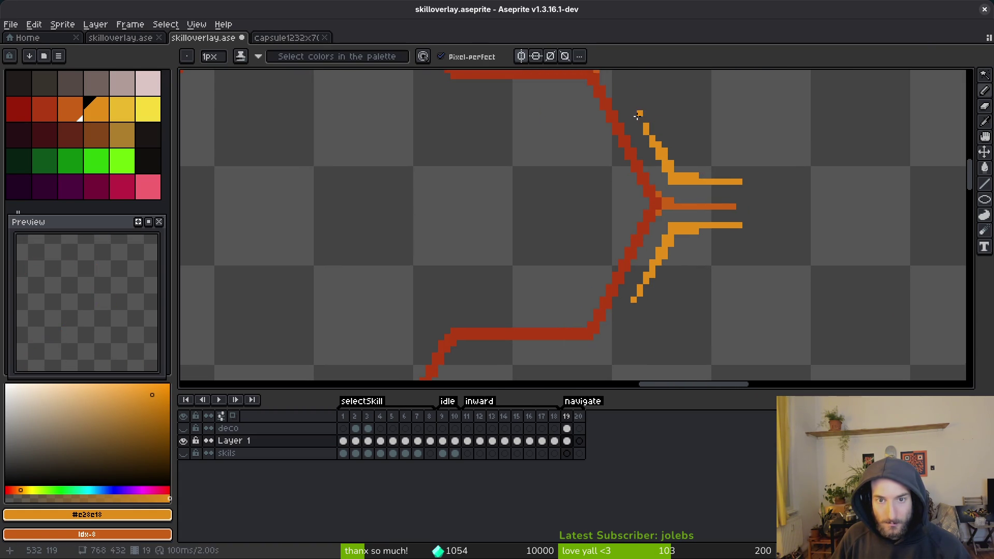
Zoom out and inspect the flame spikes at both side points, including the left tip
scroll(680, 163, down, 3)
scroll(680, 163, down, 3)
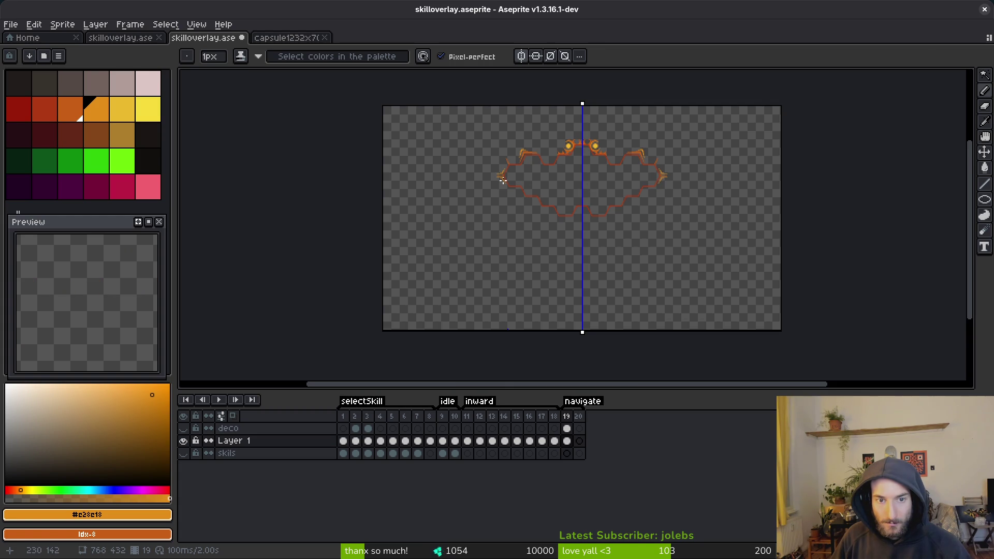
scroll(520, 185, up, 3)
scroll(557, 173, up, 4)
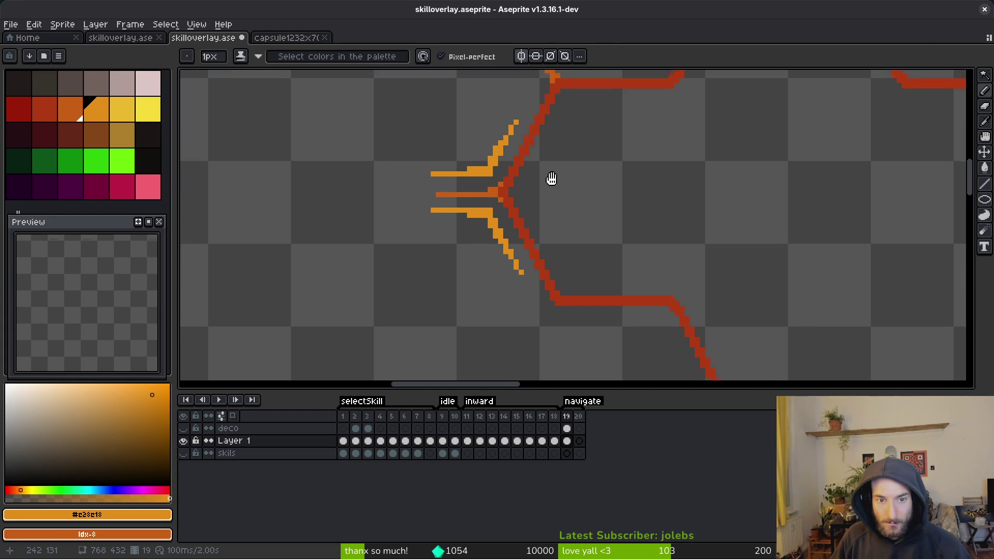
scroll(560, 181, down, 1)
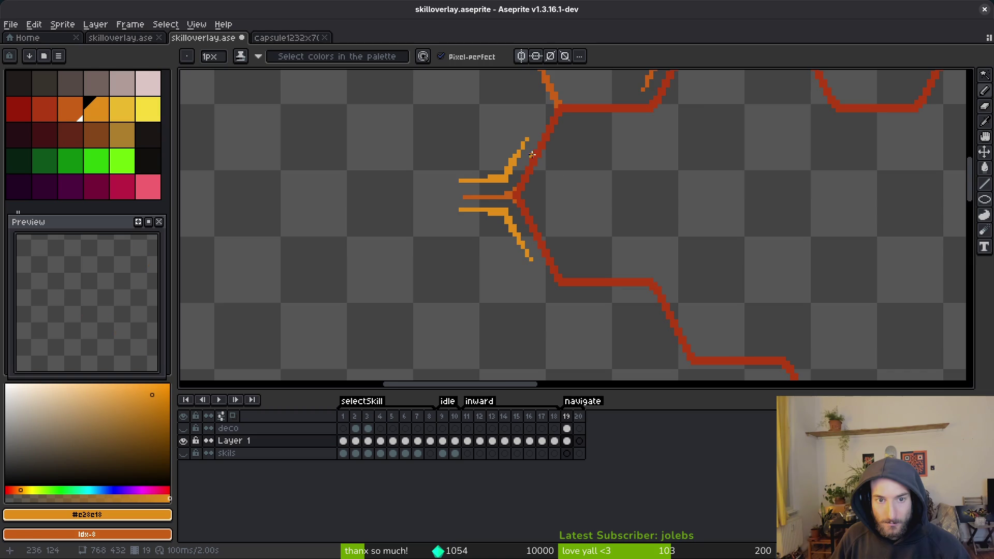
scroll(533, 155, up, 2)
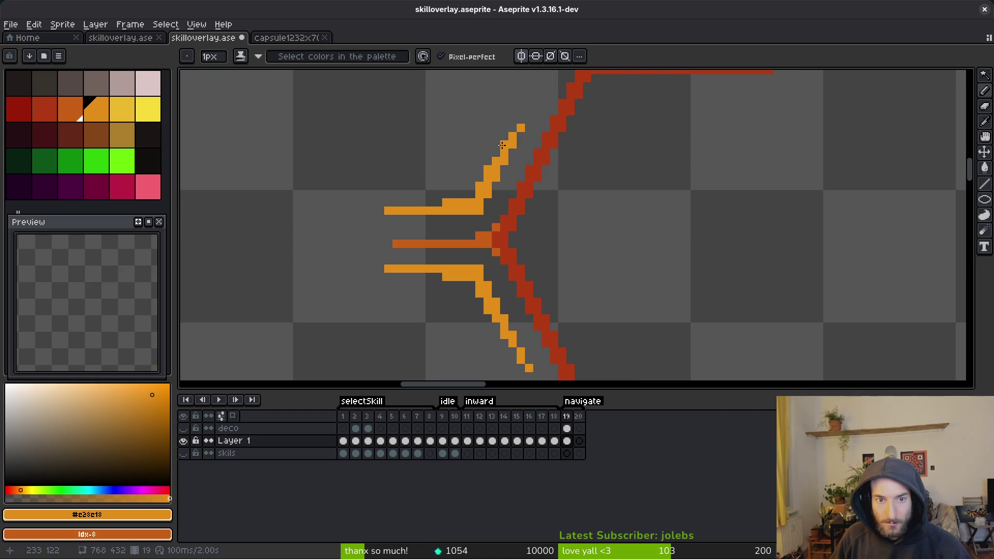
scroll(583, 176, down, 5)
scroll(584, 183, up, 3)
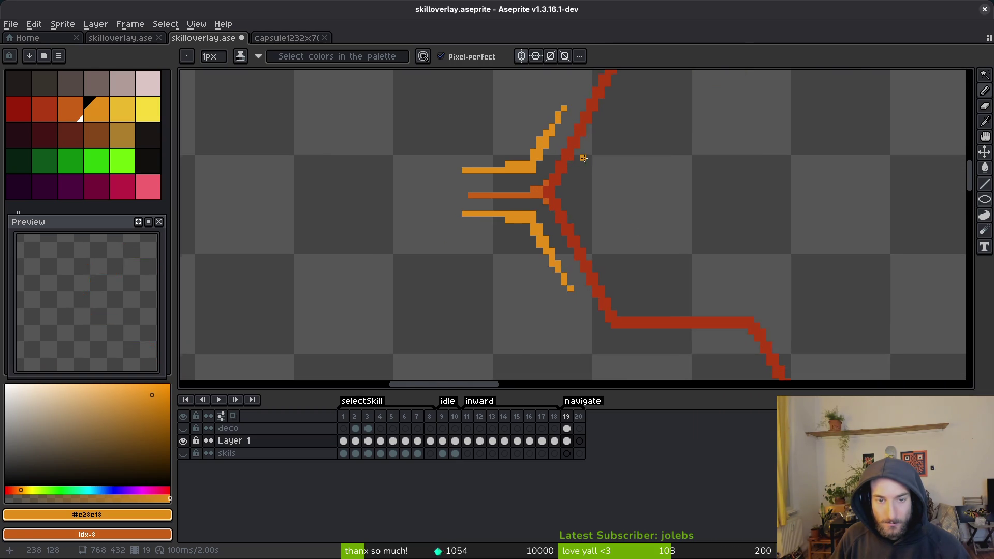
scroll(577, 160, up, 3)
scroll(584, 173, down, 2)
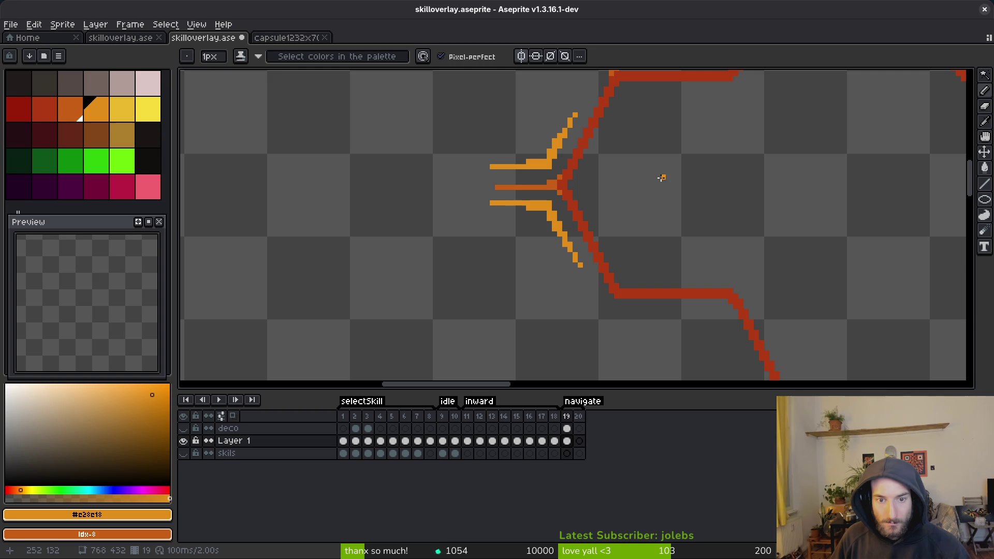
scroll(662, 177, right, 15)
scroll(651, 195, down, 1)
scroll(686, 228, up, 2)
Magic-wand select the lower orange arm of the right flame and apply a transform without changes
key(w)
click(669, 207)
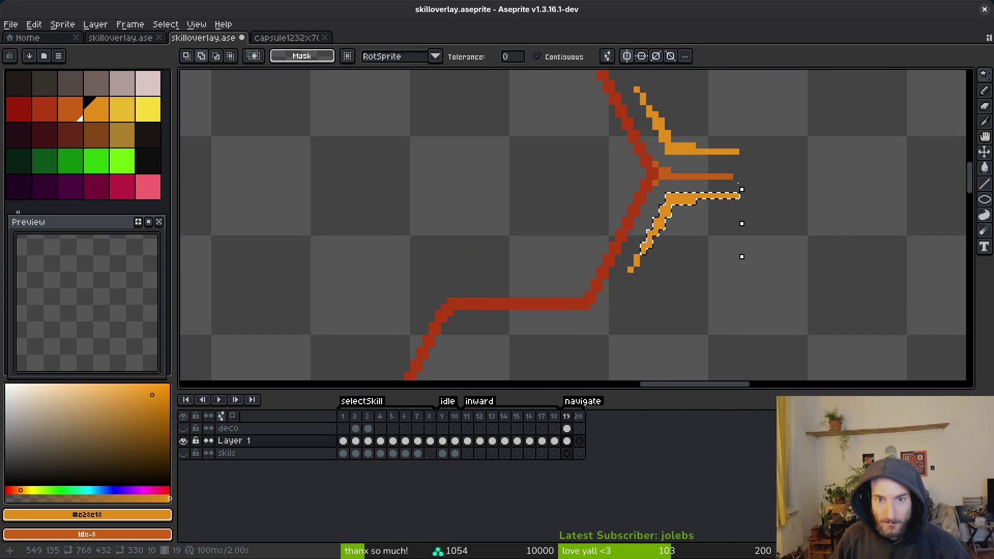
scroll(722, 202, up, 2)
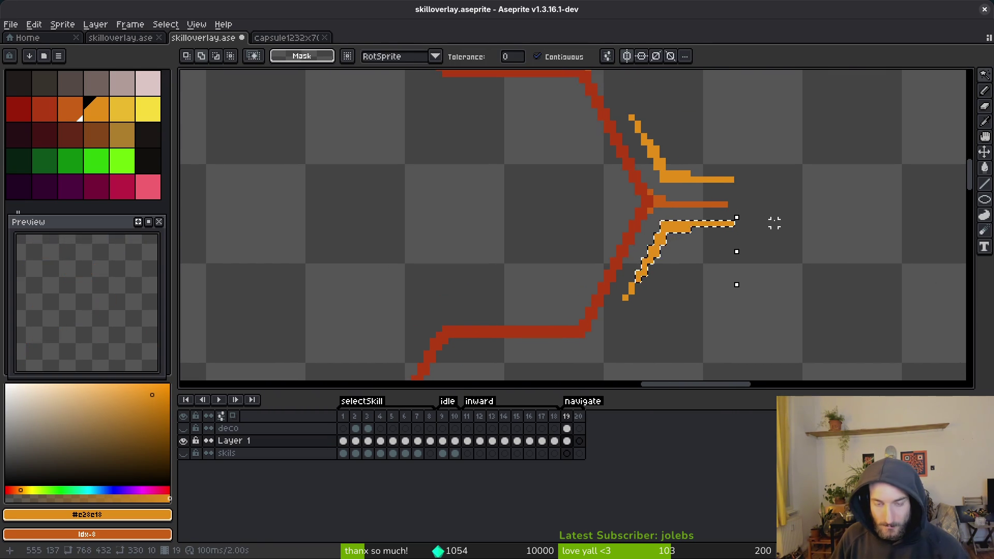
key(ctrl+t)
key(Return)
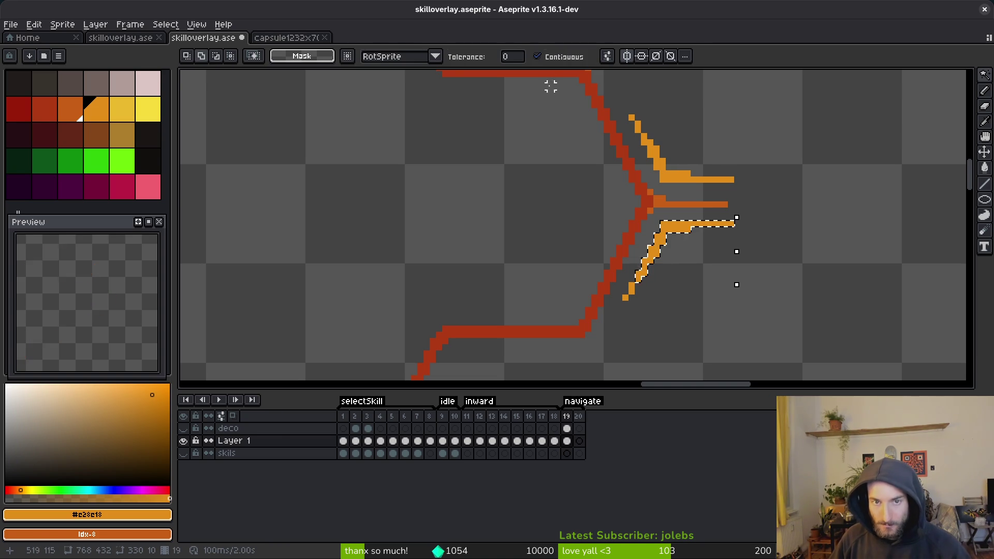
scroll(683, 216, down, 4)
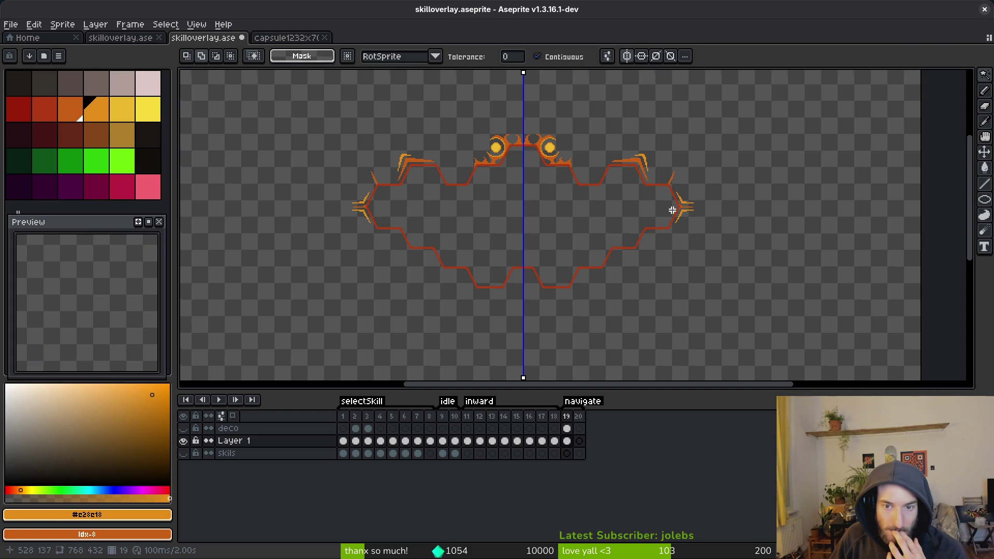
scroll(673, 212, up, 4)
scroll(724, 200, down, 4)
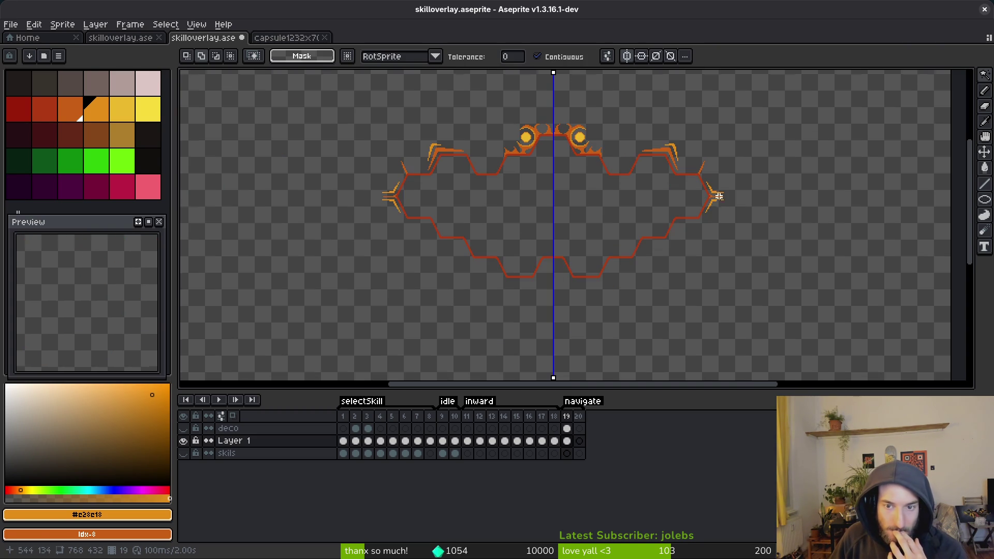
scroll(724, 213, up, 4)
scroll(723, 191, up, 3)
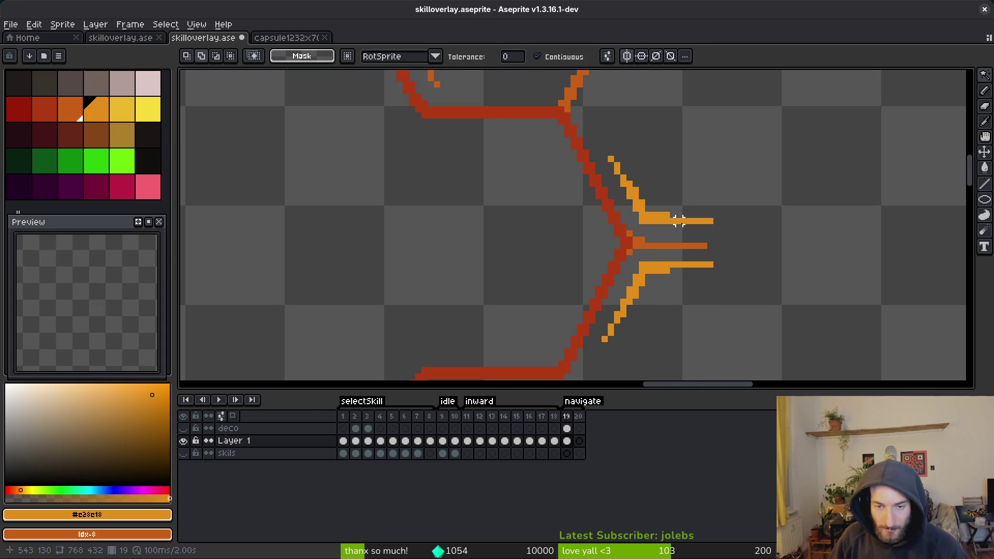
Delete the upper light-orange prong of the right side-point flame and save skilloverlay.aseprite
click(673, 220)
key(Delete)
click(683, 264)
scroll(704, 239, down, 1)
key(ctrl+s)
scroll(704, 239, down, 4)
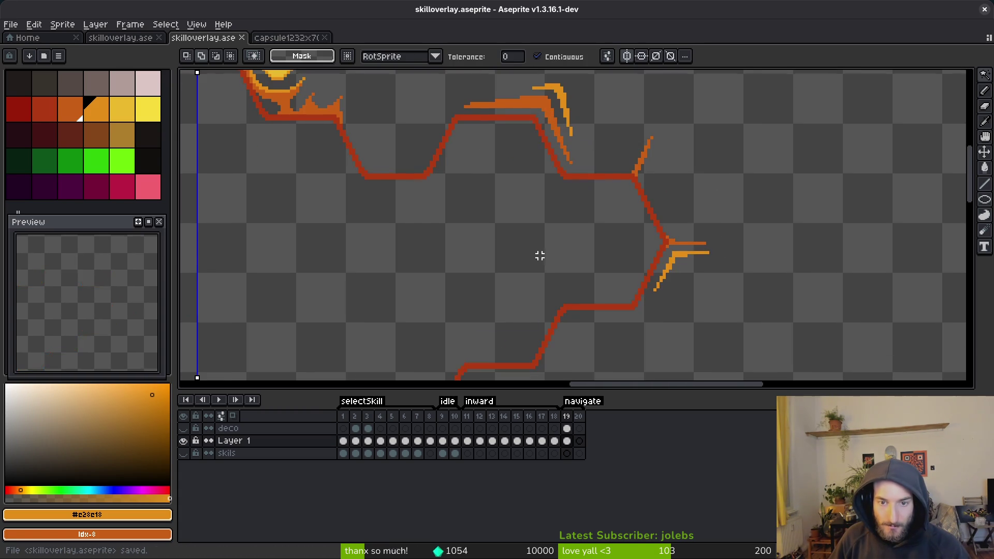
scroll(741, 257, up, 4)
scroll(733, 254, up, 3)
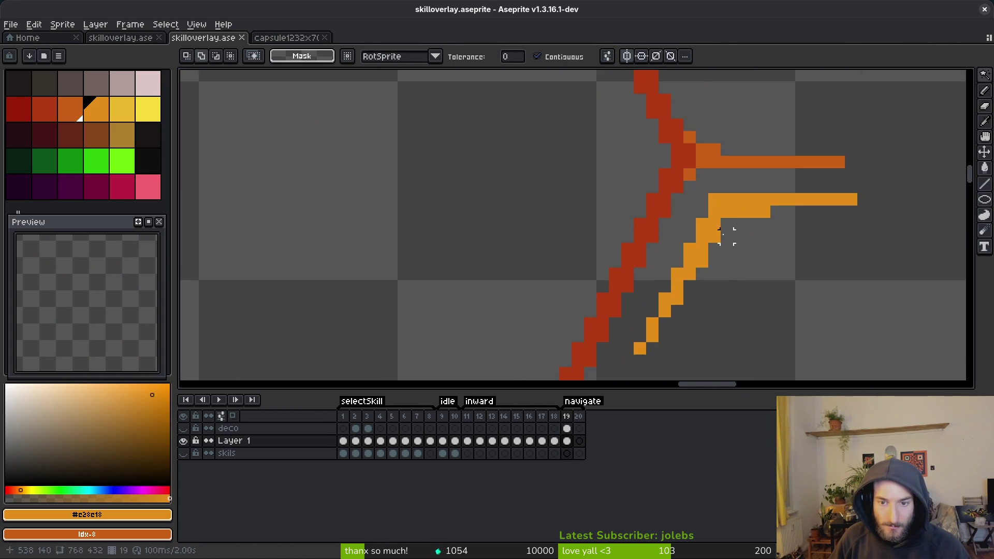
Return to the Pencil, review the shortened flame, and save the sprite again
key(b)
scroll(756, 222, down, 4)
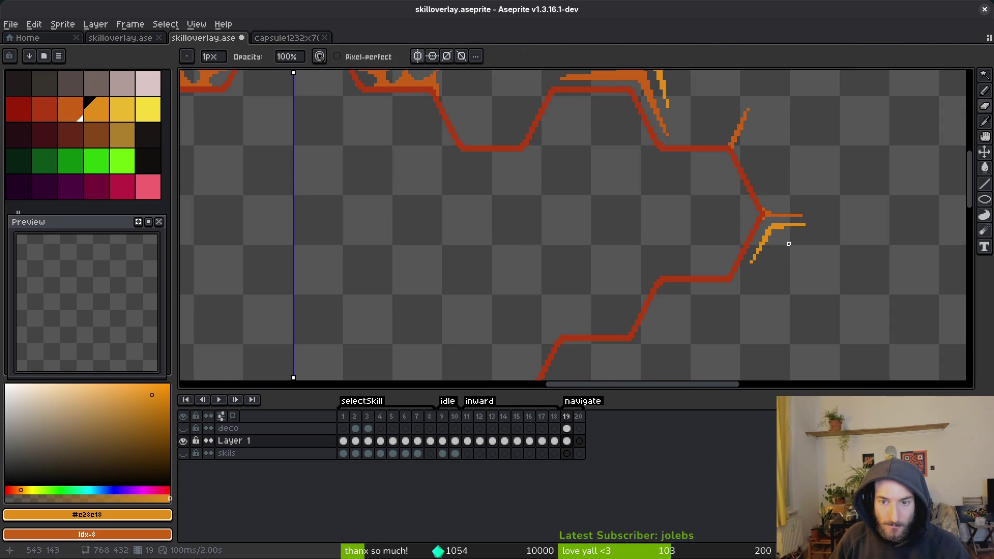
scroll(789, 247, up, 2)
scroll(819, 264, down, 3)
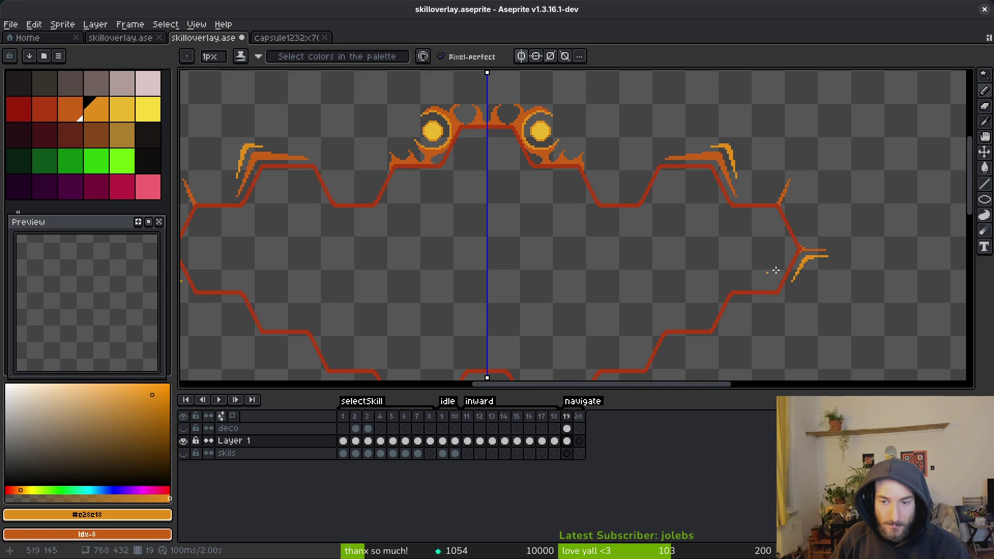
scroll(751, 275, up, 4)
key(ctrl+s)
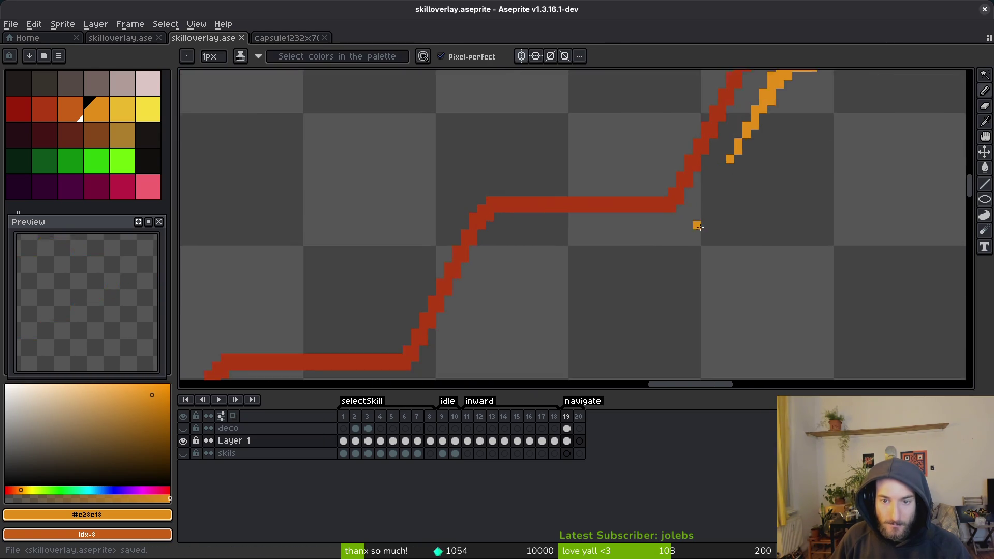
With dark orange #c96016, pencil a thick horizontal line and down-left diagonal under the lower-right edge
scroll(703, 225, left, 5)
scroll(727, 224, up, 3)
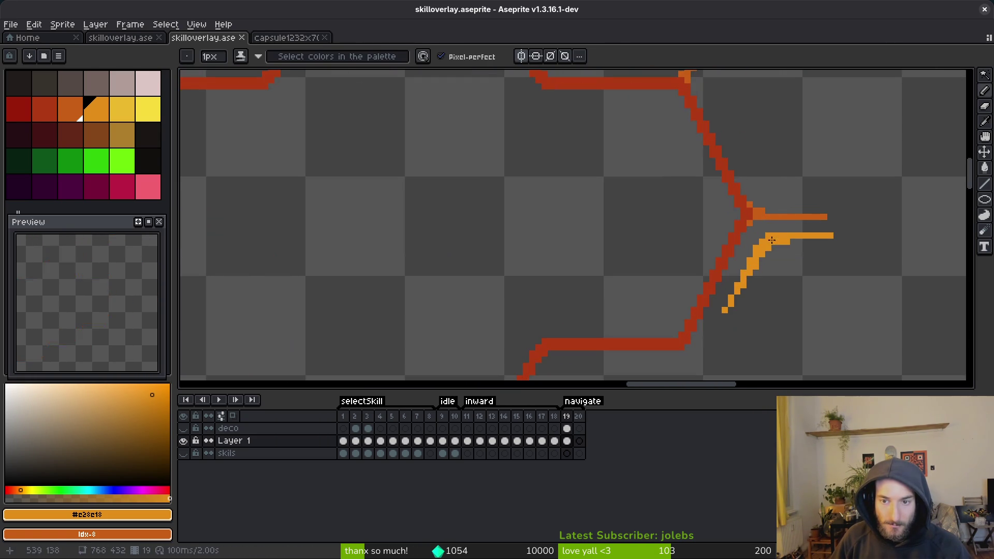
alt+click(763, 209)
scroll(763, 209, down, 4)
scroll(722, 267, up, 1)
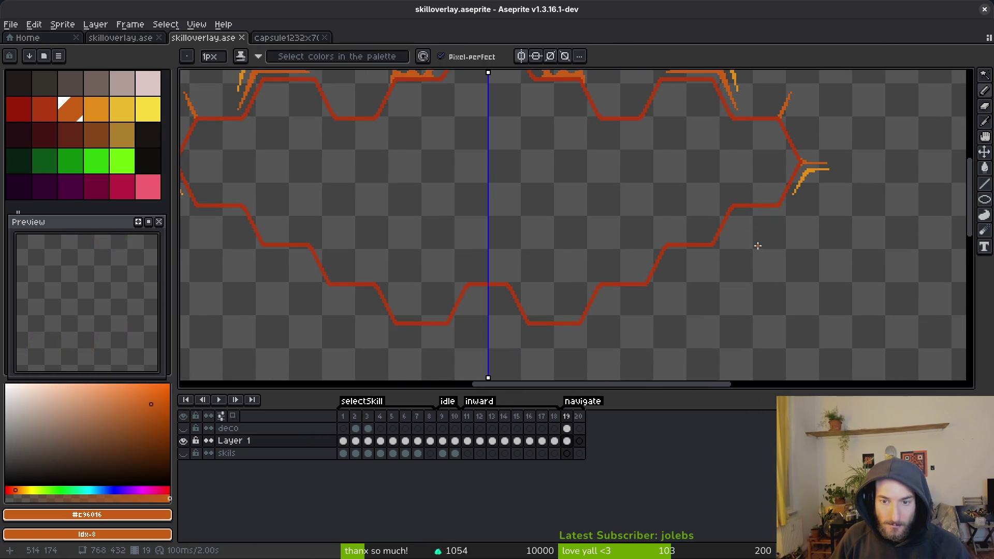
scroll(694, 264, up, 5)
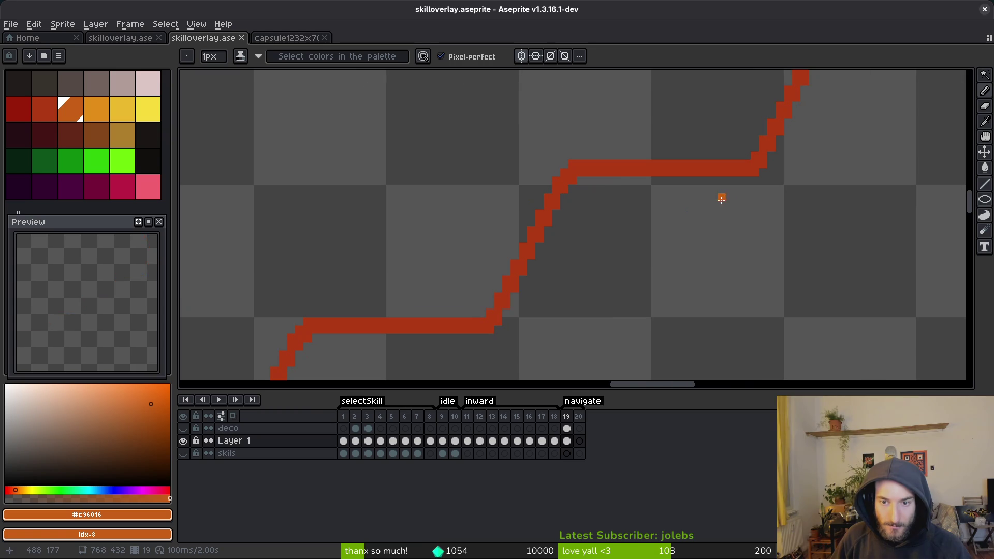
drag(732, 195, 588, 199)
click(582, 214)
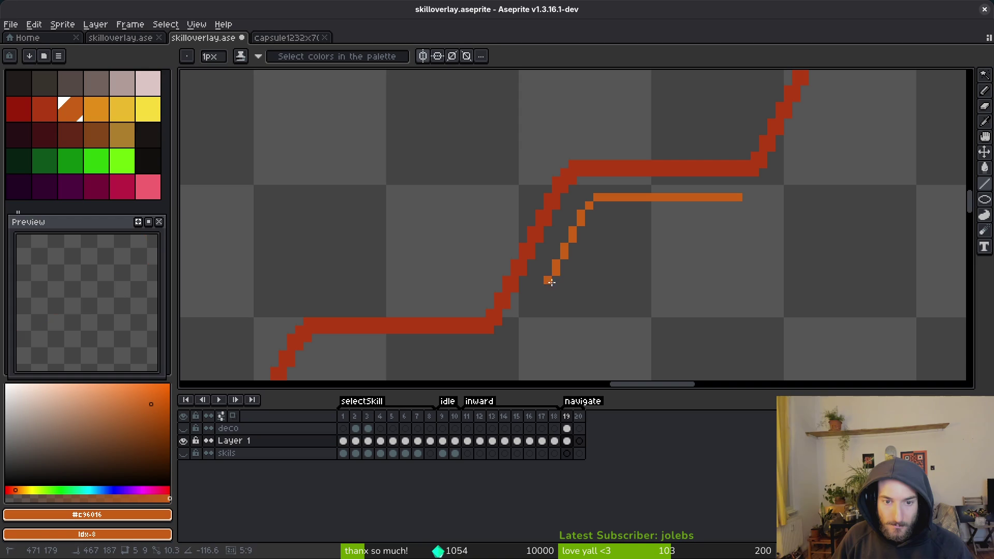
shift+click(540, 296)
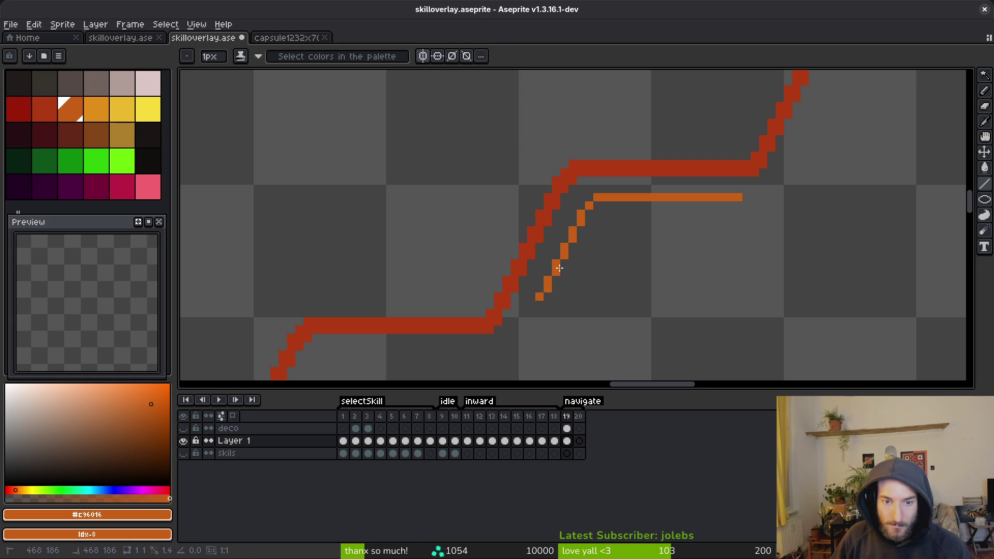
shift+click(600, 207)
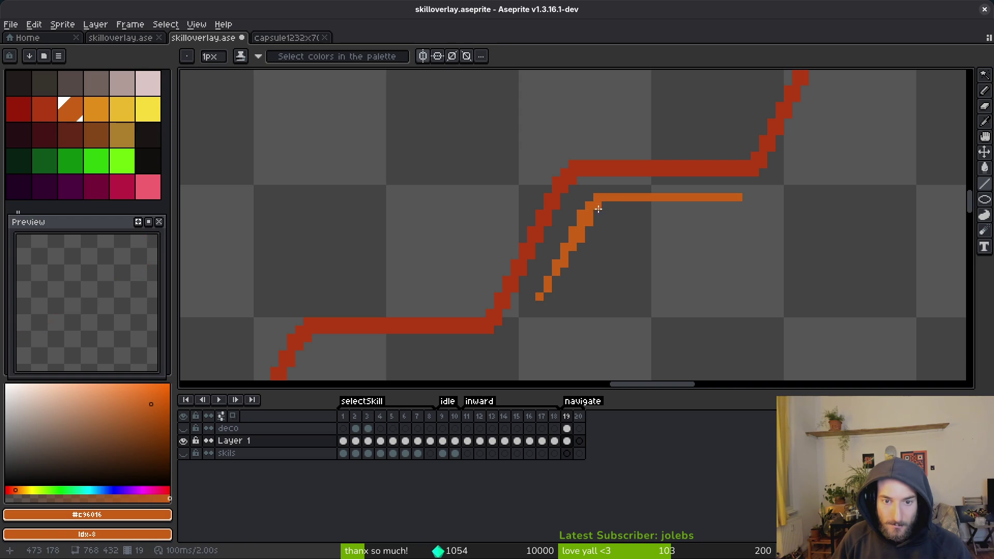
drag(600, 207, 647, 205)
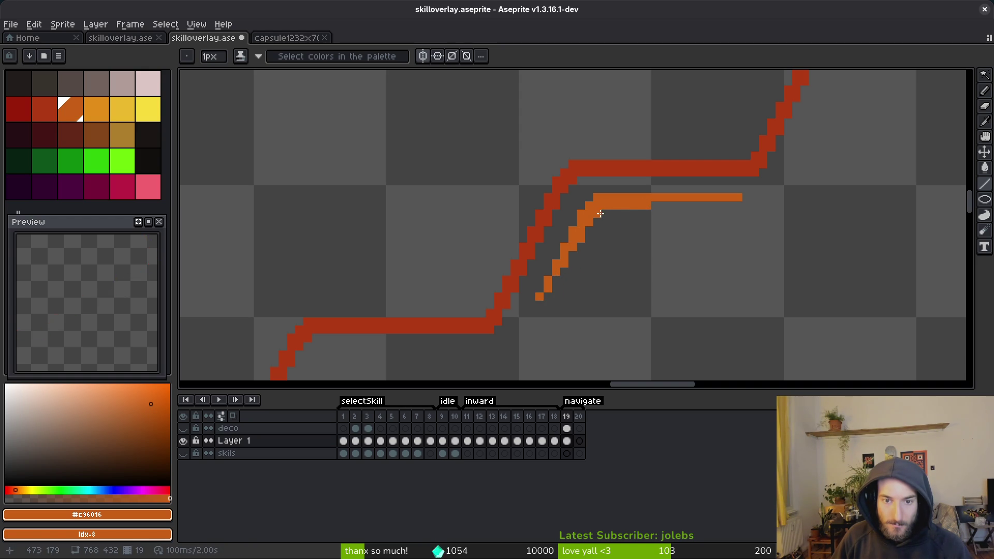
Add a light-orange #e28e1b inner line and down-left diagonal ending in a tip pixel
scroll(764, 246, down, 3)
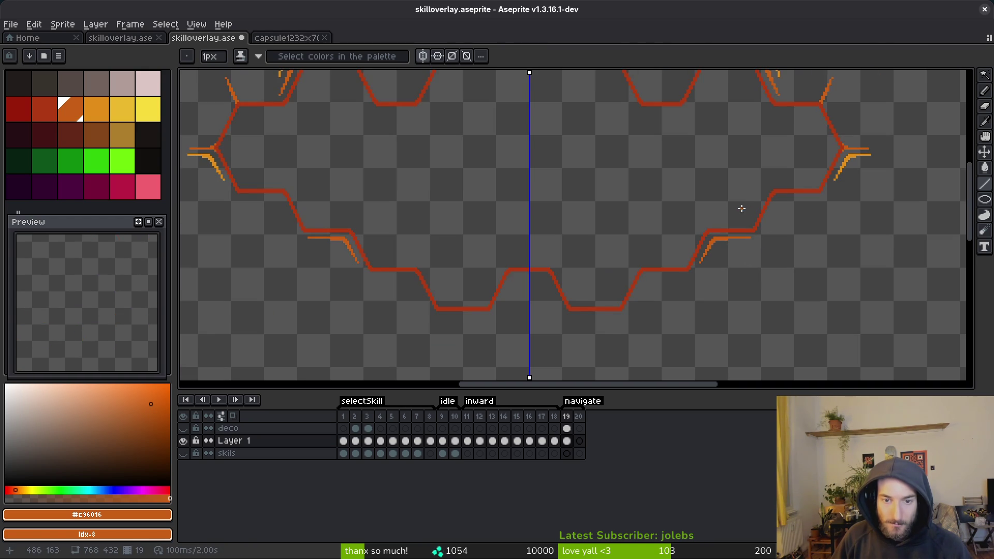
scroll(850, 194, up, 3)
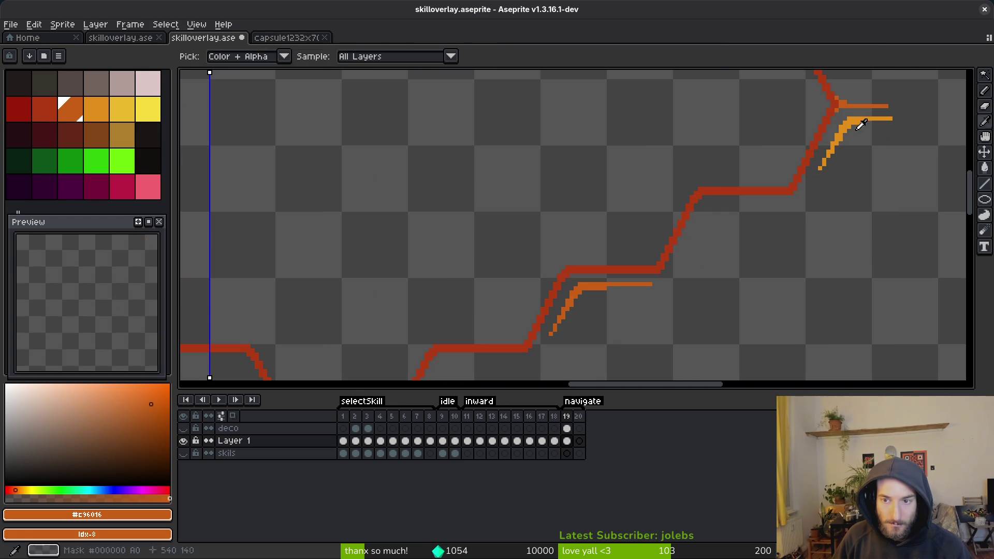
alt+click(839, 138)
scroll(617, 262, up, 4)
click(677, 233)
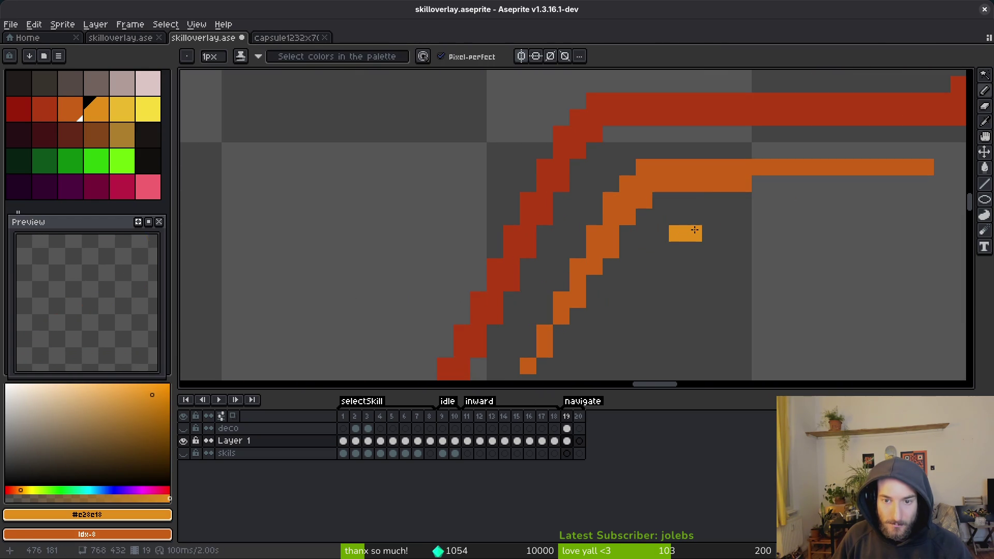
drag(694, 230, 744, 233)
click(661, 250)
click(628, 300)
click(613, 320)
click(612, 333)
scroll(661, 284, down, 5)
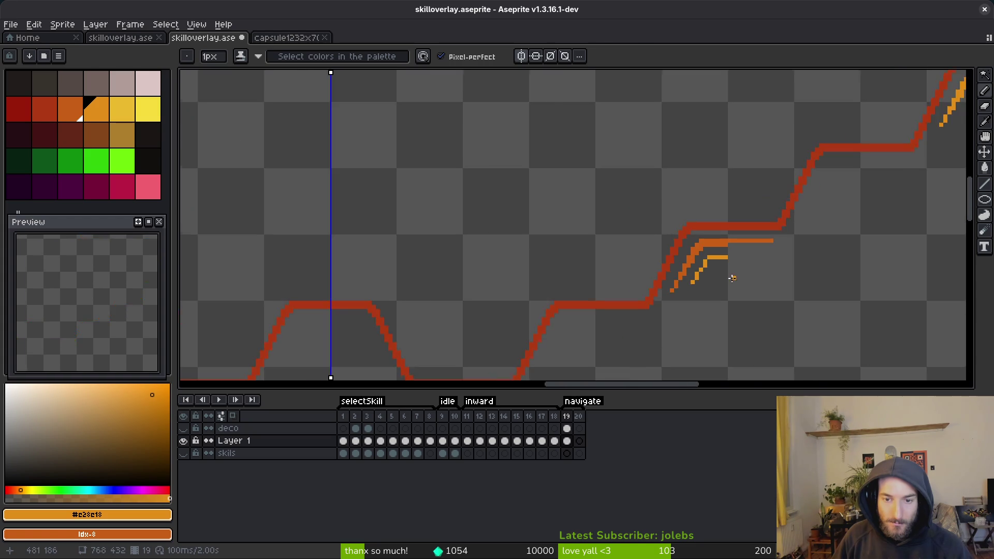
scroll(703, 269, up, 3)
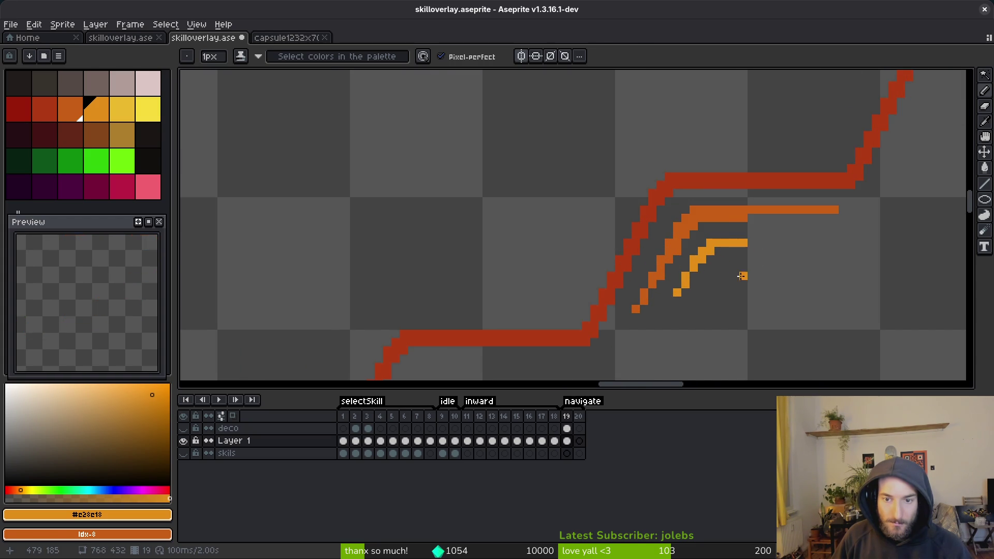
scroll(744, 276, down, 3)
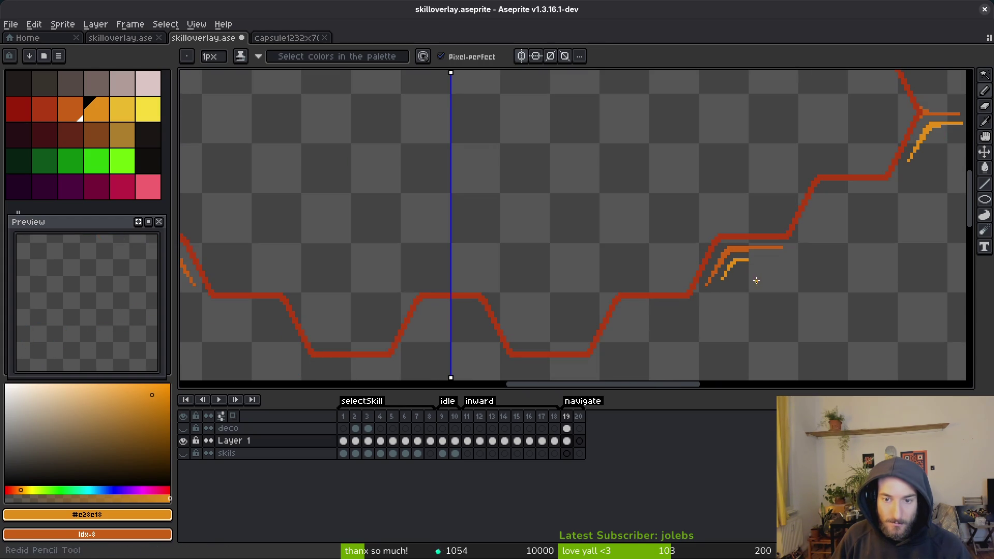
scroll(756, 281, up, 3)
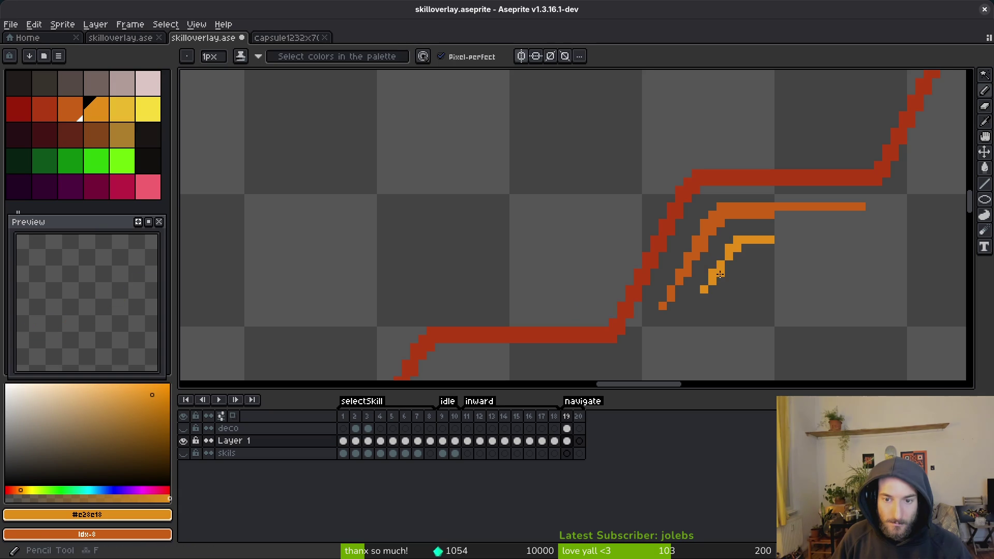
Undo the lowest light-orange pixel and the last stroke, then save skilloverlay.aseprite
key(ctrl+z)
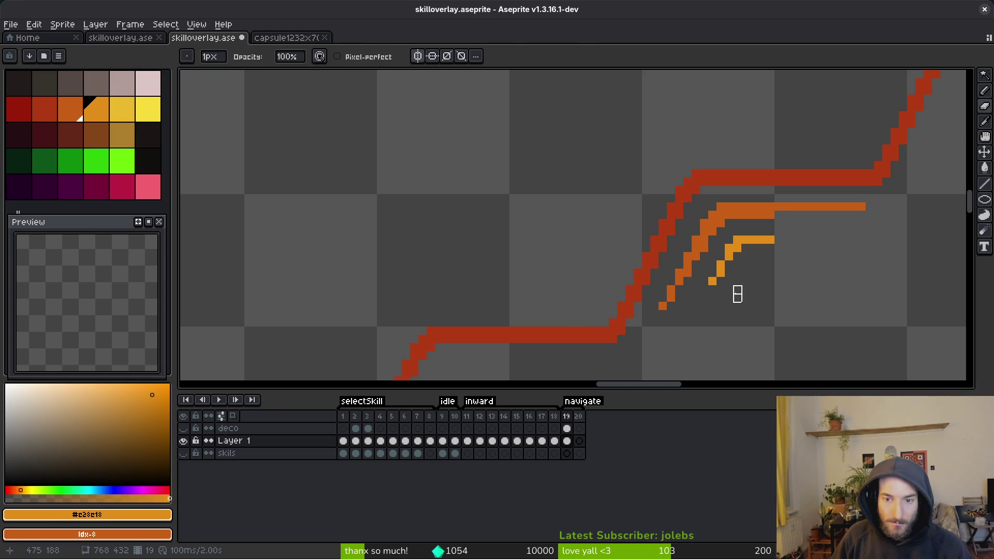
scroll(737, 298, down, 4)
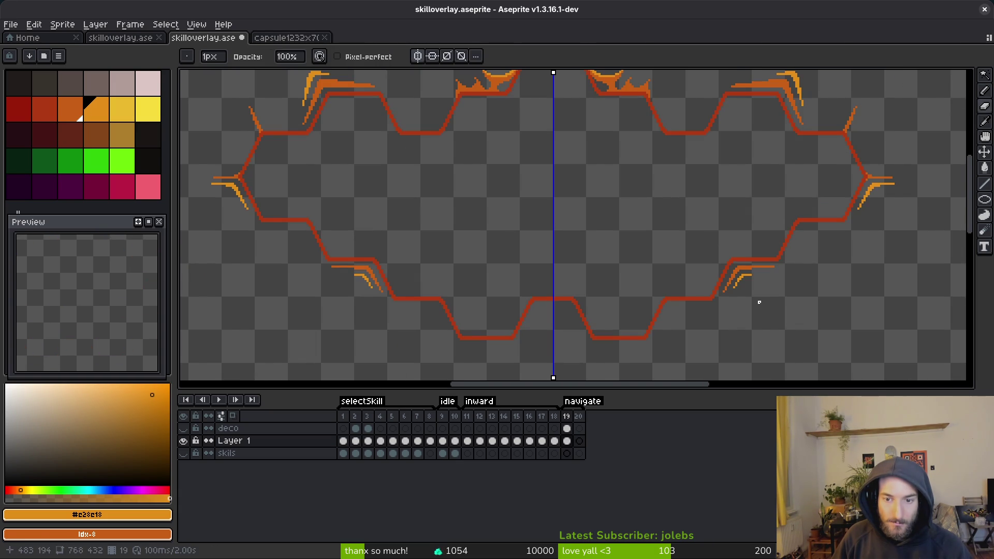
key(ctrl+z)
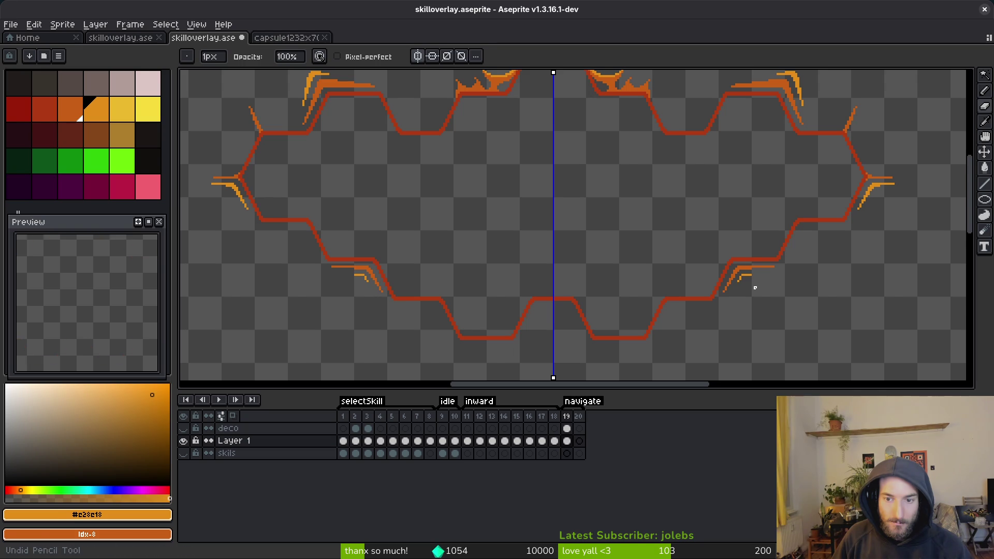
scroll(753, 288, down, 3)
scroll(766, 285, up, 3)
key(ctrl+s)
scroll(787, 254, down, 2)
scroll(774, 261, up, 2)
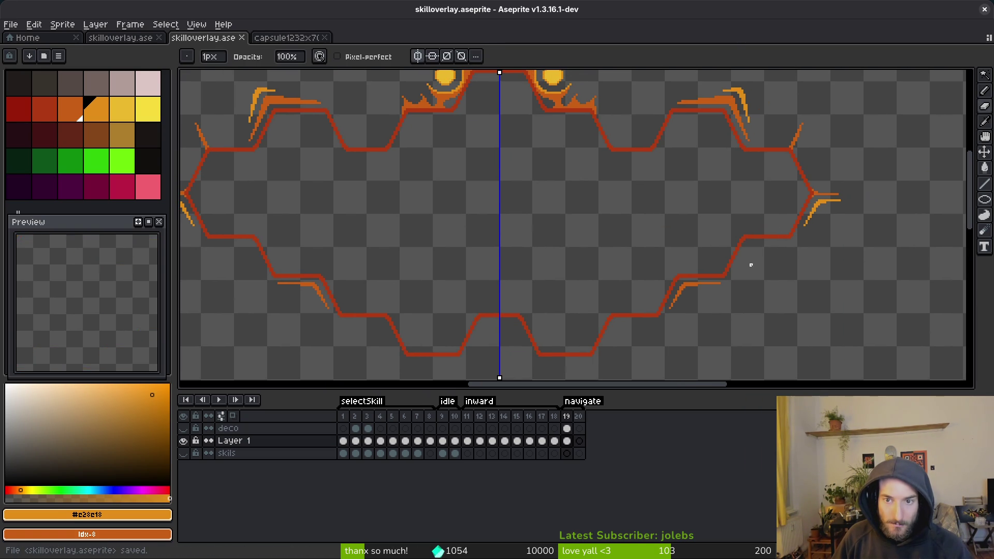
scroll(754, 256, down, 1)
scroll(749, 264, left, 2)
scroll(766, 243, right, 2)
scroll(795, 228, up, 2)
Pick the darker orange, magic-wand select the right side point's lower prong, and save
alt+click(735, 208)
key(w)
click(732, 245)
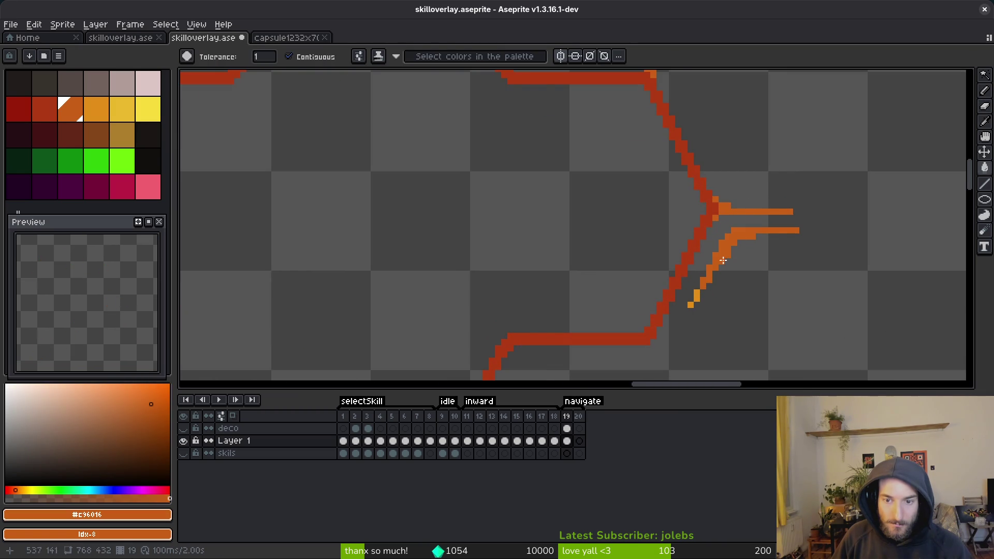
scroll(732, 245, down, 5)
key(ctrl+s)
scroll(727, 223, up, 4)
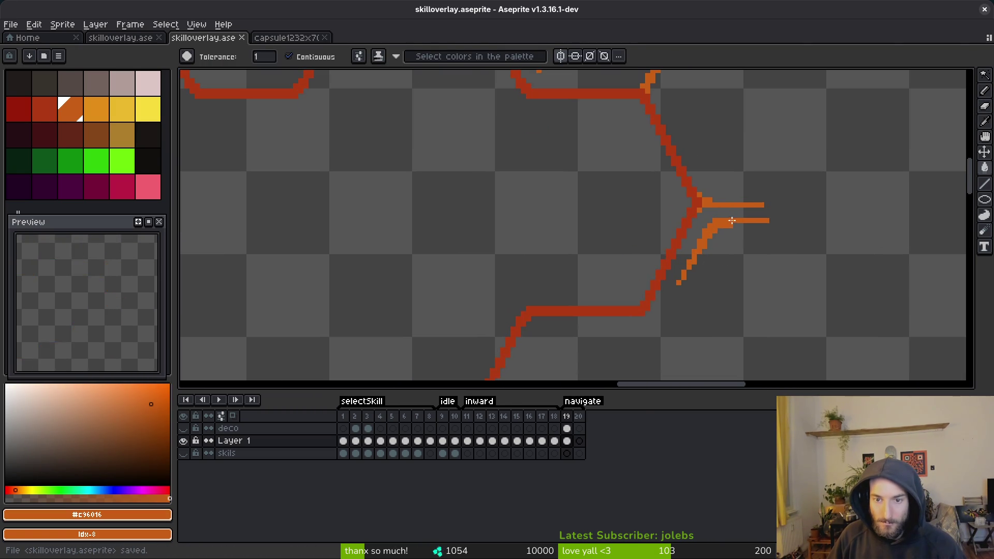
scroll(731, 221, down, 4)
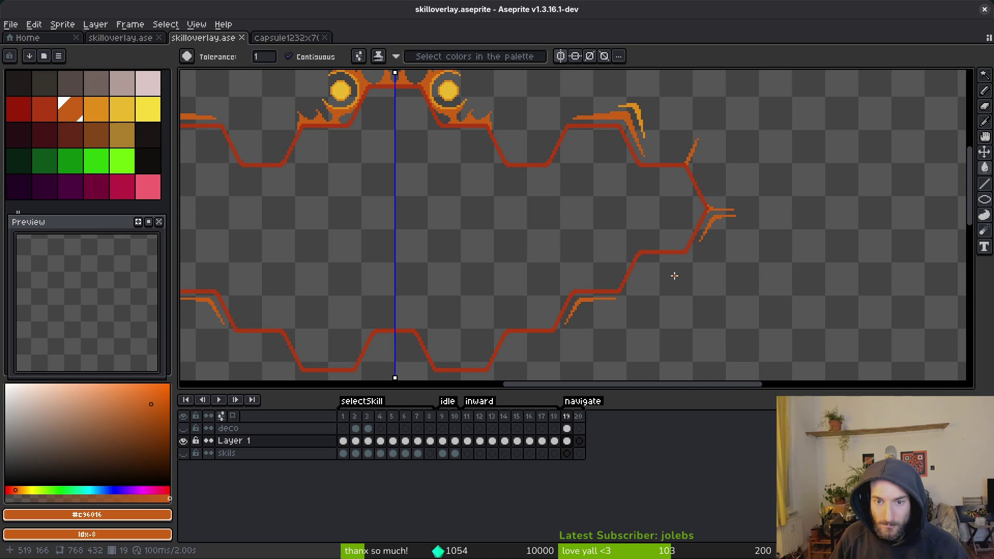
Bucket-fill the three inner spike strokes with lighter orange #e28e18
alt+click(642, 130)
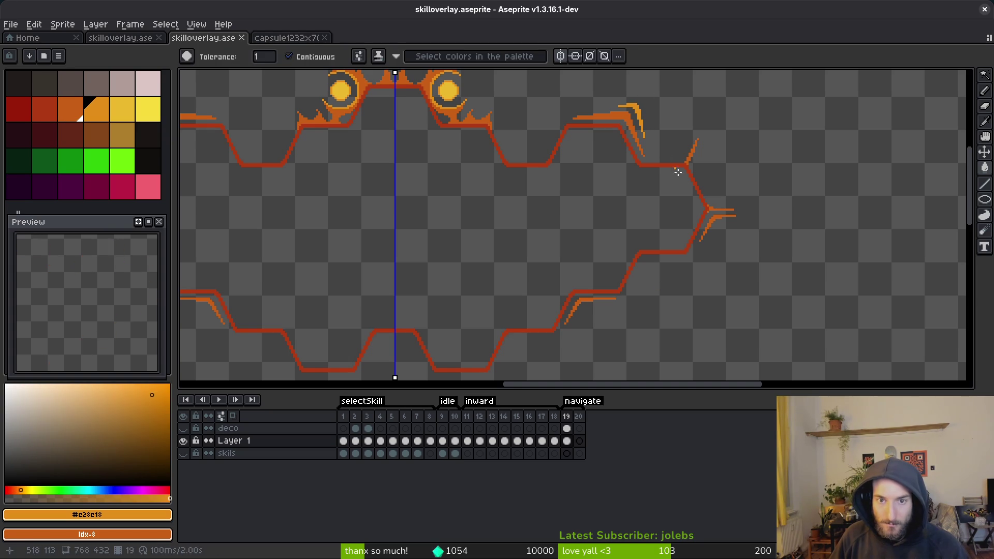
scroll(730, 228, up, 4)
click(654, 175)
click(537, 334)
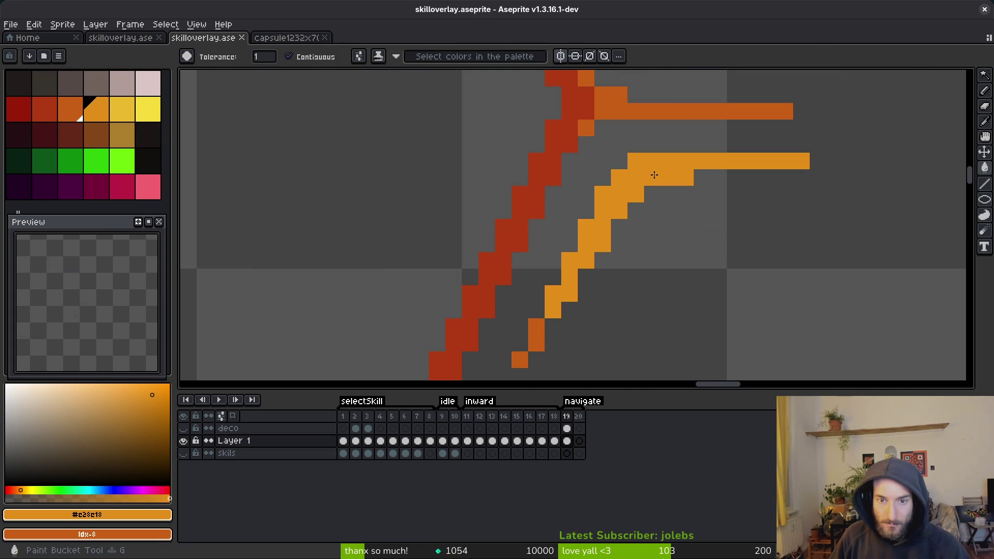
click(520, 359)
scroll(520, 360, down, 4)
scroll(532, 285, up, 2)
scroll(533, 284, up, 2)
Recolour the three small lower spike pieces lighter orange as well
click(653, 196)
click(604, 266)
click(597, 280)
scroll(609, 262, down, 4)
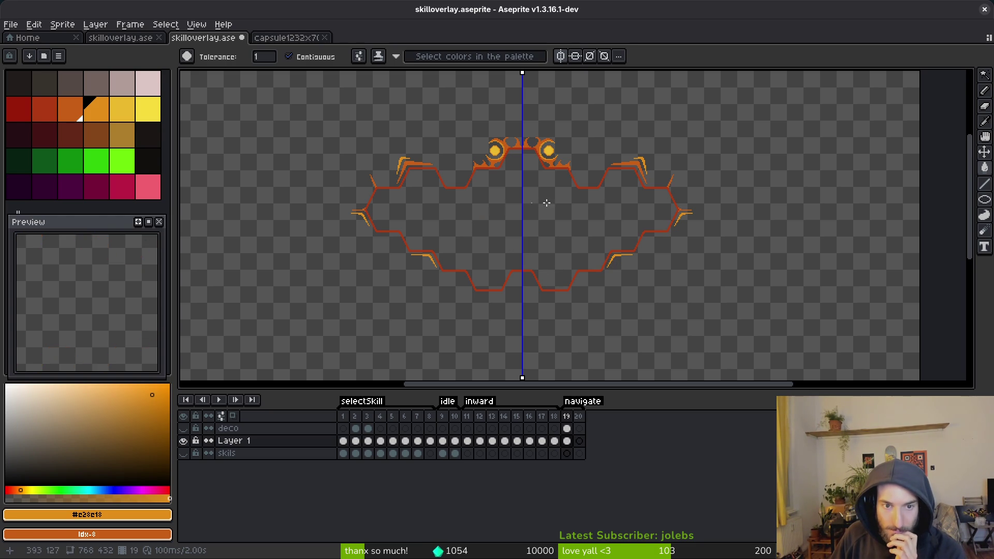
scroll(644, 253, up, 2)
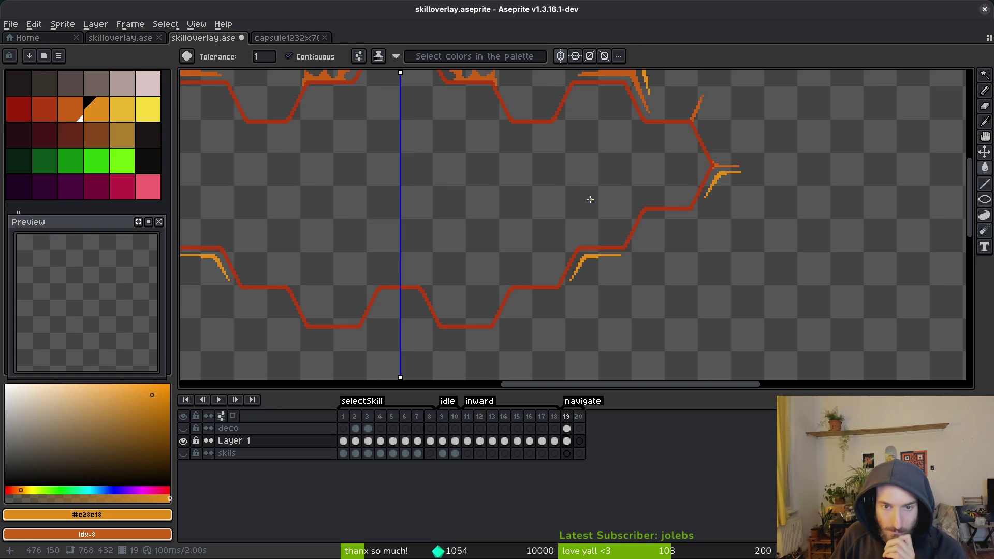
scroll(562, 259, down, 3)
scroll(562, 259, left, 5)
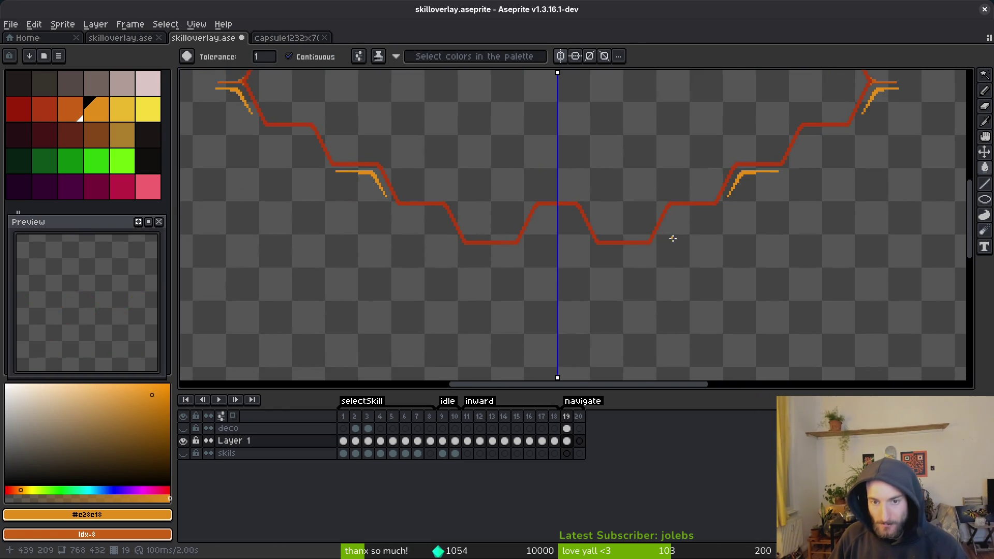
scroll(664, 266, up, 1)
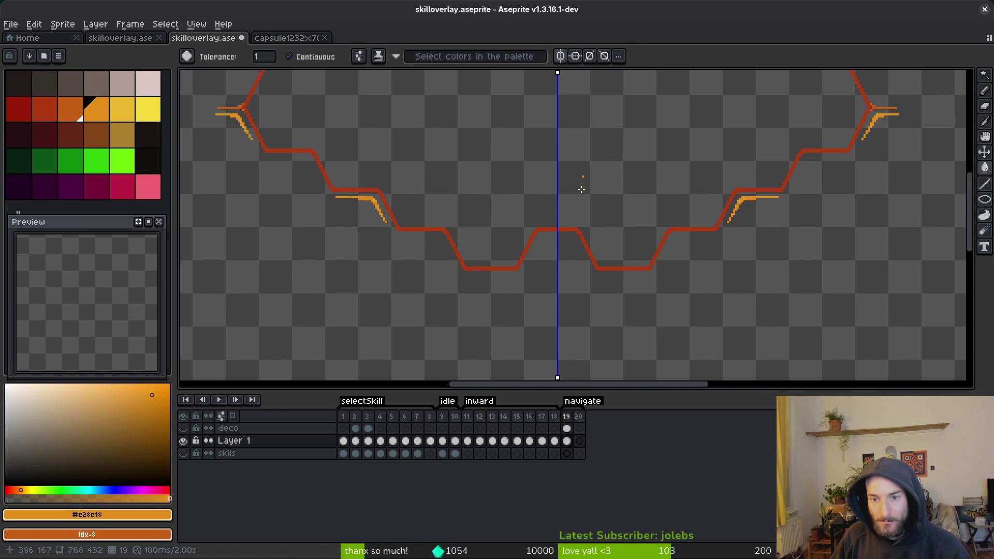
scroll(669, 233, up, 6)
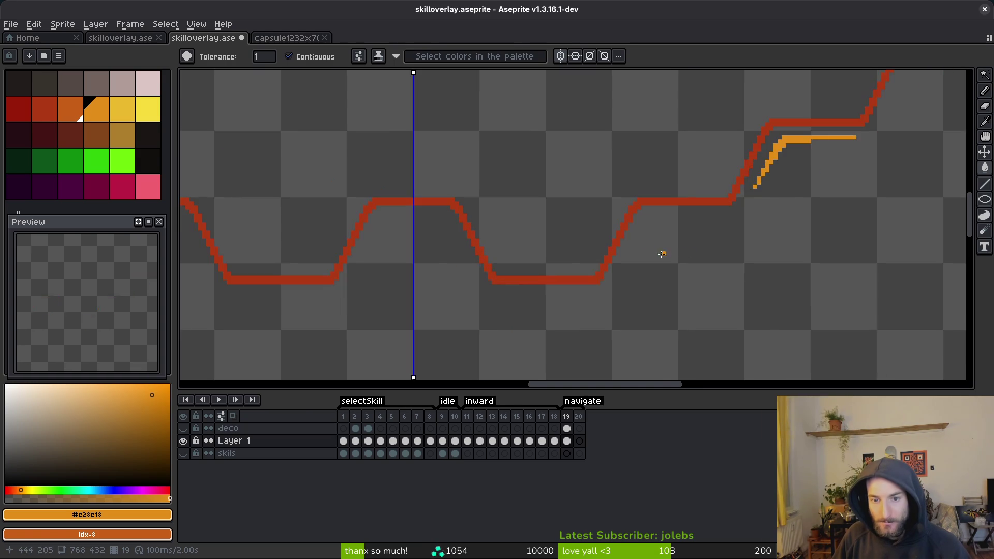
Draw orange accent lines along the lower edge: a long diagonal, a slanted stroke, and a horizontal line
key(l)
mouse_move(836, 194)
mouse_down()
mouse_move(654, 197)
mouse_move(581, 364)
mouse_up()
mouse_move(624, 275)
mouse_down()
mouse_move(663, 207)
mouse_move(636, 246)
mouse_up()
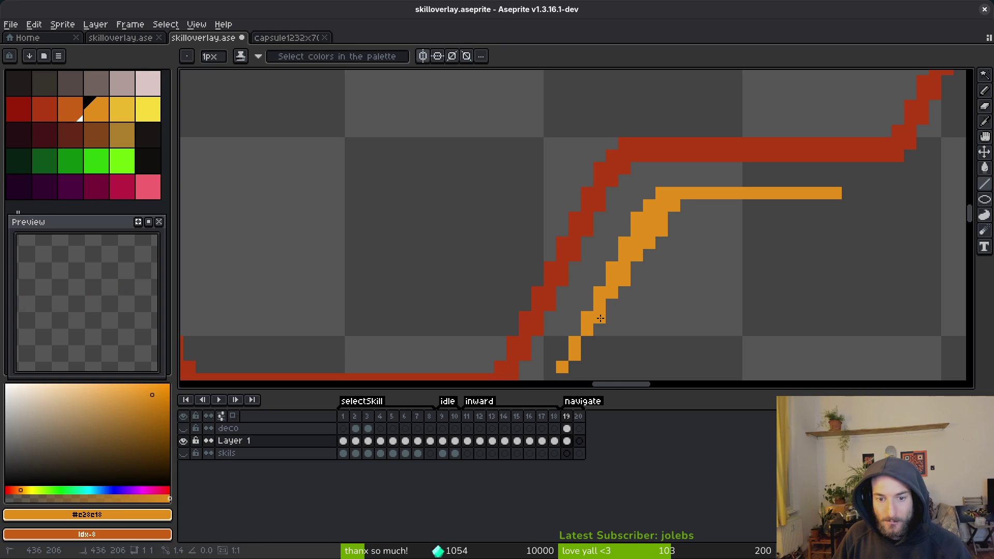
scroll(694, 267, down, 2)
scroll(689, 251, up, 1)
drag(686, 247, 739, 241)
key(b)
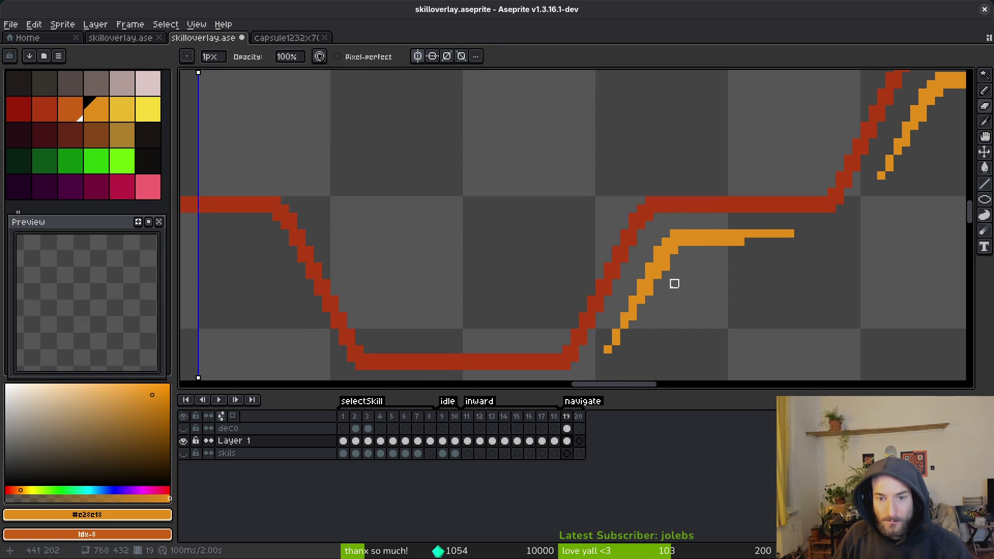
scroll(689, 265, down, 3)
scroll(725, 272, up, 2)
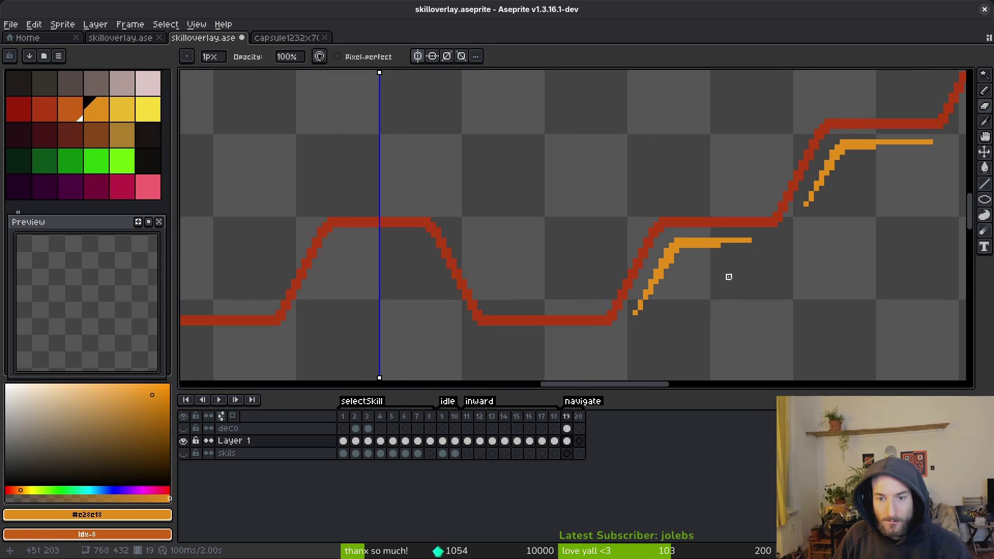
key(b)
scroll(761, 246, down, 4)
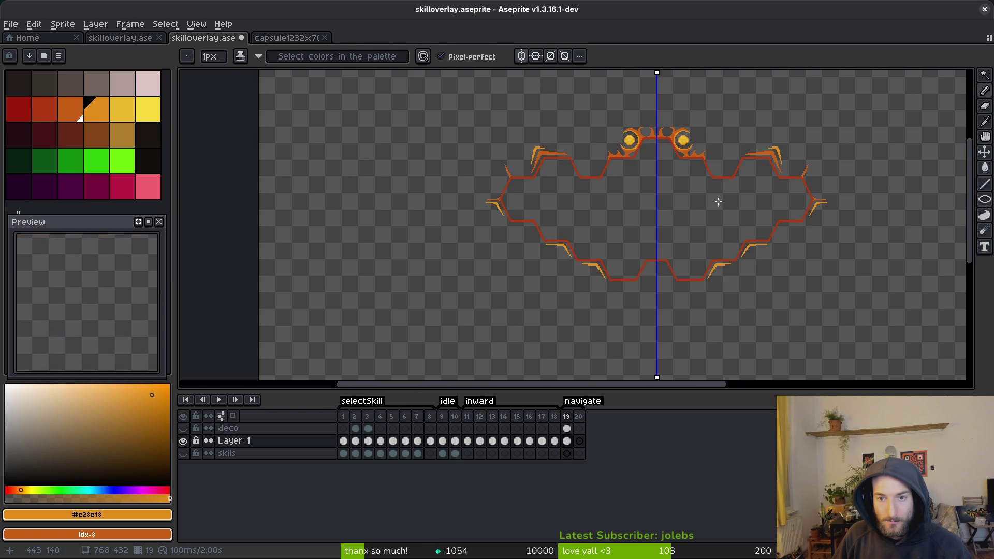
scroll(719, 218, up, 6)
Draw the horizontal and diagonal orange lines inside the bottom dip with the Line tool
key(l)
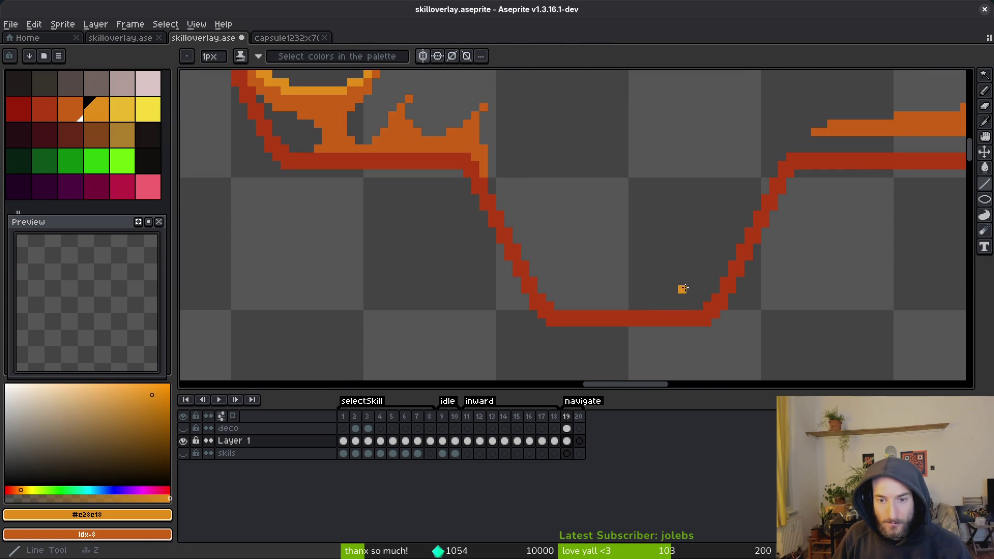
mouse_move(683, 289)
mouse_down()
mouse_move(576, 293)
mouse_move(533, 223)
mouse_up()
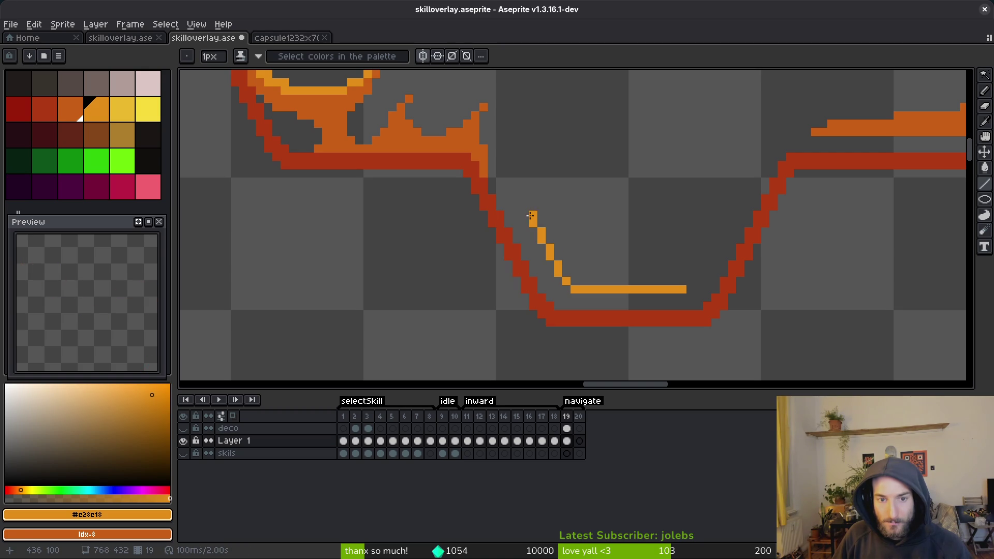
click(524, 206)
mouse_move(542, 240)
mouse_down()
mouse_move(572, 276)
mouse_move(694, 282)
mouse_up()
key(ctrl+z)
click(649, 282)
Check the dip's orange accent lines with a temporary rectangular selection, then deselect
key(ctrl+alt+c)
key(Escape)
key(m)
drag(497, 185, 631, 320)
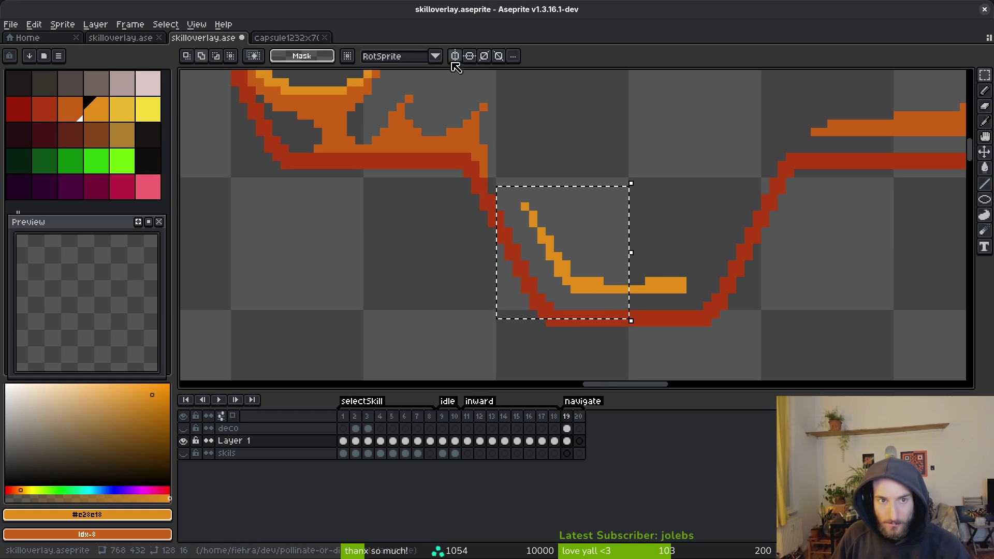
key(ctrl+d)
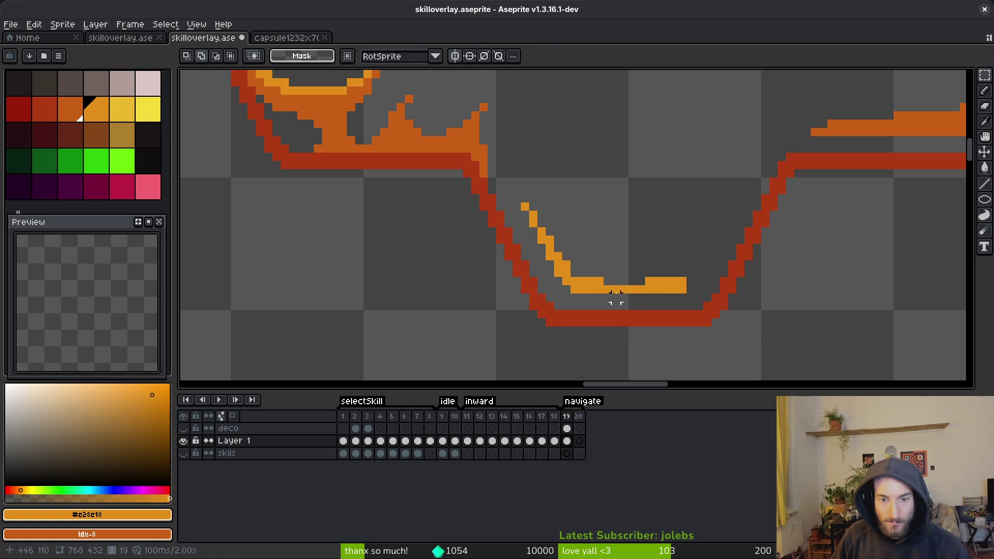
Draw the rising orange stroke on the right side of the dip with the Pencil
key(b)
key(e)
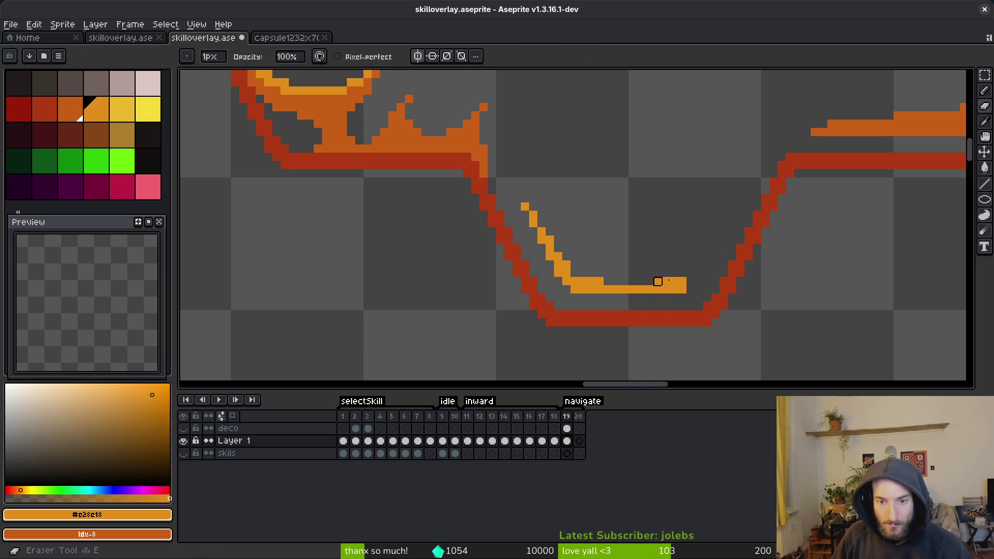
scroll(653, 284, right, 3)
scroll(661, 293, right, 1)
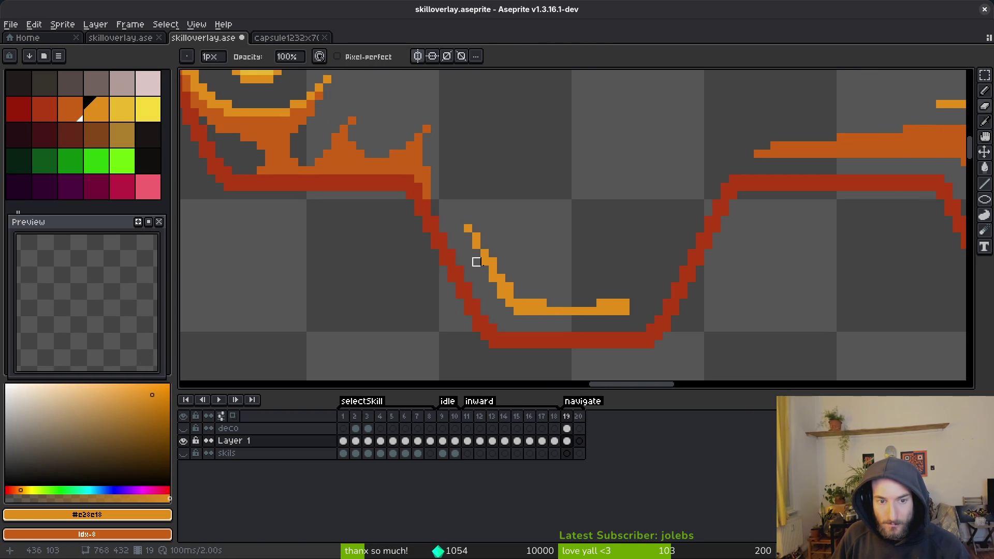
key(b)
scroll(610, 271, up, 6)
scroll(612, 248, down, 2)
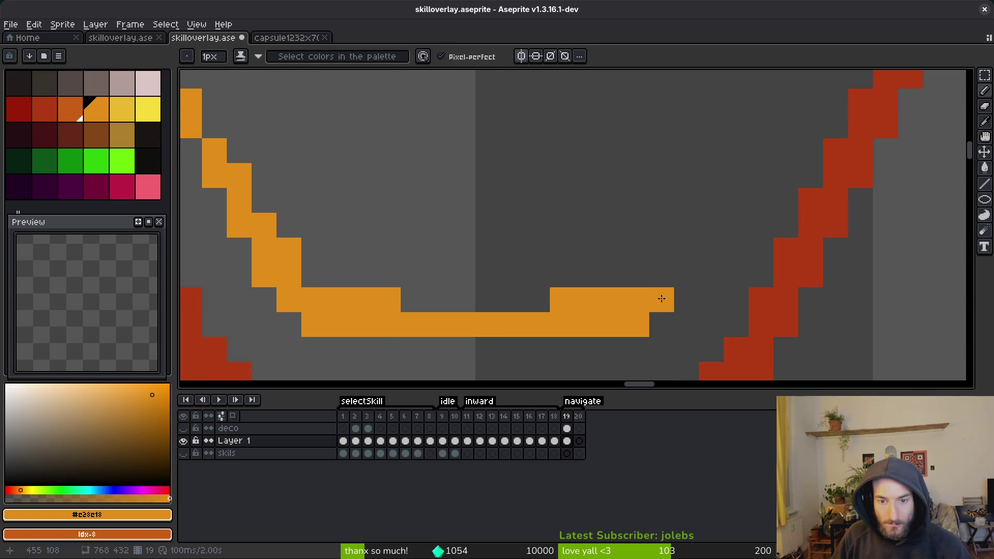
mouse_move(665, 296)
mouse_down()
mouse_move(710, 200)
mouse_move(710, 215)
mouse_move(742, 177)
mouse_up()
Extend the orange stroke up-right and fill the gap in the diagonal
scroll(761, 218, up, 3)
scroll(773, 243, left, 3)
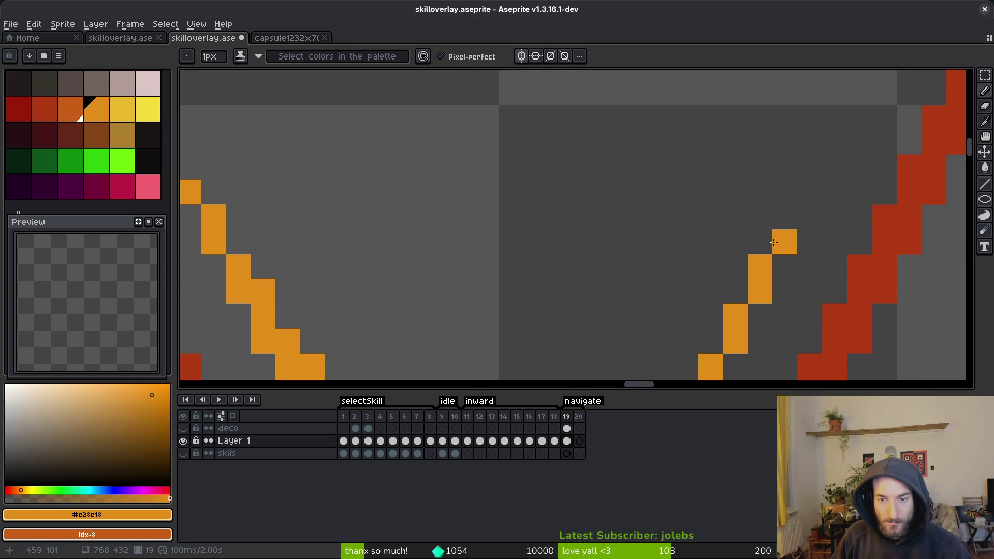
drag(783, 228, 810, 192)
scroll(810, 192, down, 2)
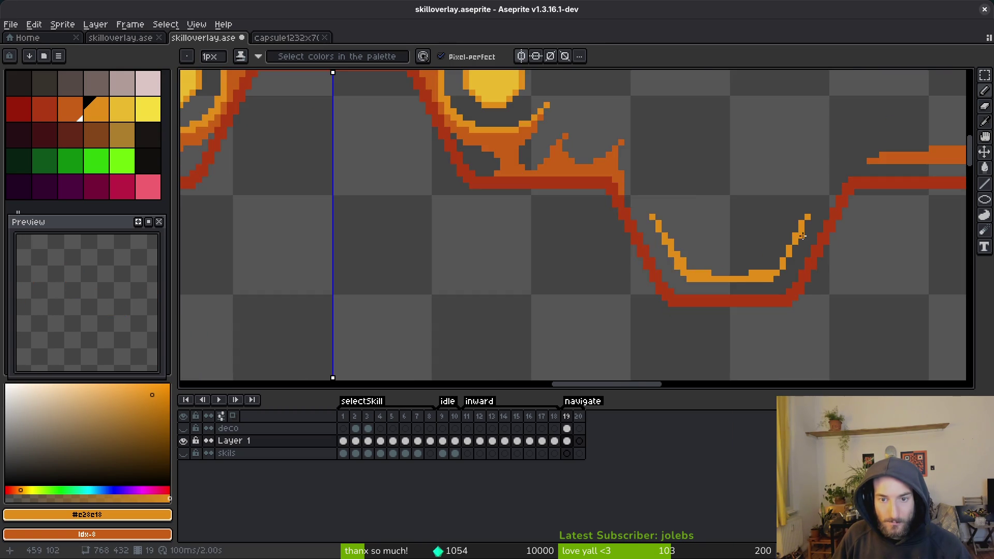
scroll(746, 180, up, 1)
click(724, 218)
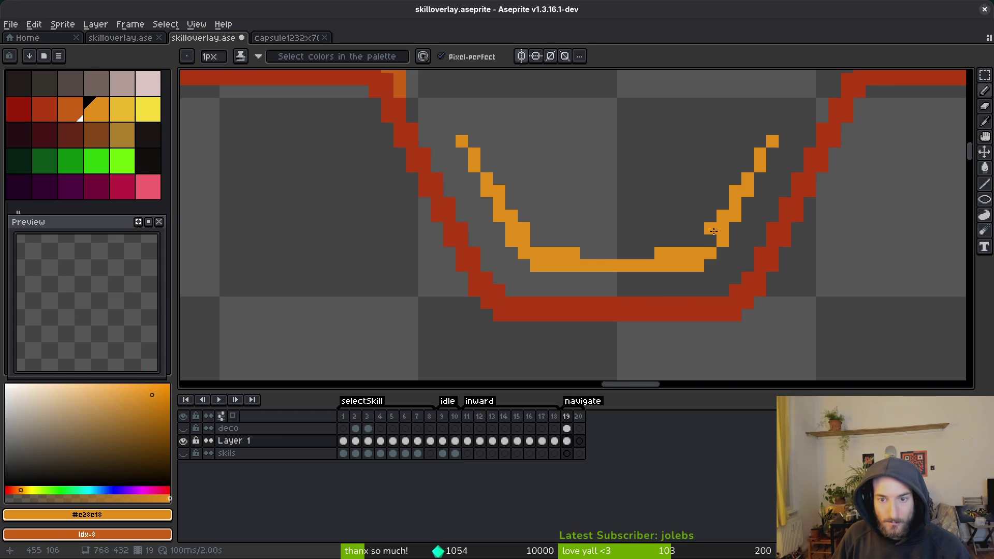
scroll(707, 275, down, 5)
scroll(707, 276, up, 5)
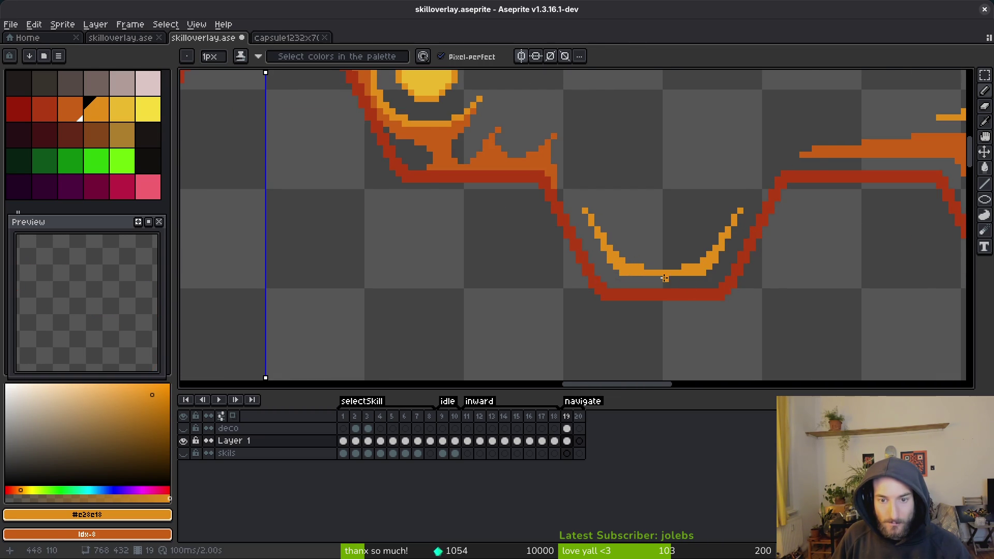
scroll(689, 282, down, 2)
scroll(717, 295, down, 1)
scroll(717, 295, down, 3)
scroll(717, 313, up, 1)
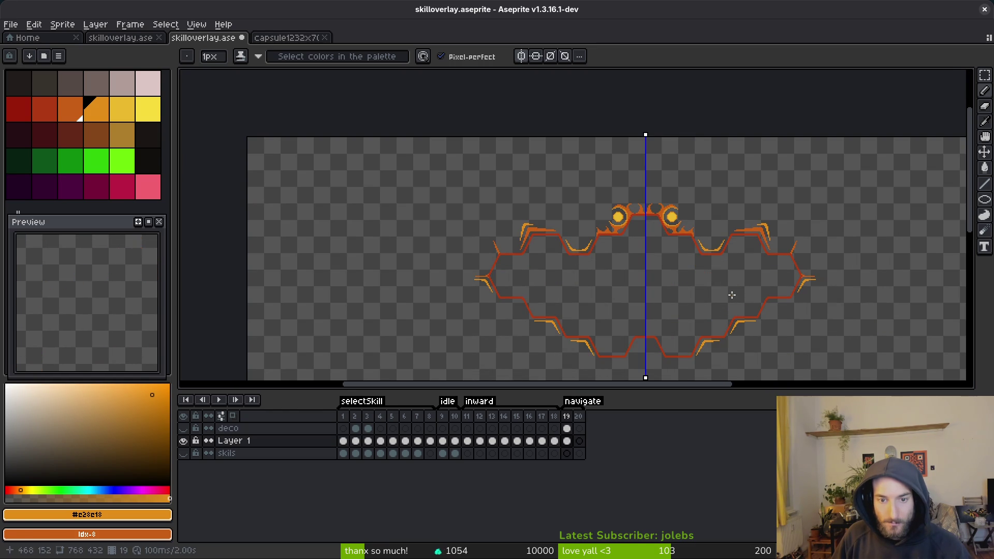
Save skilloverlay.aseprite
key(ctrl+s)
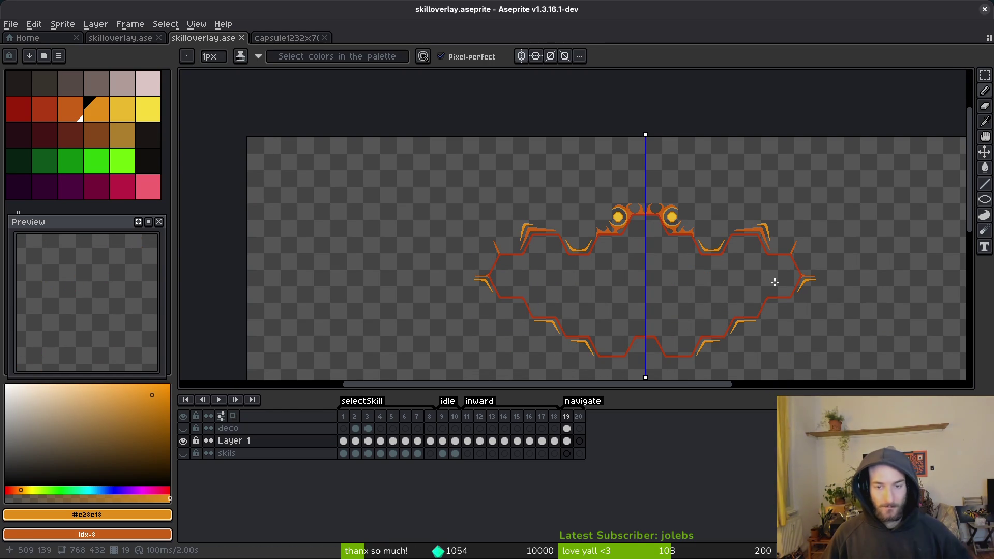
scroll(594, 272, down, 1)
scroll(717, 311, up, 1)
scroll(624, 270, down, 1)
scroll(623, 269, up, 1)
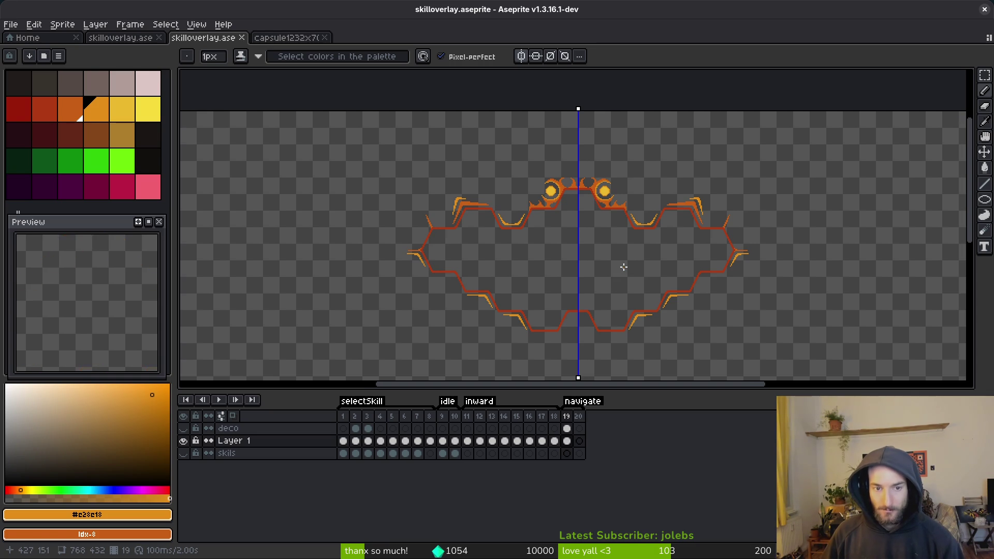
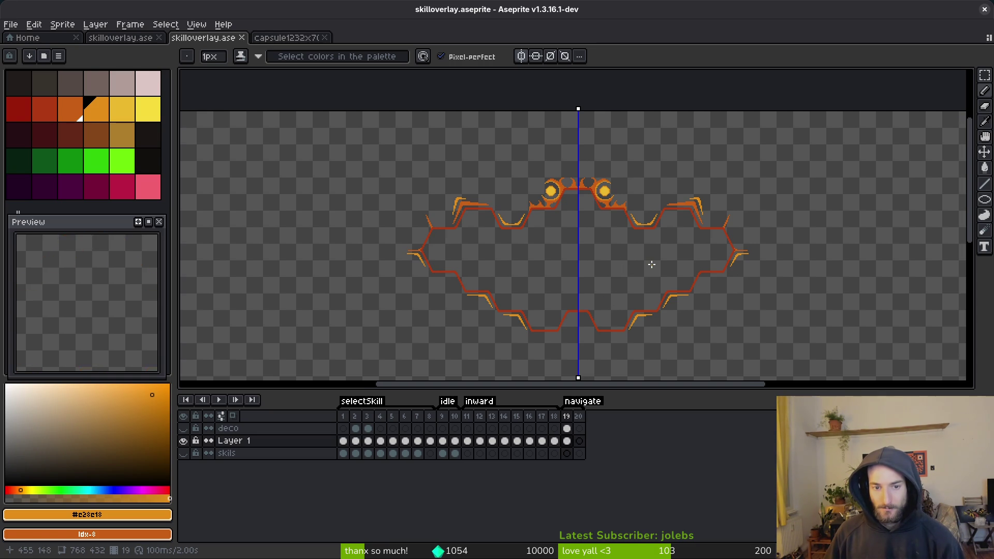
Thicken the orange accent stroke beneath the bottom bump running down-left
scroll(662, 238, up, 5)
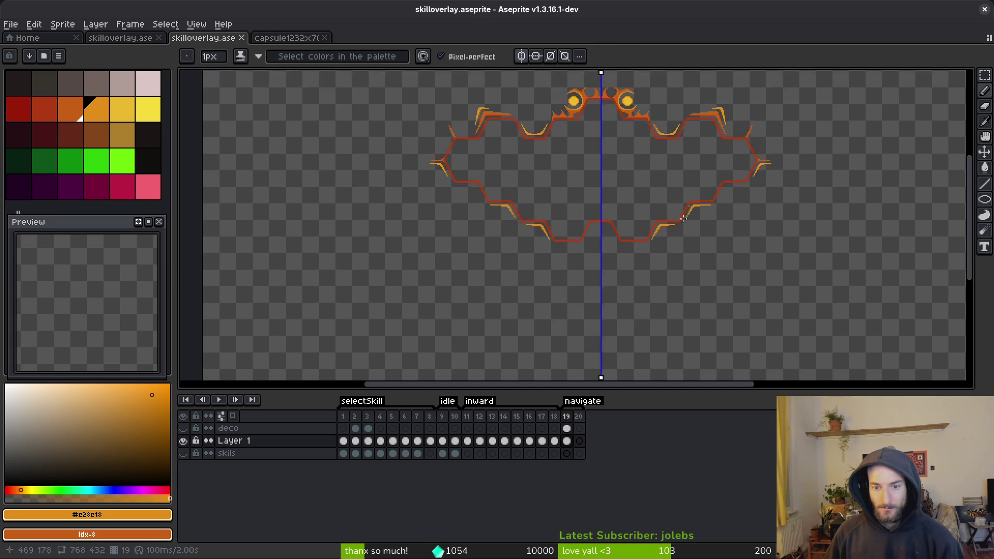
scroll(670, 224, up, 2)
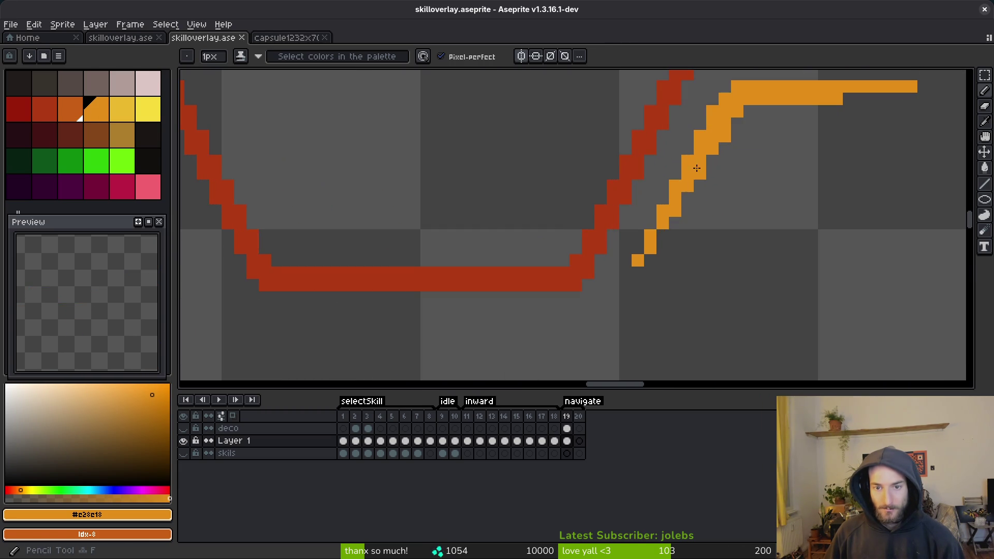
key(m)
key(b)
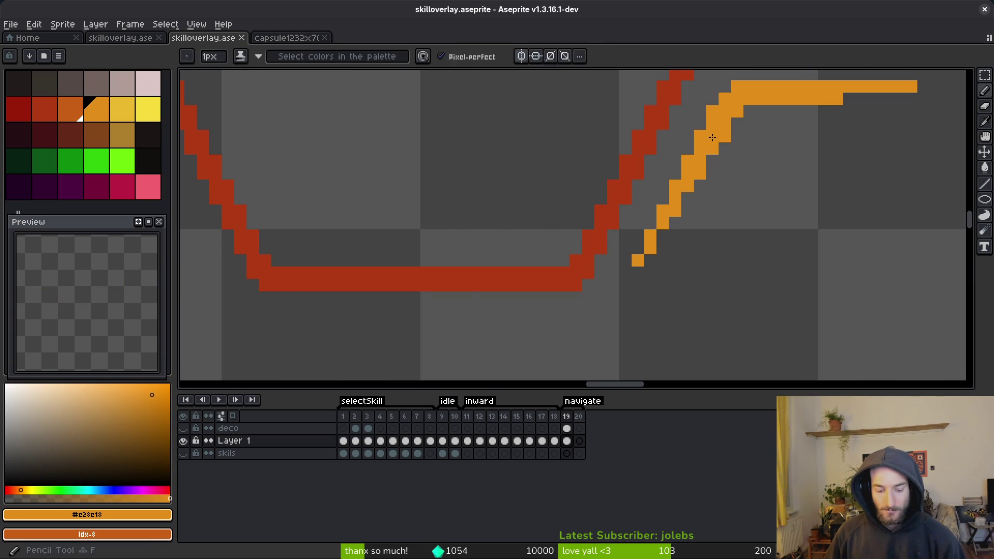
drag(713, 136, 626, 322)
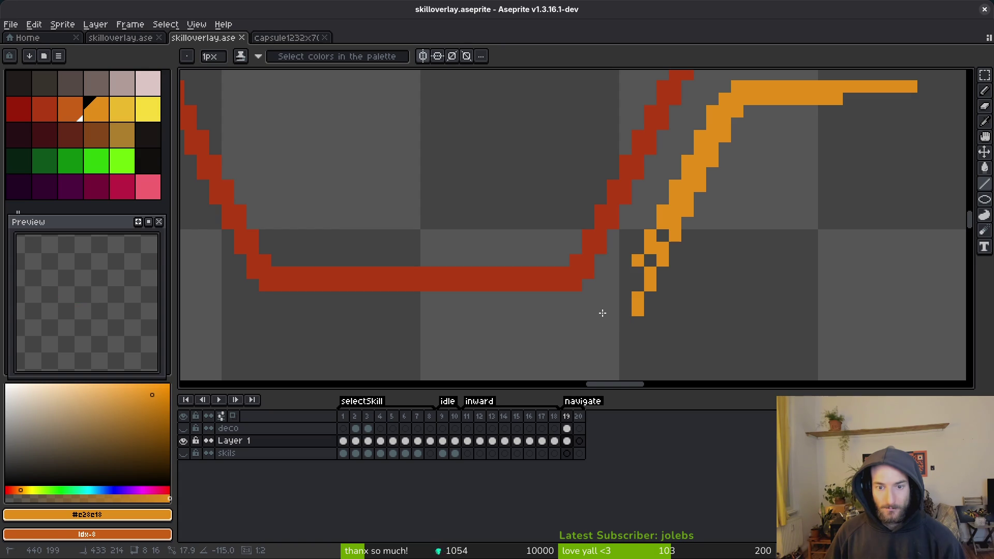
Add a two-row horizontal orange run under the red bottom edge, joined to the diagonal
scroll(491, 229, down, 5)
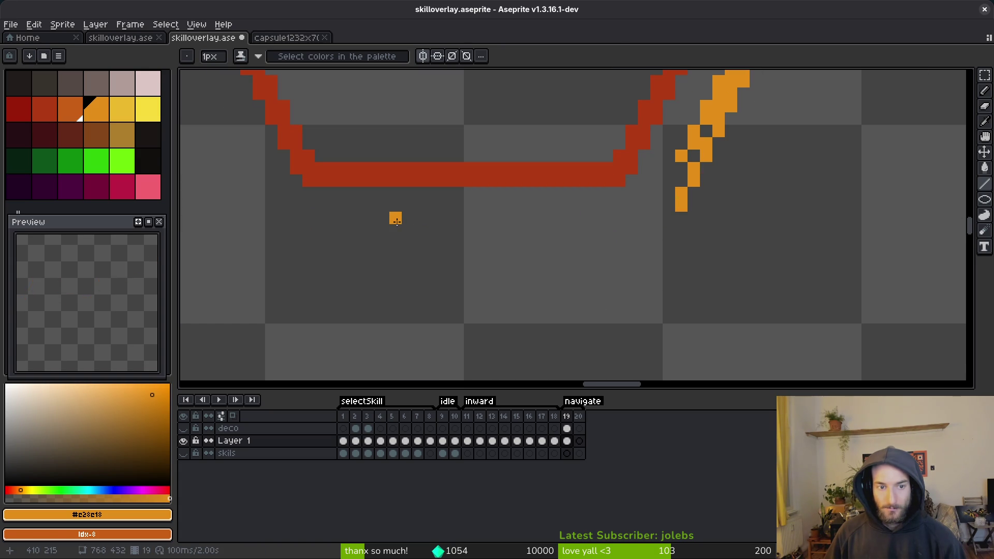
drag(367, 218, 673, 217)
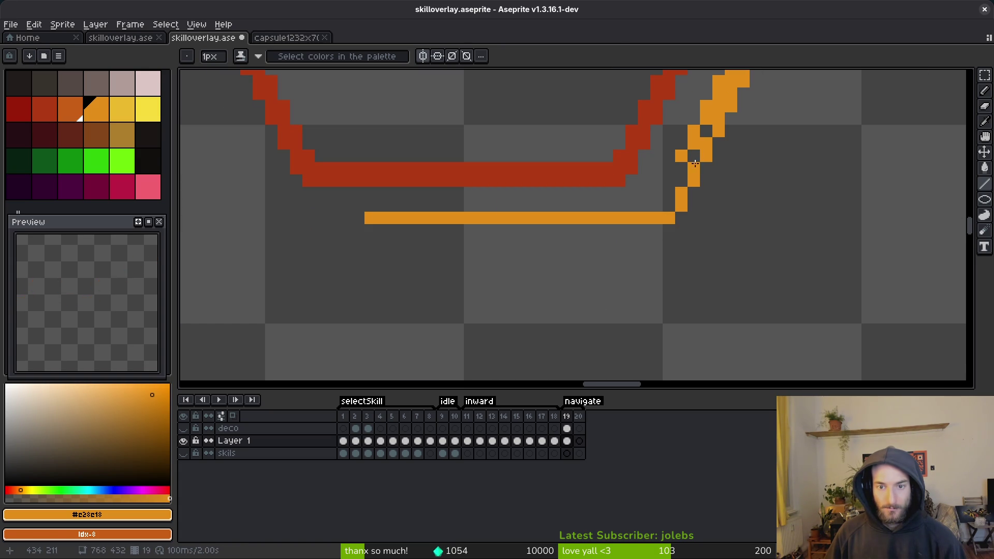
drag(680, 170, 660, 210)
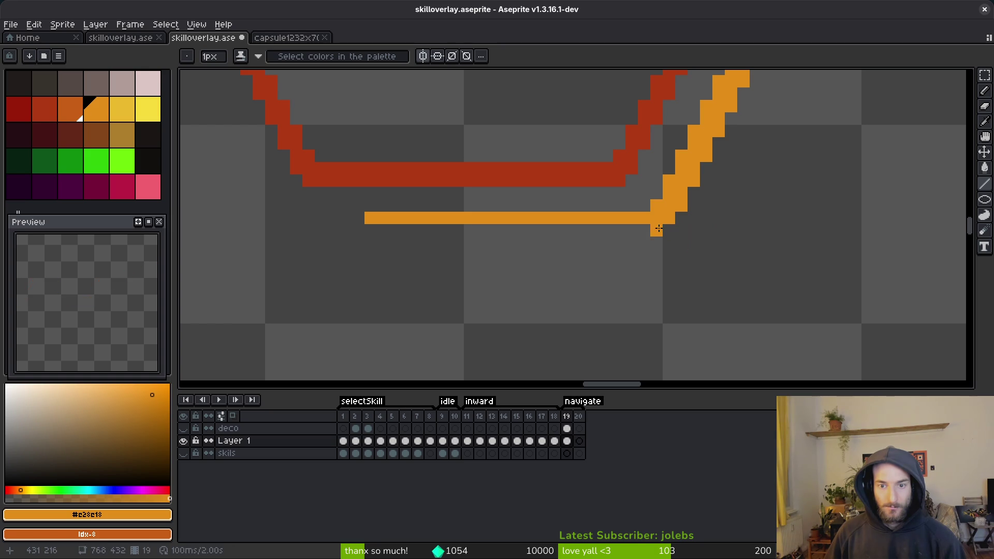
drag(665, 224, 514, 228)
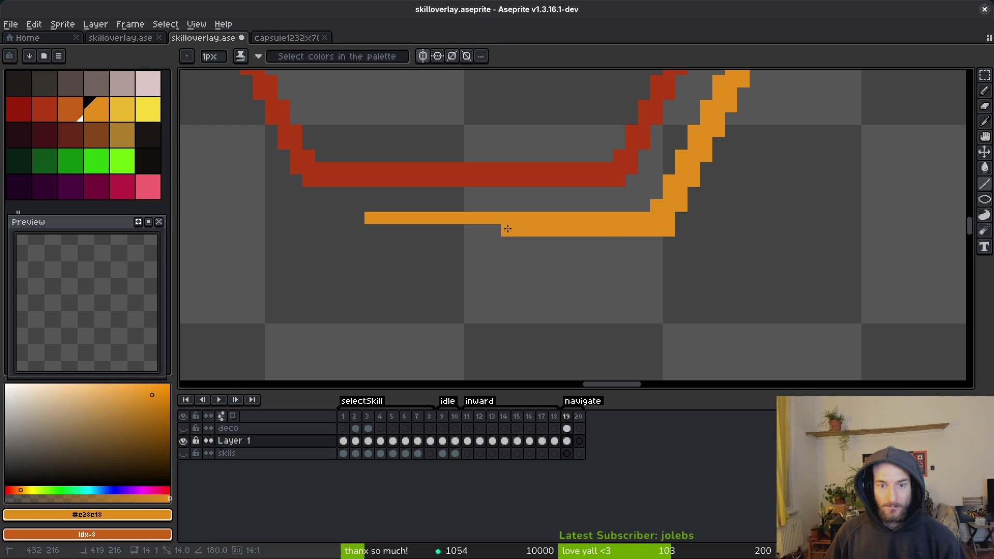
Save skilloverlay.aseprite
scroll(496, 230, down, 3)
scroll(643, 230, up, 3)
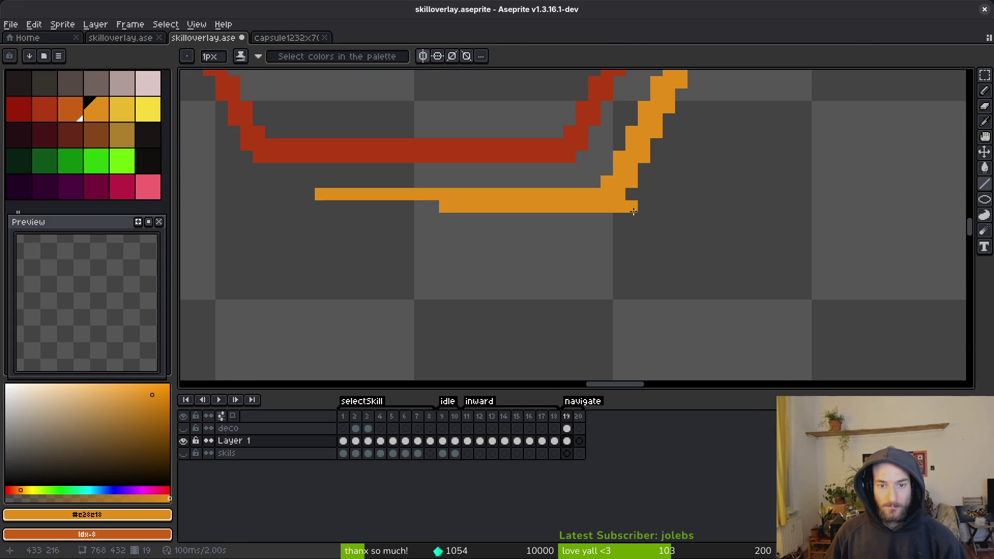
scroll(741, 240, down, 3)
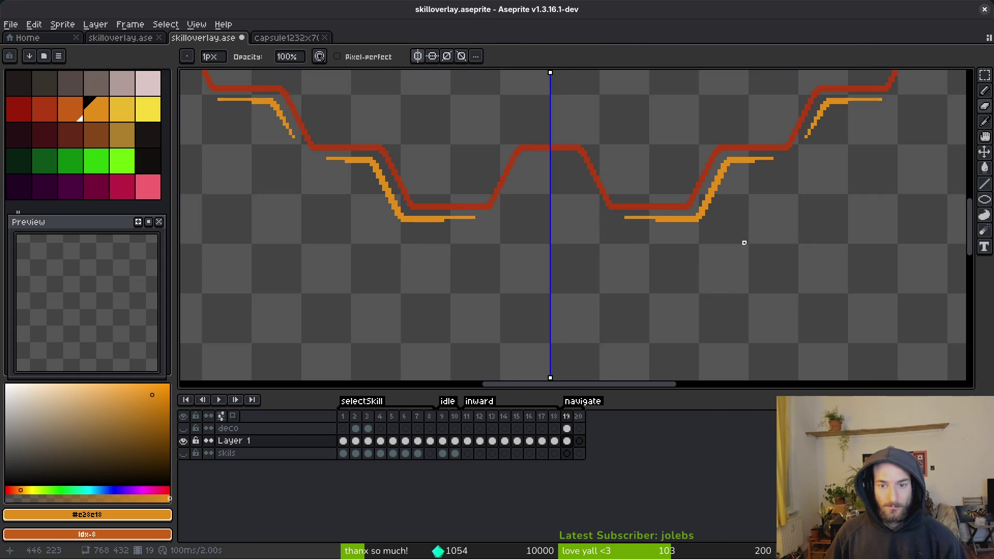
key(b)
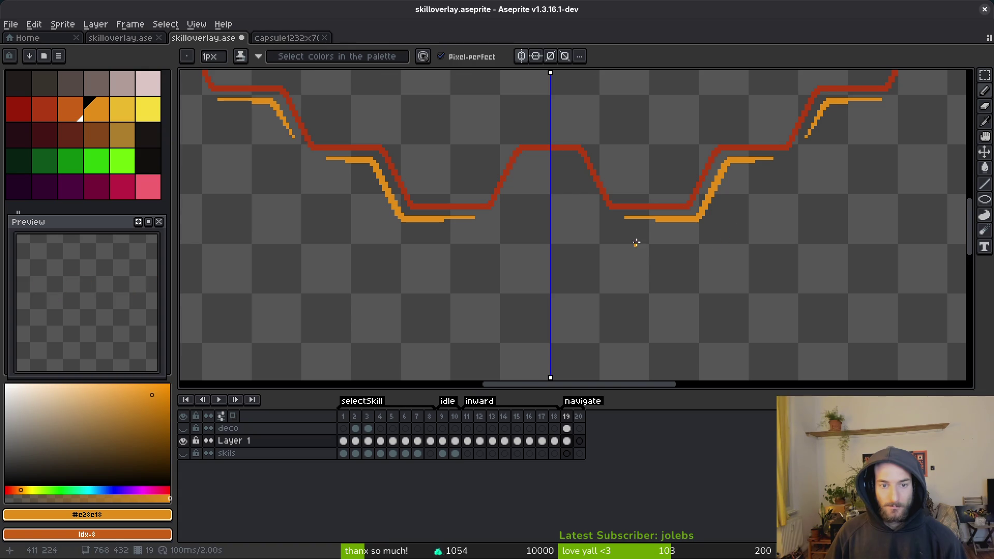
scroll(635, 249, down, 3)
scroll(666, 234, up, 2)
key(ctrl+s)
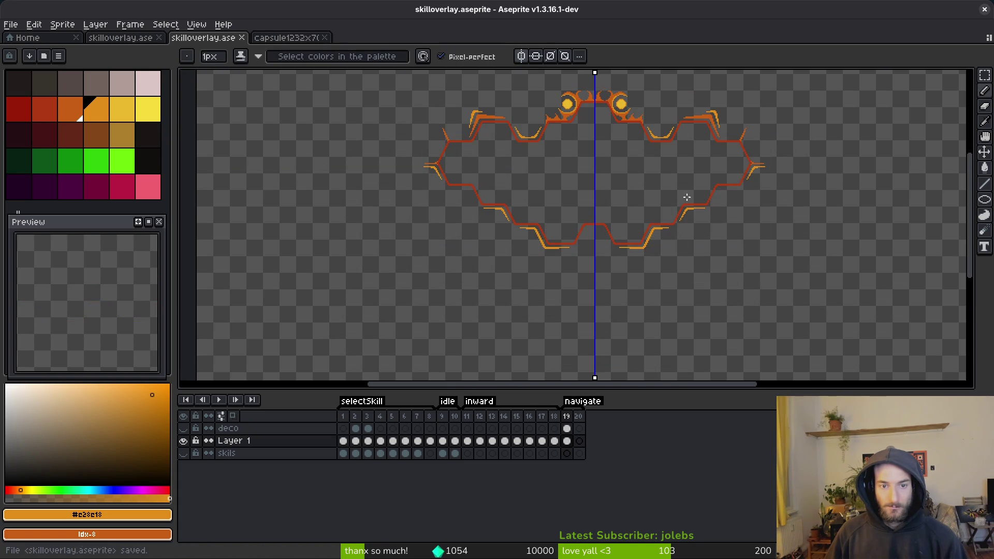
Sample the darker orange #c96016 from the artwork
scroll(581, 157, left, 3)
click(583, 107)
scroll(628, 197, down, 5)
scroll(638, 235, up, 1)
click(638, 238)
scroll(638, 235, down, 2)
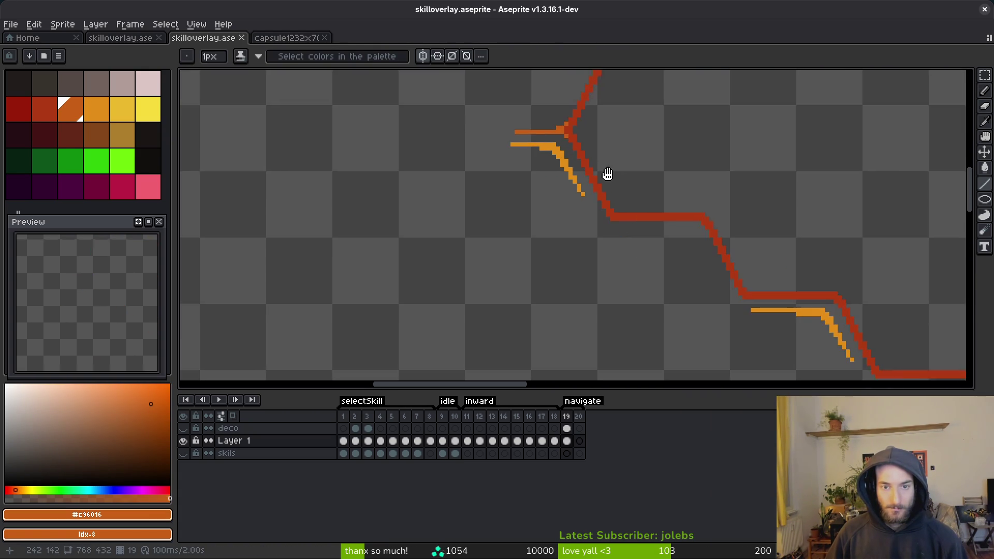
scroll(626, 202, up, 1)
Magic-wand select the connected line pixels, then deselect them
key(w)
click(654, 200)
key(ctrl+d)
scroll(635, 182, down, 2)
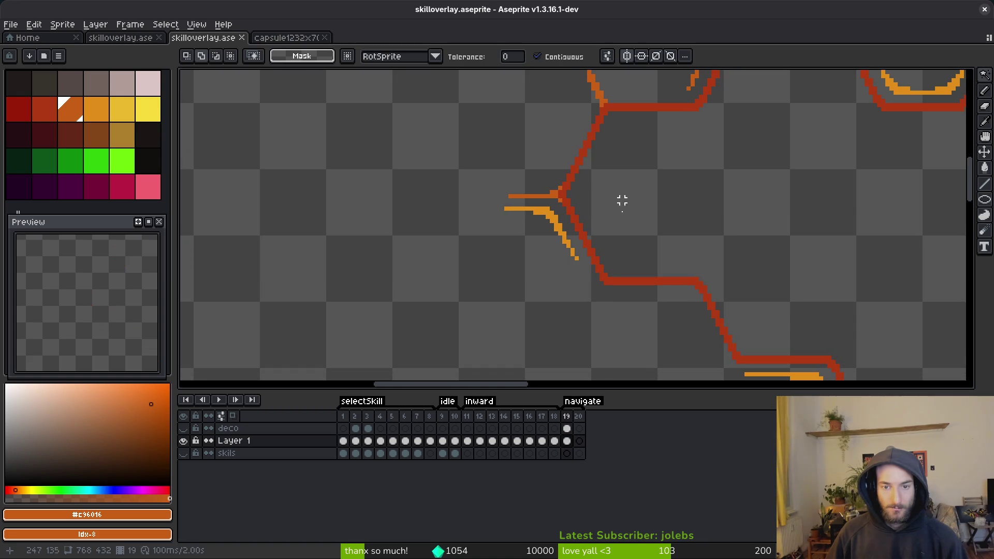
key(b)
scroll(601, 282, up, 1)
Place a darker orange pixel at the lower junction and draw a short spur down-left
click(610, 284)
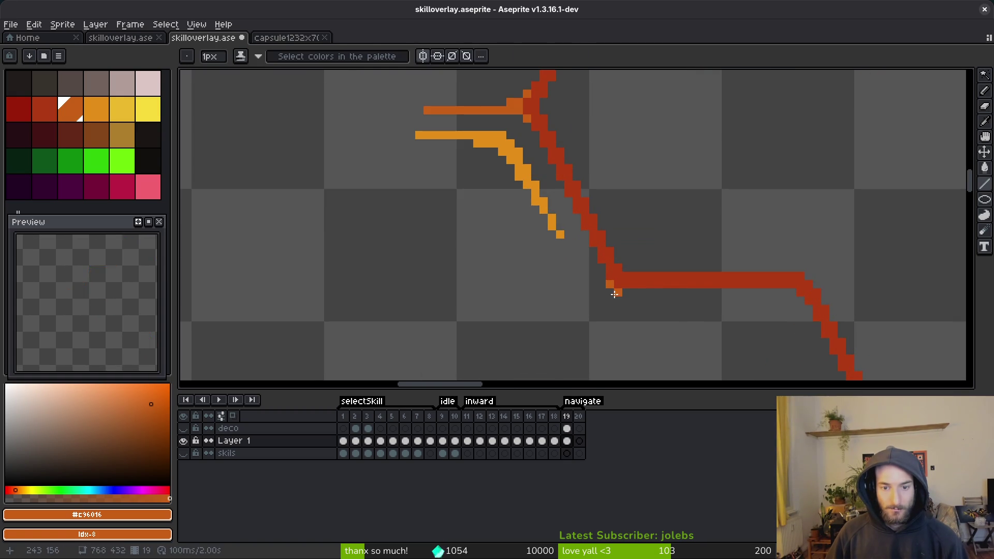
scroll(615, 294, down, 2)
scroll(631, 244, up, 1)
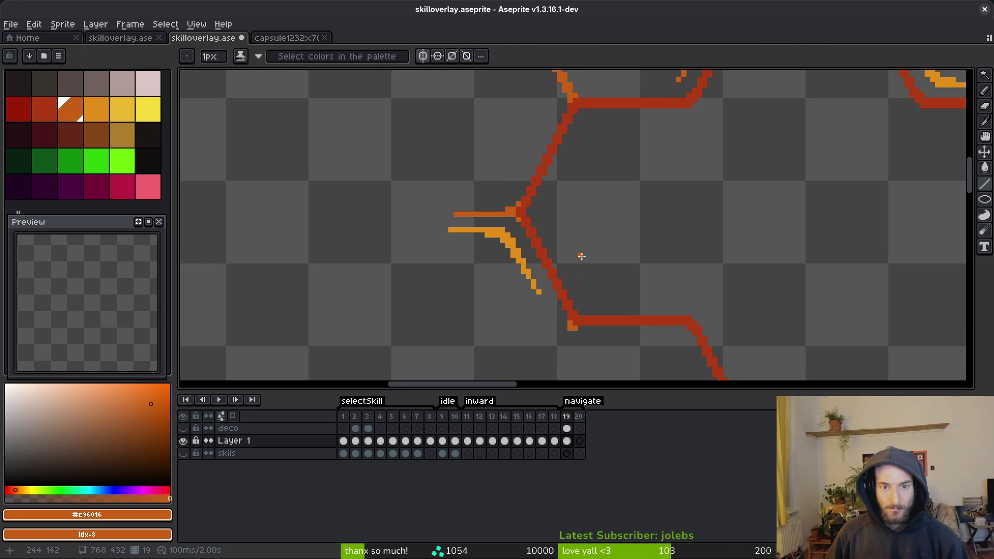
click(566, 335)
drag(560, 348, 553, 314)
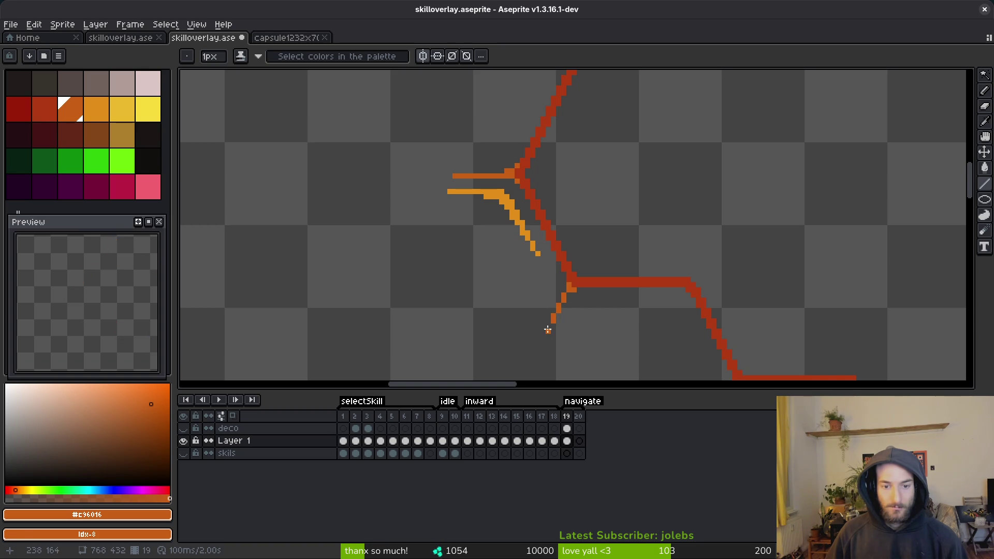
drag(548, 330, 544, 338)
scroll(571, 297, up, 2)
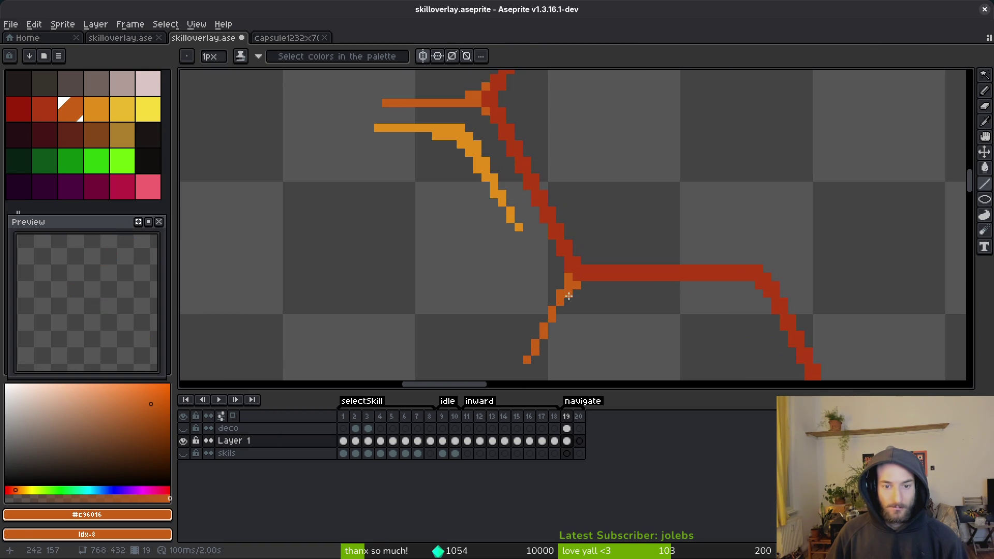
scroll(659, 206, down, 3)
scroll(608, 271, up, 1)
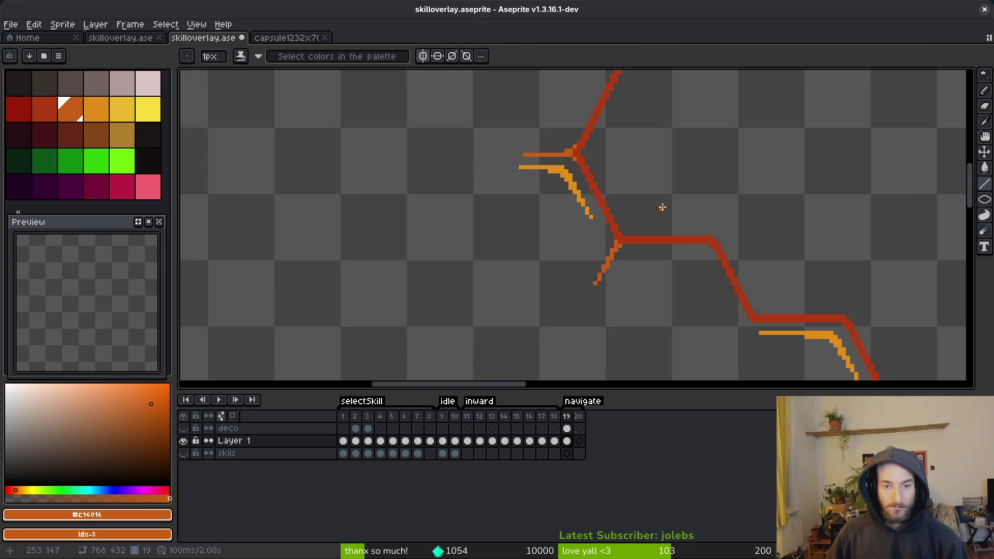
scroll(581, 239, down, 3)
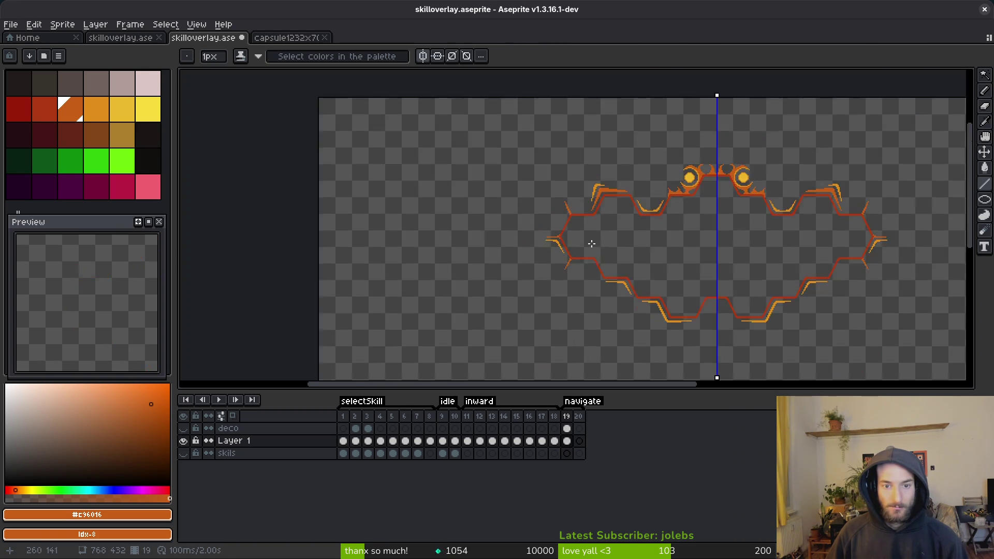
Zoom in on the left tip and try darker orange pixels at the junction, undoing them
scroll(519, 222, up, 2)
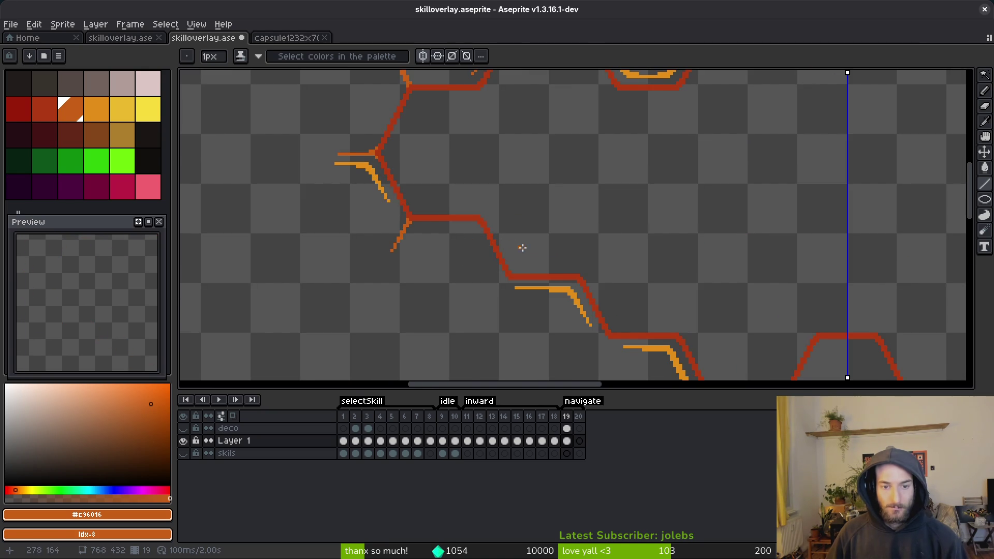
scroll(489, 202, down, 2)
scroll(497, 208, up, 3)
scroll(497, 207, up, 1)
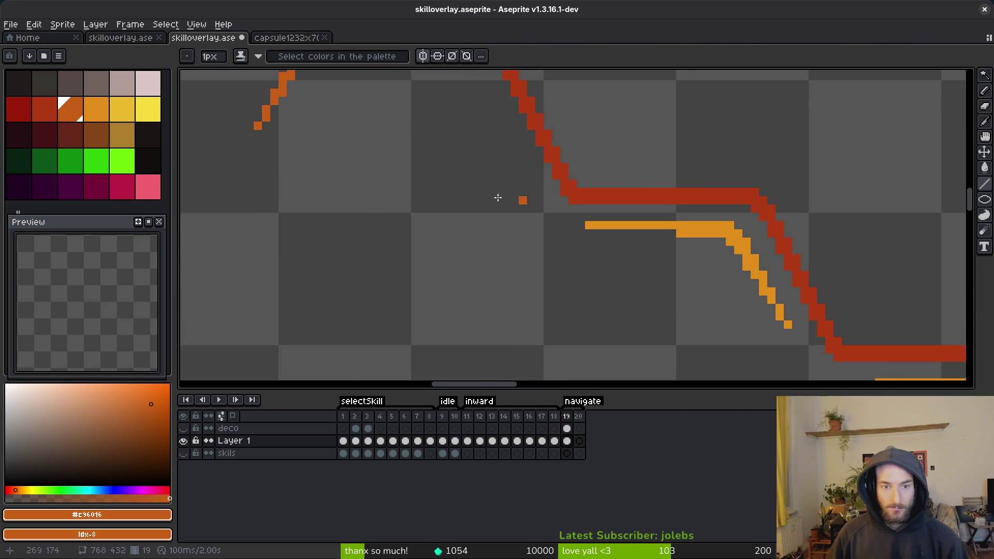
scroll(449, 263, up, 1)
key(m)
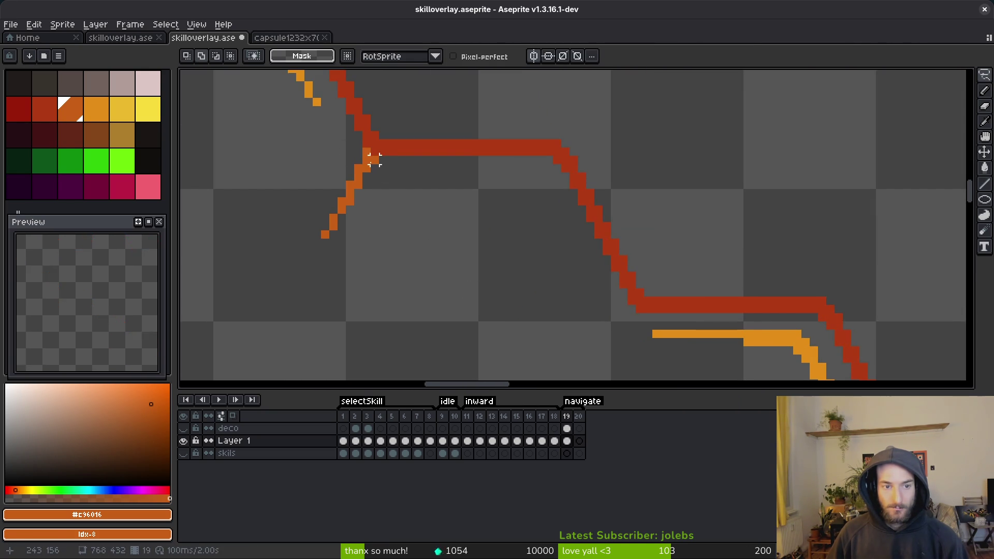
key(b)
click(600, 261)
click(606, 270)
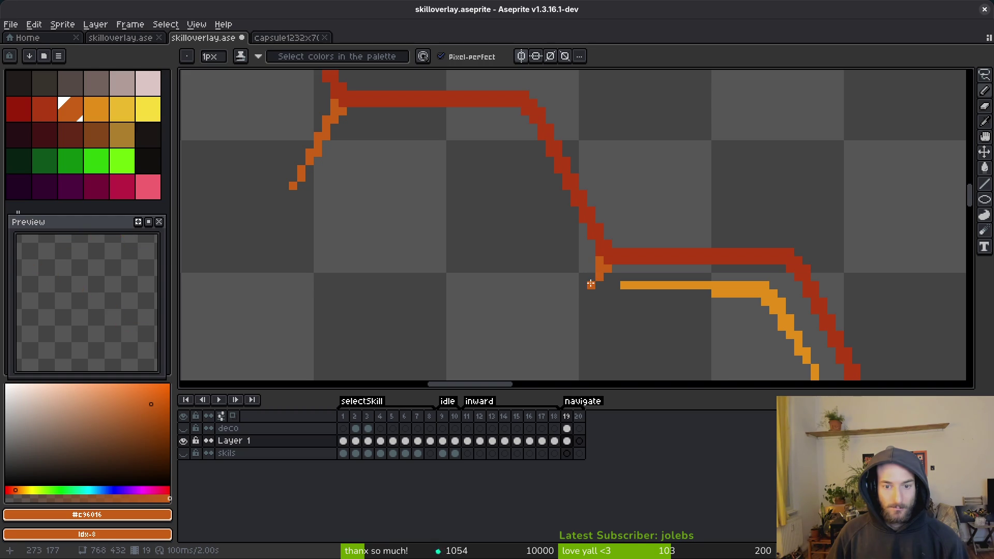
key(ctrl+z)
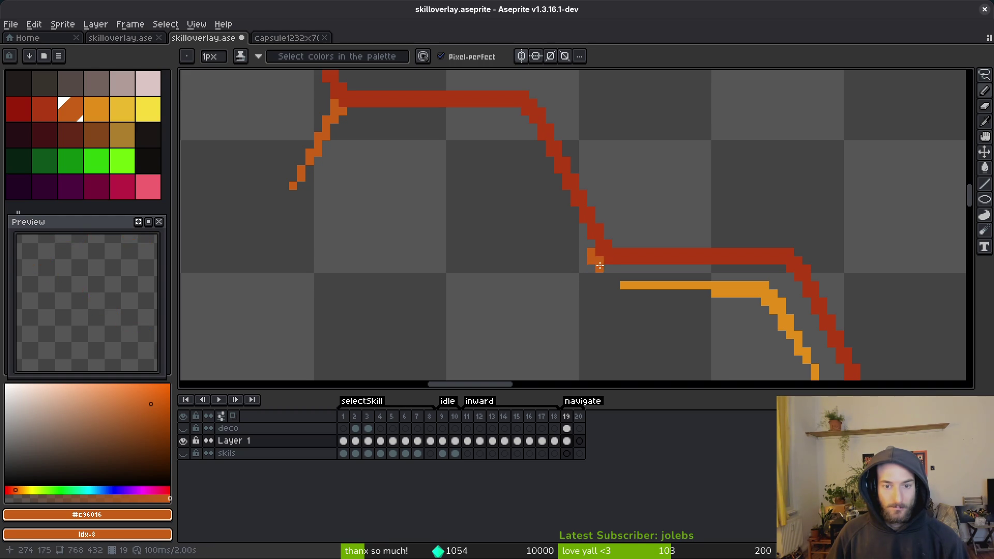
Fill orange pixels along where the red line ends
click(594, 268)
click(581, 276)
drag(579, 285, 591, 285)
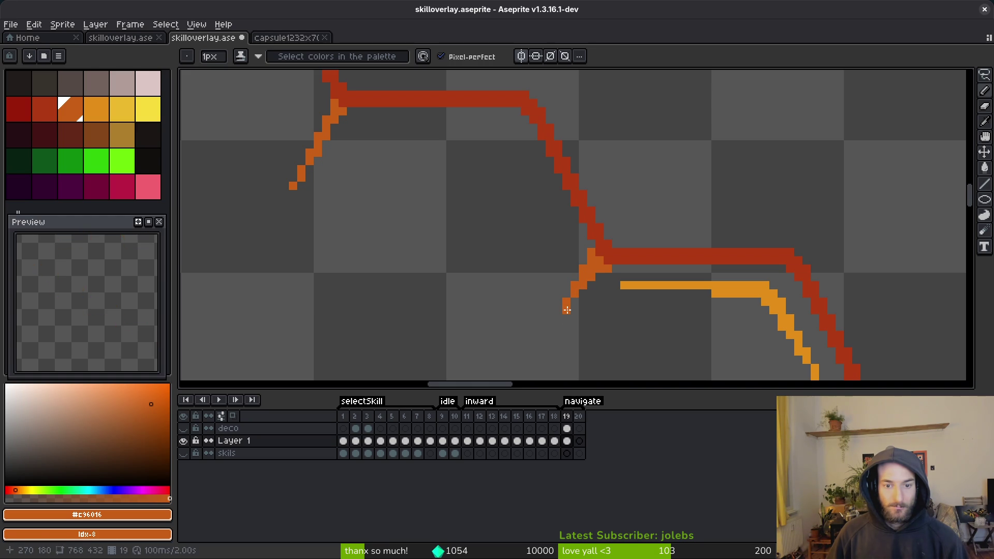
Erase stray orange pixels at the junction and the old diagonal below it
key(e)
key(b)
key(e)
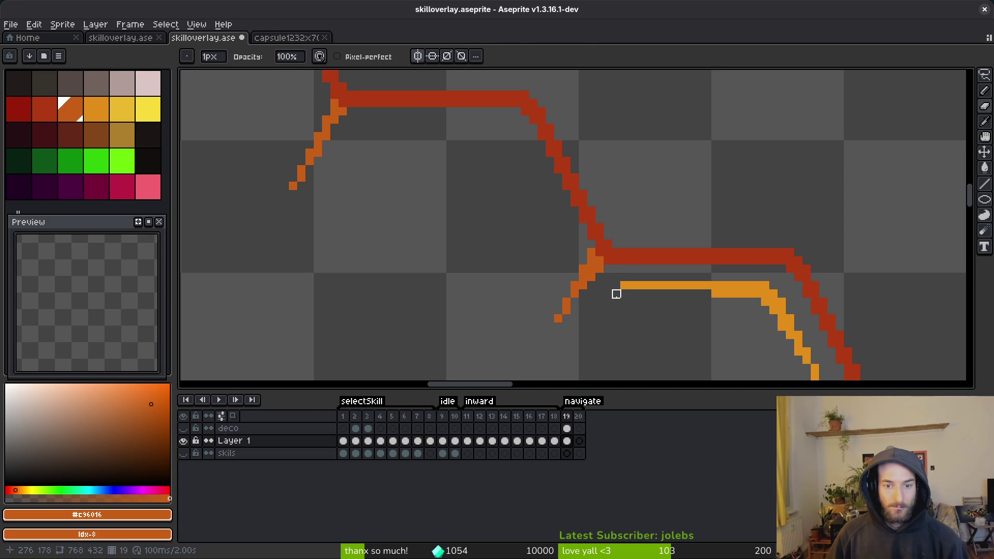
click(590, 253)
click(583, 269)
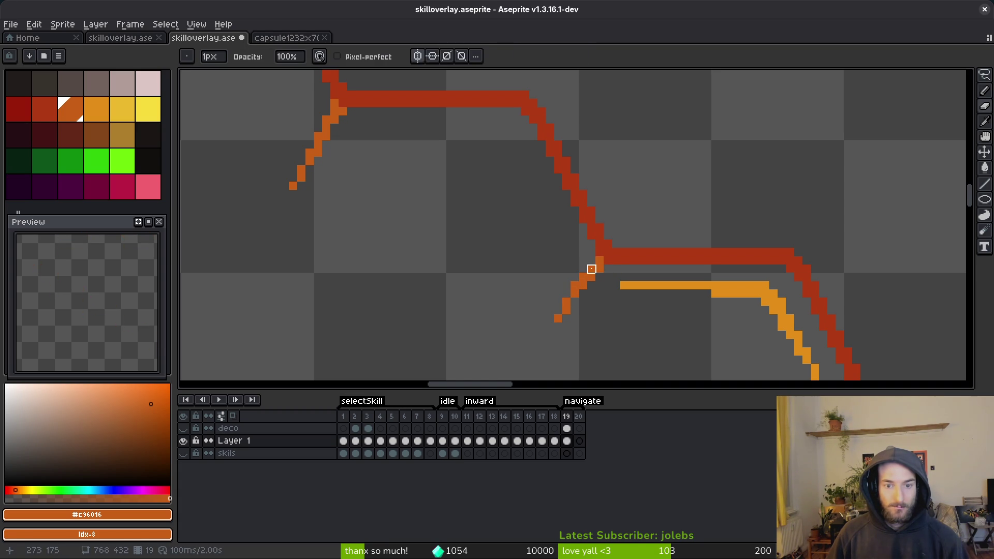
mouse_move(583, 277)
mouse_down()
mouse_move(560, 311)
mouse_move(575, 290)
mouse_up()
Redraw a longer orange diagonal below the junction and add a pixel to its right
key(b)
click(579, 294)
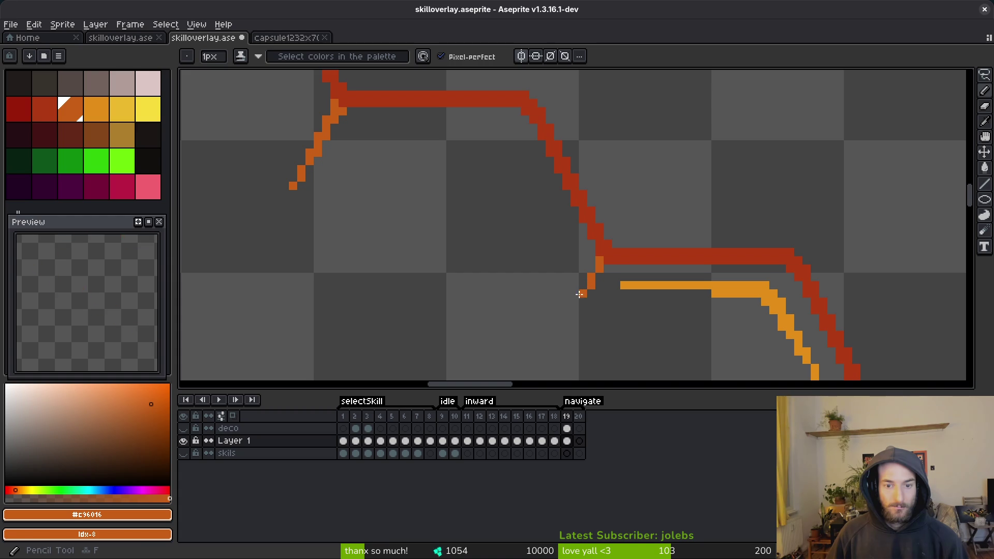
click(567, 326)
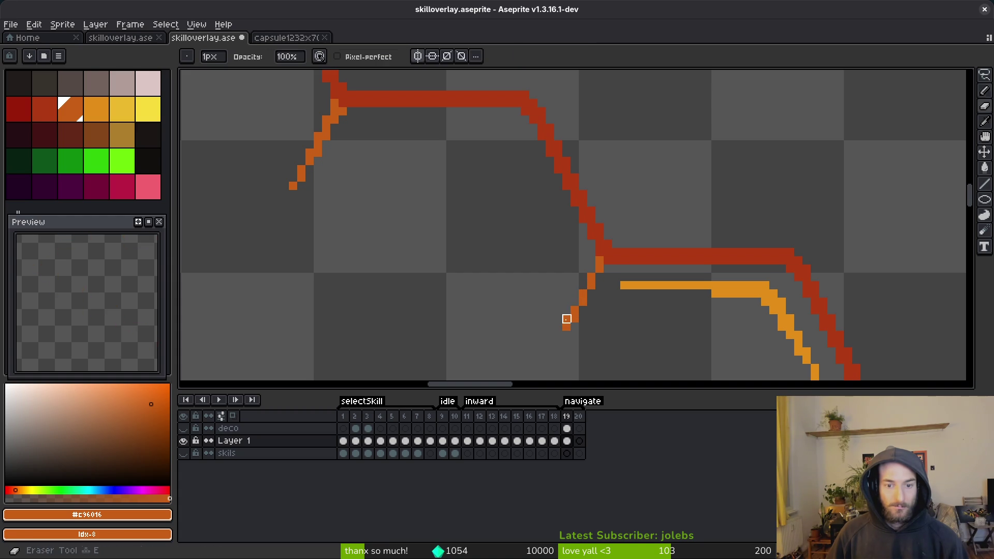
click(608, 268)
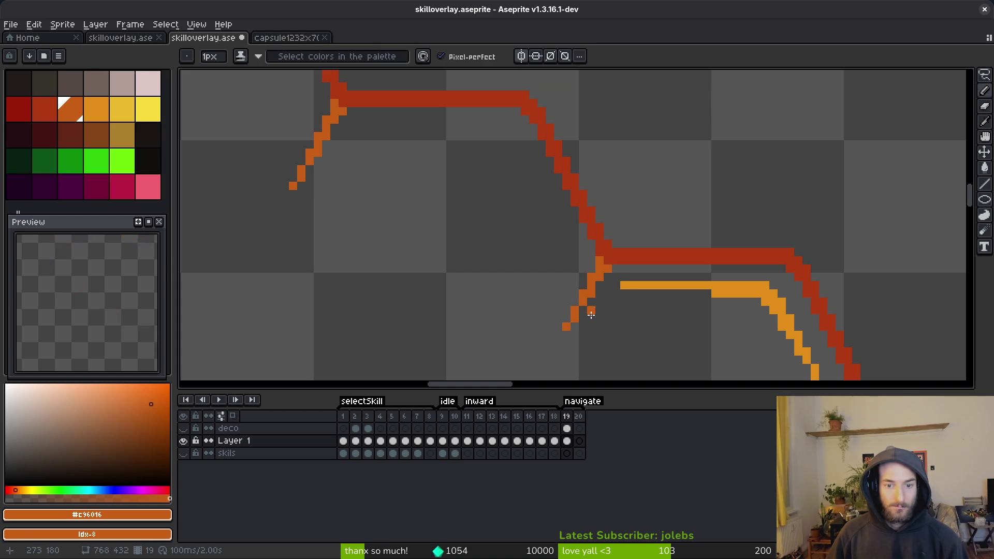
scroll(593, 311, down, 3)
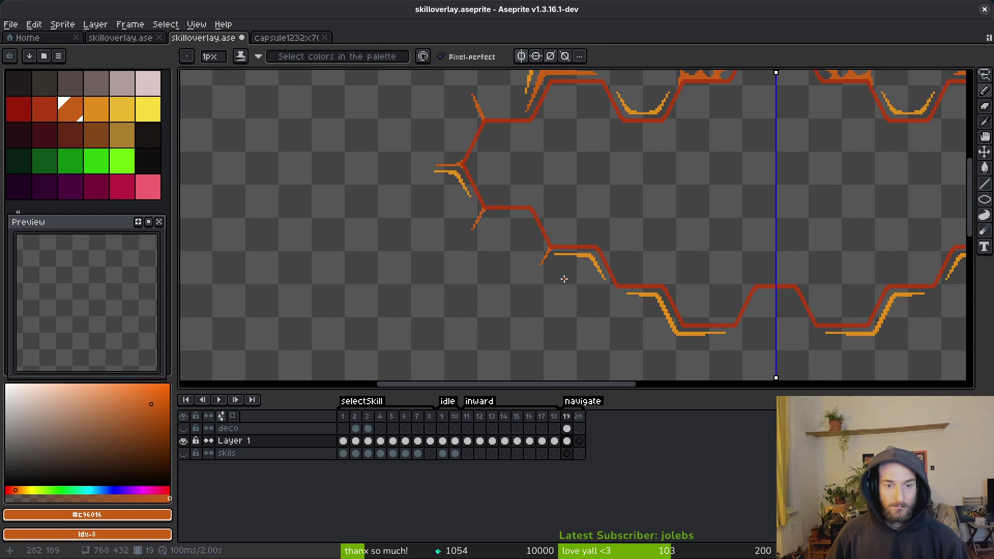
scroll(546, 281, up, 4)
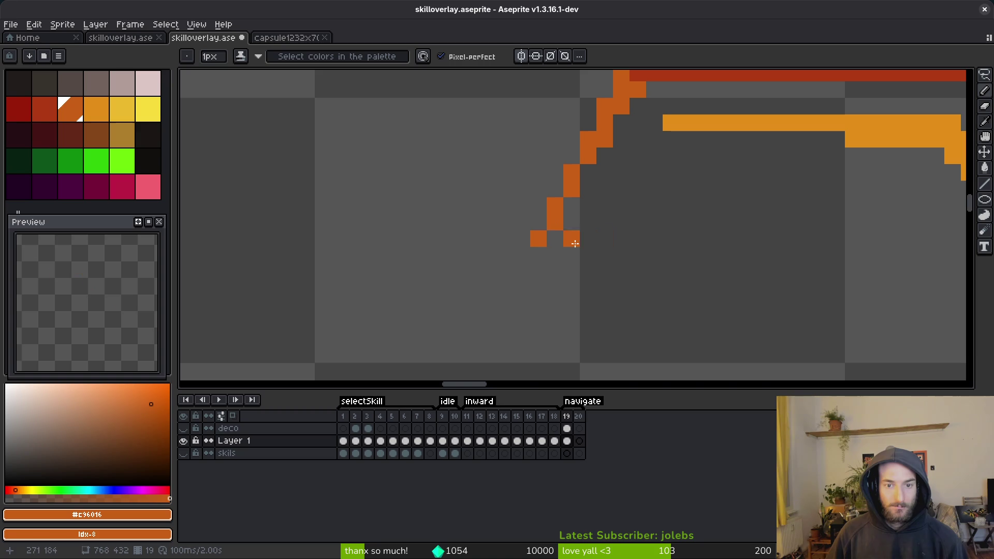
scroll(559, 242, down, 4)
scroll(627, 222, up, 4)
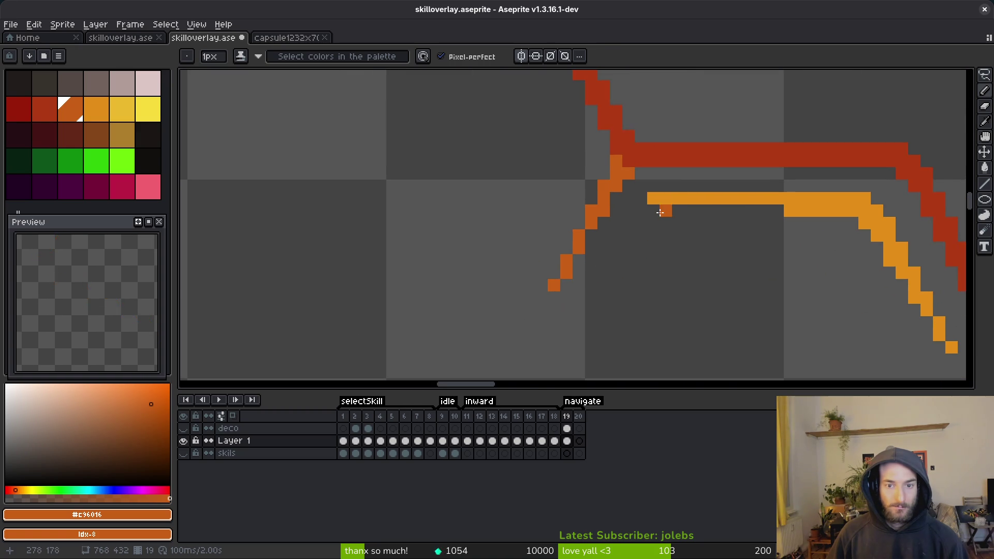
scroll(652, 212, down, 2)
scroll(624, 230, up, 1)
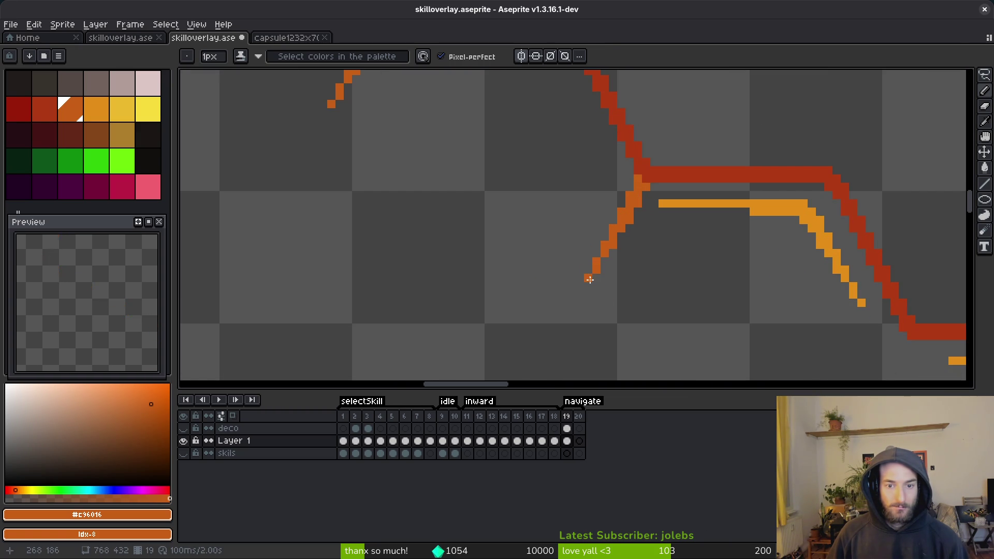
scroll(621, 269, down, 7)
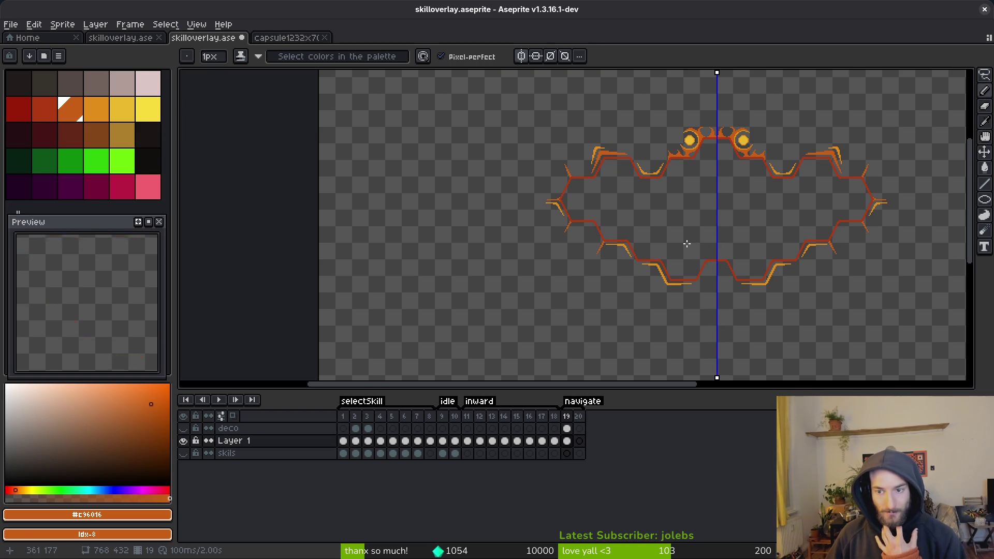
Recentre the frame and eyedrop the lighter orange from the artwork
drag(699, 244, 639, 238)
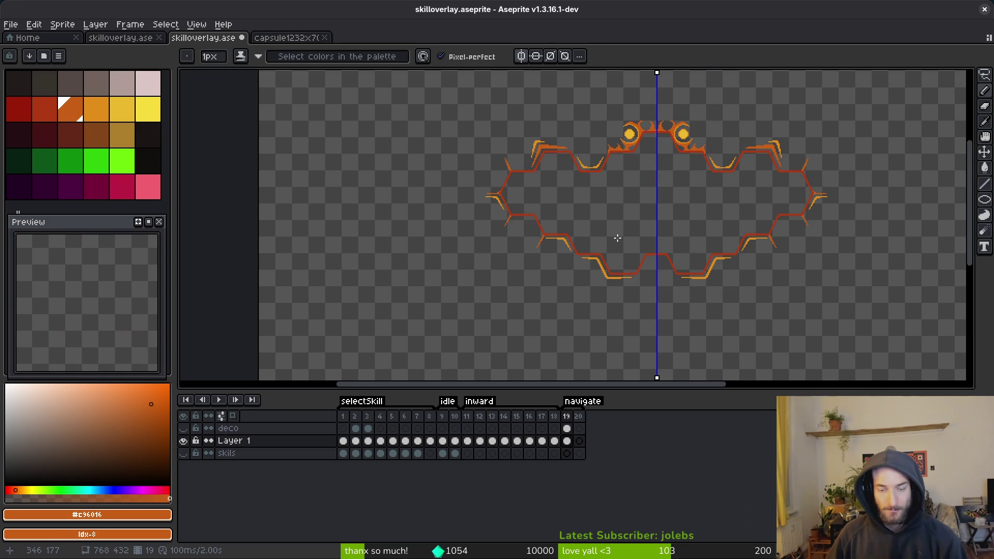
scroll(617, 238, up, 5)
scroll(597, 228, down, 5)
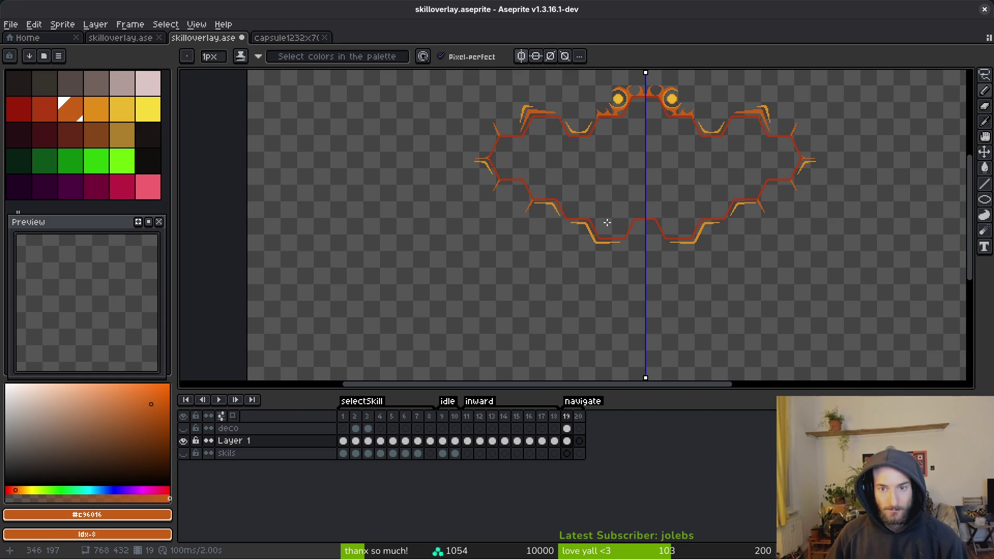
scroll(585, 231, up, 4)
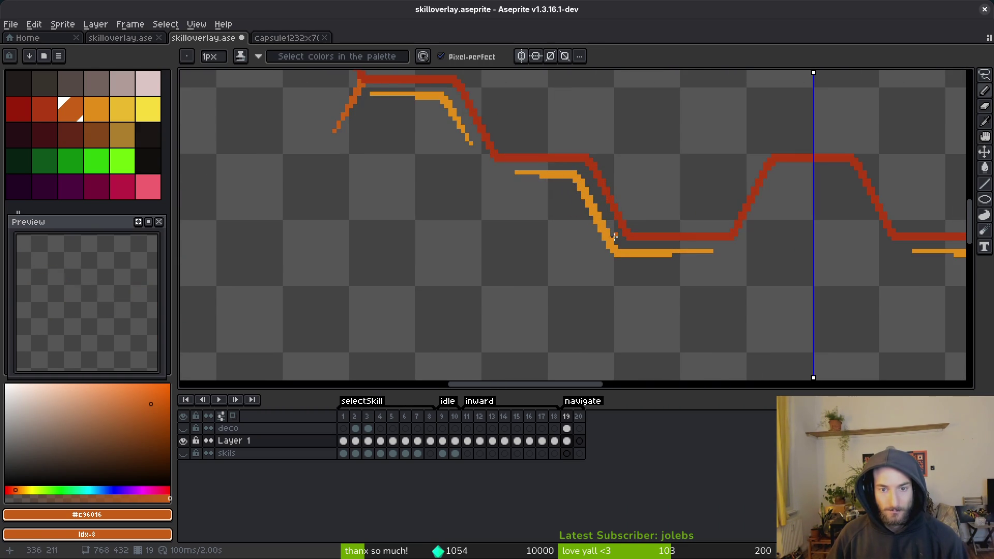
key(g)
scroll(613, 237, down, 3)
scroll(612, 242, up, 3)
scroll(614, 242, up, 2)
key(i)
click(421, 79)
key(g)
scroll(570, 218, up, 4)
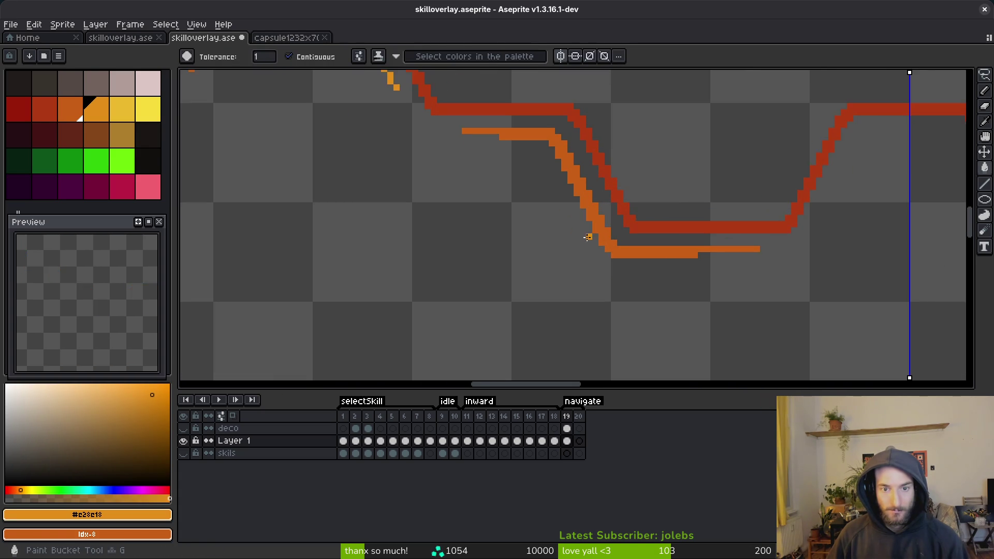
Draw a stepped light orange accent down the lower-left bump ending in a horizontal run
key(b)
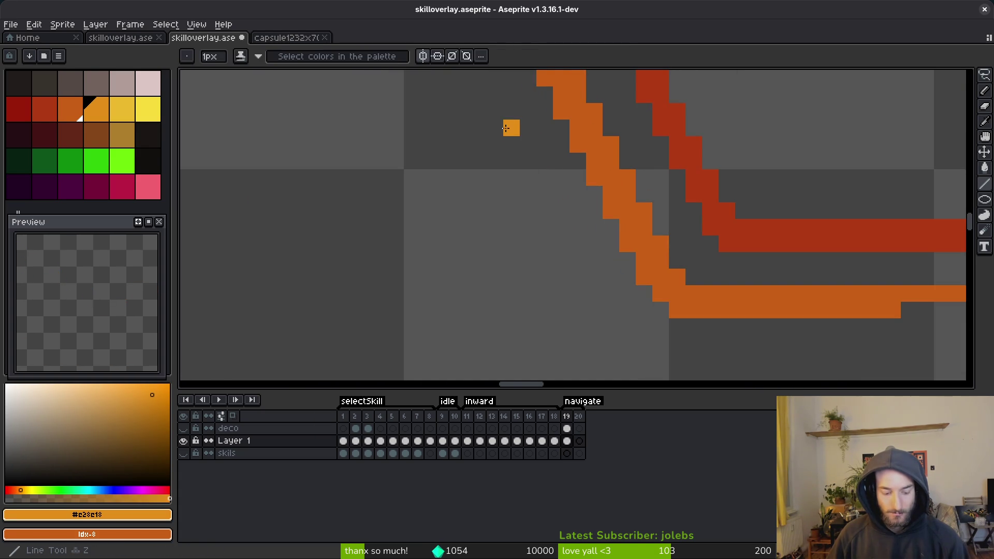
click(495, 112)
shift+click(561, 243)
key(ctrl+z)
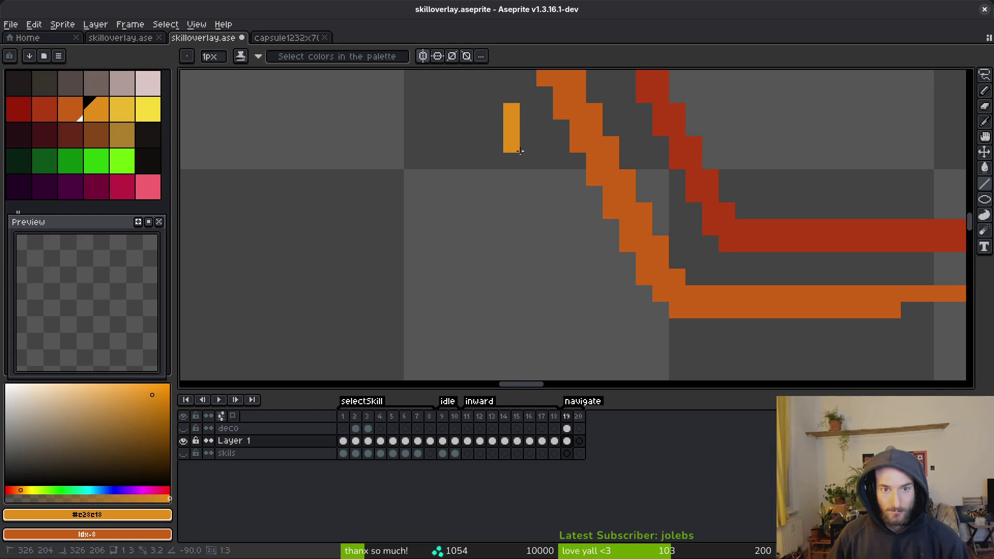
shift+click(646, 356)
drag(673, 330, 545, 255)
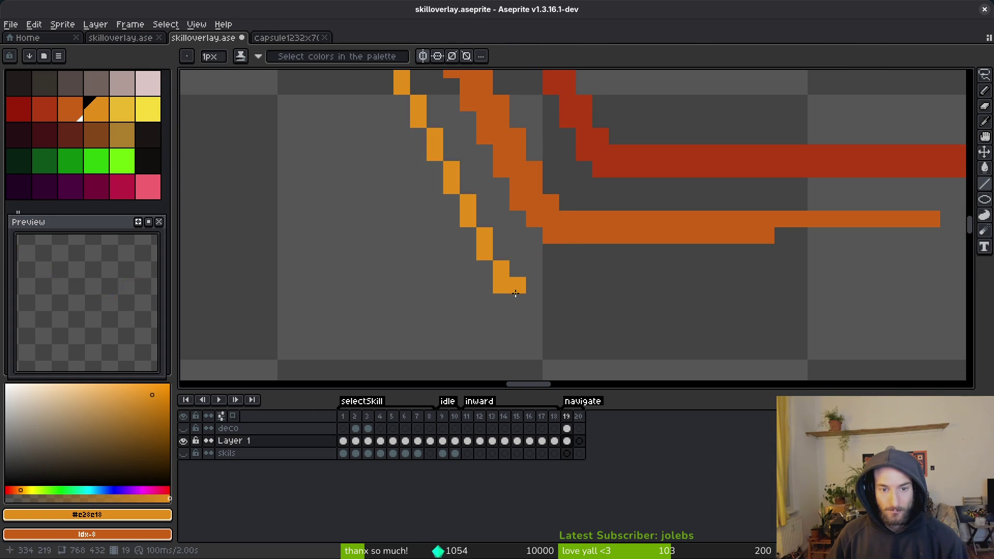
shift+click(668, 285)
click(584, 302)
shift+click(500, 303)
drag(518, 319, 500, 317)
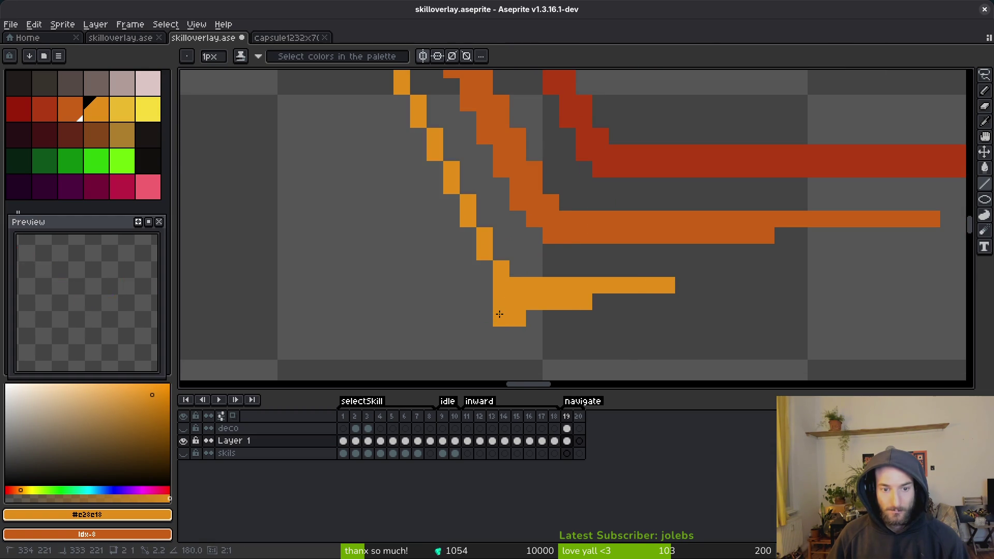
click(485, 302)
Thicken the diagonal part of the light orange accent up to its top
key(b)
mouse_move(486, 291)
mouse_down()
mouse_move(427, 126)
mouse_move(418, 136)
mouse_up()
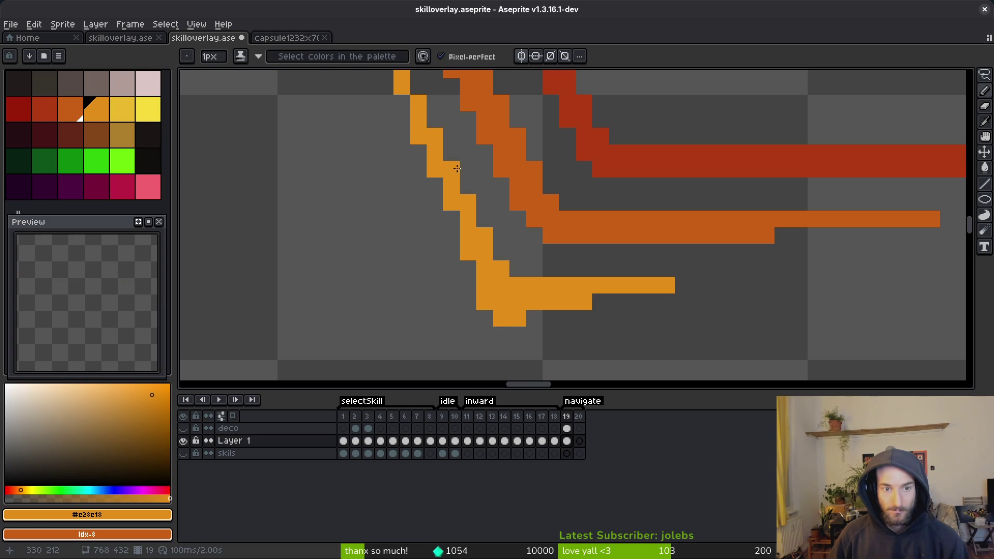
scroll(503, 261, down, 2)
click(530, 293)
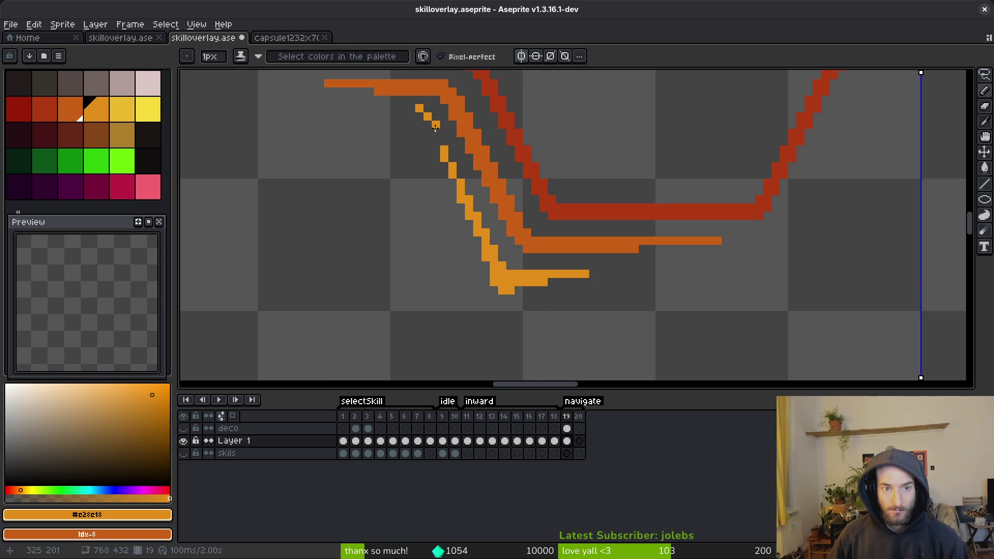
drag(435, 129, 436, 135)
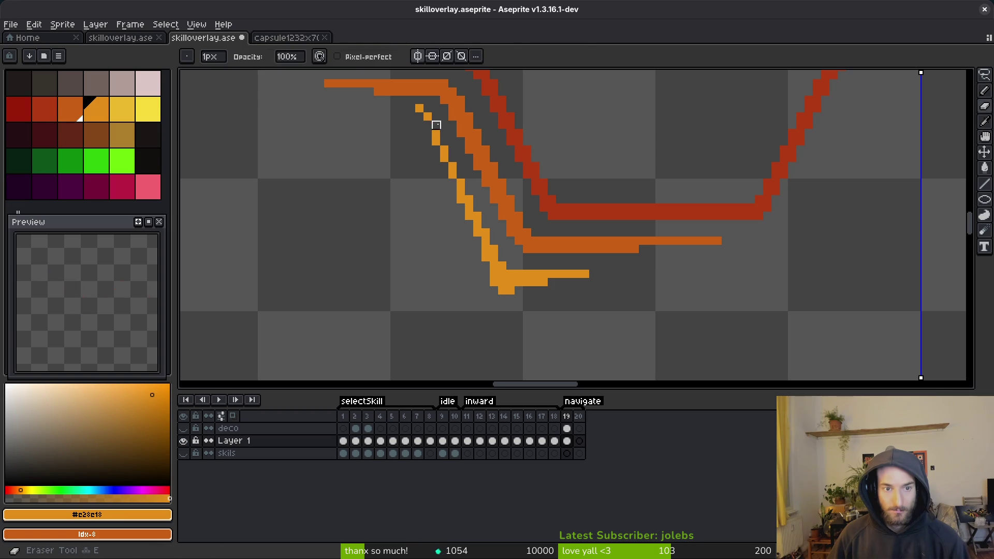
scroll(487, 176, up, 1)
scroll(505, 217, down, 1)
click(506, 217)
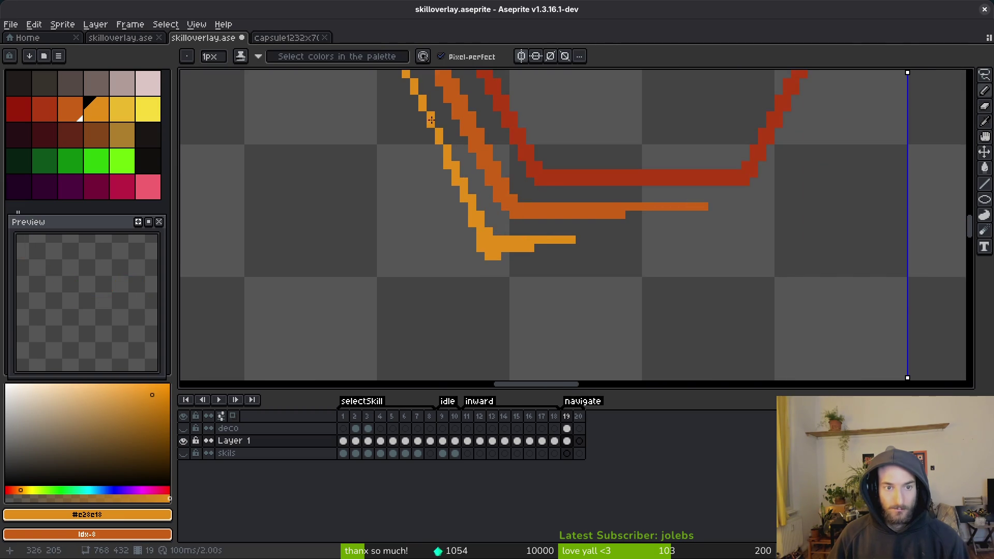
drag(430, 120, 452, 169)
drag(466, 211, 476, 230)
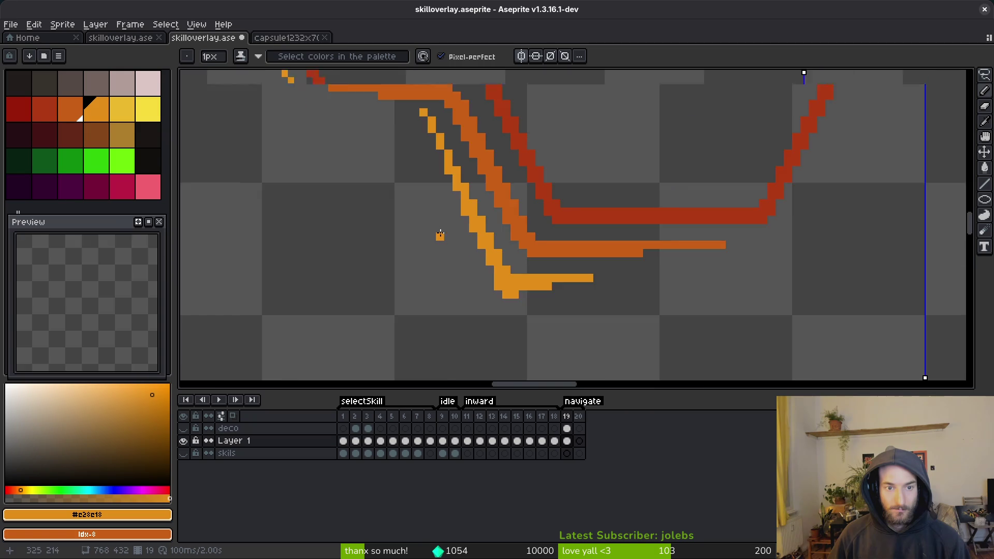
scroll(440, 234, down, 5)
scroll(474, 267, up, 5)
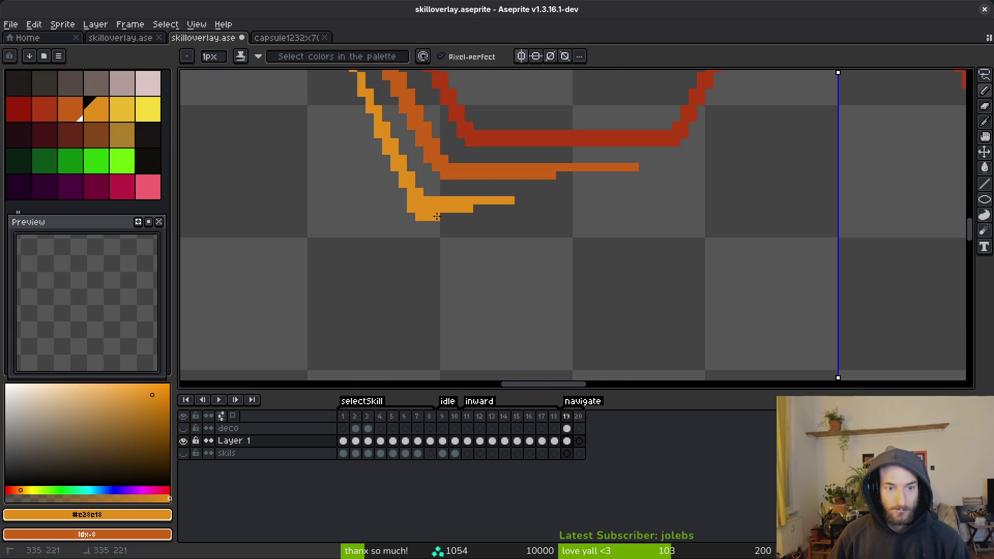
scroll(588, 260, down, 5)
Save skilloverlay.aseprite
key(ctrl+s)
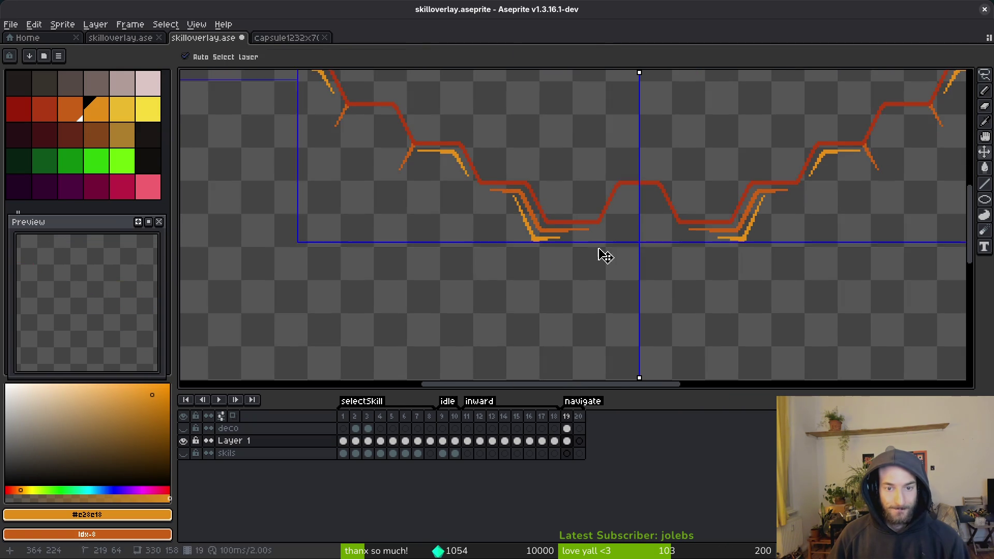
scroll(601, 254, down, 4)
scroll(612, 249, up, 2)
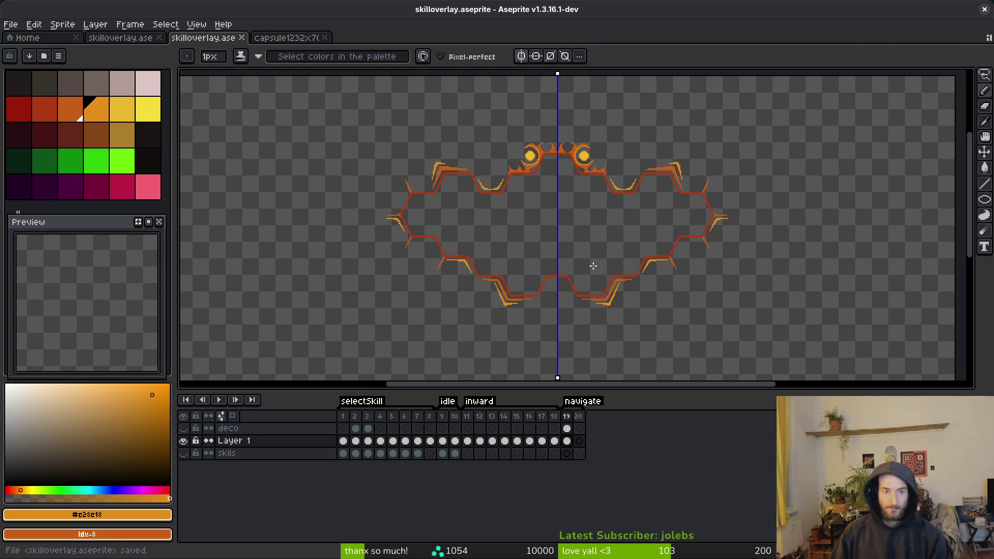
Zoom in on the inner bump and remove a stray orange pixel beside it
scroll(662, 268, up, 4)
scroll(663, 268, down, 1)
key(m)
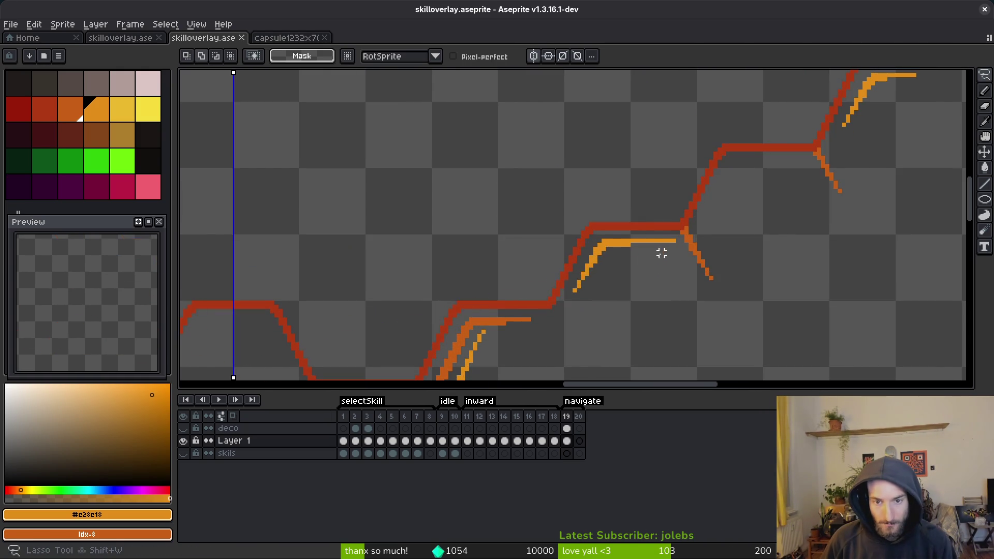
scroll(699, 238, up, 1)
scroll(710, 233, down, 1)
key(b)
scroll(684, 236, up, 3)
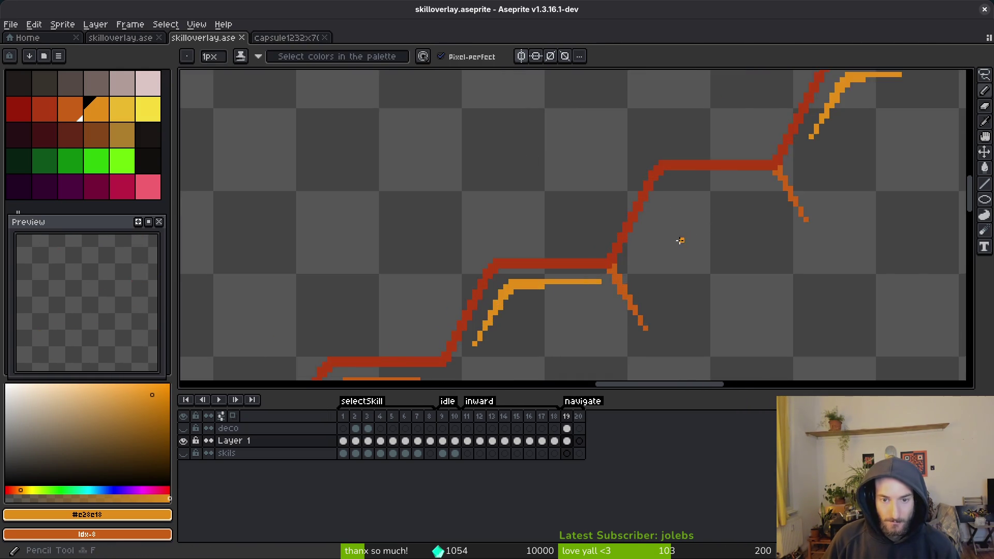
click(628, 245)
key(ctrl+z)
Erase the accent's end pixel and run the accent diagonally down the bump's right side
key(e)
click(664, 196)
key(b)
mouse_move(663, 209)
mouse_down()
mouse_move(703, 277)
mouse_move(689, 259)
mouse_up()
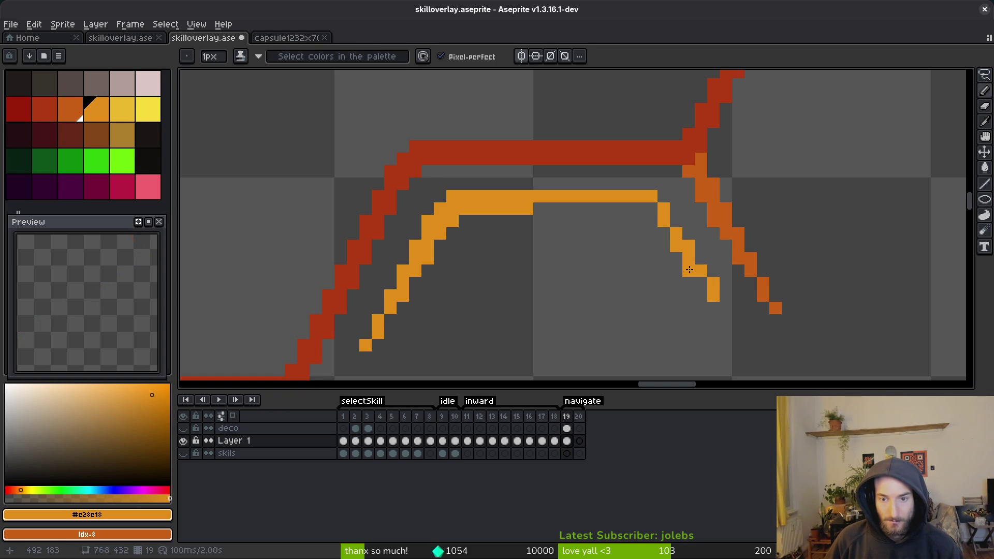
Save skilloverlay.aseprite again
key(ctrl+s)
scroll(614, 272, down, 2)
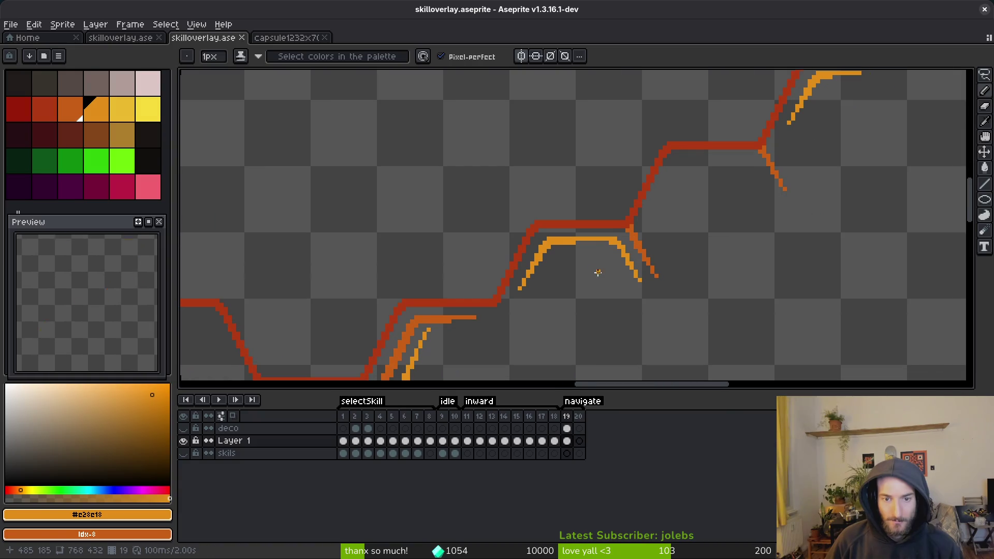
key(ctrl+s)
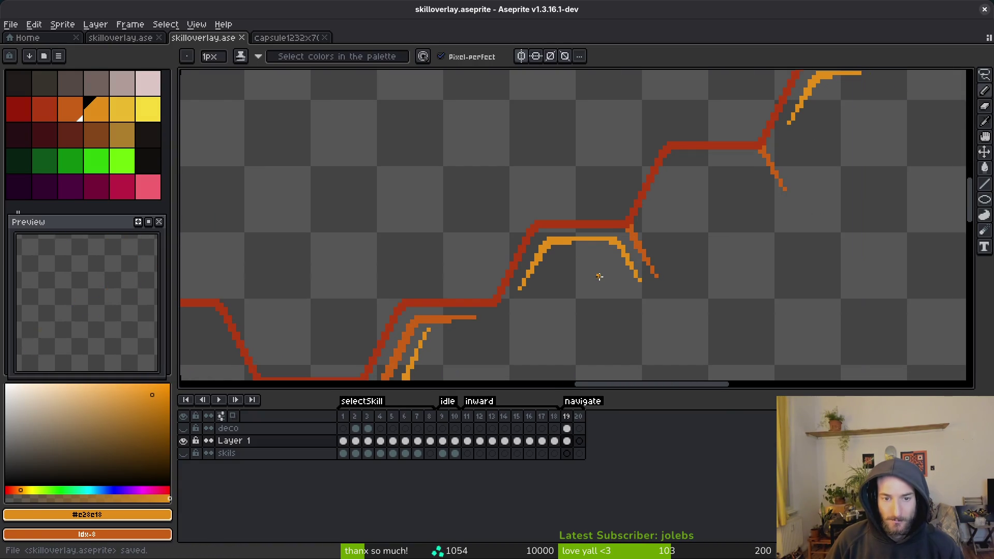
scroll(596, 274, down, 3)
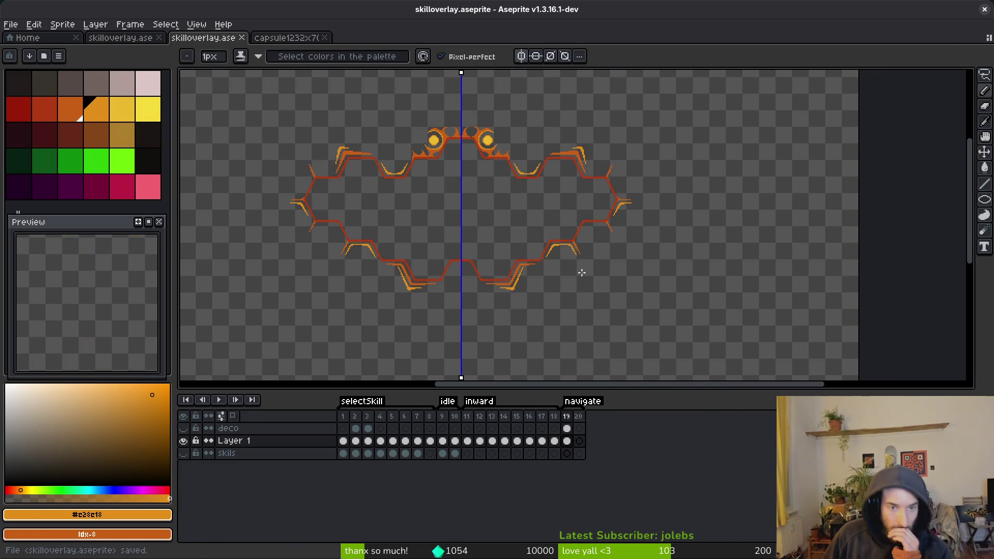
Draw a short light orange chevron accent inside the red outline's upward bend near the right point
scroll(570, 231, up, 4)
scroll(505, 225, up, 2)
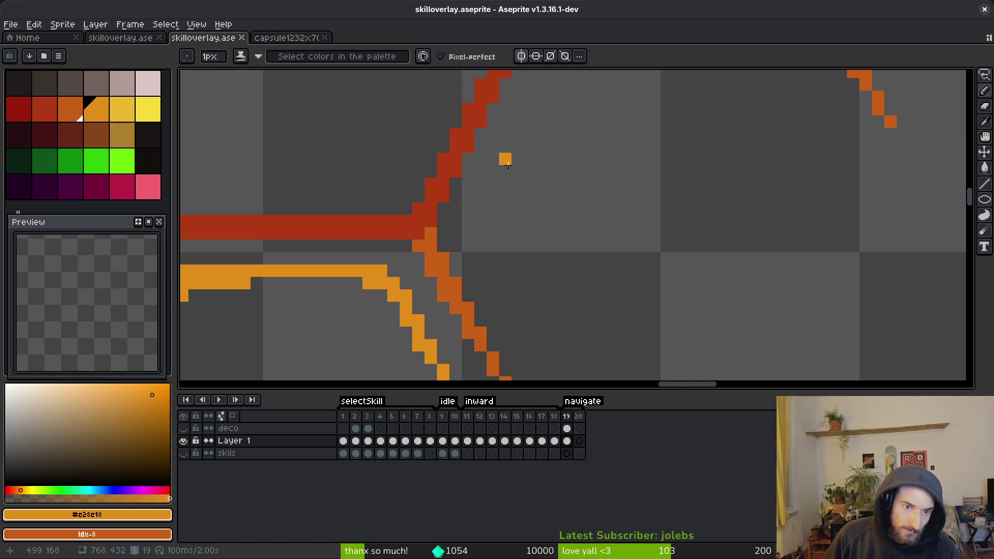
drag(481, 233, 527, 325)
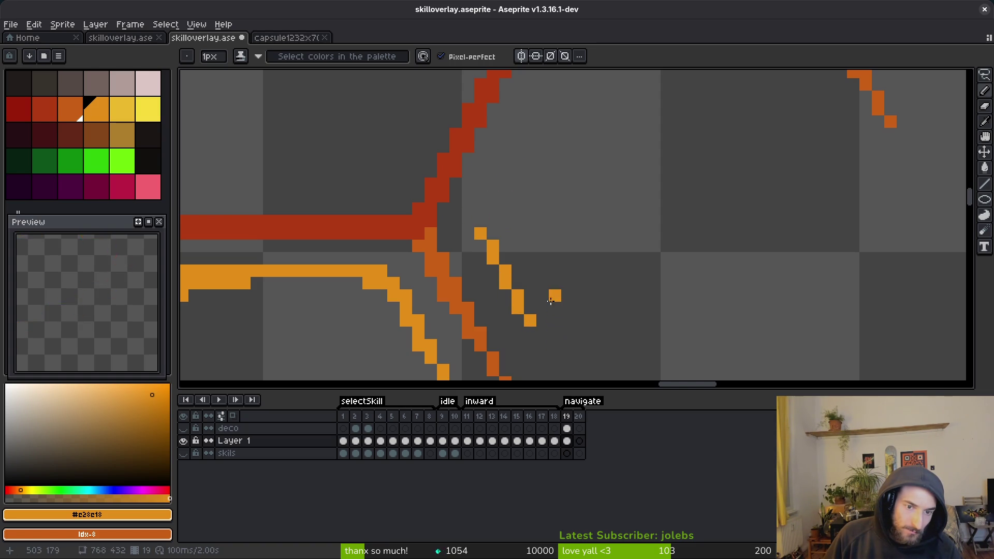
click(484, 222)
drag(484, 222, 522, 145)
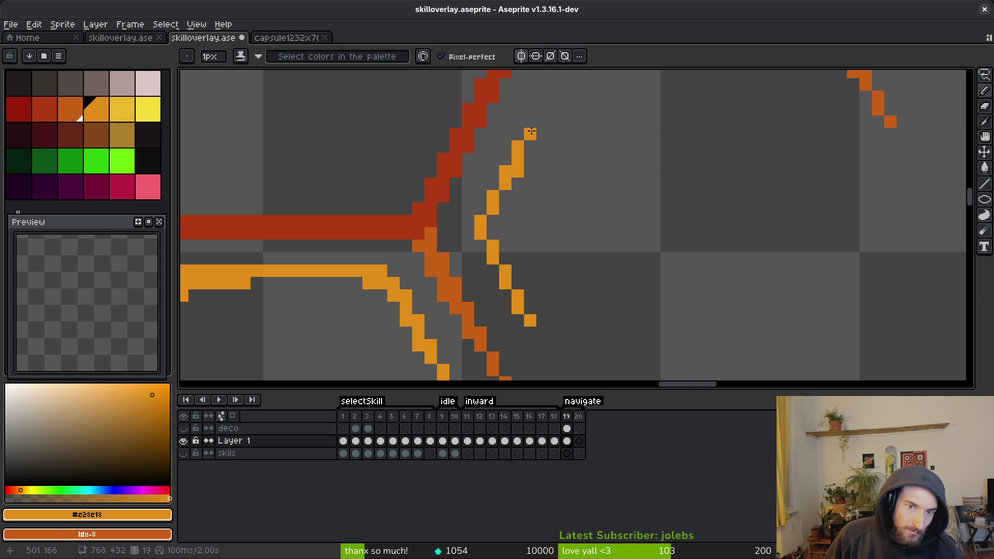
key(ctrl+z)
click(496, 219)
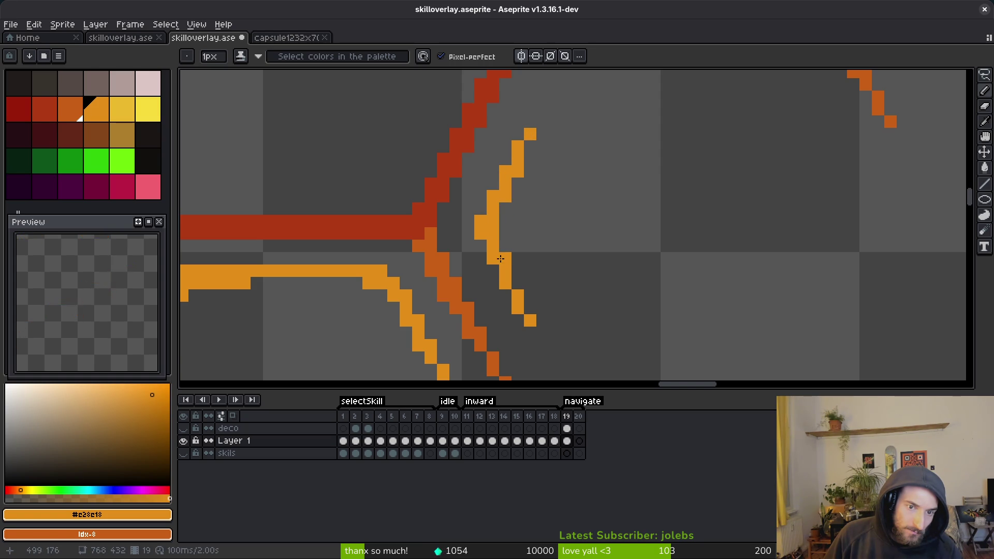
scroll(520, 288, down, 4)
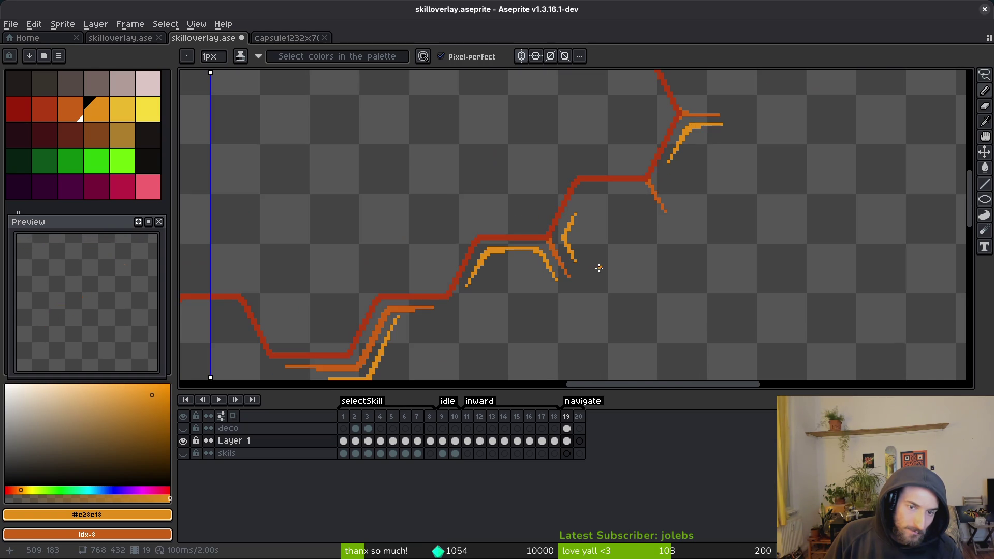
scroll(594, 269, down, 2)
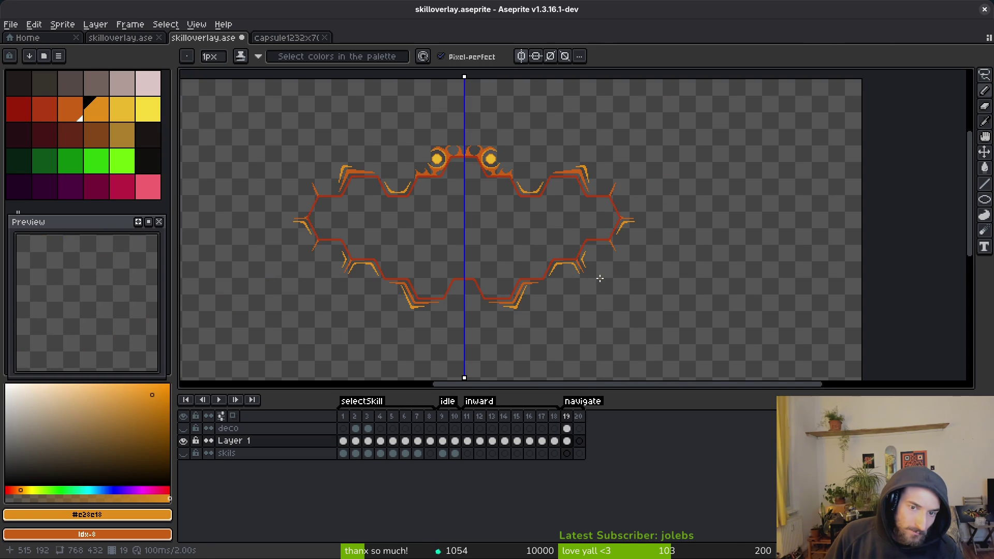
scroll(606, 280, up, 4)
scroll(606, 291, up, 1)
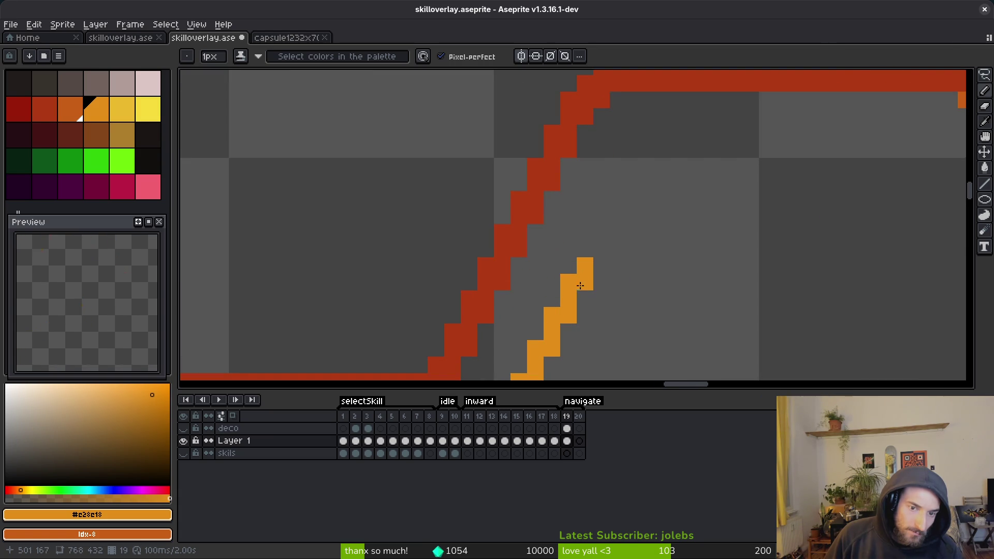
scroll(570, 269, up, 1)
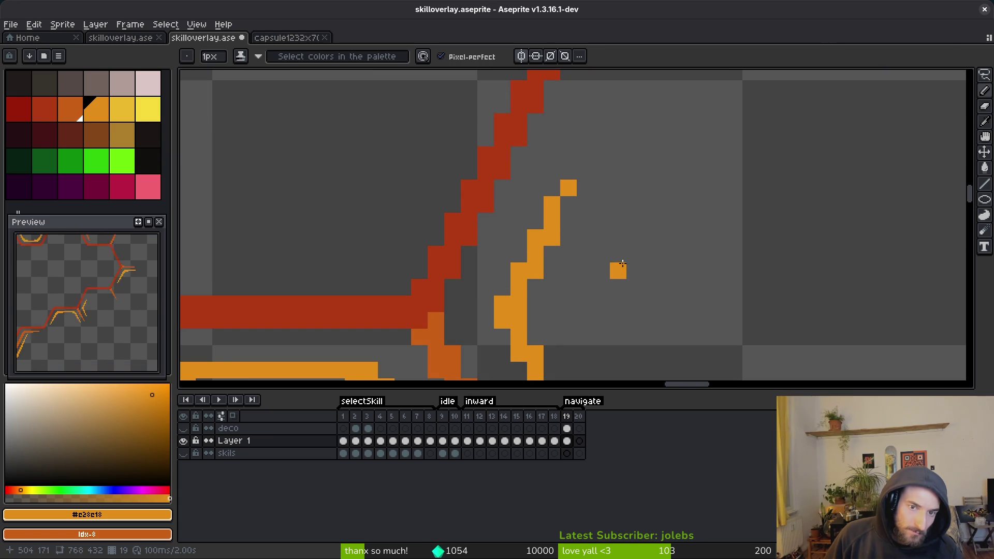
scroll(586, 172, down, 4)
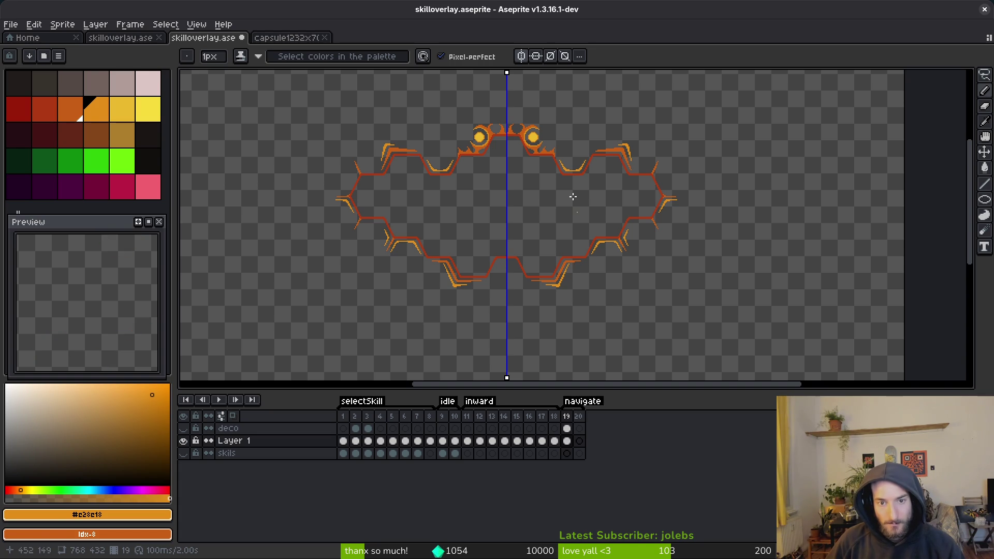
Save skilloverlay.aseprite before adding the orange accent
scroll(603, 165, up, 6)
key(ctrl+s)
scroll(598, 140, down, 5)
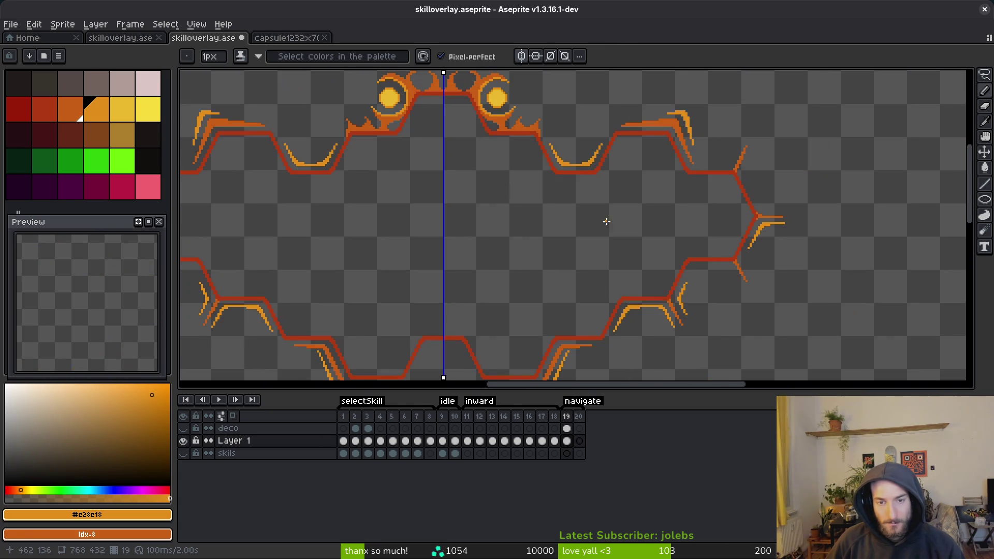
scroll(618, 240, down, 3)
scroll(663, 233, up, 7)
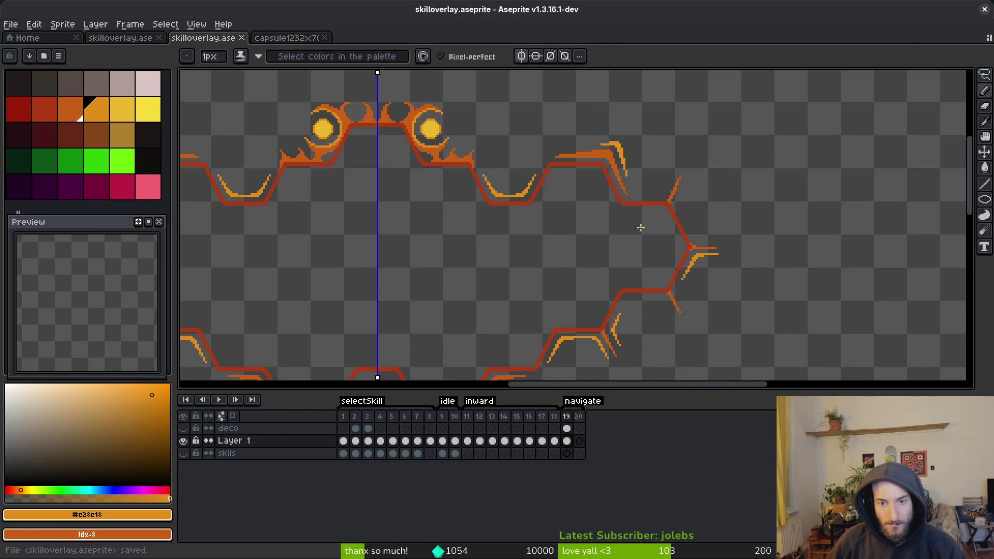
scroll(678, 212, up, 3)
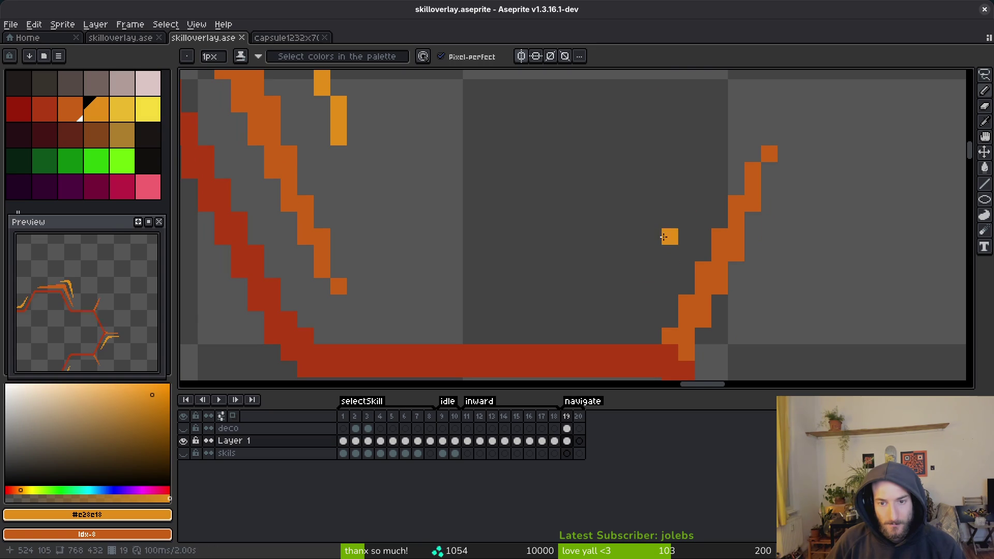
Try an orange diagonal down-left from the lone pixel, then undo the bad stroke
shift+click(627, 308)
drag(624, 317, 606, 317)
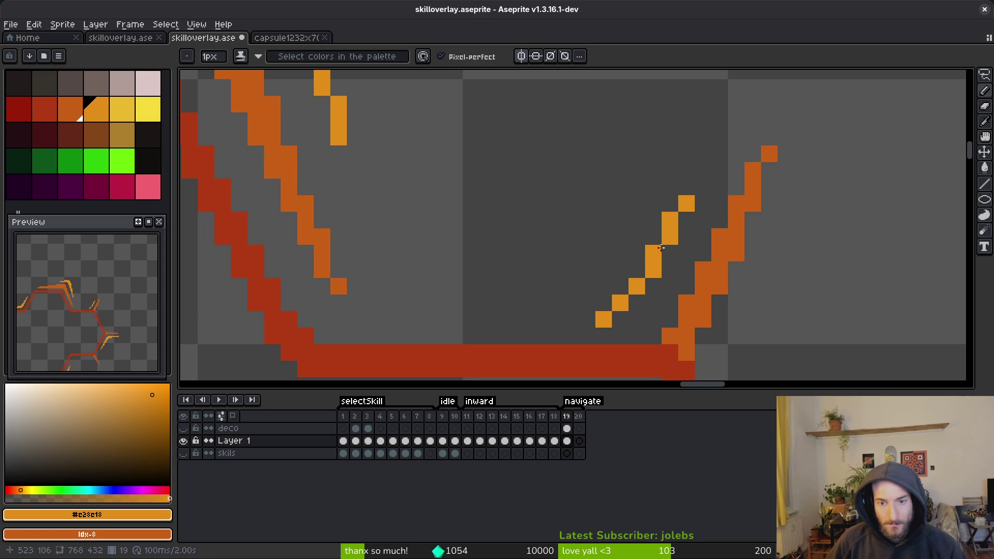
key(ctrl+z)
key(ctrl+z)
key(ctrl+z)
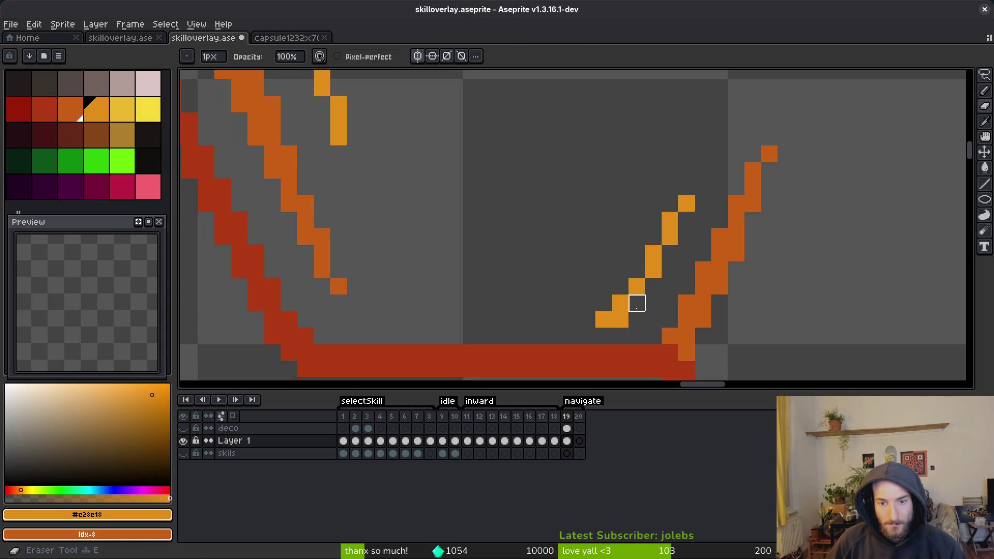
Draw a thickened flat orange run along the bump's bottom and pixels up the rising diagonal
shift+click(487, 303)
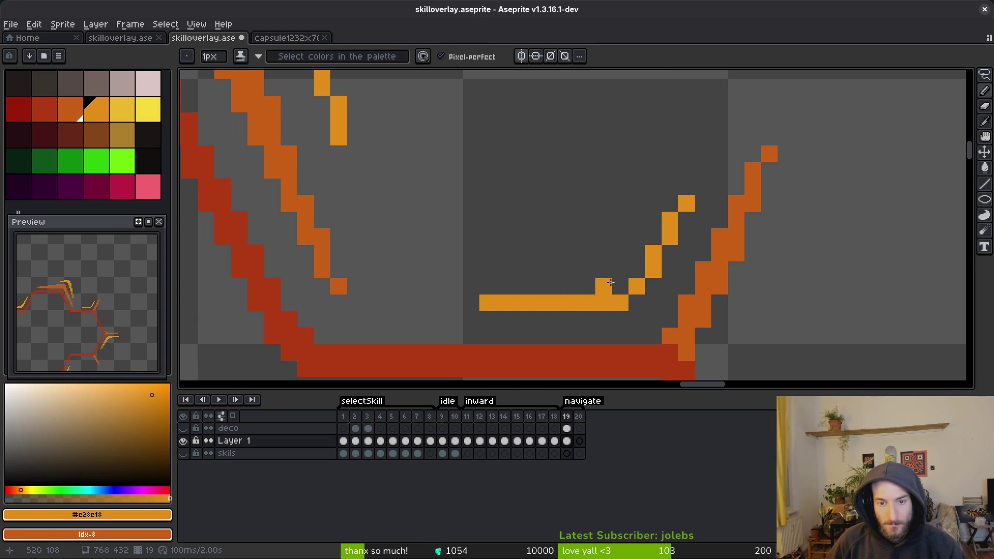
drag(612, 285, 583, 285)
click(651, 237)
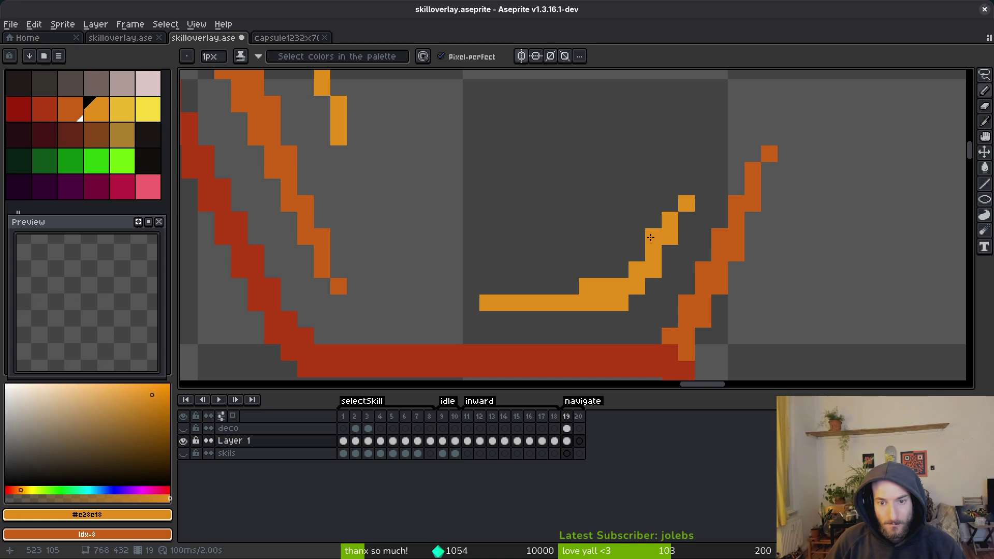
click(703, 171)
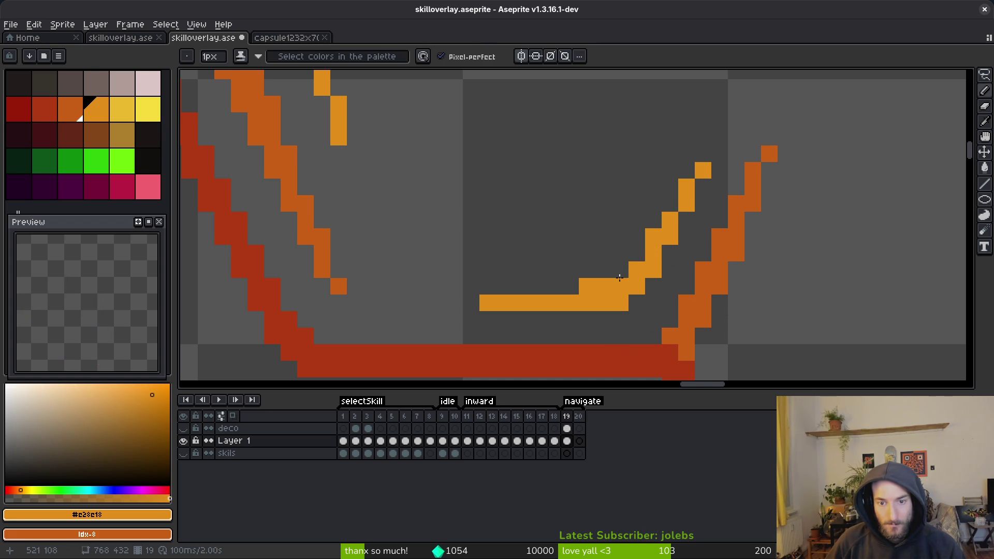
Save skilloverlay.aseprite again with the new orange accent
scroll(668, 326, down, 2)
scroll(668, 326, down, 3)
key(ctrl+s)
scroll(606, 267, down, 2)
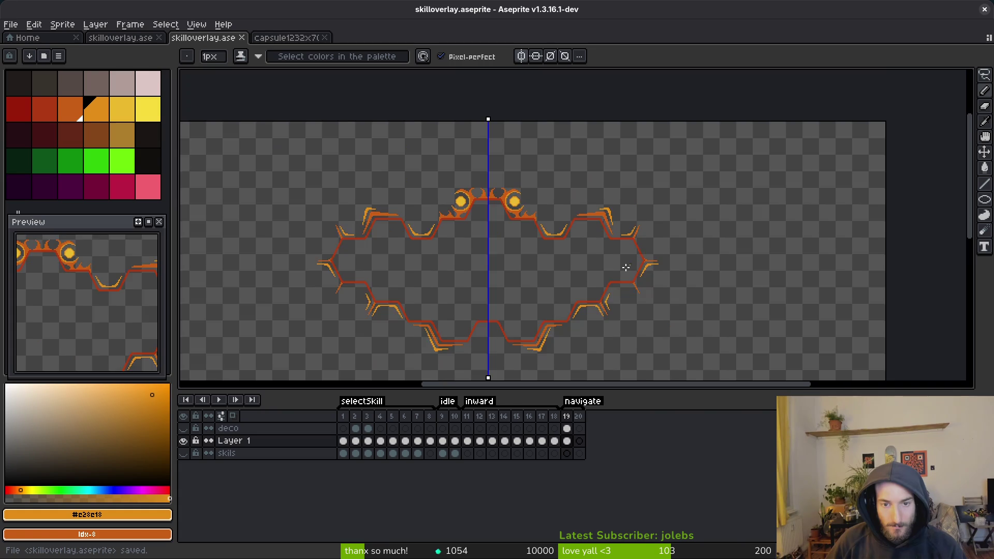
With a 5px eraser, remove the orange strokes, lower orb ring and arcs left of the orb
scroll(606, 267, up, 5)
key(e)
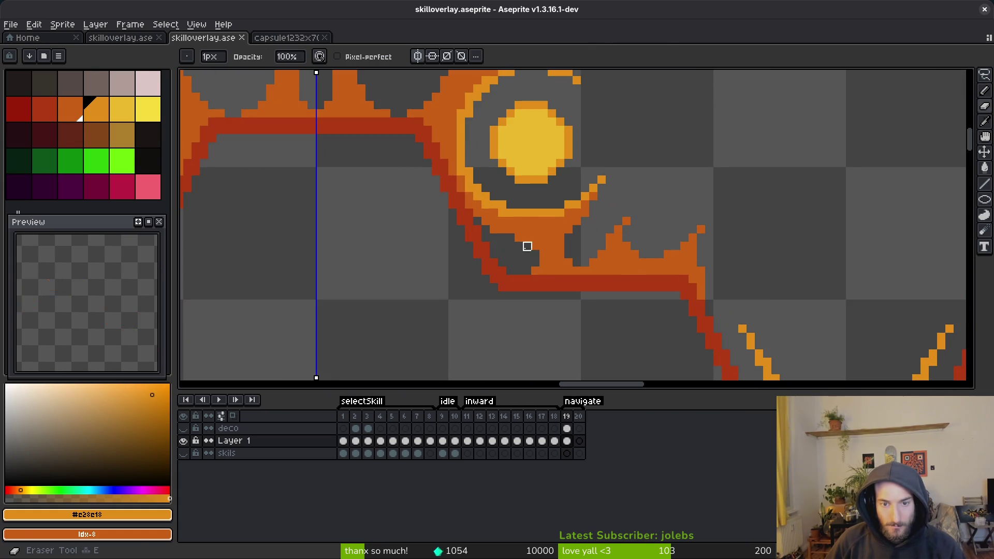
key(plus)
key(plus)
key(plus)
mouse_move(532, 255)
mouse_down()
mouse_move(584, 244)
mouse_move(561, 254)
mouse_move(710, 271)
mouse_move(718, 286)
mouse_move(659, 258)
mouse_up()
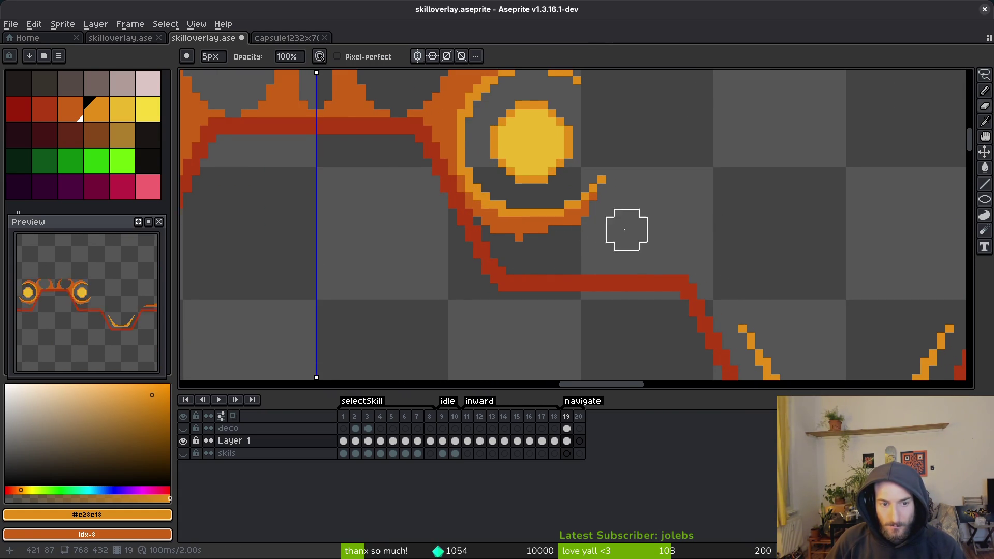
scroll(627, 223, up, 2)
mouse_move(633, 271)
mouse_down()
mouse_move(533, 262)
mouse_move(466, 189)
mouse_up()
key(ctrl+z)
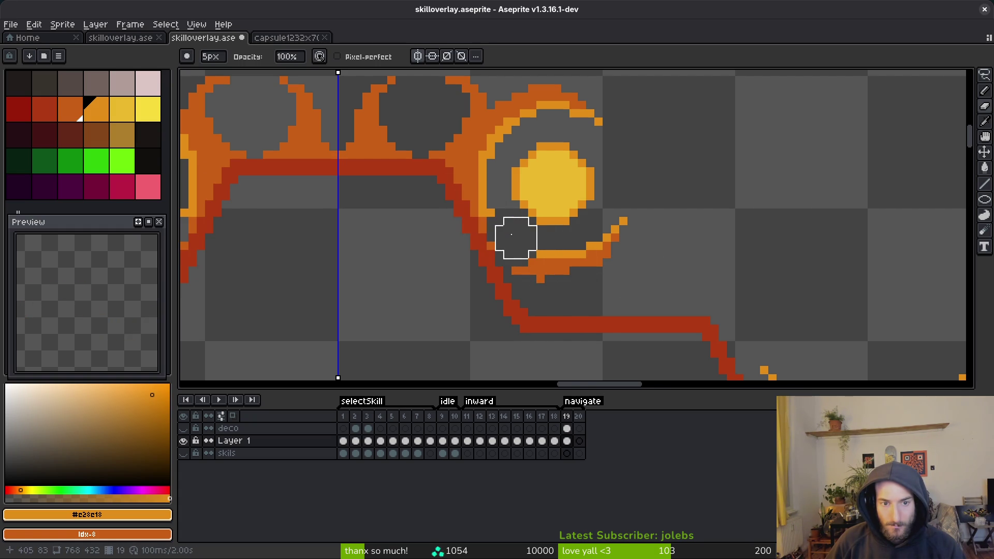
drag(490, 197, 455, 140)
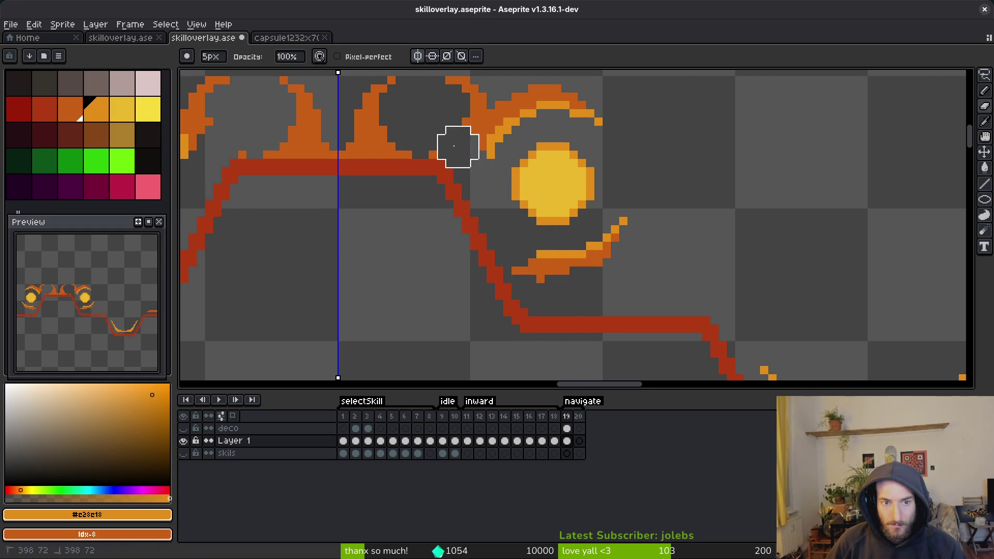
Erase the two central orange horns plus the remaining dots, both orbs and arcs
drag(439, 179, 646, 280)
mouse_move(472, 238)
mouse_down()
mouse_move(548, 237)
mouse_move(591, 180)
mouse_up()
mouse_move(632, 238)
mouse_down()
mouse_move(588, 213)
mouse_move(761, 355)
mouse_move(795, 279)
mouse_move(798, 306)
mouse_up()
drag(789, 346, 720, 240)
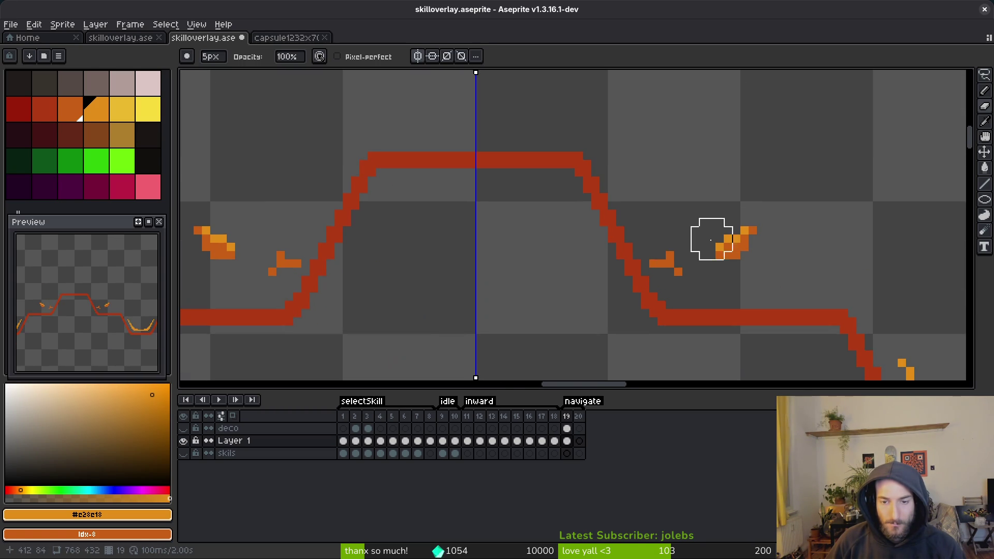
Save skilloverlay.aseprite with only the red outline left on the top bump
scroll(719, 216, down, 5)
key(ctrl+s)
scroll(635, 235, up, 4)
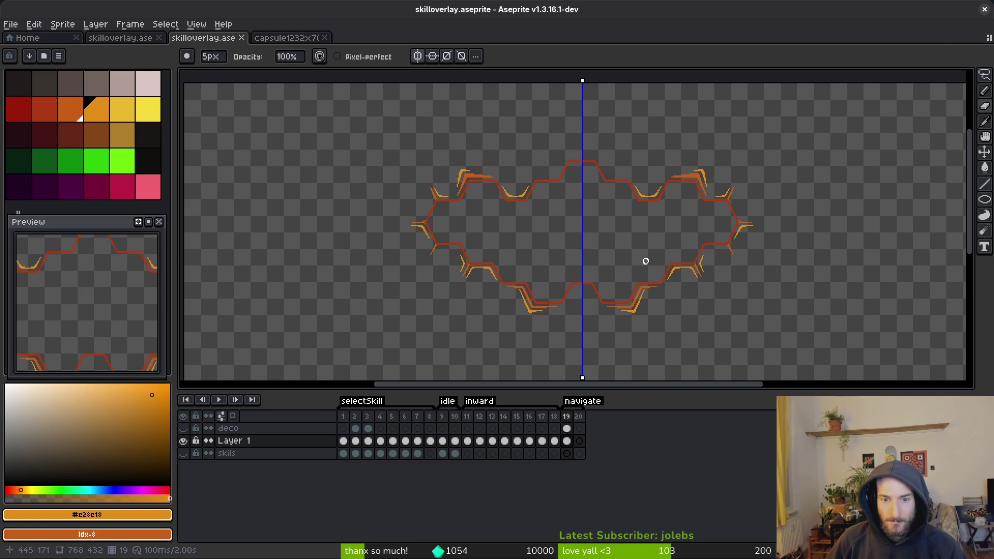
scroll(601, 217, up, 4)
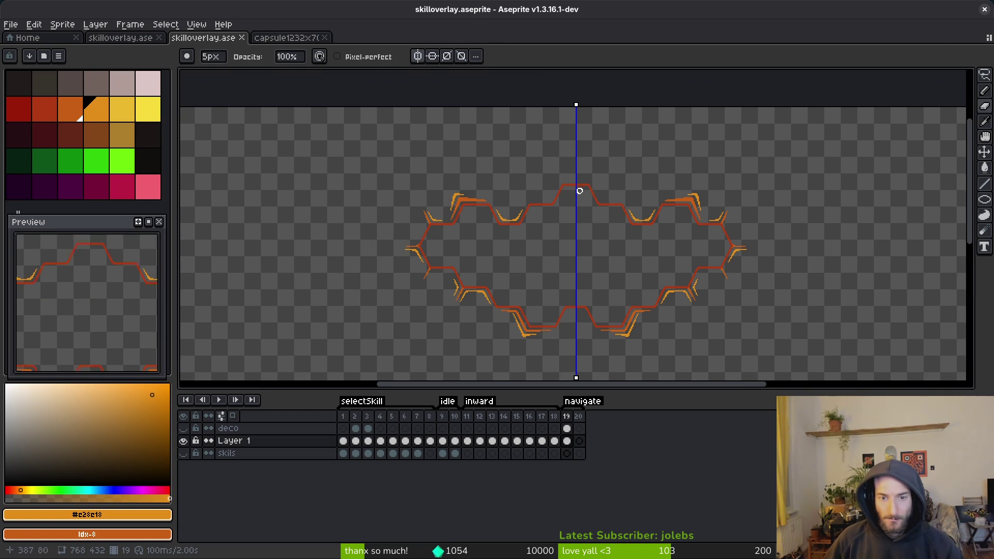
scroll(605, 202, up, 1)
scroll(865, 366, down, 3)
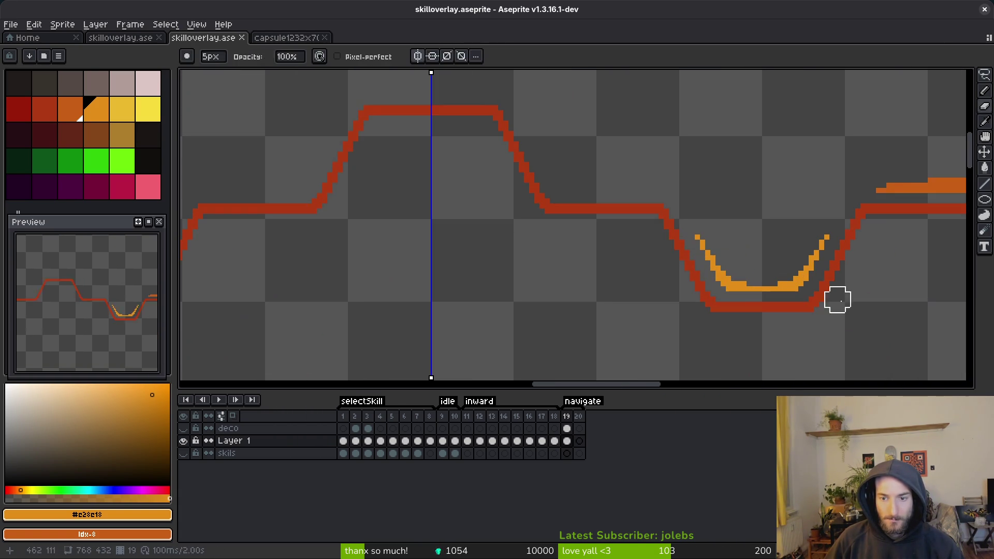
Pick darker orange #c96016 and pencil a bar above the top plateau and down the right slope
alt+click(899, 180)
scroll(586, 197, up, 3)
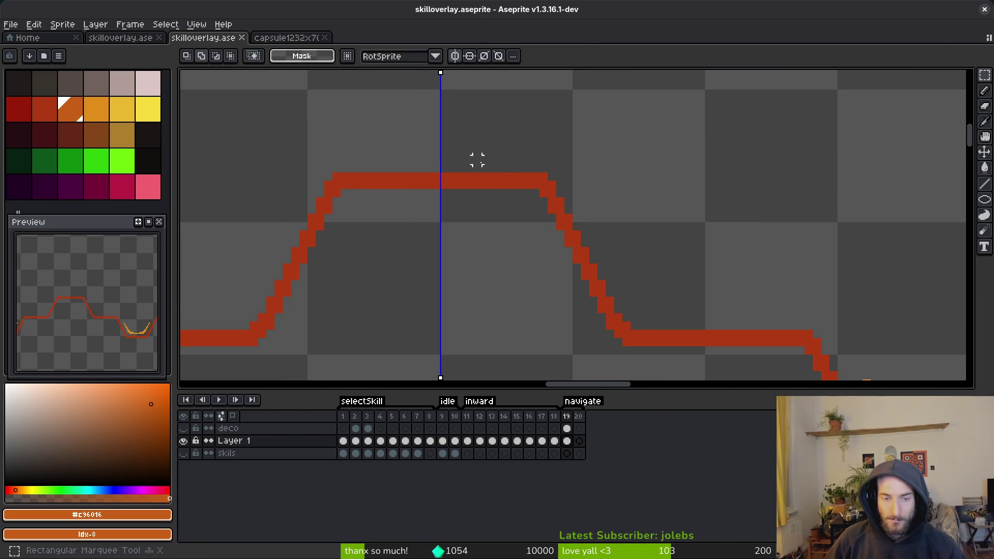
key(b)
scroll(410, 160, up, 2)
mouse_move(387, 137)
mouse_down()
mouse_move(644, 151)
mouse_move(649, 160)
mouse_up()
mouse_move(697, 195)
mouse_down()
mouse_move(589, 154)
mouse_move(589, 207)
mouse_move(628, 284)
mouse_move(569, 192)
mouse_up()
click(552, 133)
Add extra orange rows along the top stroke
scroll(639, 307, up, 5)
scroll(641, 230, down, 2)
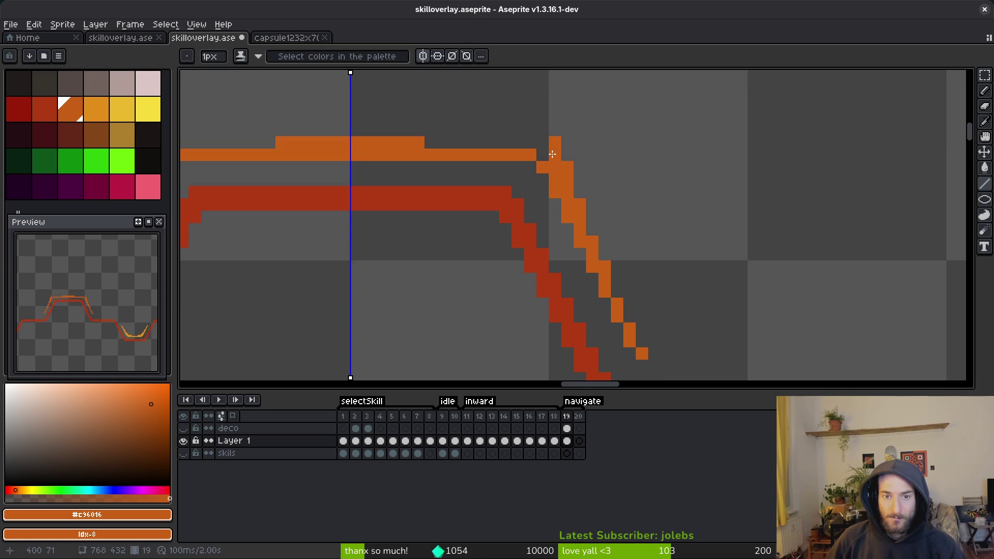
drag(533, 132, 532, 140)
scroll(428, 170, down, 2)
scroll(428, 170, down, 4)
scroll(626, 222, up, 3)
scroll(599, 178, down, 2)
scroll(639, 173, up, 5)
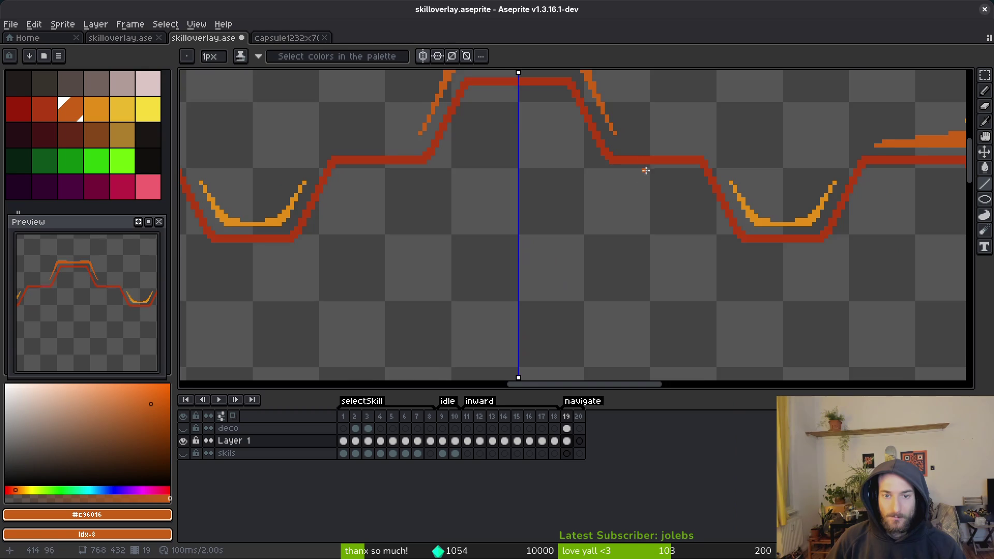
Sample the light orange #e28e18 and undo the mirrored orange strokes
key(i)
click(784, 283)
key(b)
scroll(630, 131, up, 1)
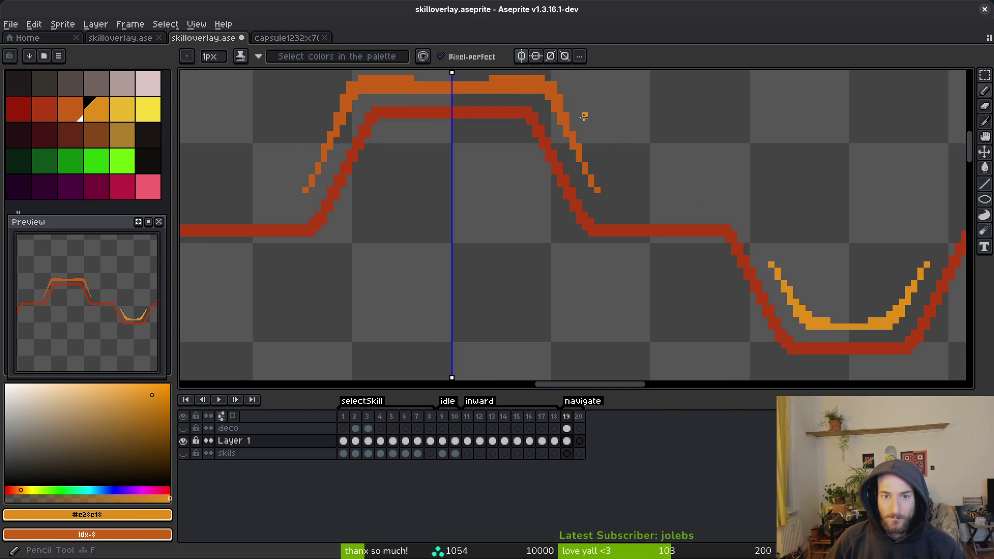
key(ctrl+z)
scroll(606, 150, up, 2)
Draw a light-orange diagonal beside the right slope
drag(568, 92, 645, 256)
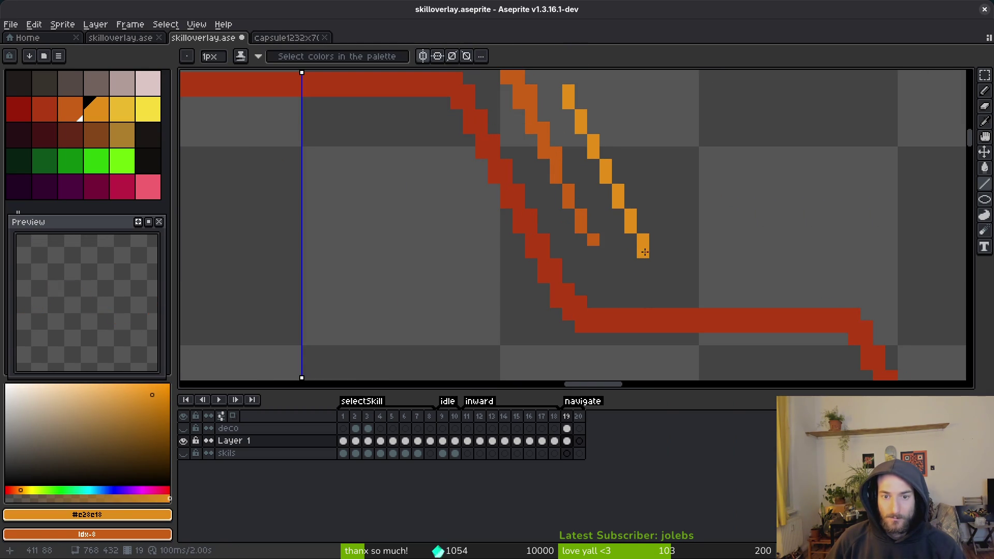
scroll(624, 211, up, 2)
key(b)
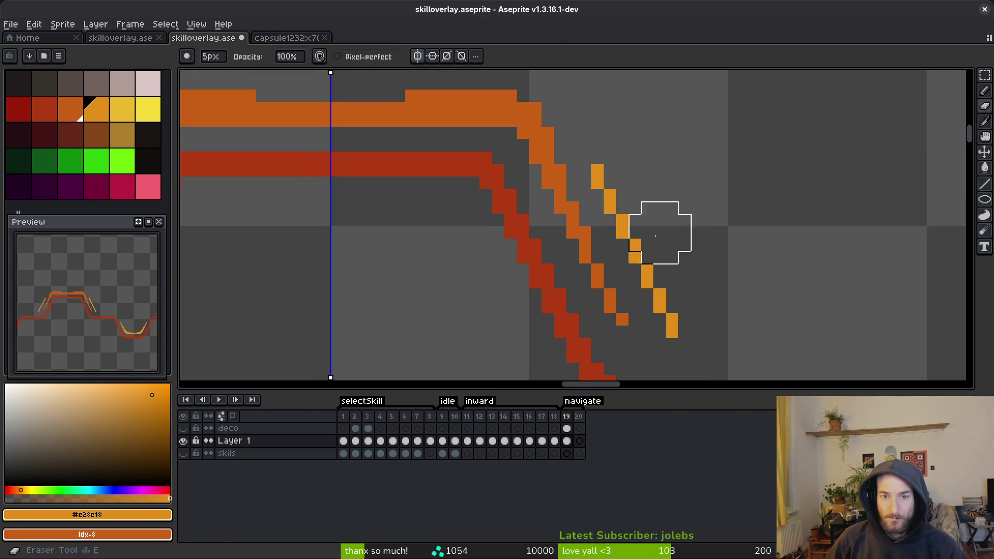
scroll(649, 216, up, 2)
click(546, 130)
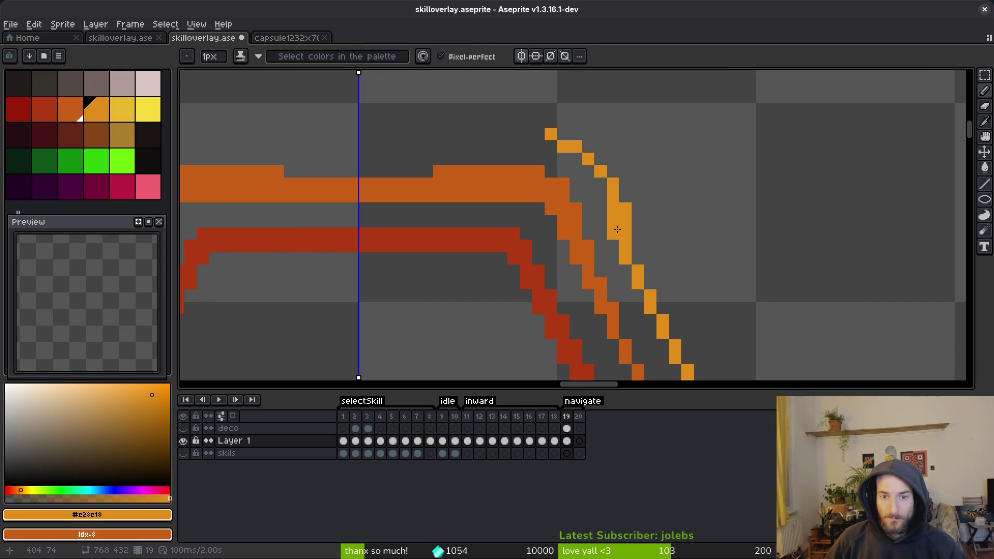
scroll(701, 221, right, 2)
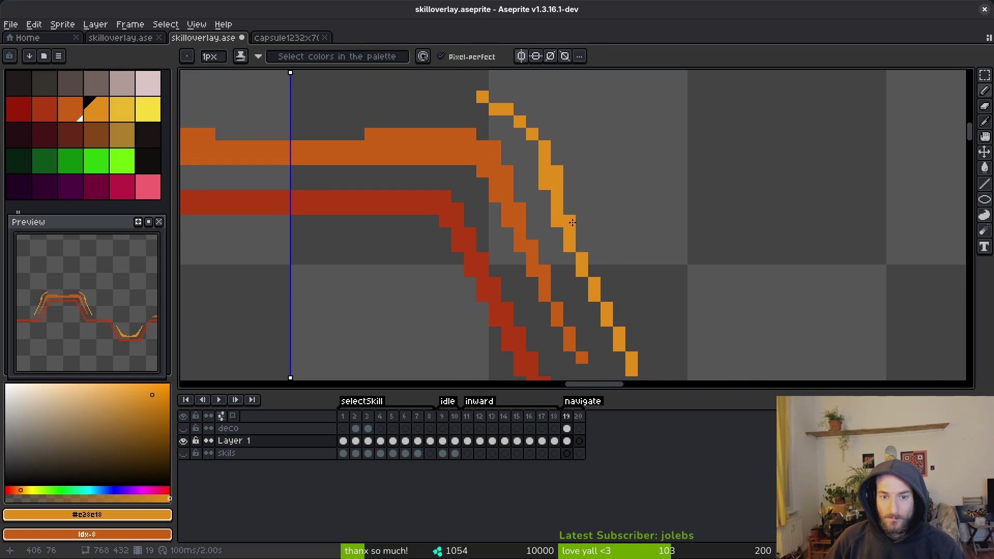
Erase the orange streak tips and the small orange bumps above the top stroke, then save
key(e)
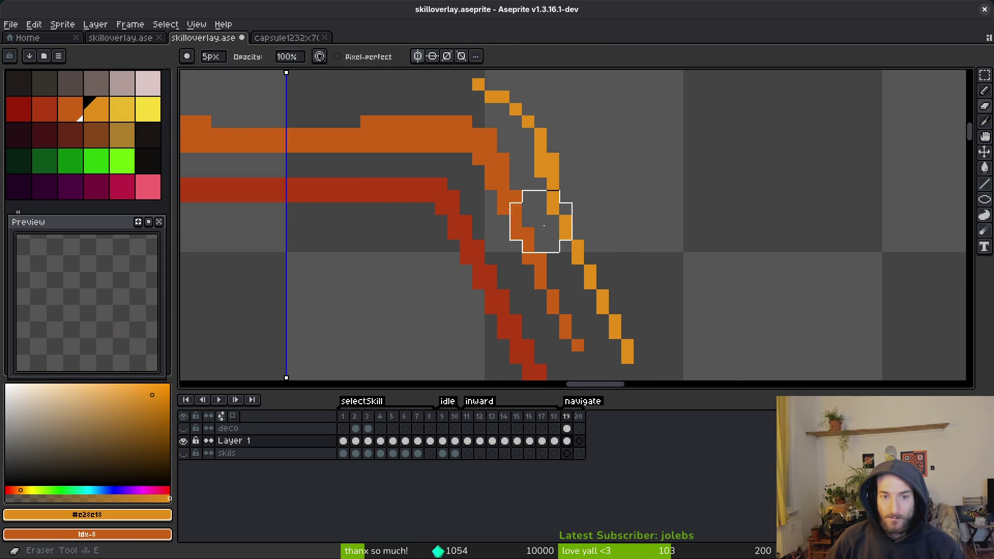
scroll(625, 196, down, 6)
drag(583, 160, 595, 184)
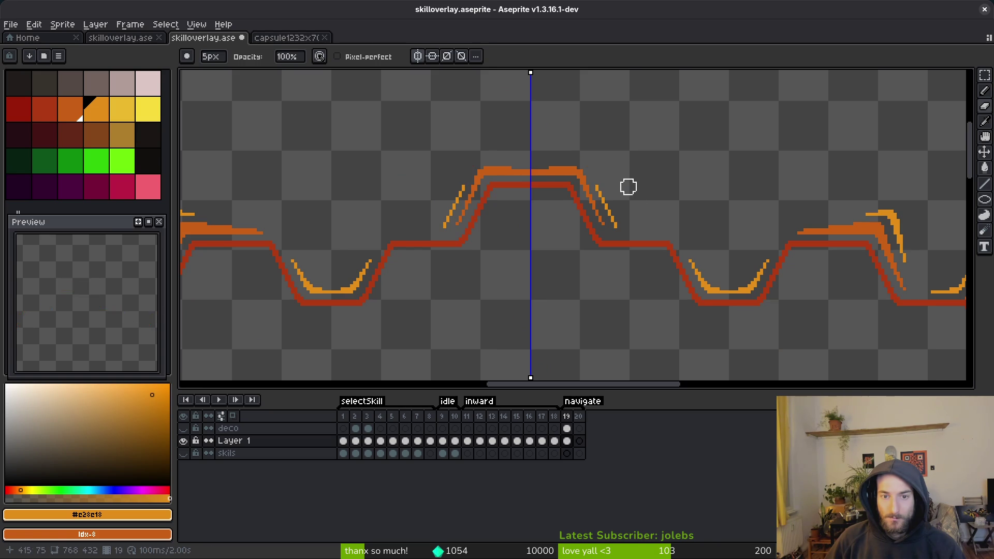
scroll(665, 186, up, 3)
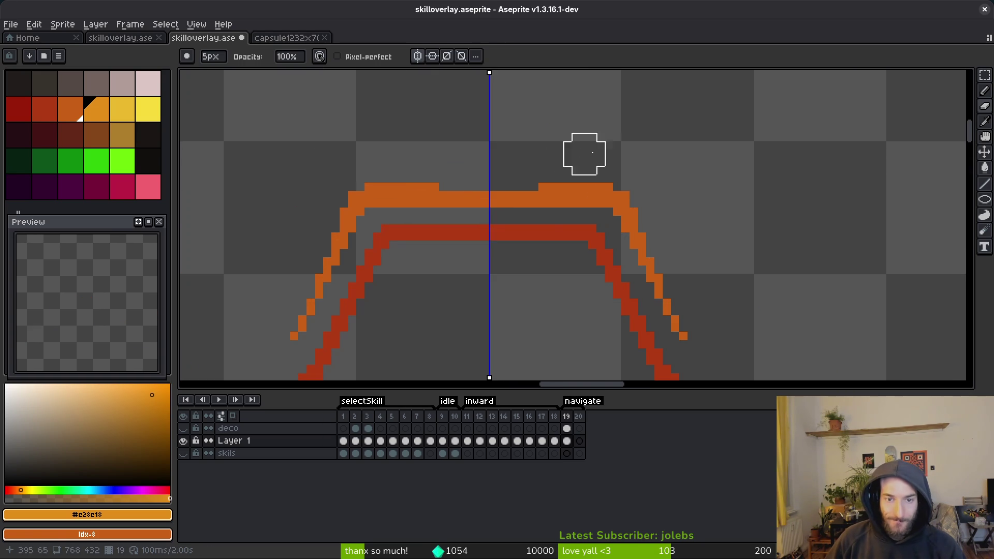
click(556, 172)
drag(392, 171, 363, 171)
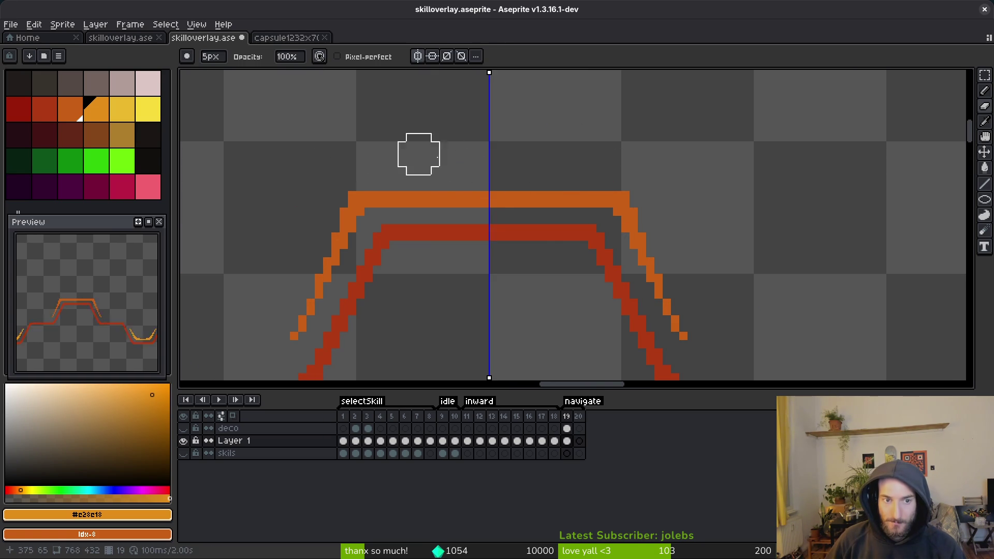
scroll(772, 184, down, 3)
scroll(635, 120, up, 3)
key(ctrl+s)
Choose the yellow-orange swatch and draw a yellow-orange line above the orange stroke
key(i)
click(741, 244)
key(b)
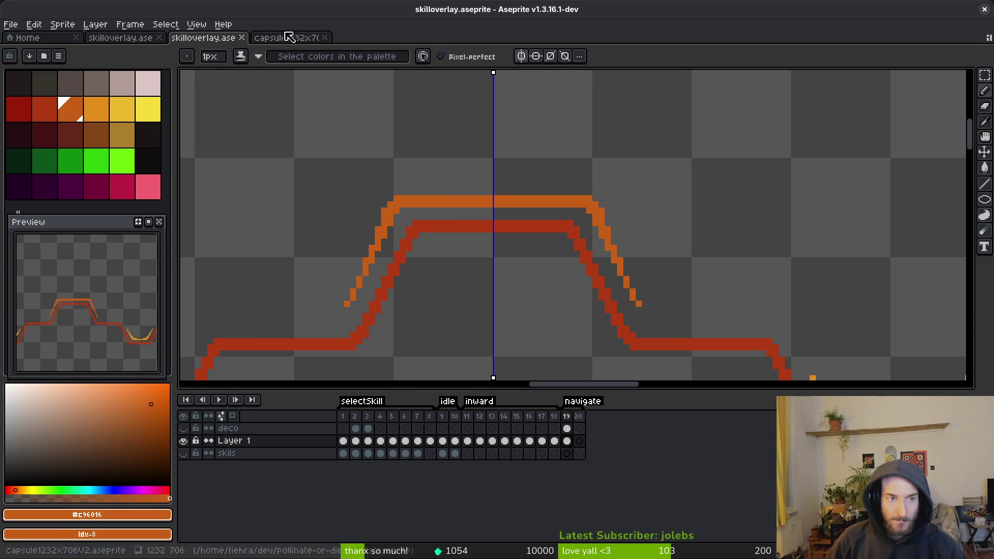
click(521, 56)
scroll(497, 173, up, 2)
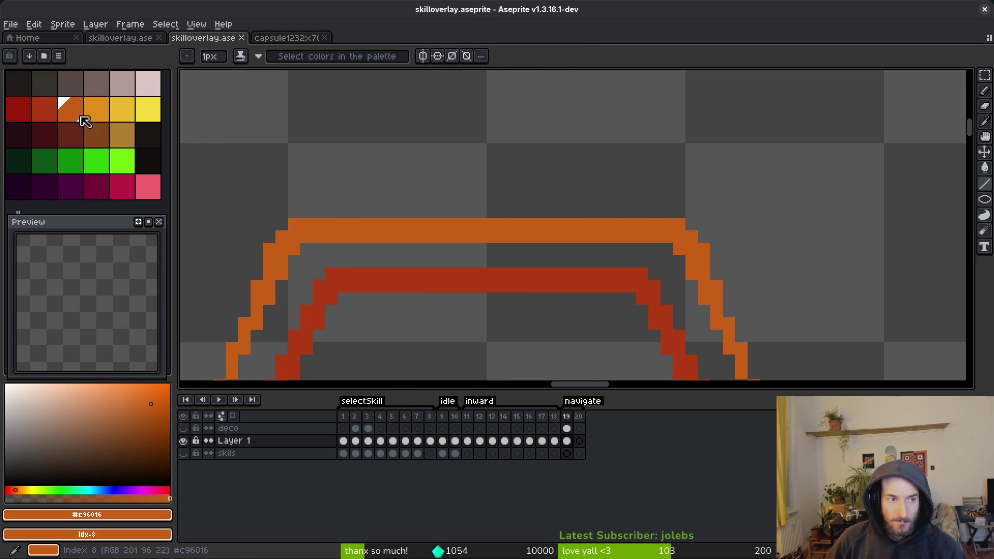
click(96, 109)
drag(422, 192, 661, 188)
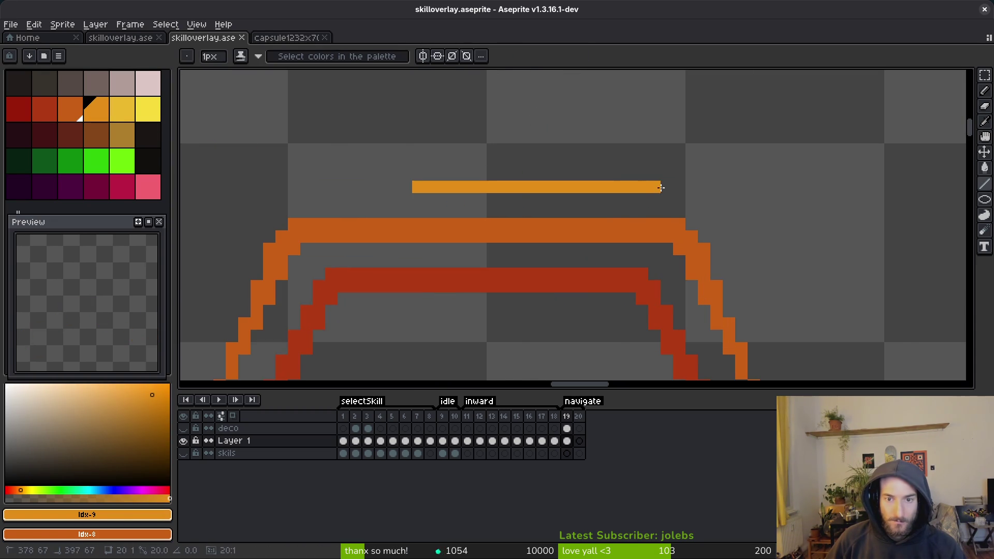
shift+click(704, 187)
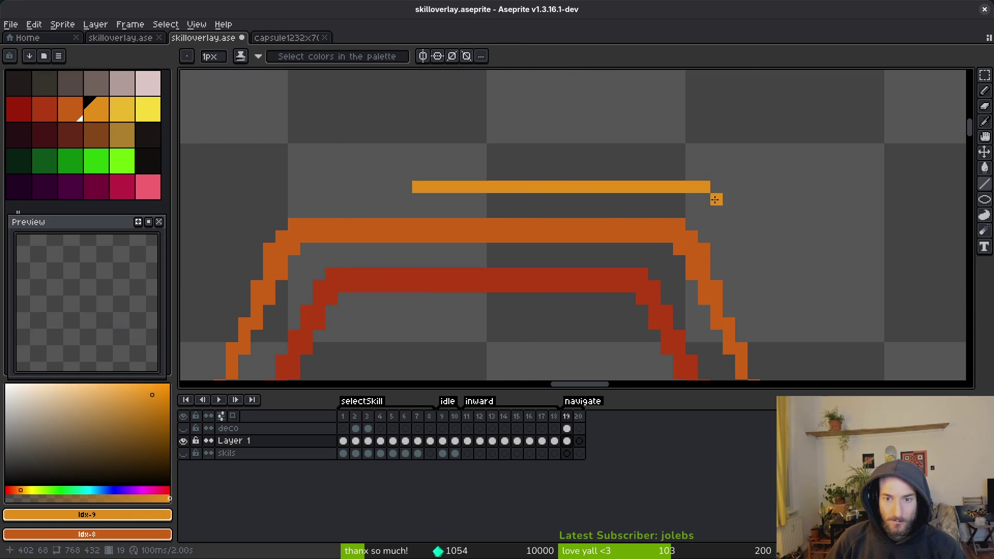
Continue the yellow-orange stroke down the right slope and add a higher row above it
mouse_move(731, 213)
mouse_down()
mouse_move(738, 252)
mouse_move(763, 291)
mouse_up()
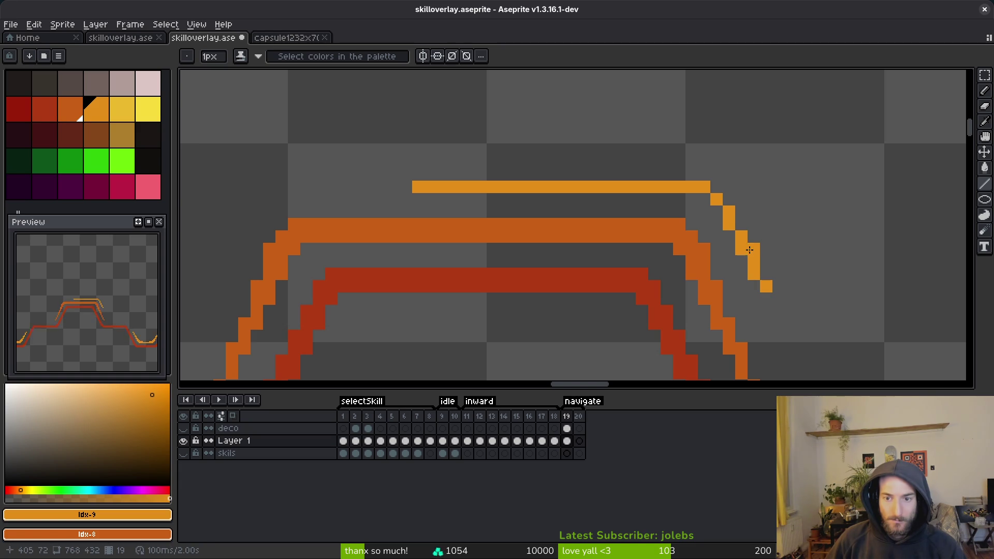
drag(748, 240, 740, 224)
drag(717, 174, 529, 170)
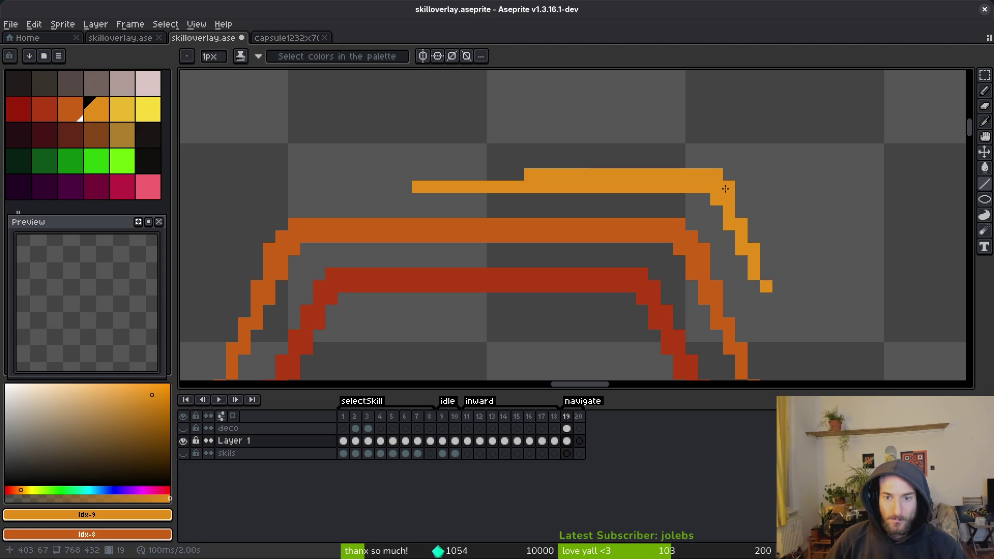
Save skilloverlay.aseprite with the stacked orange and yellow-orange accents
scroll(714, 202, down, 10)
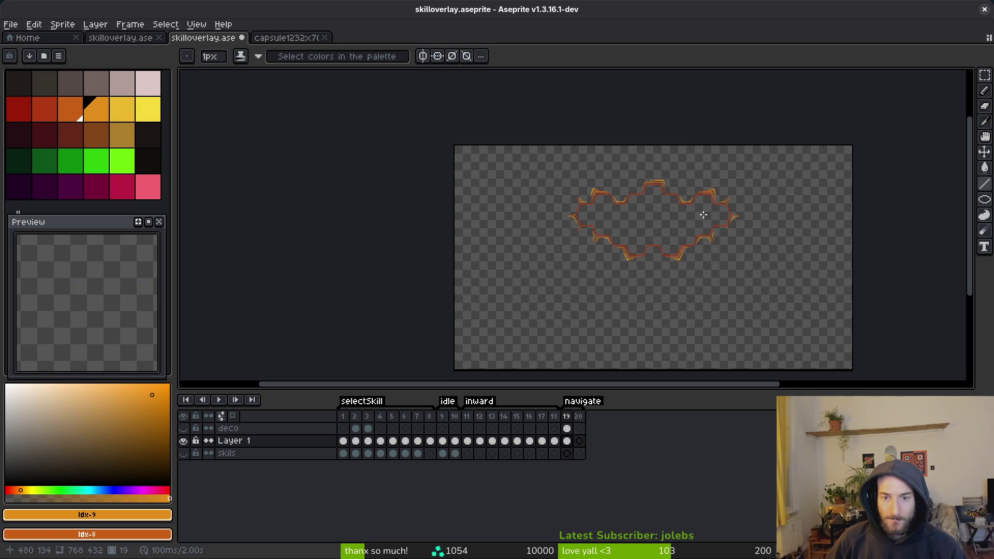
scroll(703, 215, up, 5)
scroll(586, 165, down, 5)
key(ctrl+s)
scroll(564, 156, up, 3)
scroll(659, 259, down, 3)
scroll(661, 269, up, 1)
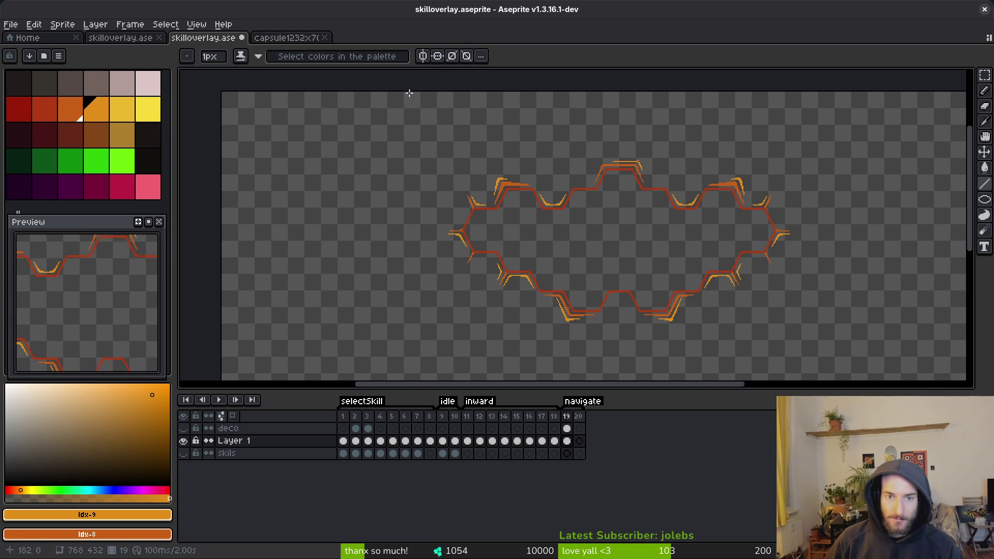
scroll(568, 265, up, 10)
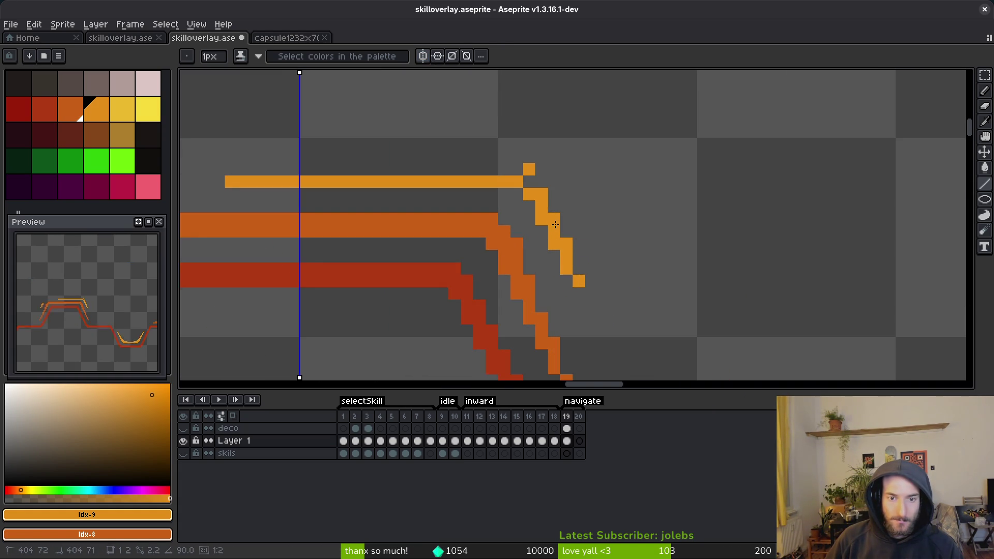
Redraw the accent's one-pixel top row across the bump, undoing the extra segments
mouse_move(529, 169)
mouse_down()
mouse_move(424, 174)
mouse_move(654, 208)
mouse_up()
mouse_move(494, 213)
mouse_down()
mouse_move(413, 210)
mouse_move(744, 209)
mouse_up()
mouse_move(667, 205)
mouse_down()
mouse_move(322, 200)
mouse_move(458, 187)
mouse_up()
key(plus)
key(plus)
key(plus)
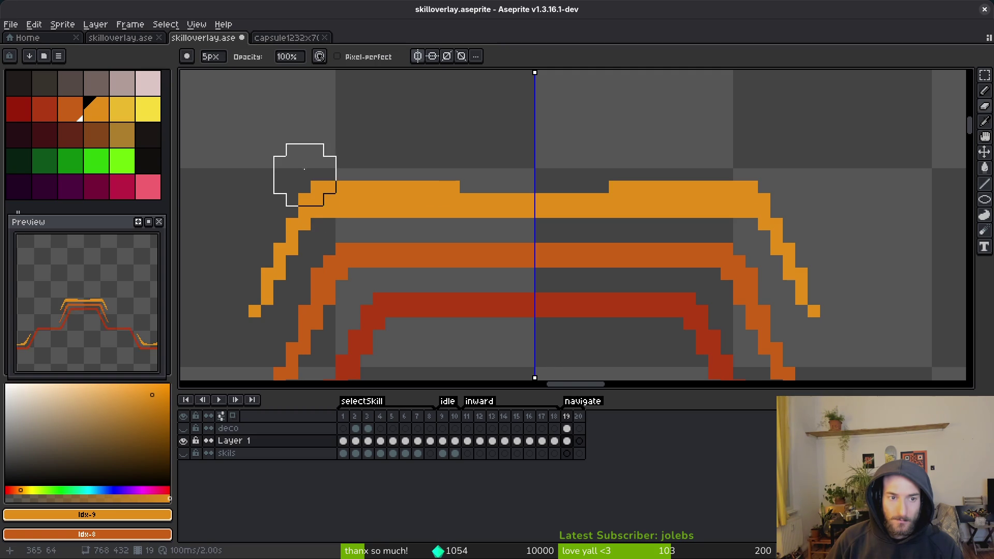
key(ctrl+z)
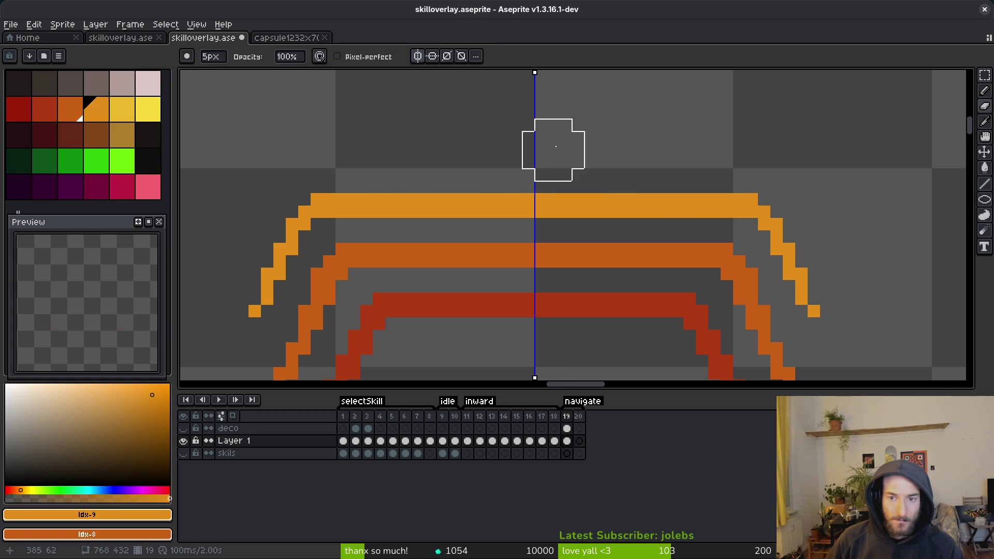
Reshape the accent's corners symmetrically on both sides and save
scroll(551, 149, down, 2)
scroll(647, 151, up, 1)
key(f)
drag(615, 135, 634, 166)
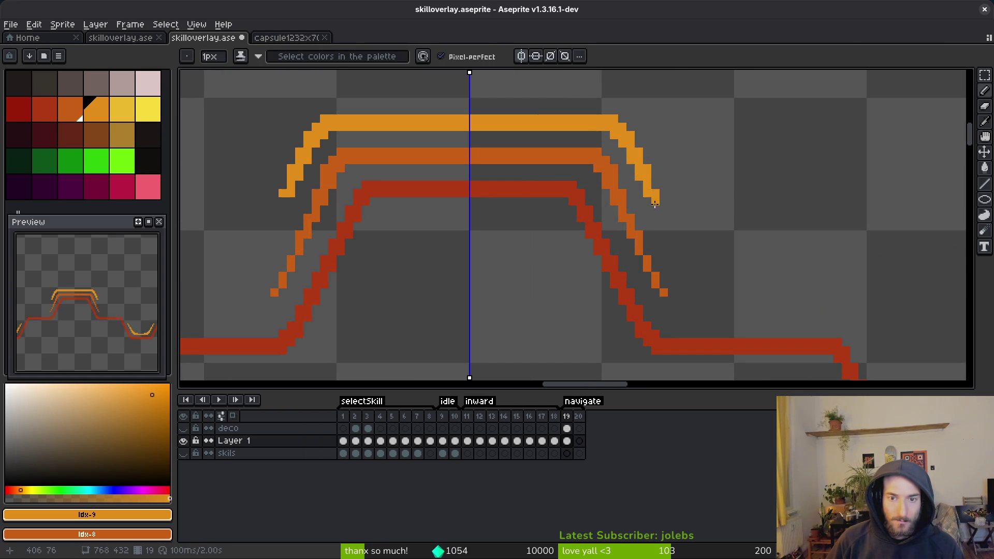
key(e)
scroll(661, 196, up, 3)
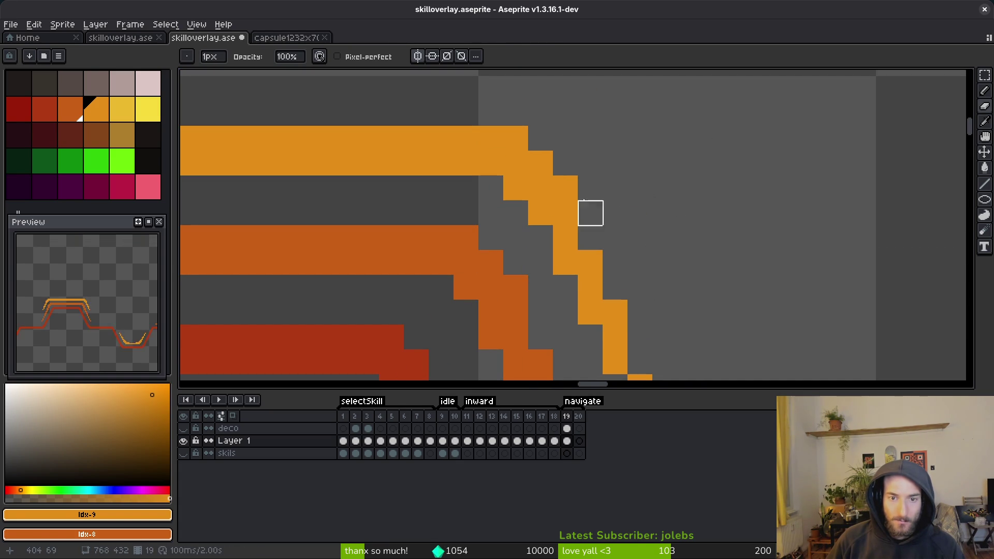
scroll(721, 279, down, 4)
key(ctrl+s)
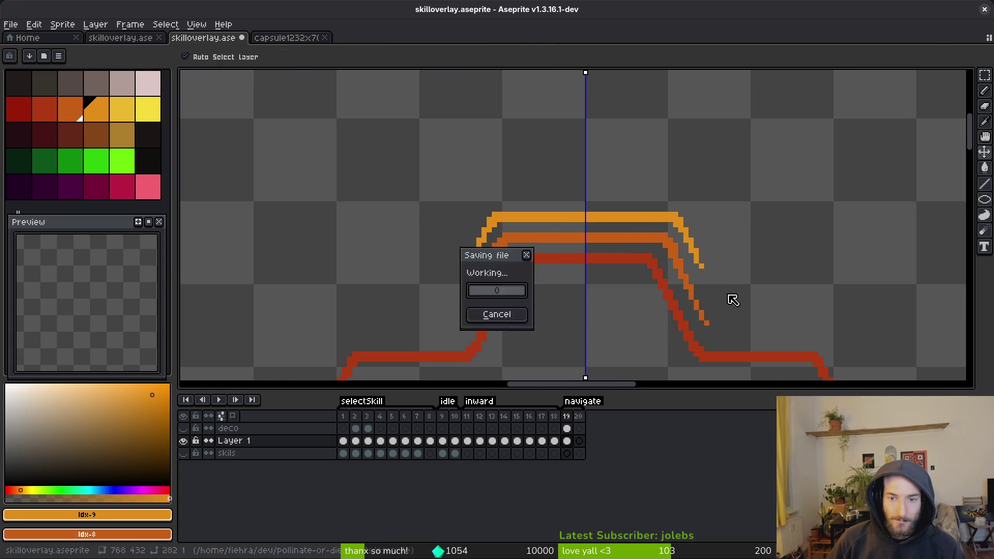
Add an end pixel to the accent's slope and save again
scroll(733, 295, down, 1)
scroll(733, 299, up, 3)
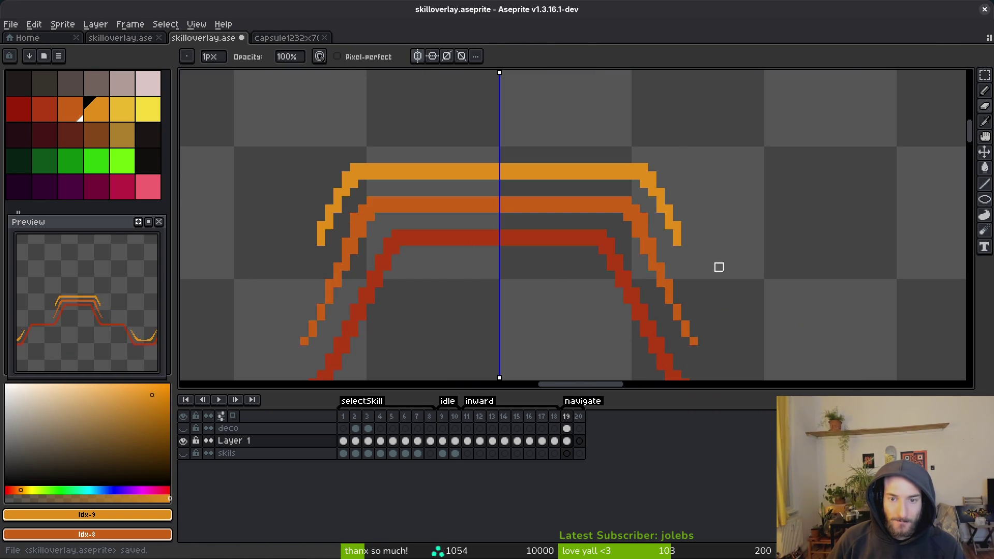
key(b)
click(683, 259)
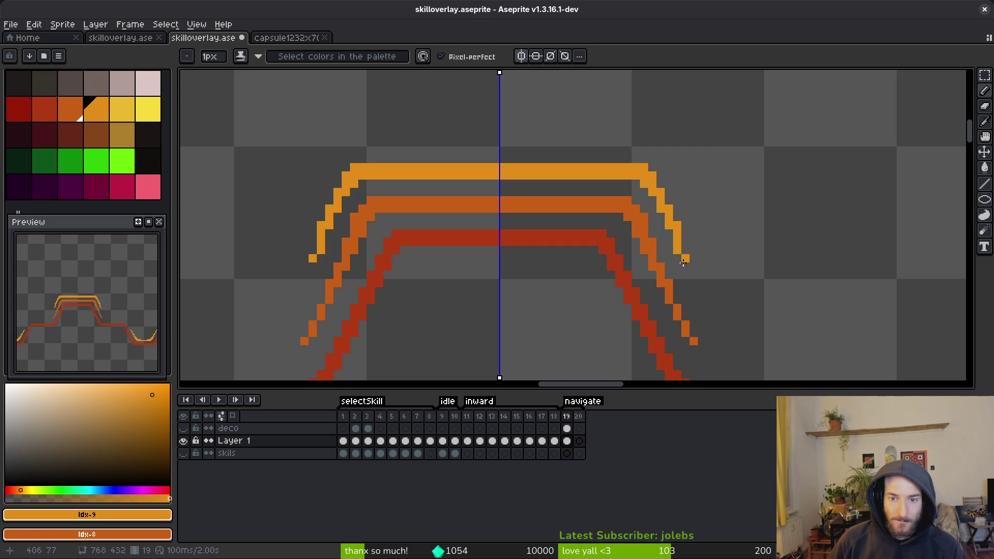
scroll(725, 275, down, 3)
scroll(714, 259, up, 4)
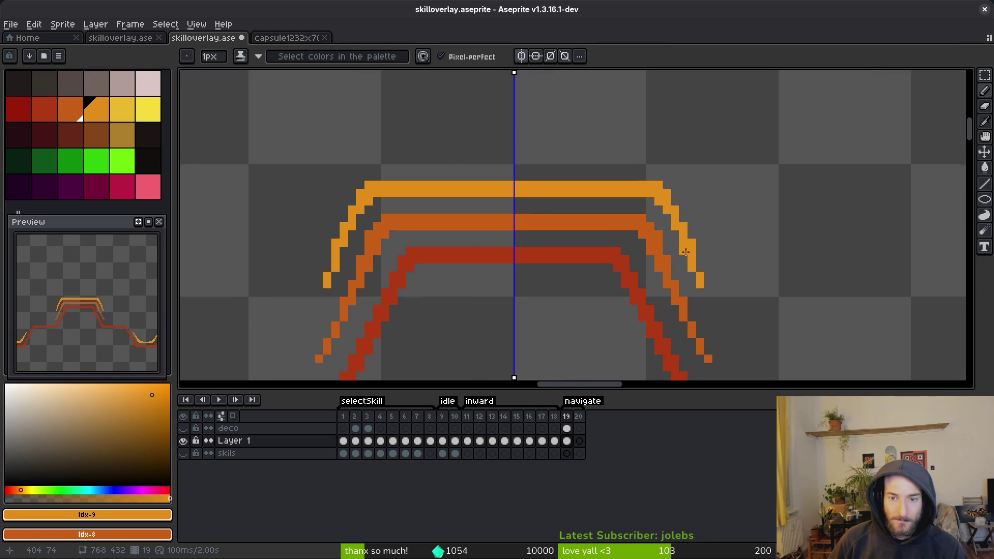
key(e)
scroll(761, 233, down, 3)
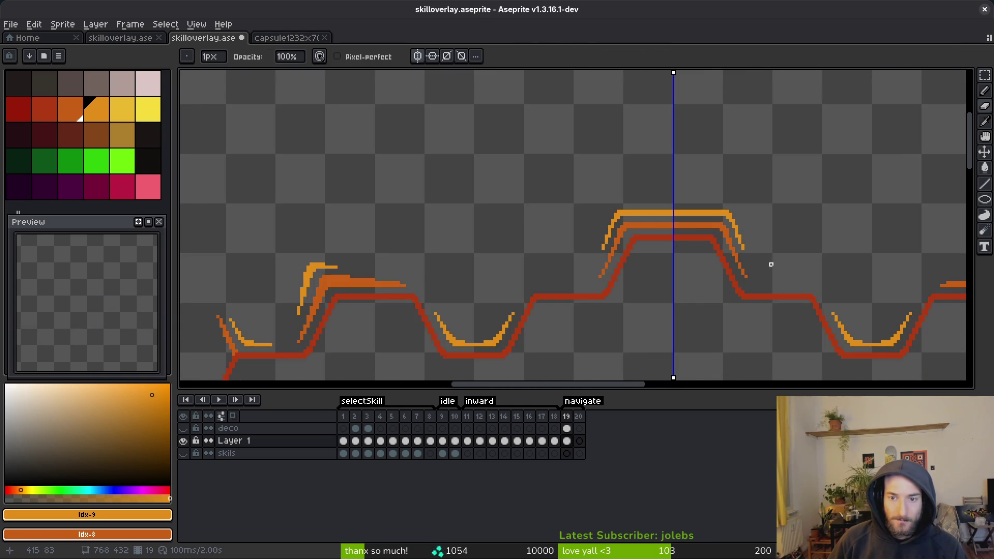
scroll(771, 265, up, 3)
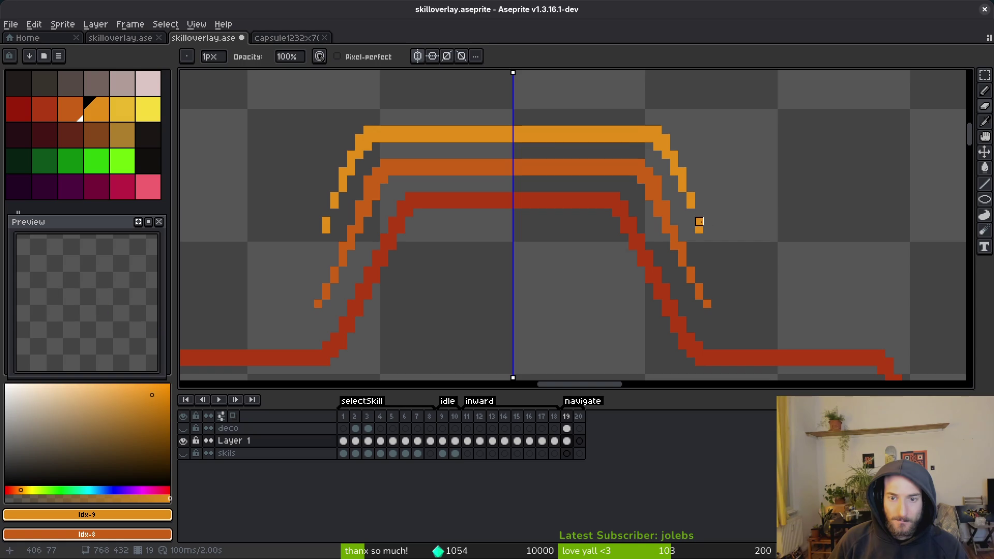
scroll(699, 230, down, 5)
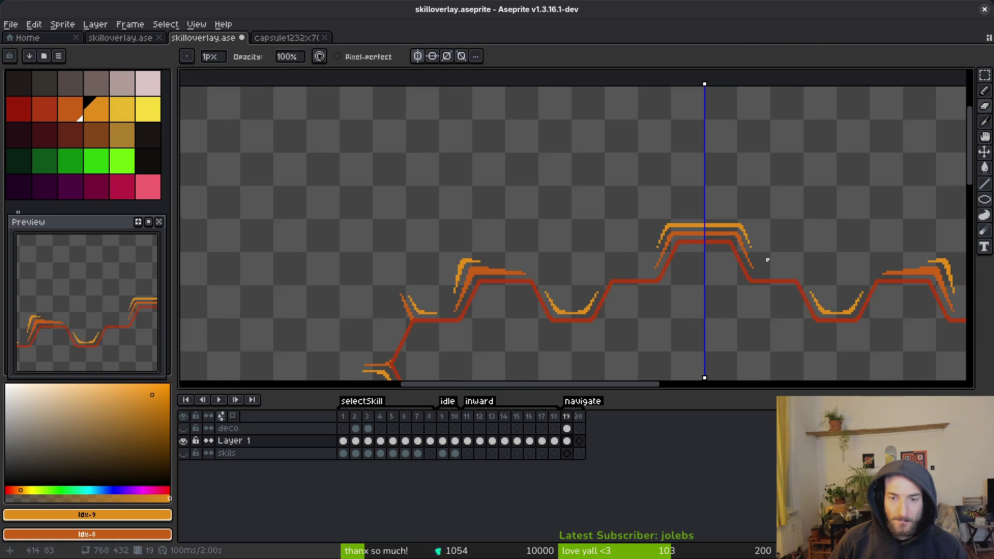
key(ctrl+s)
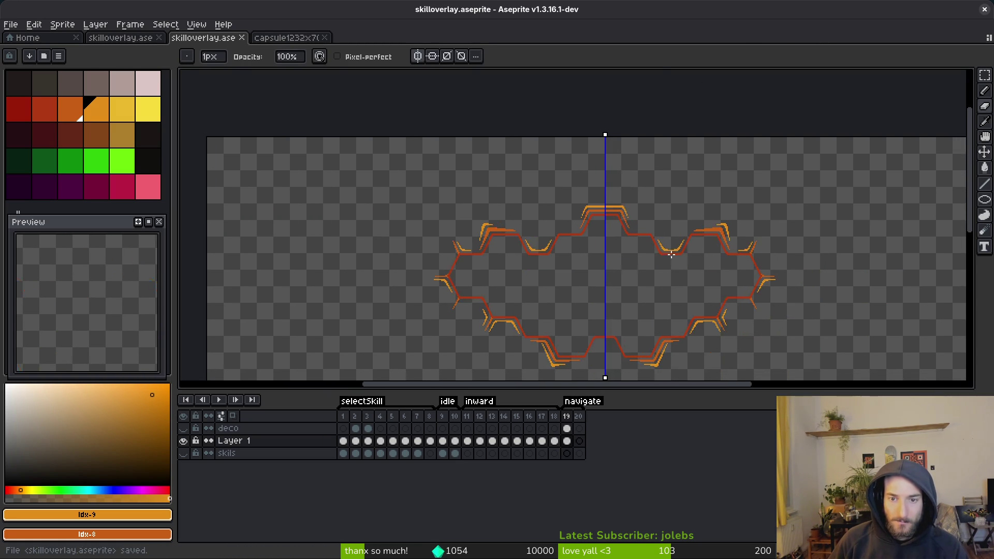
Select the darker orange #c96016 from the canvas
scroll(631, 212, up, 4)
scroll(631, 212, down, 4)
scroll(479, 177, up, 2)
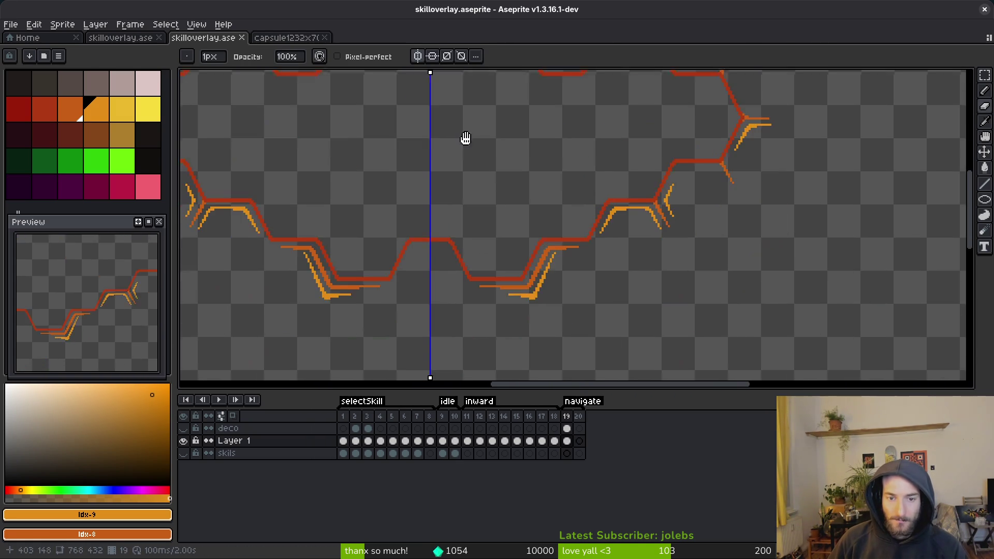
scroll(659, 259, up, 2)
alt+click(737, 264)
Draw a mirrored orange bar with a second row below it inside the top bump
scroll(471, 182, up, 2)
drag(409, 172, 527, 168)
click(582, 184)
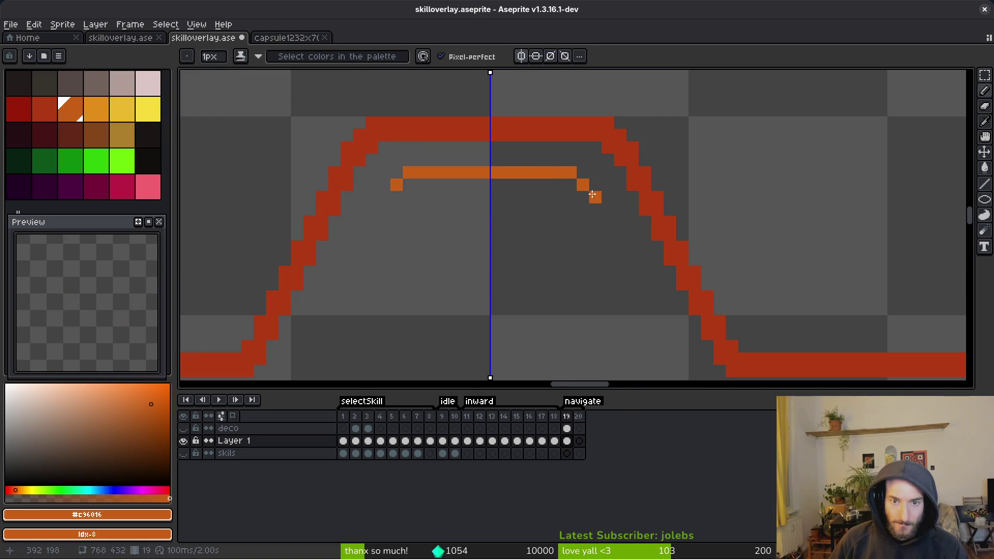
click(594, 197)
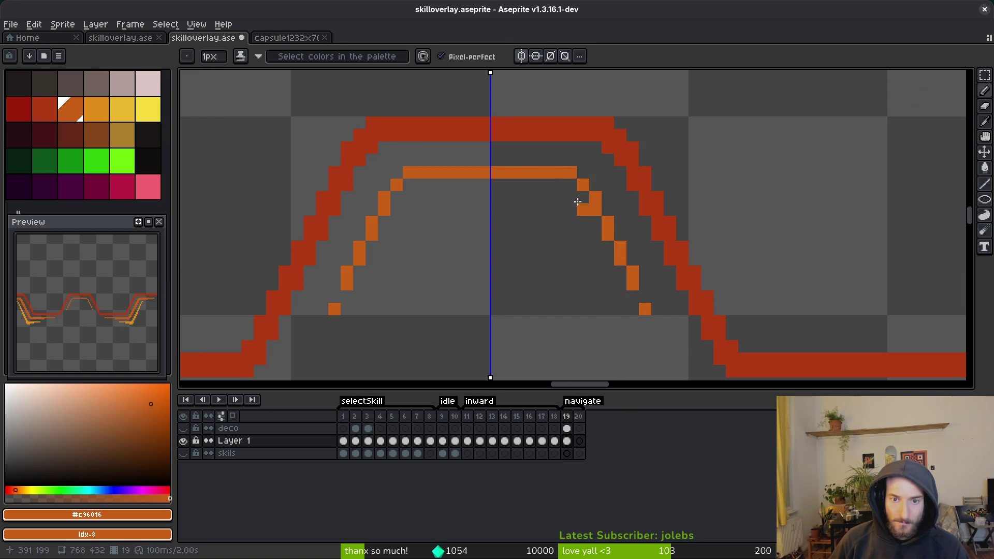
mouse_move(572, 184)
mouse_down()
mouse_move(420, 183)
mouse_move(391, 207)
mouse_up()
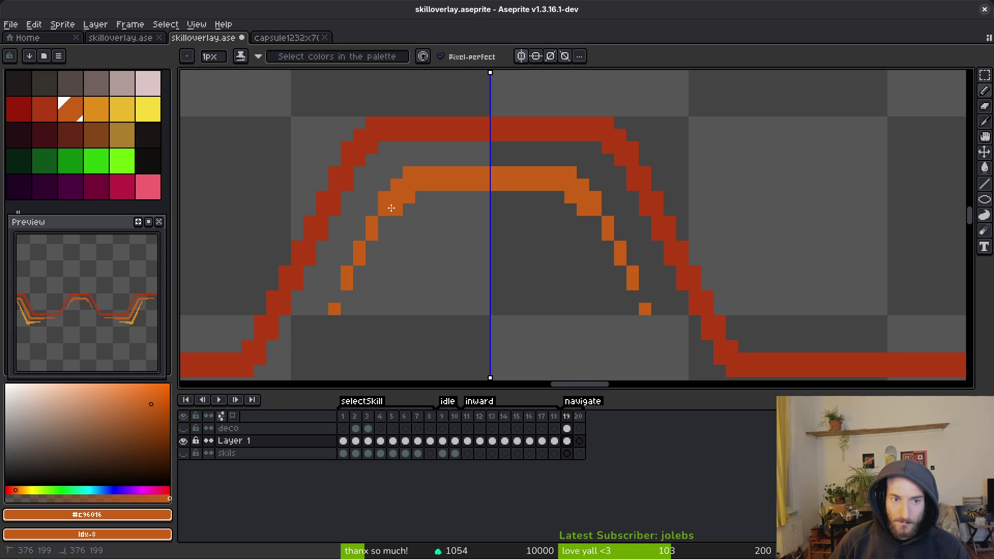
scroll(514, 247, down, 5)
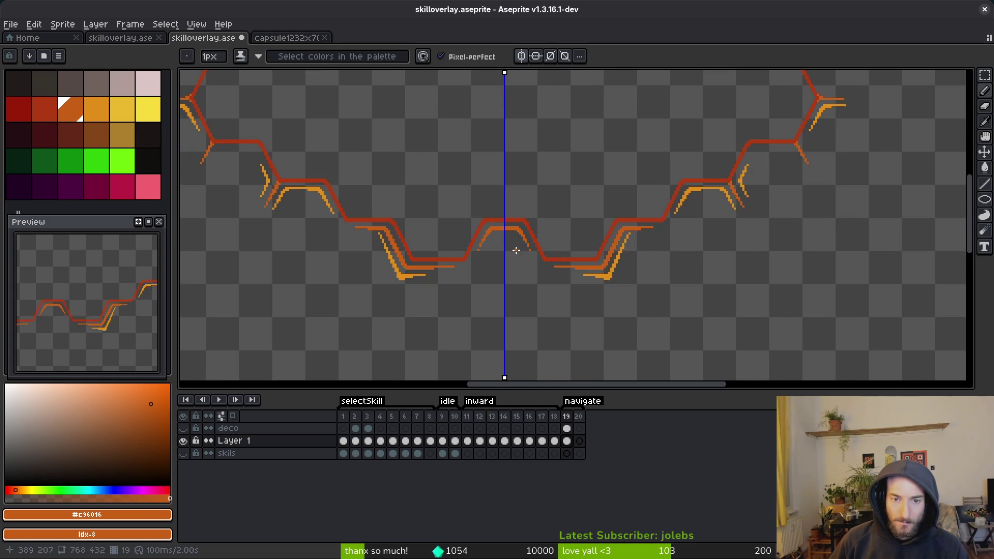
scroll(522, 265, up, 6)
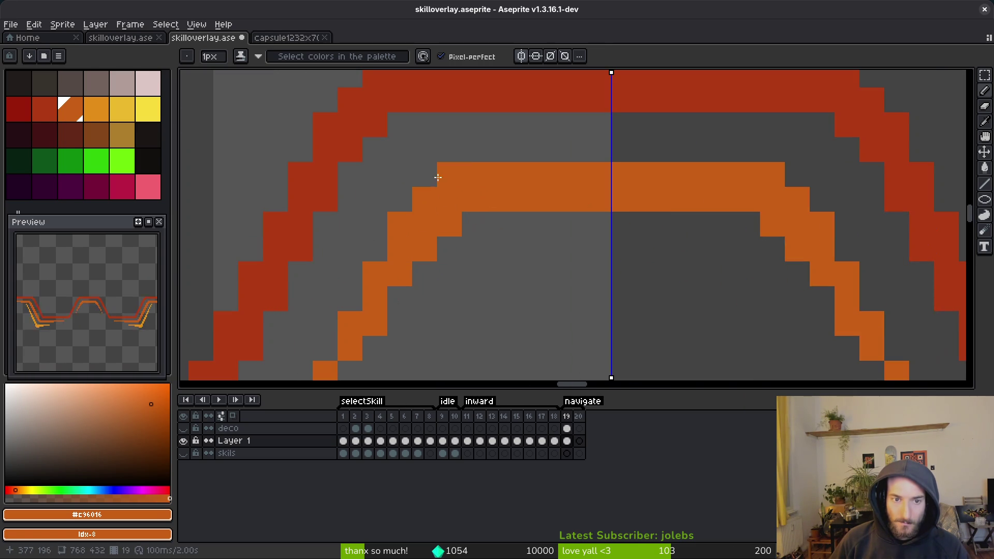
drag(431, 172, 391, 208)
Erase two stray pixels on the left stair and undo the last pencil stroke
key(e)
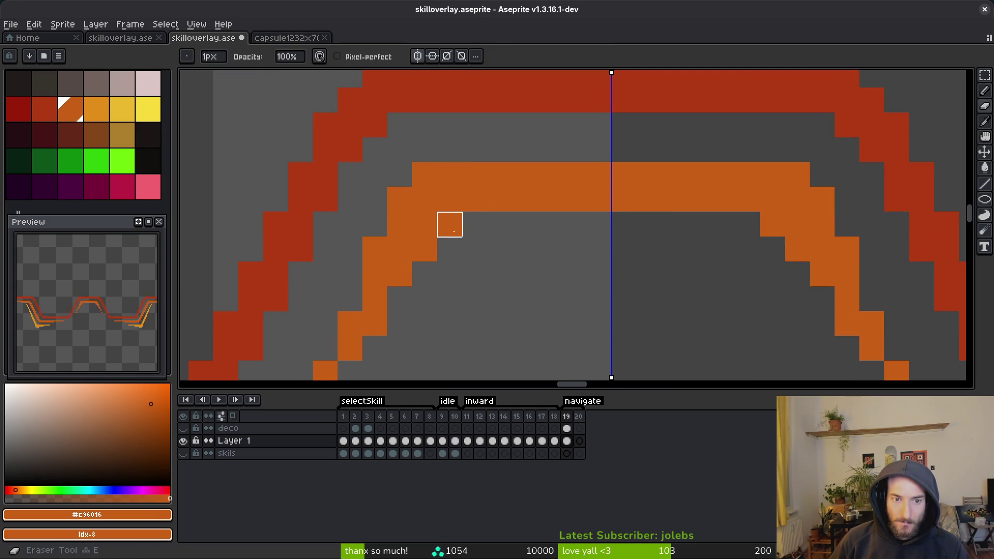
click(448, 224)
click(424, 249)
scroll(556, 206, down, 3)
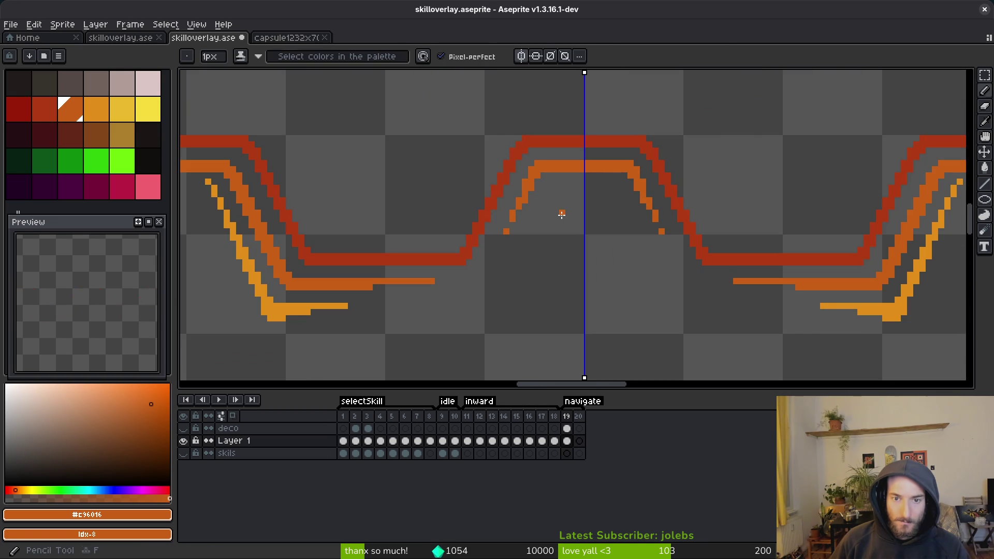
key(b)
scroll(669, 225, up, 3)
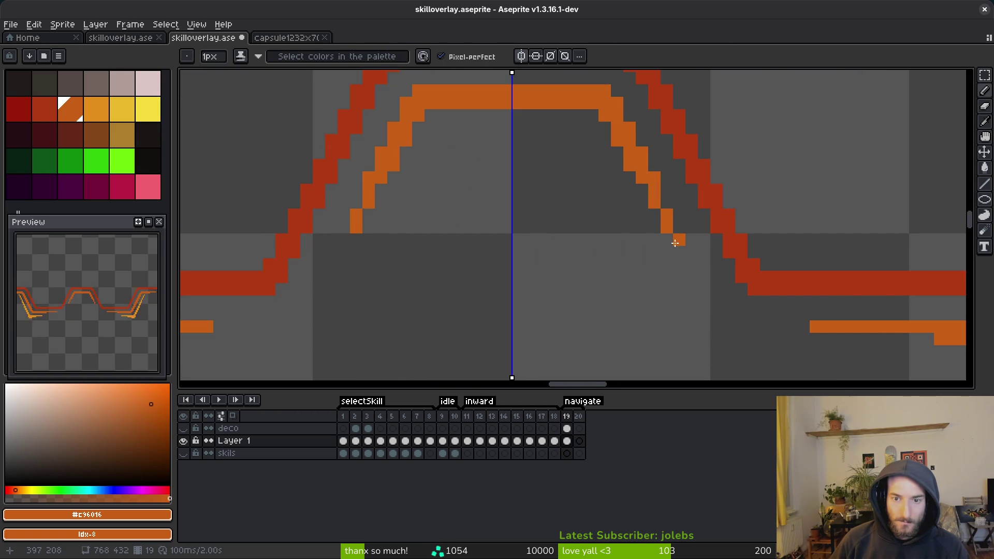
scroll(675, 244, down, 4)
scroll(677, 311, up, 3)
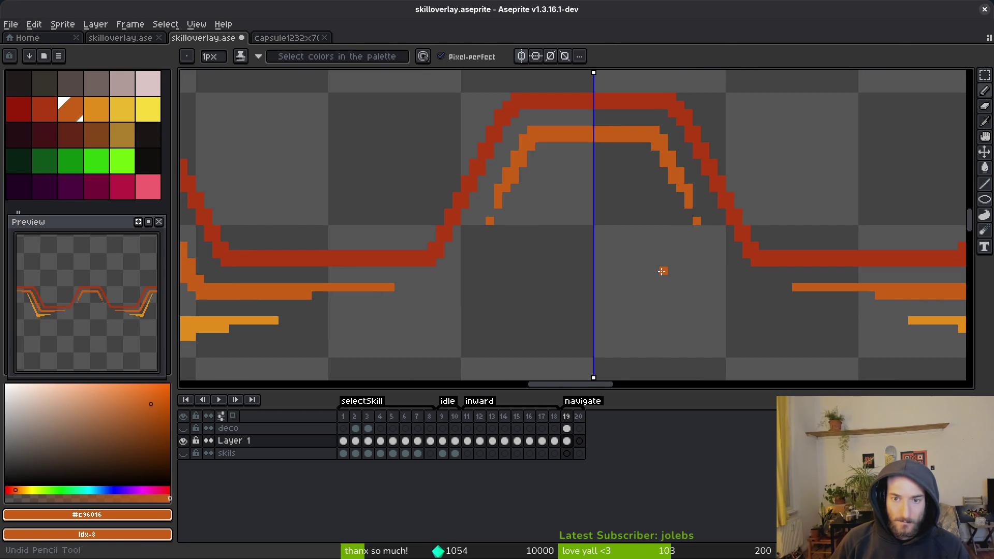
key(ctrl+z)
scroll(656, 273, down, 2)
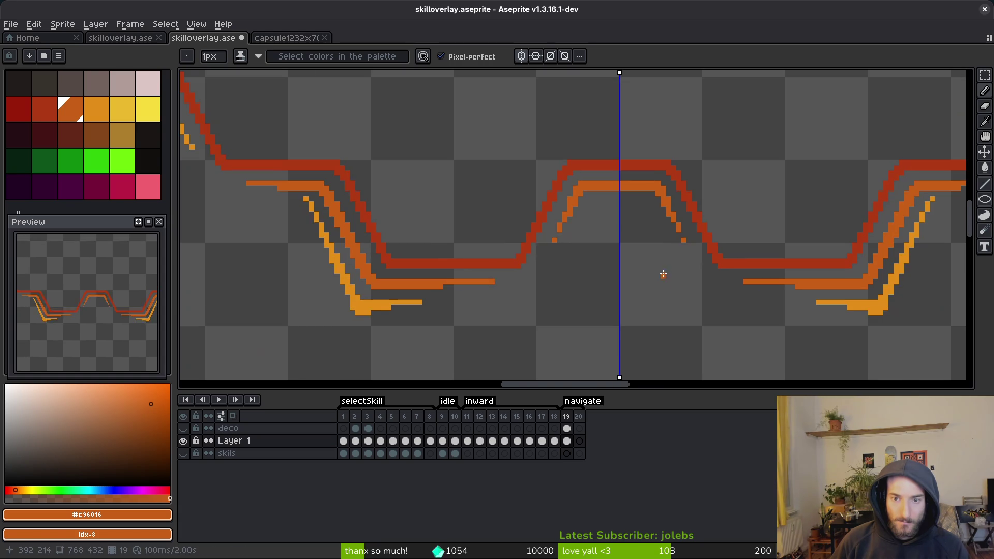
scroll(661, 271, up, 3)
Sample the light orange from the accent strokes as the drawing colour
key(e)
scroll(694, 154, down, 3)
scroll(689, 236, down, 1)
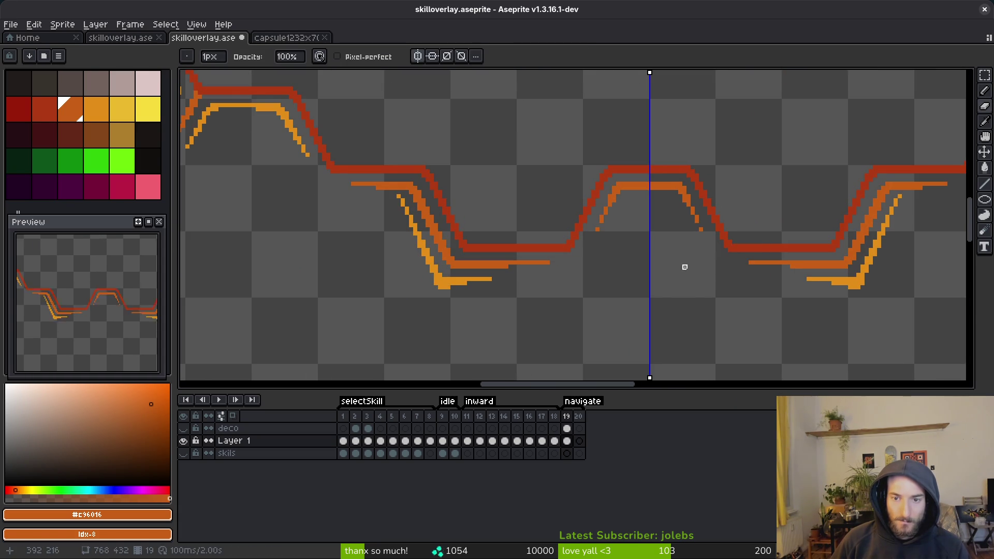
scroll(648, 262, down, 5)
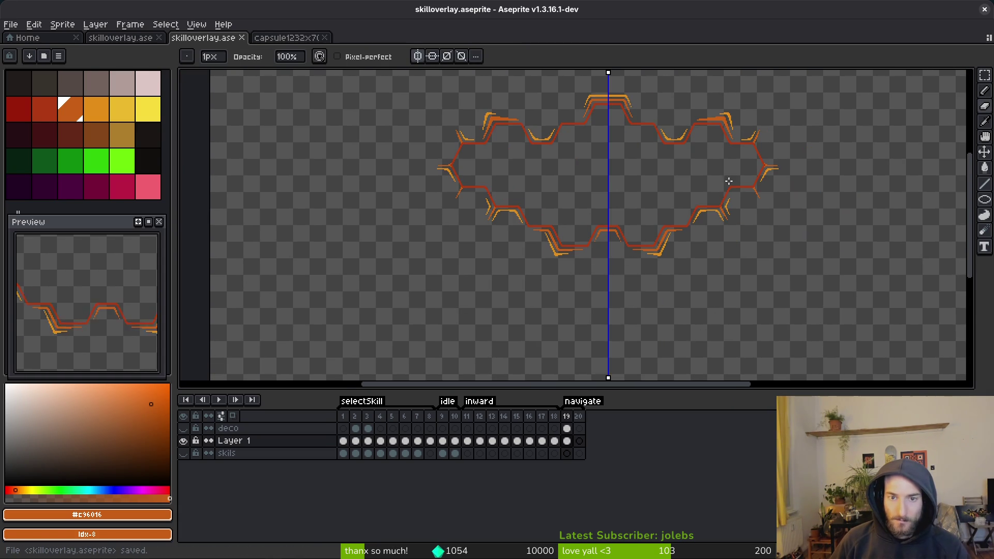
scroll(650, 224, up, 6)
key(i)
click(726, 345)
key(b)
scroll(389, 262, up, 2)
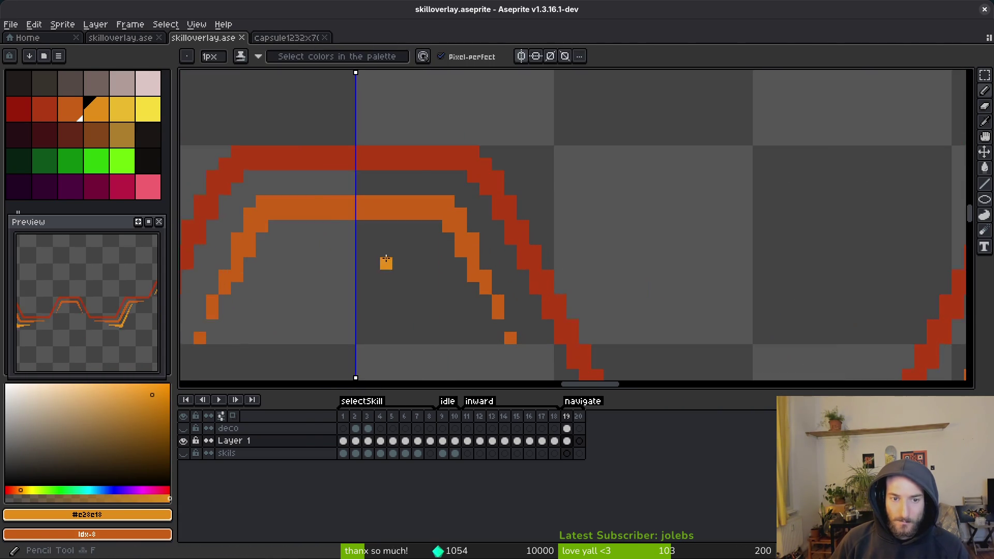
Draw the light orange arch bar inside the top bump, with sides, a corner pixel and a filled row beneath
scroll(433, 231, up, 2)
drag(433, 231, 518, 227)
key(ctrl+z)
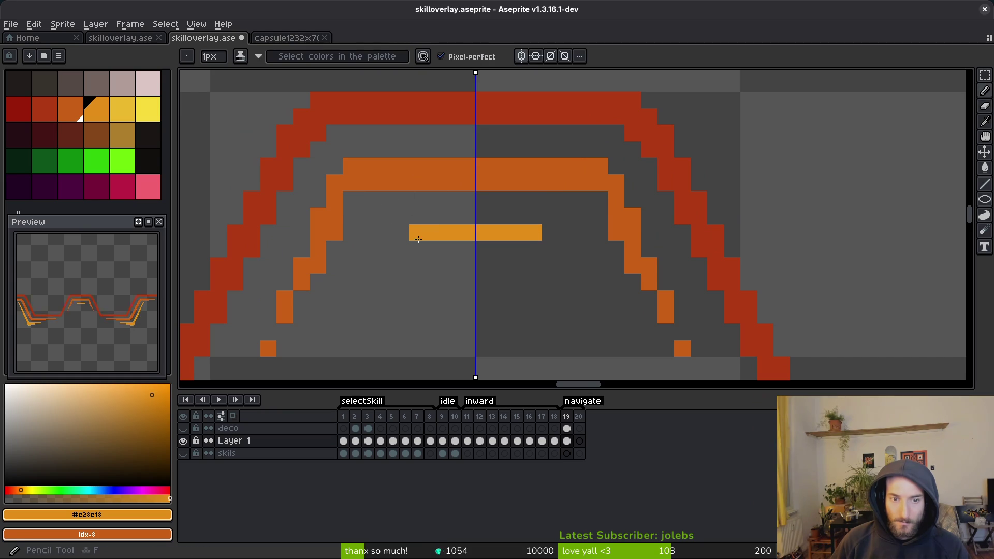
mouse_move(434, 248)
mouse_down()
mouse_move(417, 216)
mouse_move(384, 234)
mouse_move(339, 333)
mouse_up()
key(ctrl+z)
click(384, 266)
drag(409, 249, 471, 249)
Tidy the arch's left foot by erasing a stray pixel and adding one beside it
scroll(435, 282, down, 1)
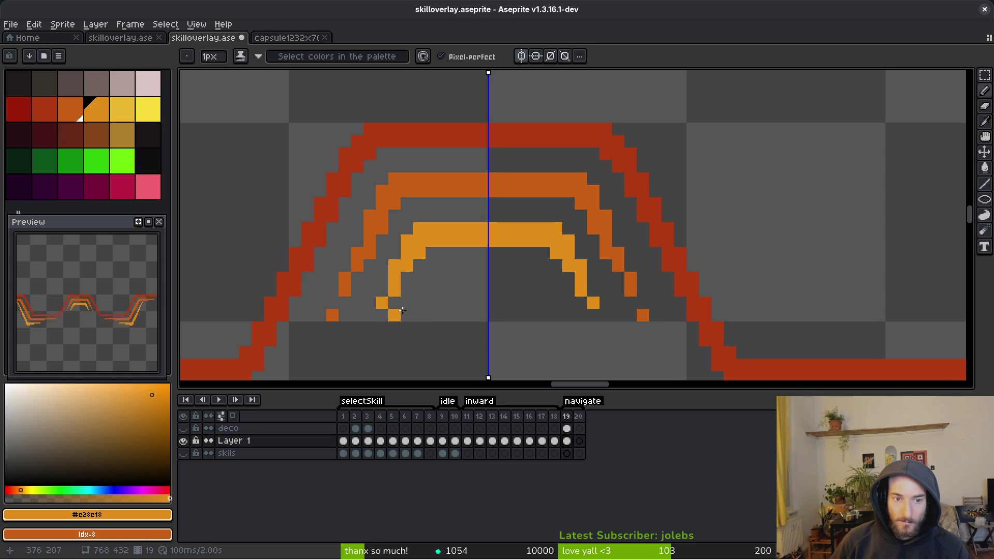
scroll(497, 311, down, 2)
scroll(497, 313, down, 1)
scroll(497, 315, up, 3)
key(e)
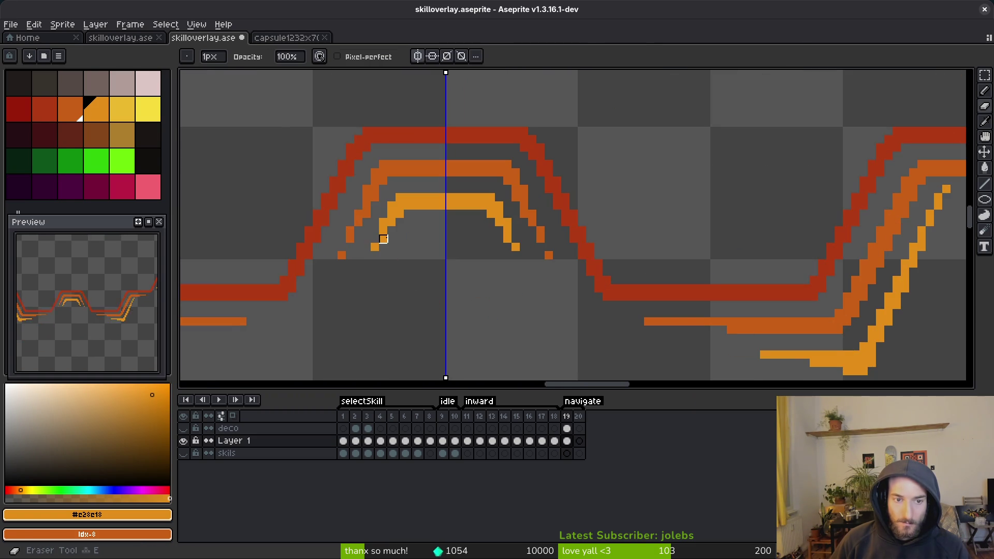
click(383, 239)
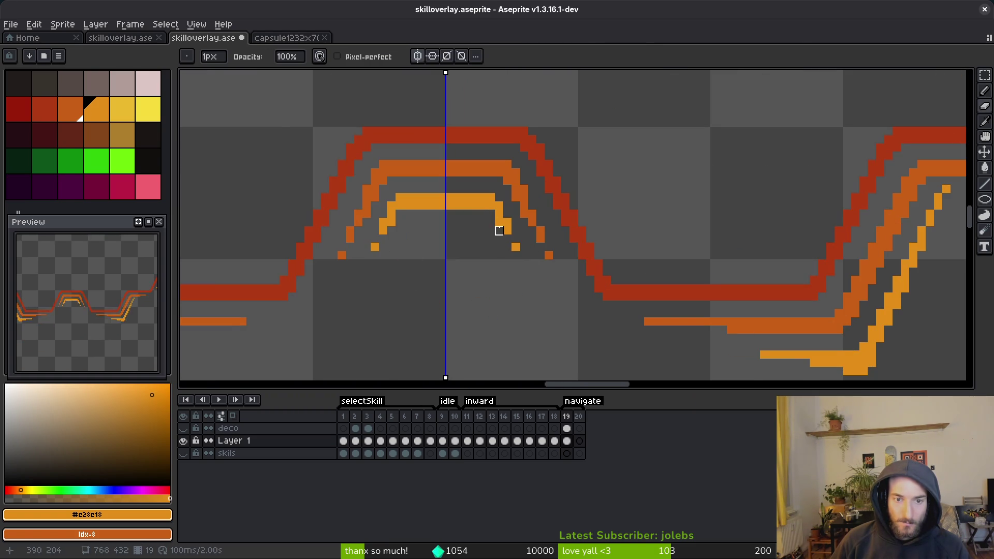
key(b)
click(376, 239)
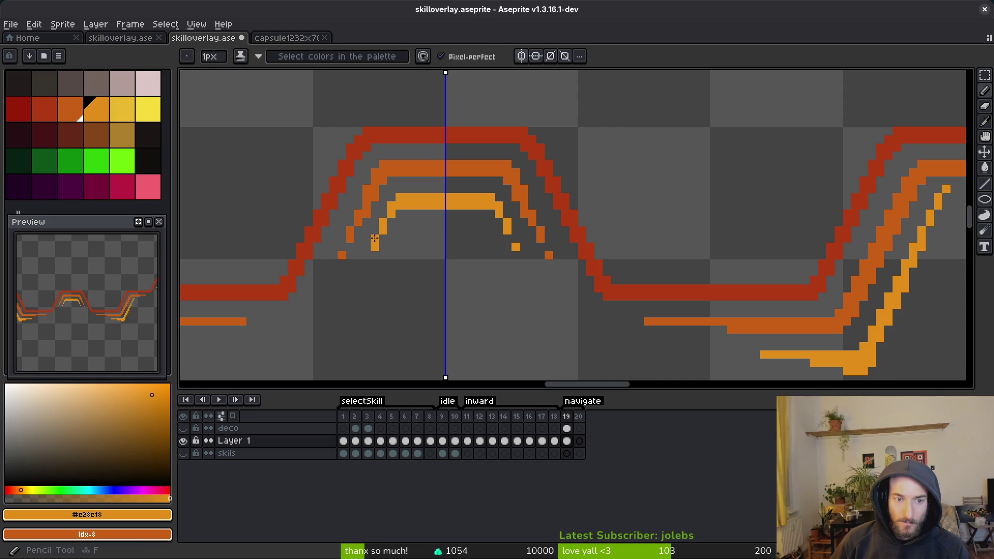
Save skilloverlay.aseprite
scroll(529, 274, down, 3)
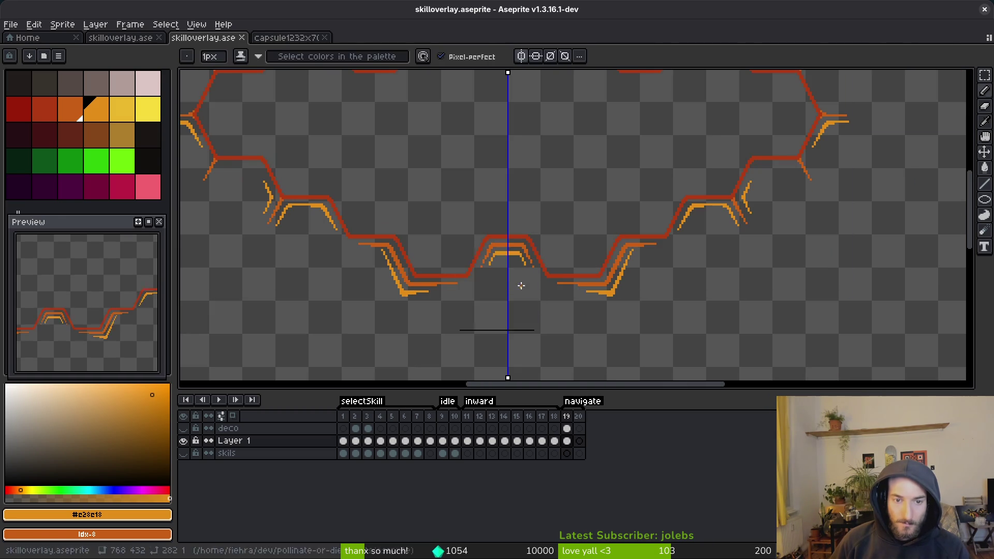
scroll(533, 290, up, 1)
scroll(529, 287, down, 3)
scroll(528, 288, down, 1)
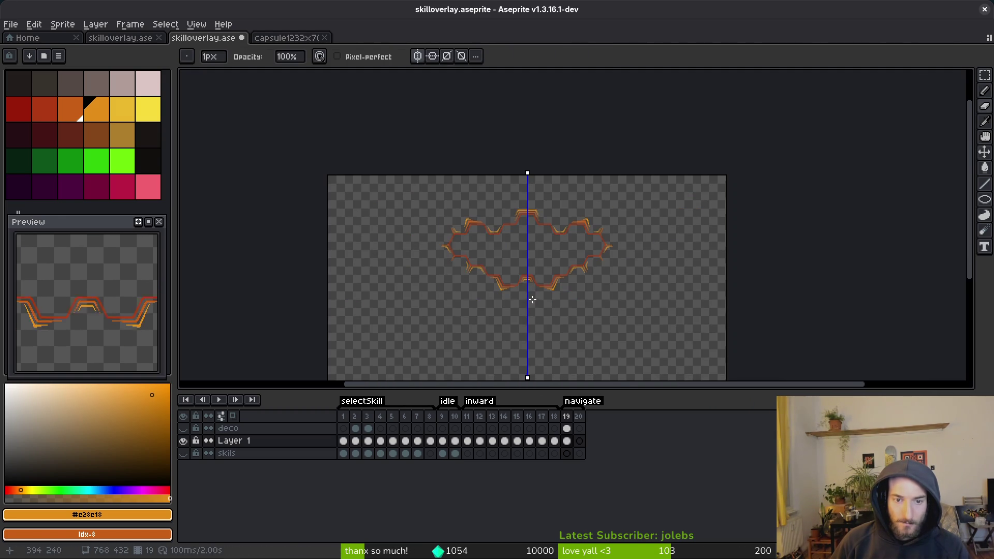
key(ctrl+s)
scroll(533, 288, up, 2)
scroll(655, 223, down, 3)
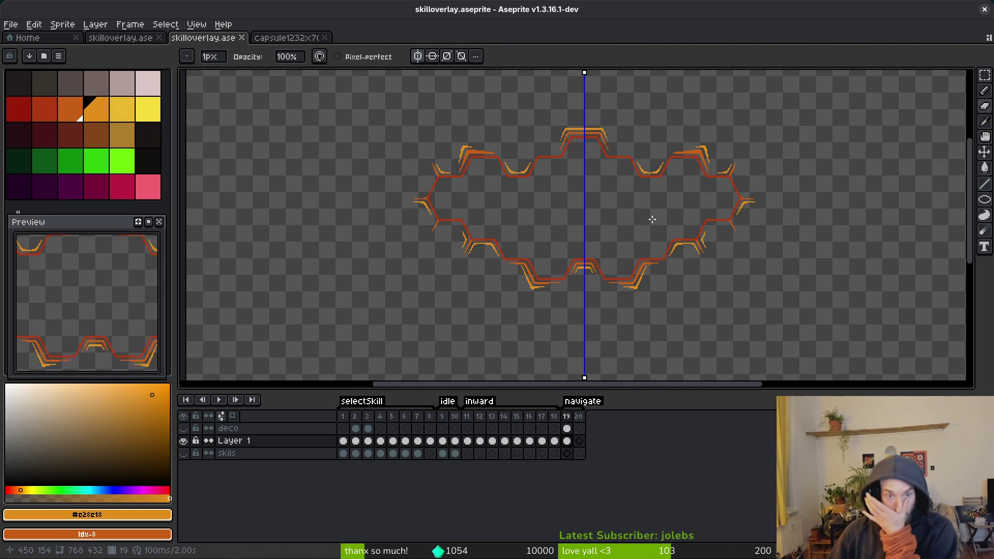
scroll(743, 196, up, 4)
scroll(743, 197, down, 3)
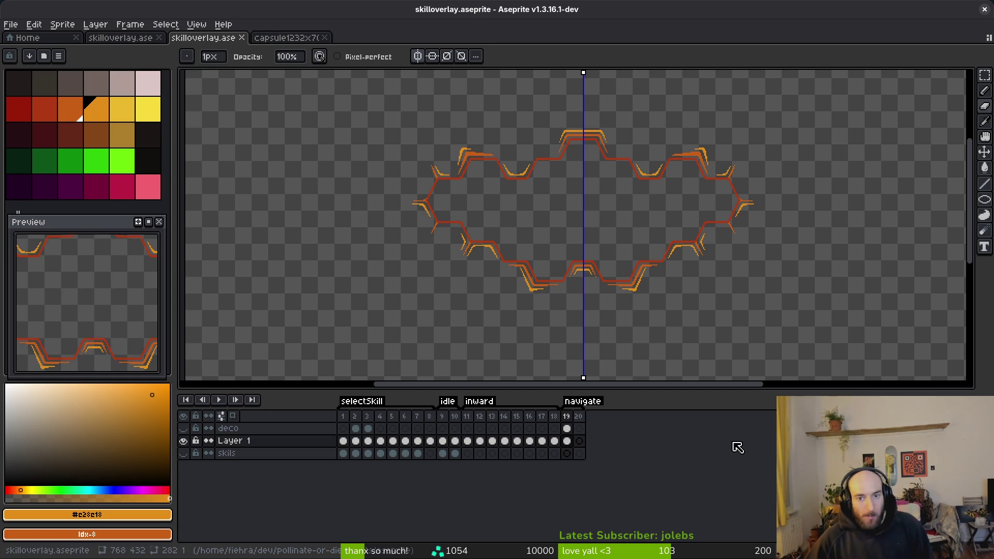
scroll(723, 224, up, 4)
Draw a joined diagonal light orange accent line beside the red outline at the right tip
key(alt)
scroll(677, 169, up, 2)
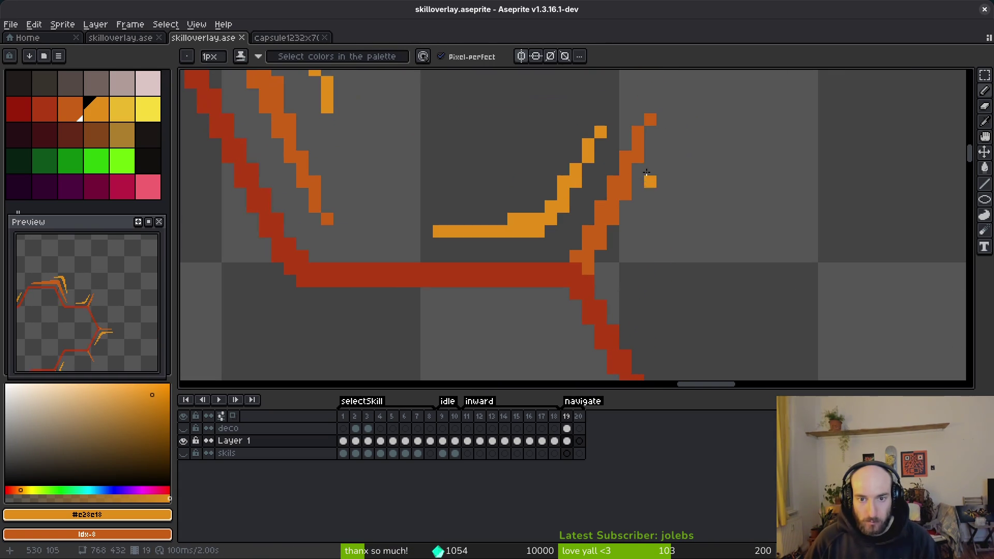
key(l)
mouse_move(669, 136)
mouse_down()
mouse_move(636, 250)
mouse_move(635, 226)
mouse_move(681, 350)
mouse_move(679, 338)
mouse_up()
click(637, 236)
mouse_move(645, 192)
mouse_down()
mouse_move(646, 265)
mouse_move(678, 119)
mouse_up()
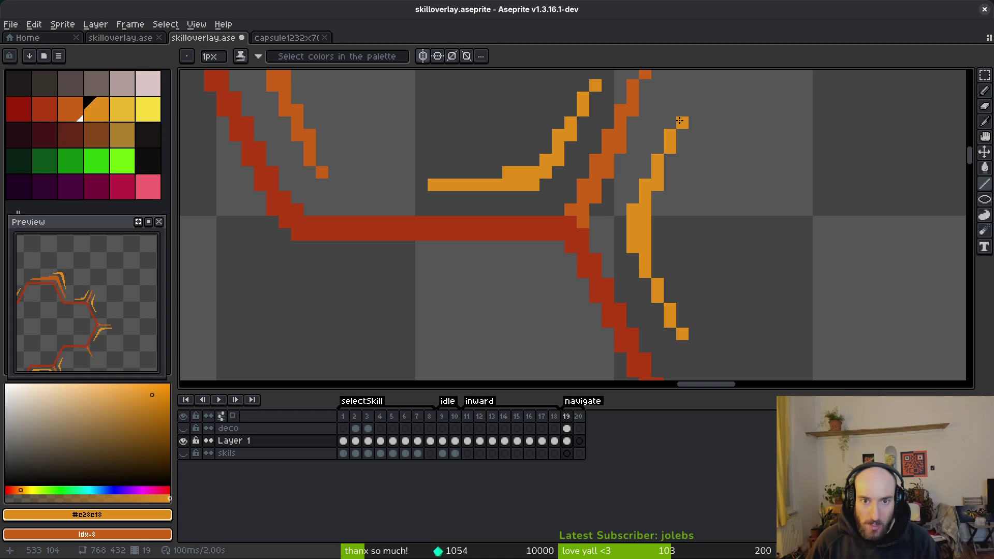
click(683, 110)
click(657, 272)
click(671, 299)
Save skilloverlay.aseprite
scroll(756, 327, down, 5)
key(ctrl+s)
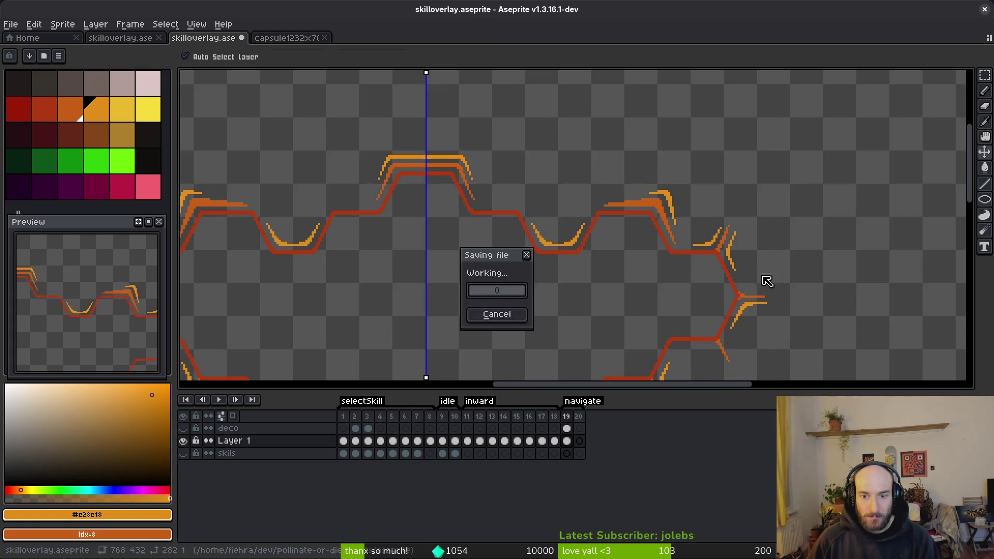
scroll(756, 233, down, 2)
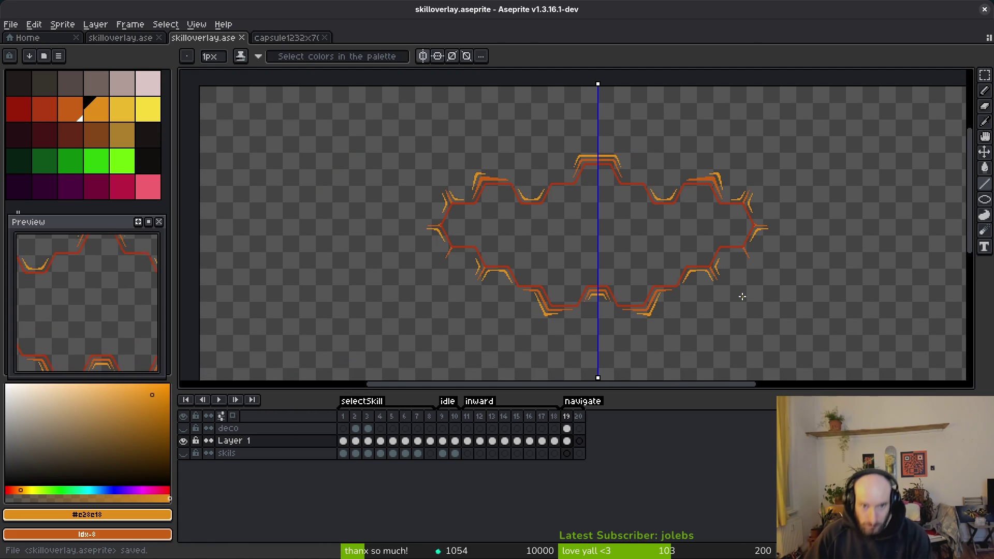
Sample medium orange #c96016 and repaint the outline corner pixels and neighbours orange
scroll(569, 176, up, 3)
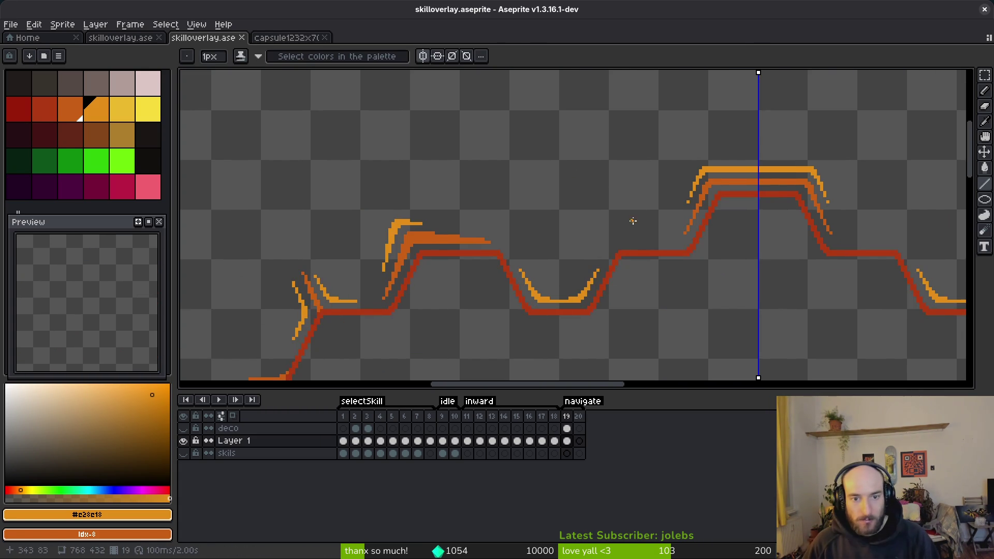
alt+click(714, 178)
scroll(618, 243, up, 3)
drag(621, 267, 638, 250)
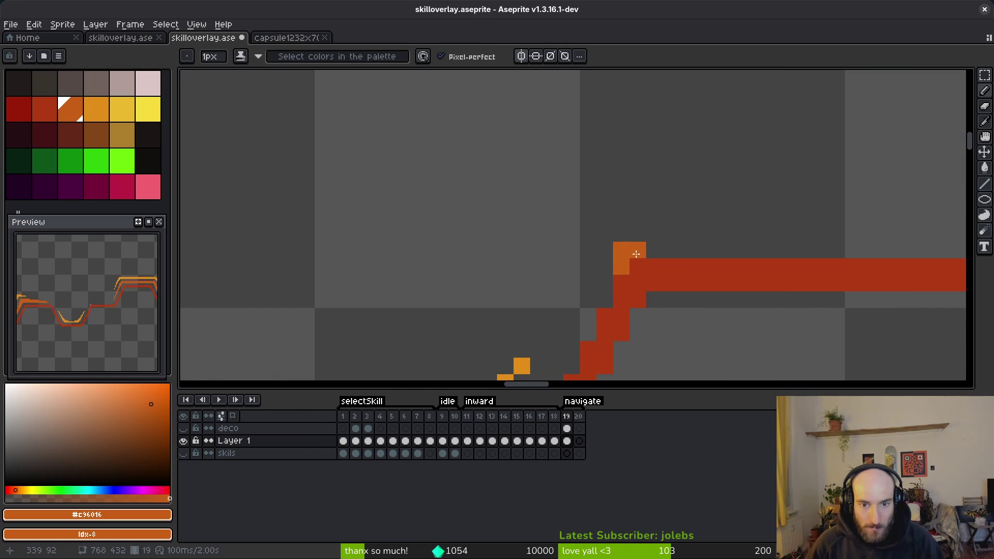
click(605, 217)
click(621, 233)
mouse_move(613, 214)
mouse_down()
mouse_move(653, 303)
mouse_move(629, 289)
mouse_move(630, 272)
mouse_move(639, 274)
mouse_move(613, 256)
mouse_move(613, 223)
mouse_move(580, 189)
mouse_up()
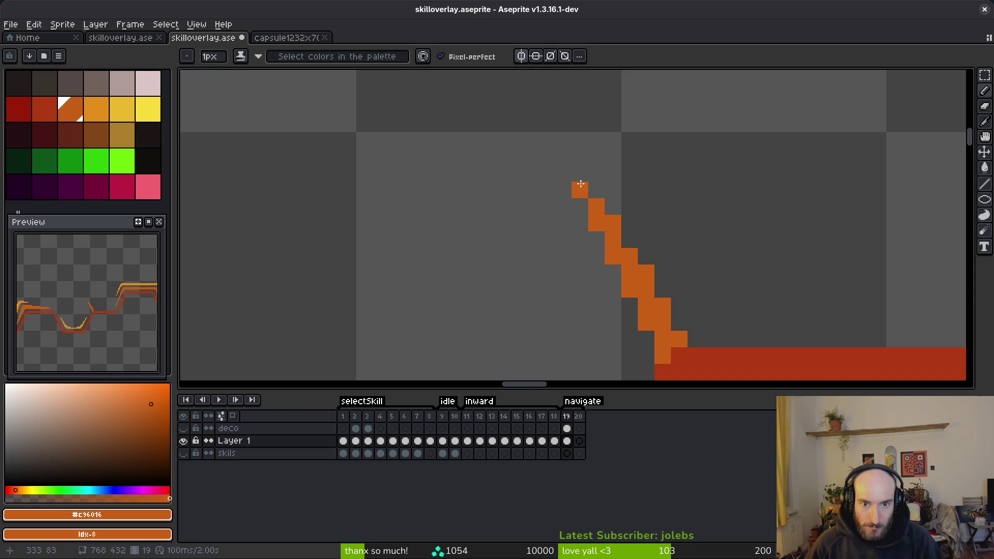
Erase two stray staircase pixels and redraw those steps one pixel over
key(e)
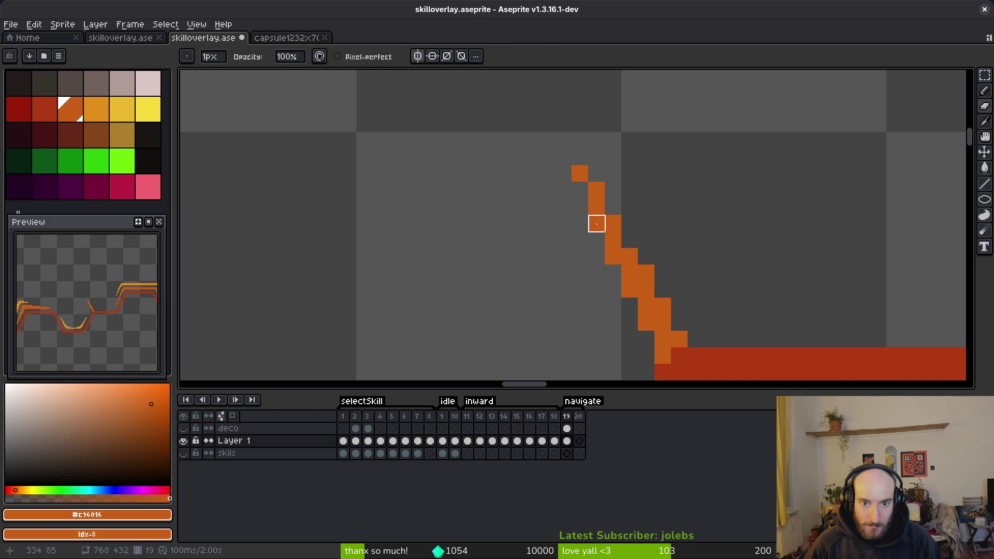
scroll(764, 286, down, 5)
scroll(769, 299, up, 5)
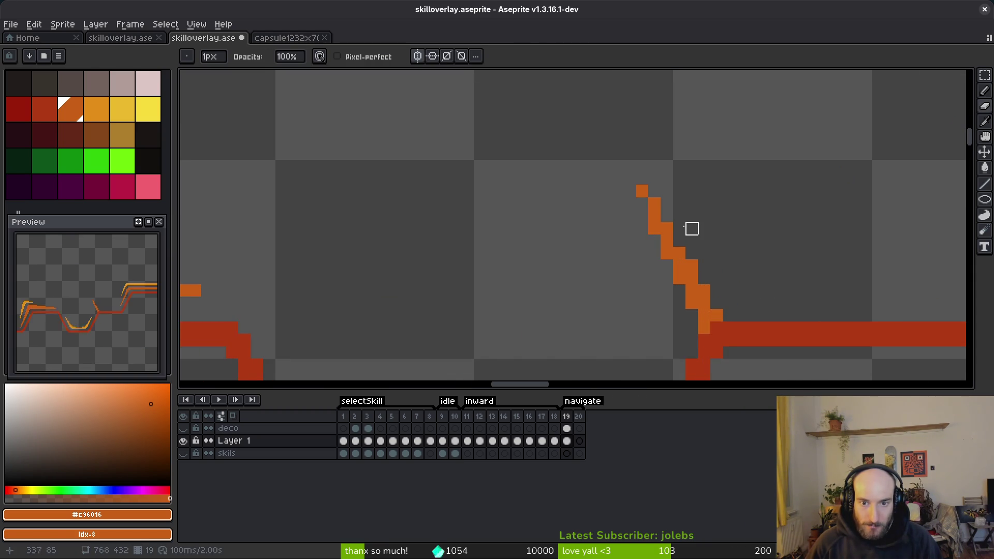
click(655, 229)
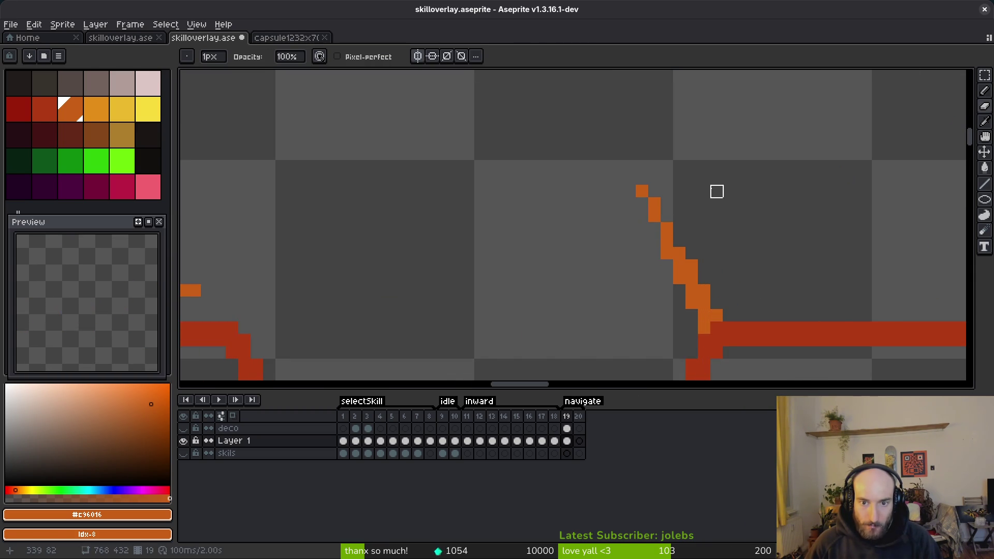
click(667, 254)
key(b)
click(679, 241)
click(669, 251)
scroll(704, 244, down, 5)
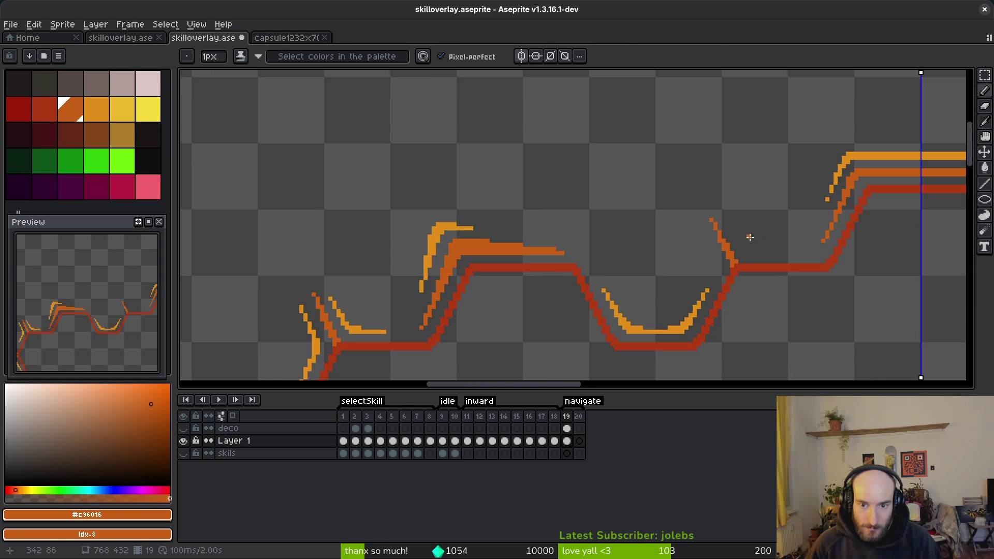
Add a pixel to the top of the orange staircase
drag(756, 259, 736, 229)
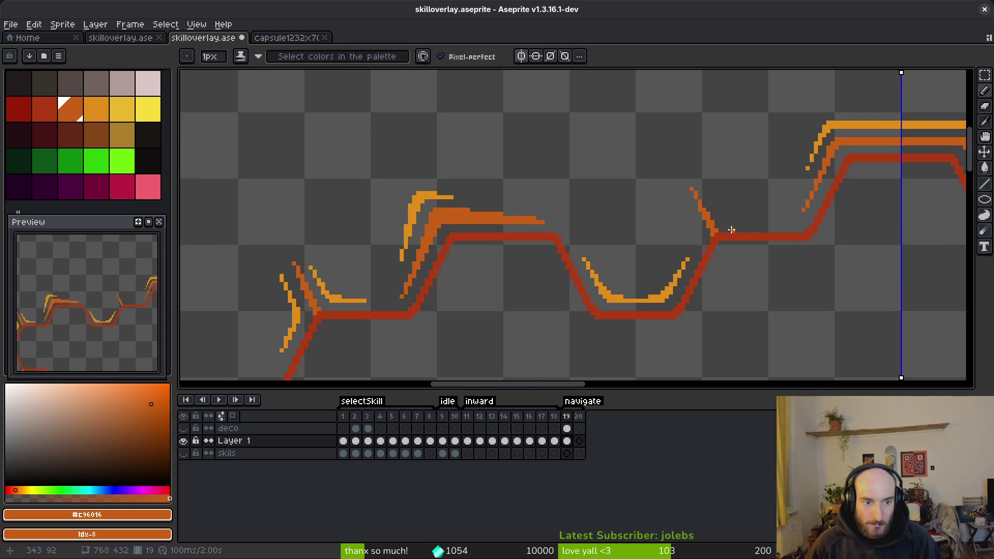
scroll(741, 197, up, 2)
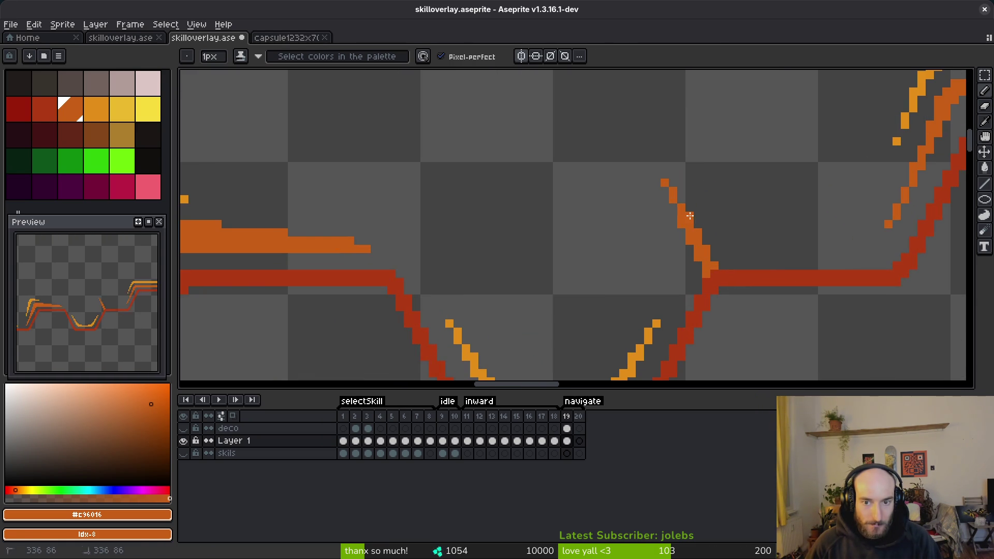
click(665, 190)
scroll(710, 166, down, 3)
scroll(717, 168, up, 3)
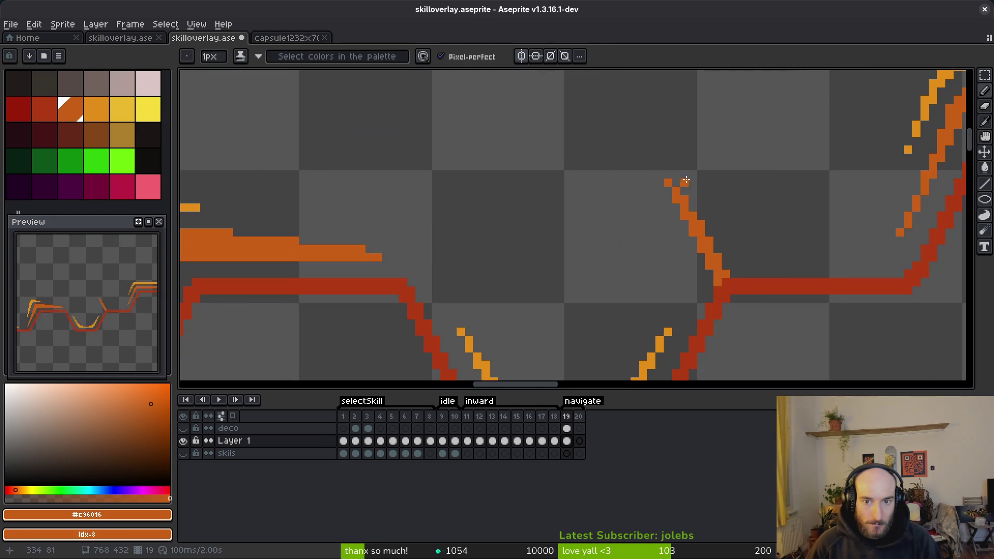
key(e)
scroll(746, 175, down, 3)
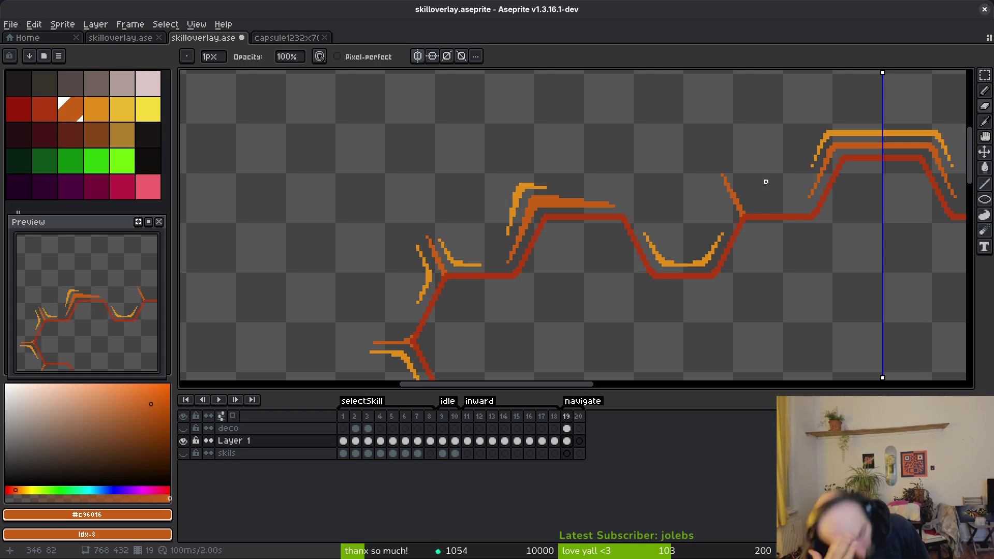
scroll(787, 96, down, 5)
scroll(677, 206, up, 3)
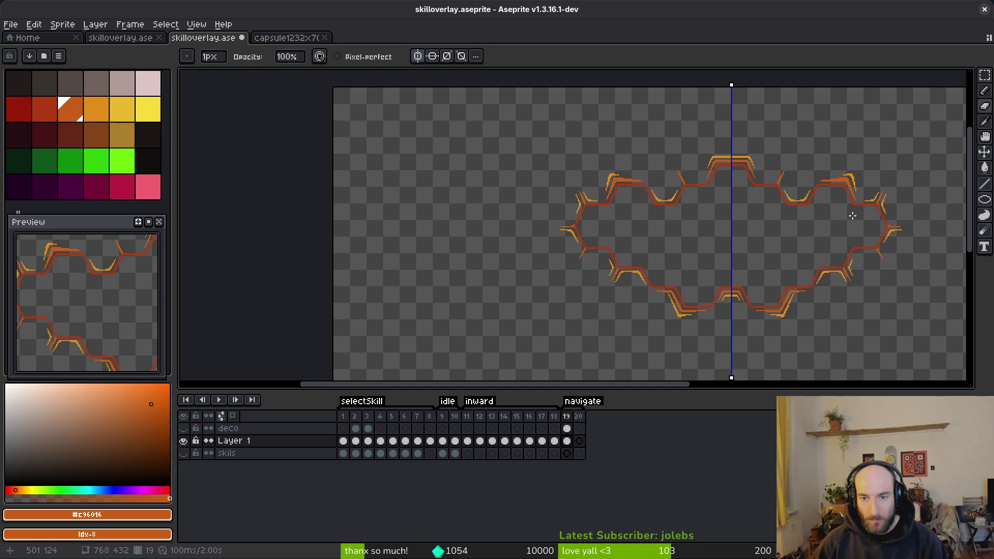
Repaint the outline corner orange and extend the stroke diagonally down-left
scroll(651, 295, up, 4)
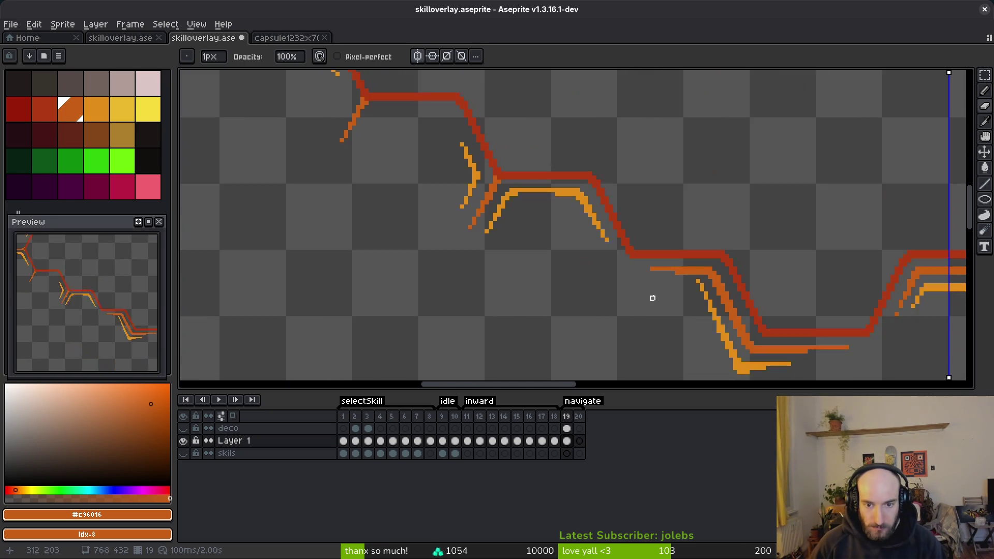
scroll(641, 262, up, 2)
click(610, 259)
click(611, 247)
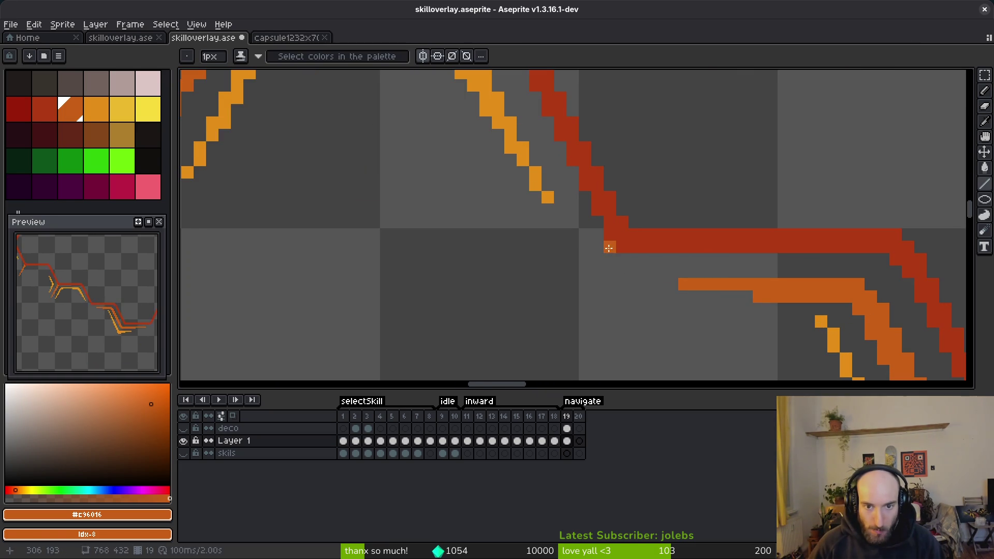
click(611, 272)
drag(598, 259, 597, 272)
click(587, 285)
key(ctrl+z)
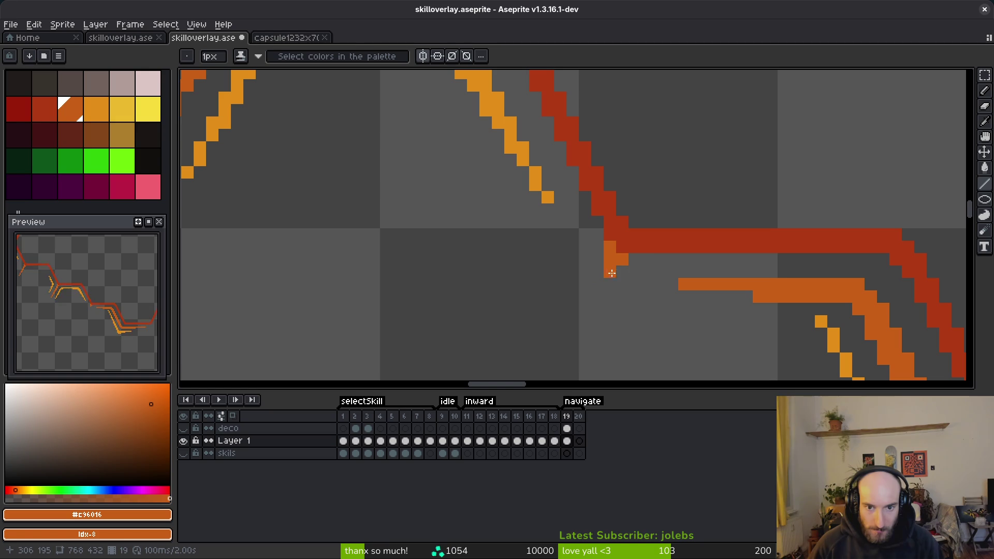
Fill orange pixels below the corner and continue the stroke further down-left
click(598, 284)
click(611, 285)
click(598, 309)
click(598, 296)
click(585, 303)
click(586, 297)
drag(589, 298, 642, 211)
click(639, 235)
click(627, 236)
click(626, 259)
click(614, 273)
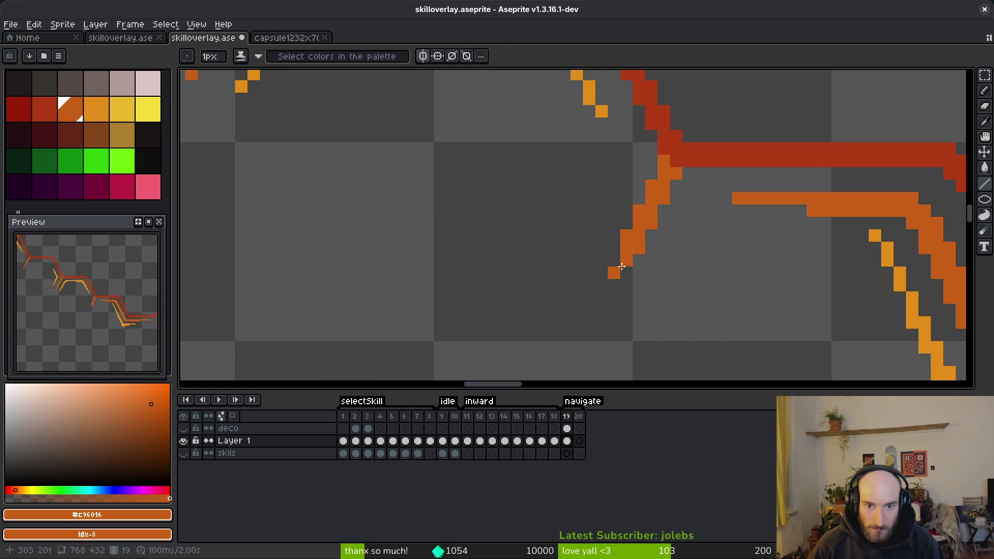
Lengthen the orange stroke's tip by one pixel
scroll(683, 287, down, 3)
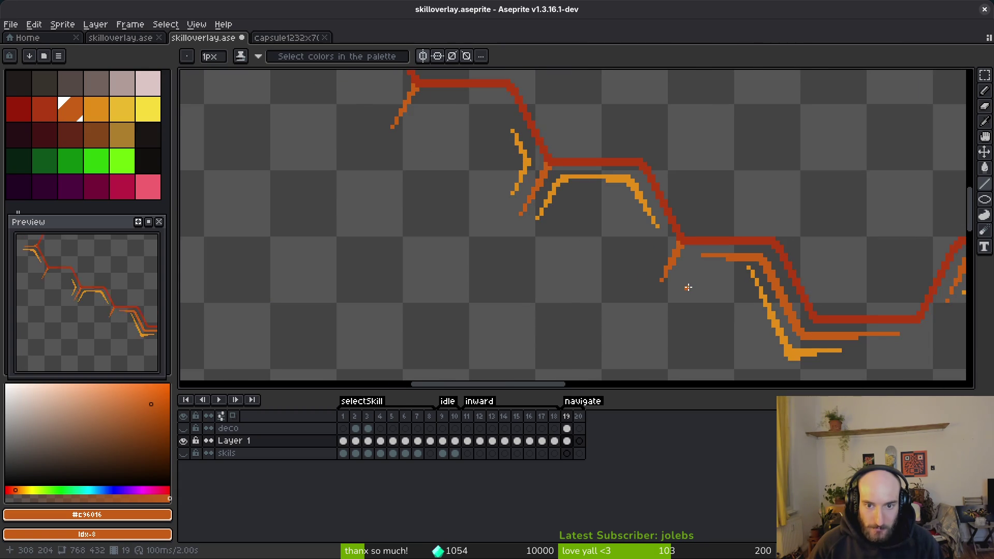
scroll(686, 288, down, 1)
scroll(674, 285, up, 4)
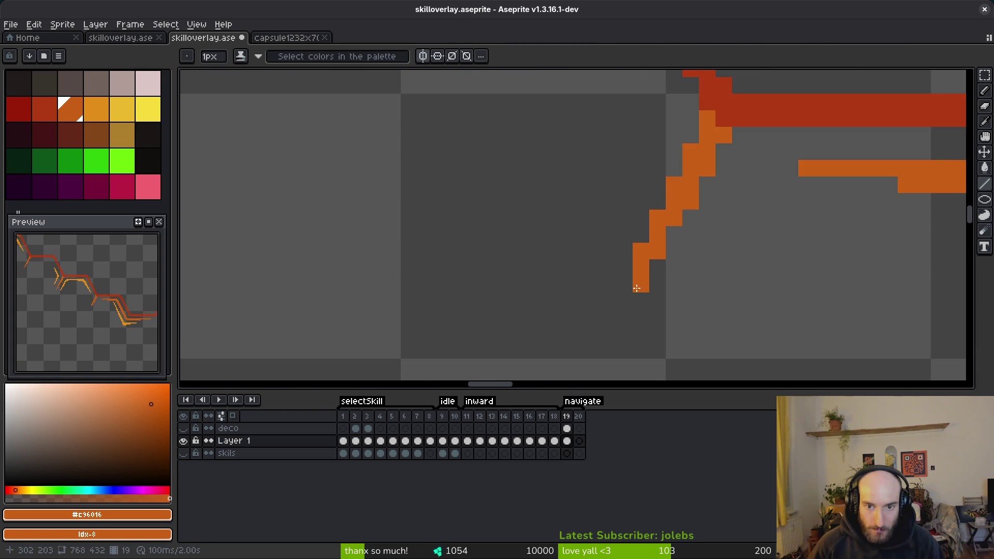
click(624, 301)
scroll(757, 278, down, 2)
scroll(757, 278, down, 1)
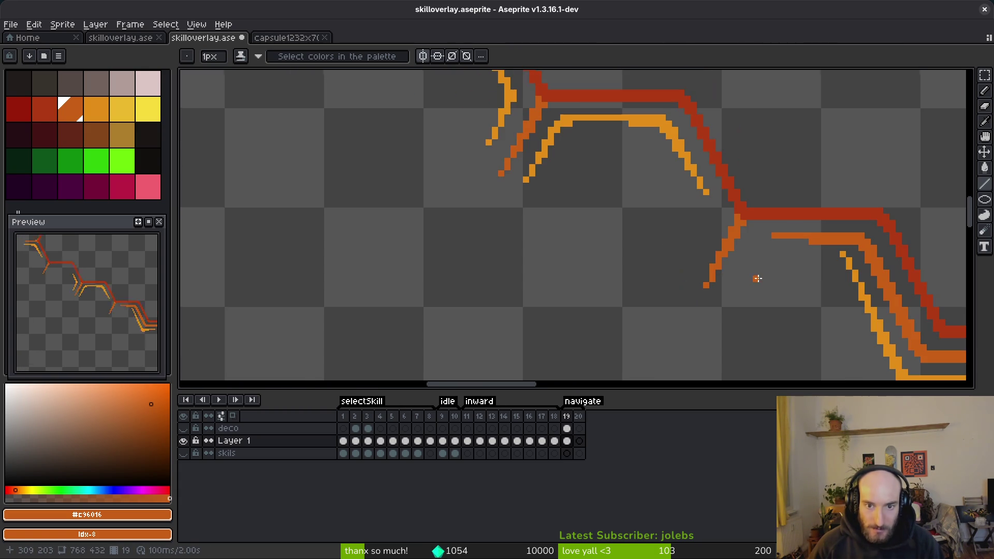
scroll(755, 286, down, 6)
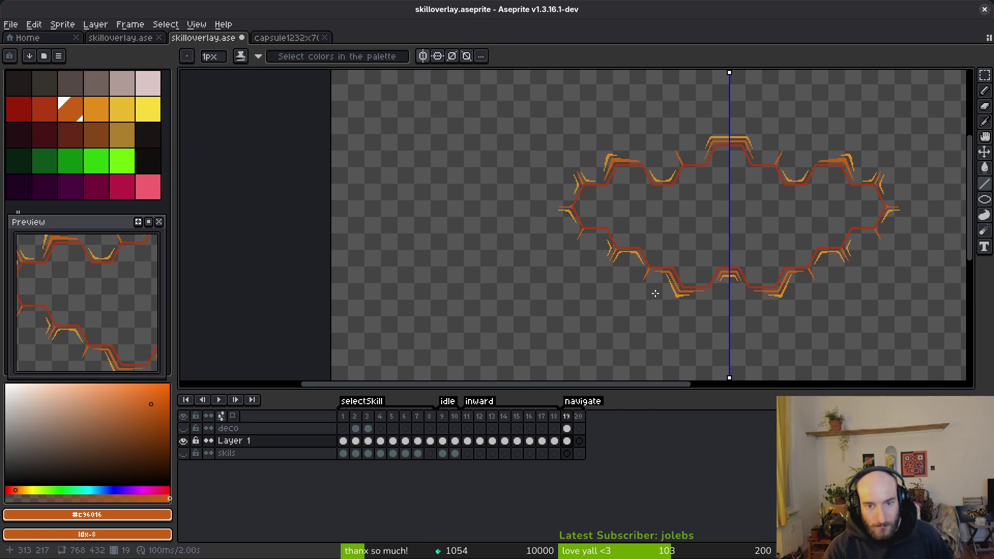
scroll(651, 290, up, 4)
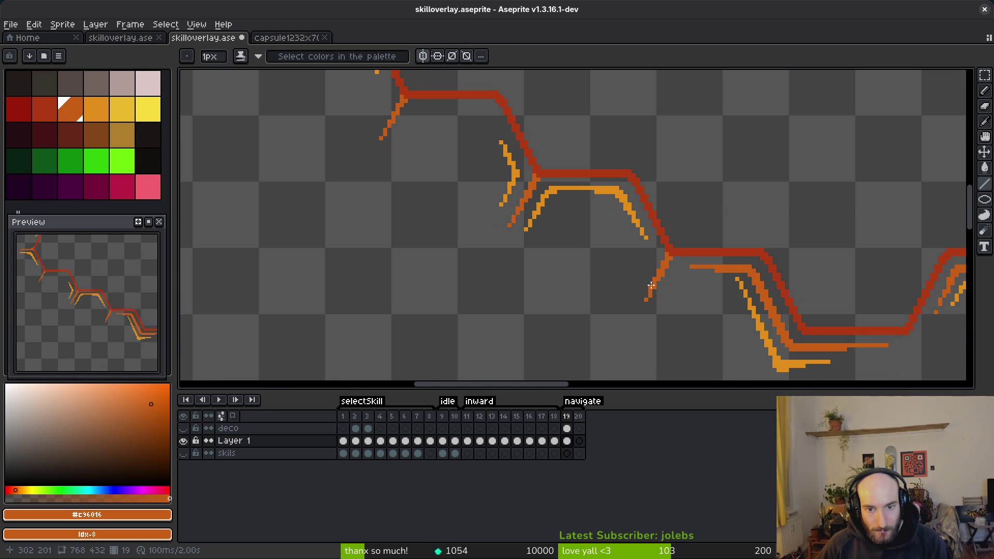
scroll(651, 285, up, 1)
scroll(512, 313, right, 1)
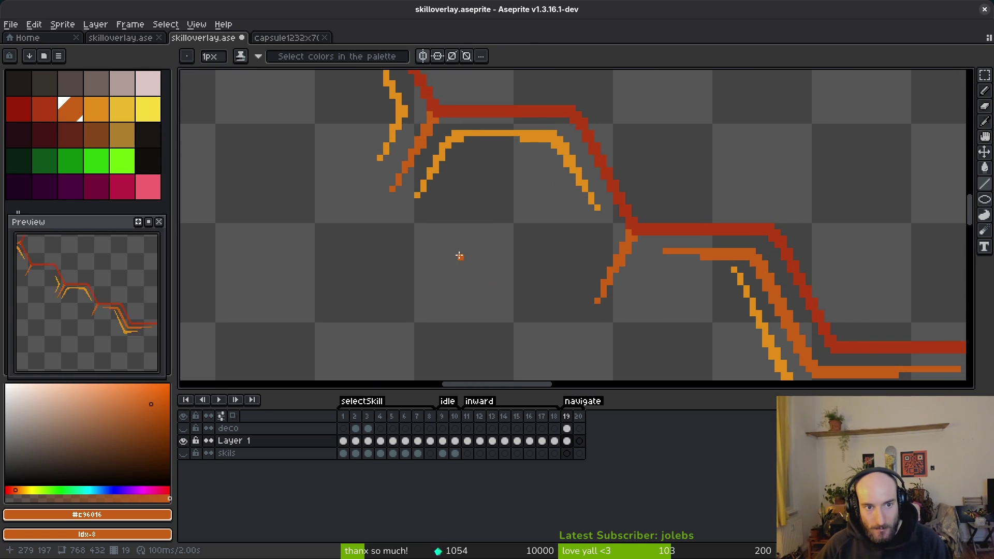
Save skilloverlay.aseprite with the finished orange accents
key(b)
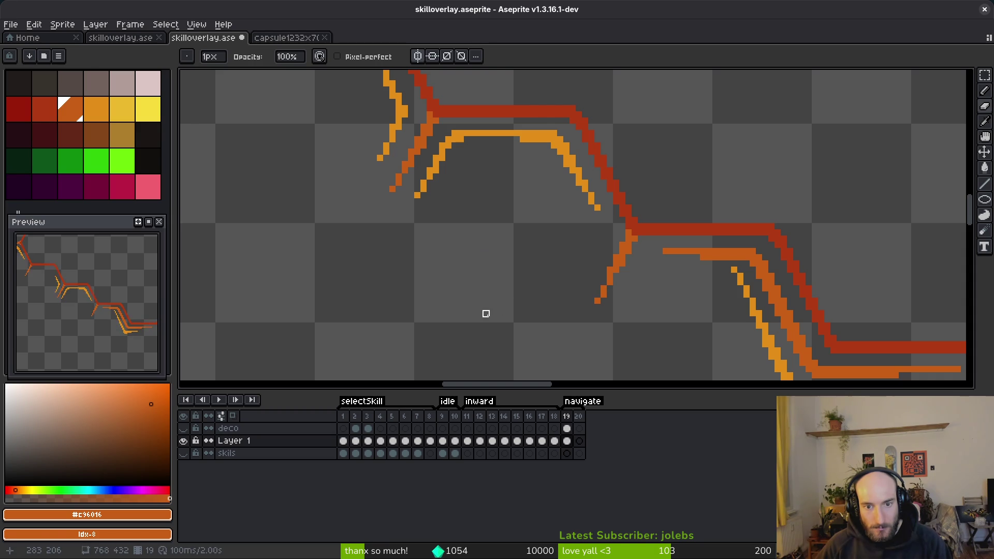
key(b)
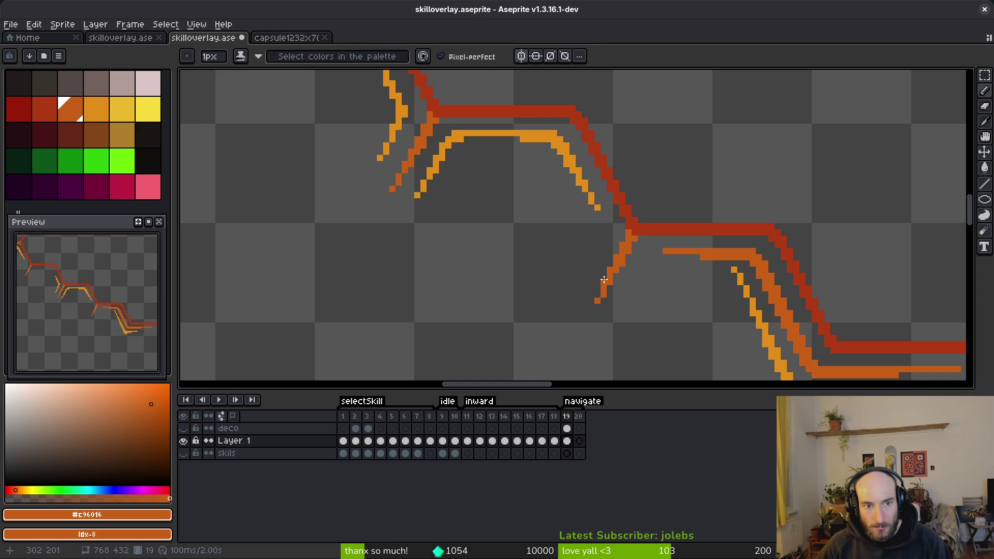
scroll(604, 279, up, 1)
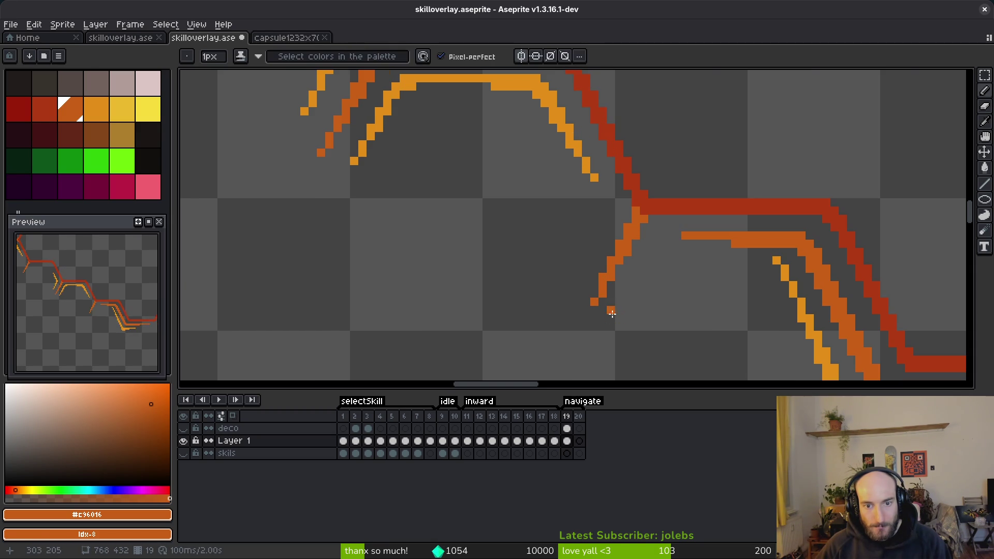
key(e)
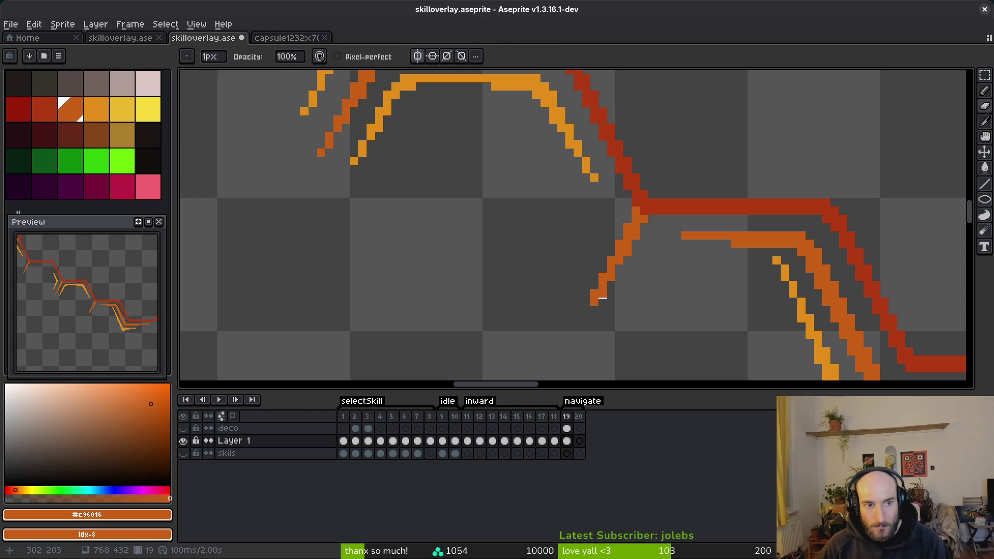
key(b)
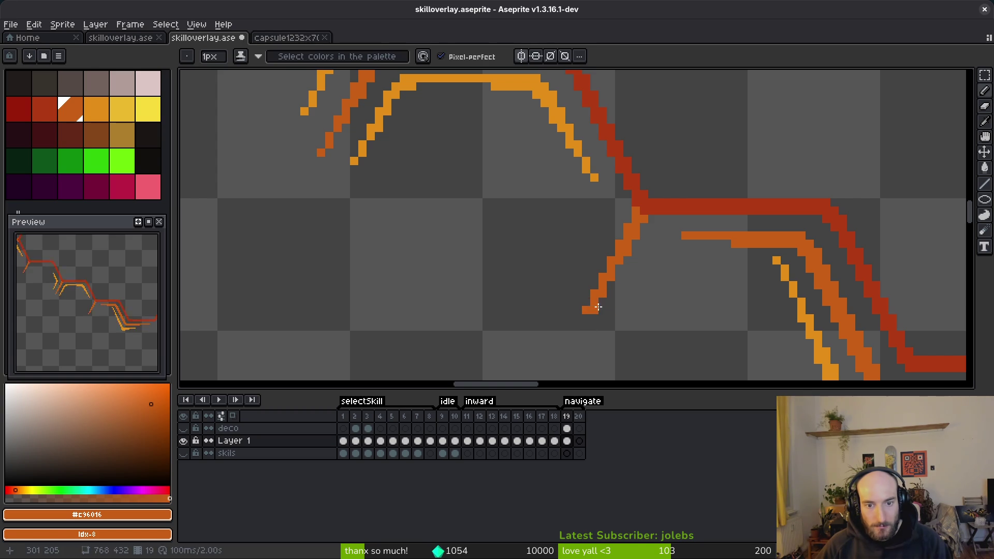
key(e)
scroll(653, 302, down, 2)
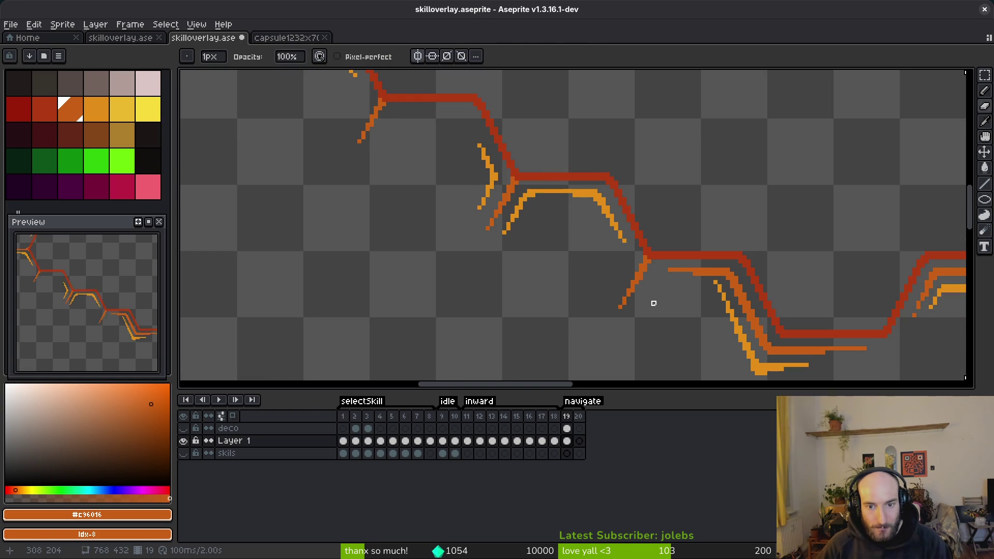
scroll(667, 308, down, 1)
key(ctrl+s)
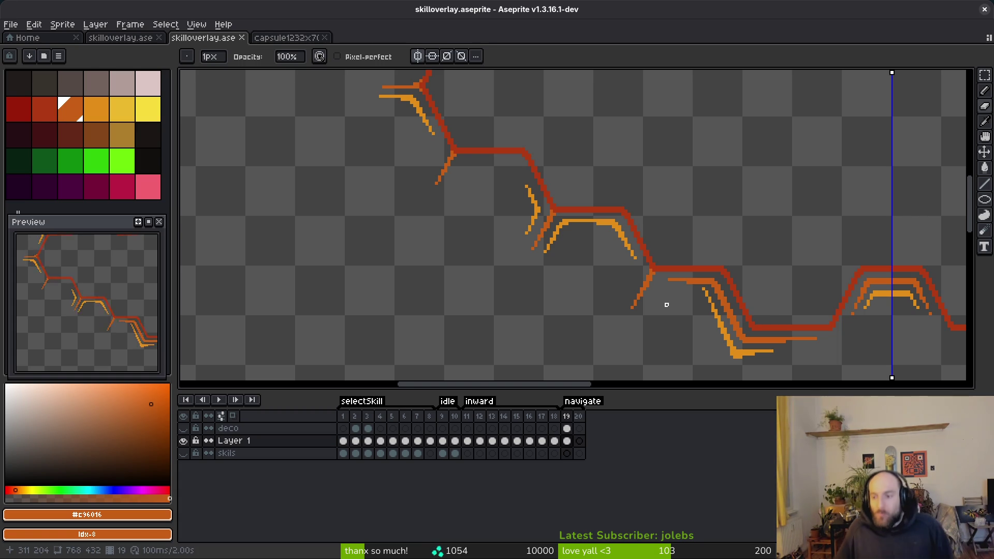
scroll(660, 305, down, 3)
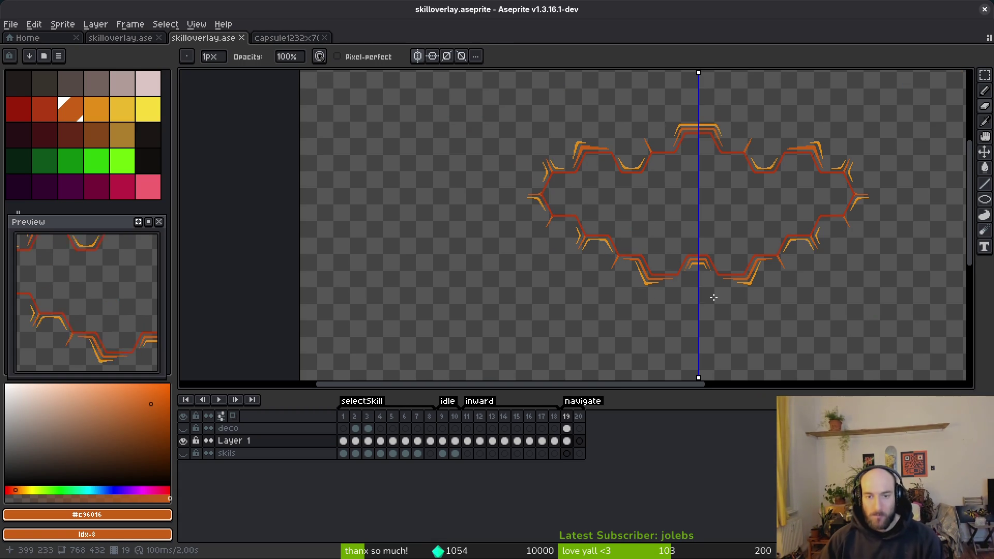
scroll(592, 240, right, 3)
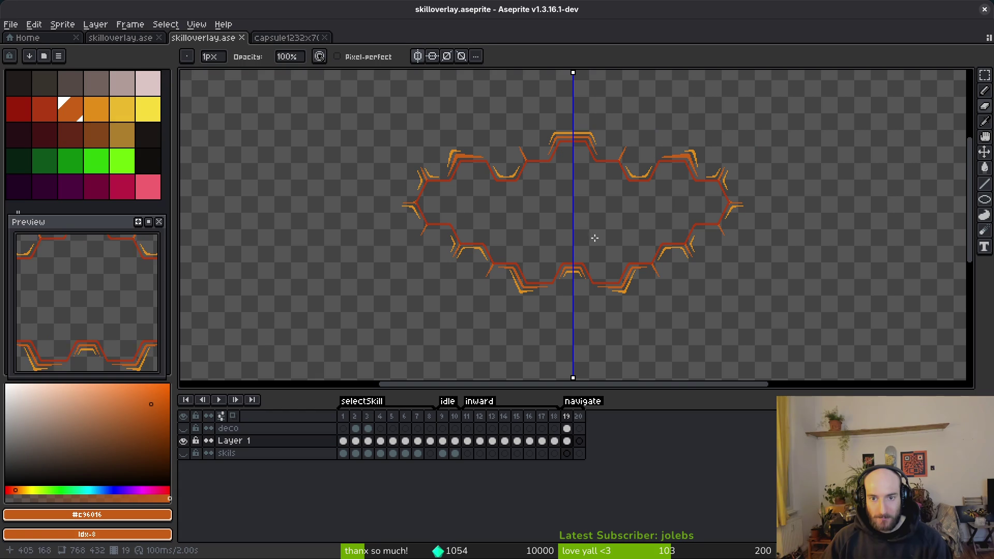
With the pencil in the lighter orange, redraw the bottom curve's left accent arm as a straight line
scroll(628, 187, up, 3)
scroll(629, 187, up, 1)
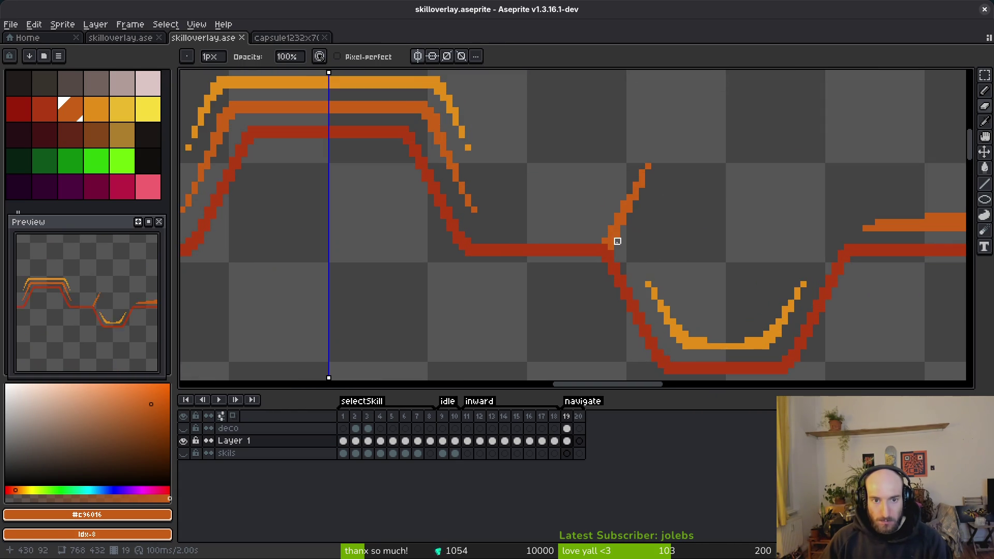
key(b)
key(bracketright)
scroll(671, 280, up, 1)
scroll(628, 295, right, 2)
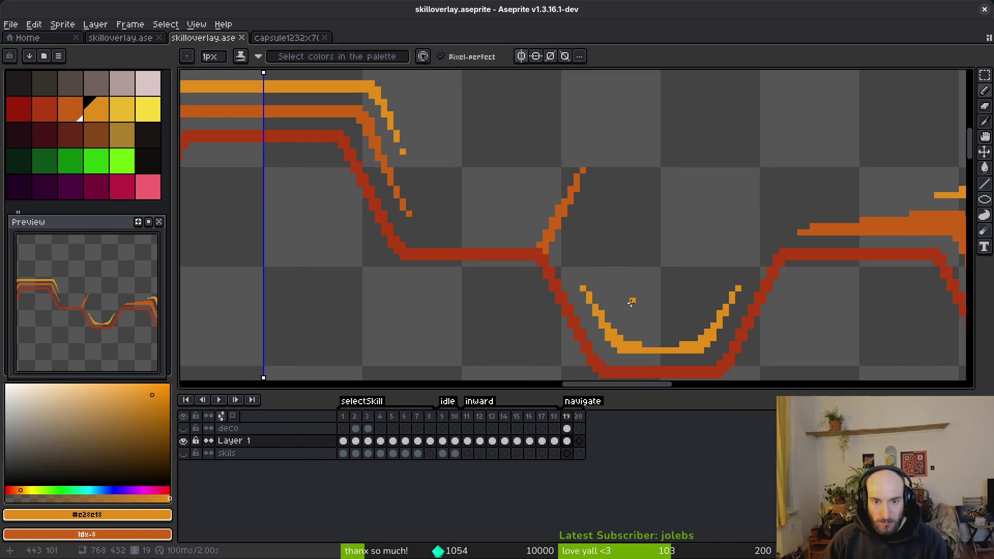
scroll(610, 337, up, 1)
scroll(618, 299, down, 1)
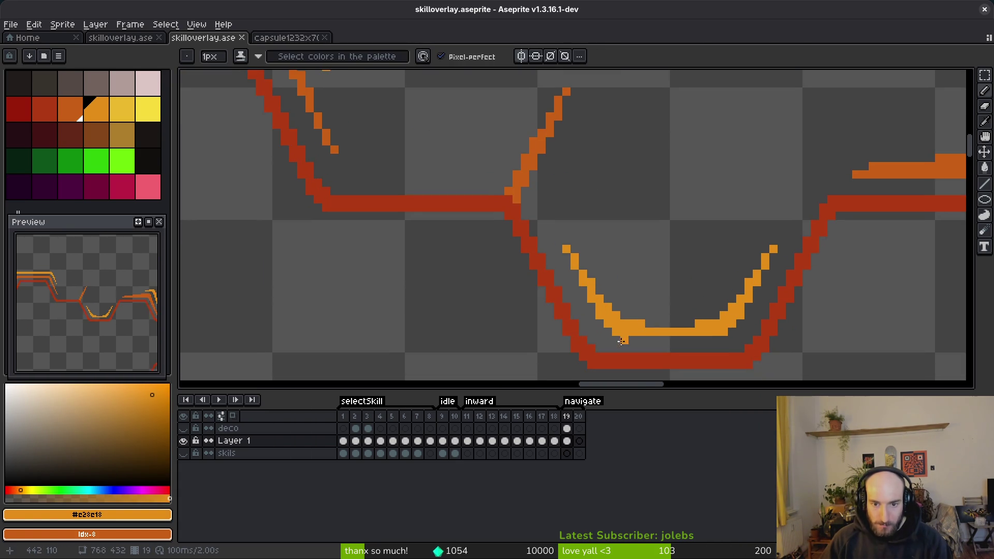
click(603, 325)
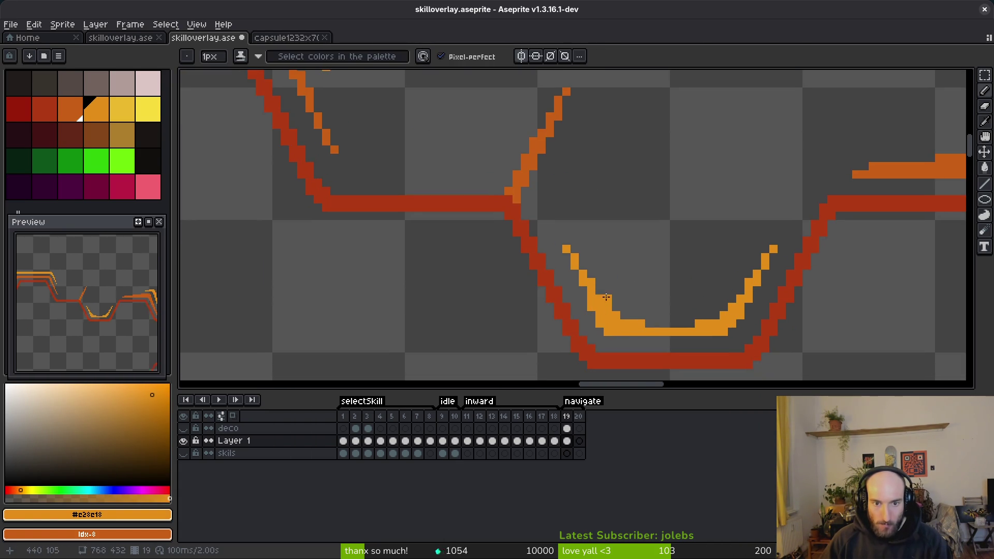
drag(603, 325, 547, 220)
key(ctrl+z)
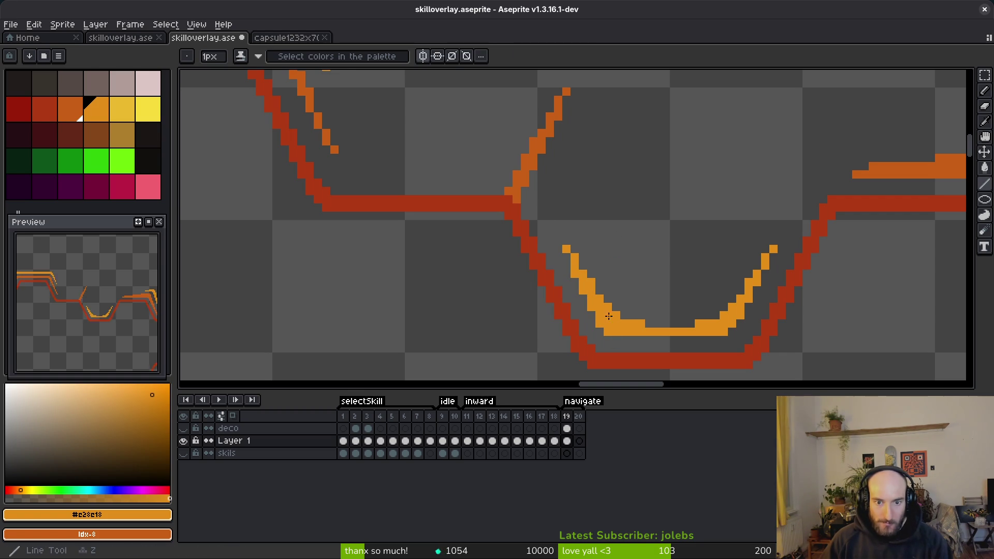
shift+click(542, 199)
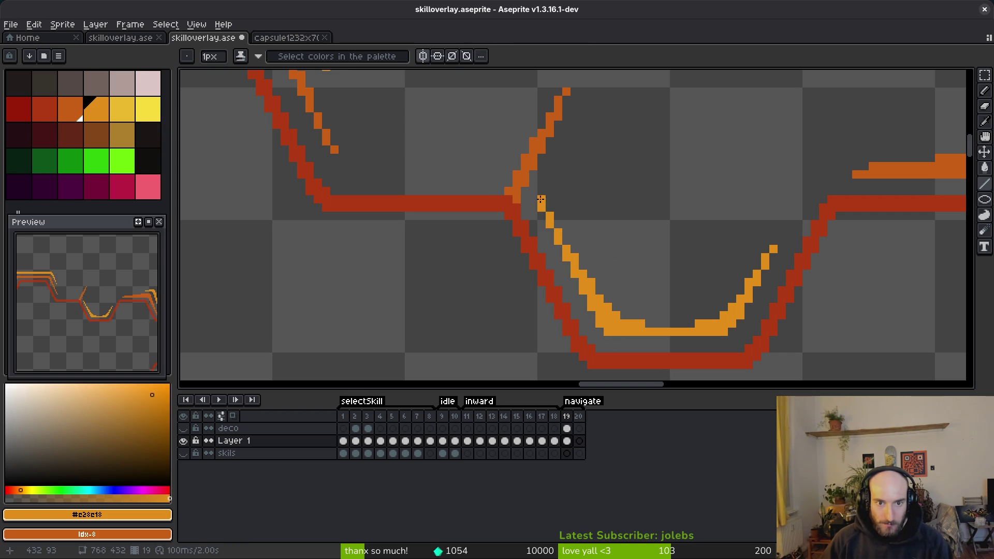
Extend the left accent line up toward the outline corner, adjusting its angle and top pixels
shift+click(582, 133)
key(ctrl+z)
click(554, 192)
shift+click(577, 149)
click(576, 138)
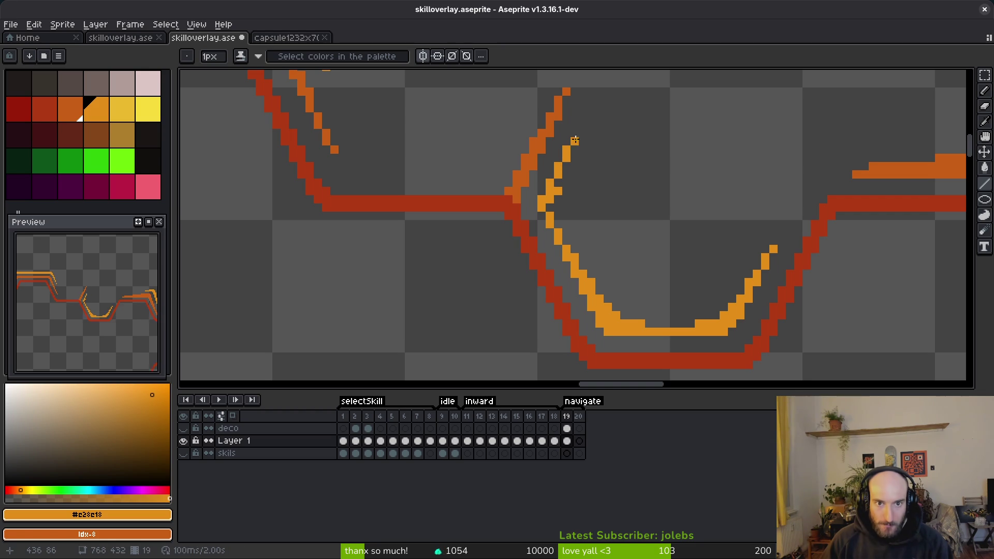
shift+click(584, 124)
drag(557, 183, 575, 252)
key(ctrl+z)
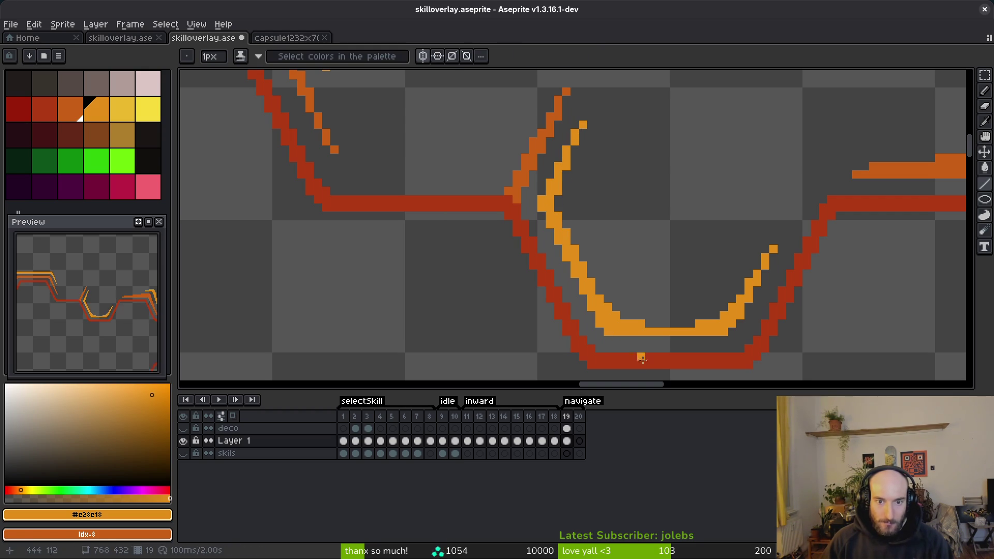
Extend the curve's right accent arm upward and erase a stray pixel on it
key(e)
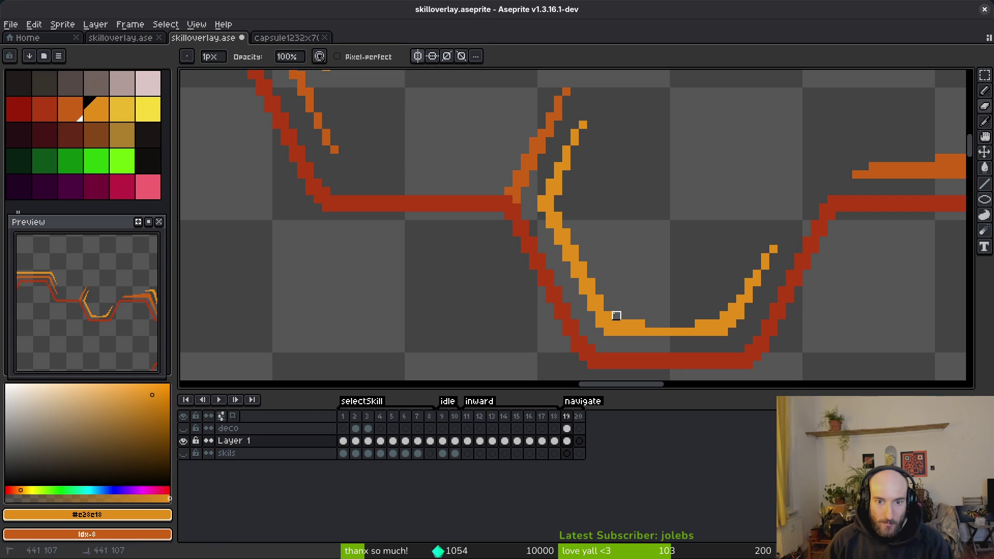
scroll(658, 249, down, 4)
scroll(668, 249, up, 5)
key(b)
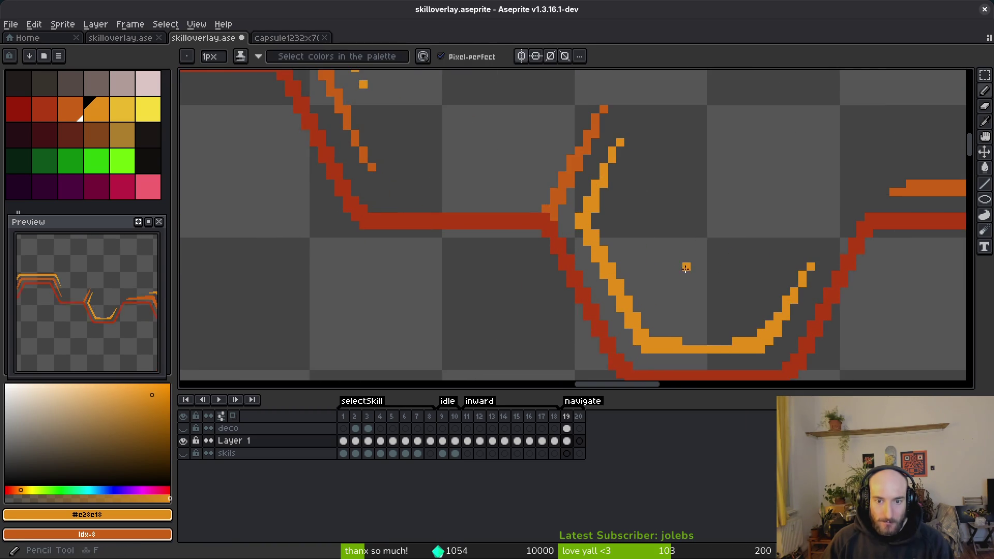
scroll(629, 236, down, 1)
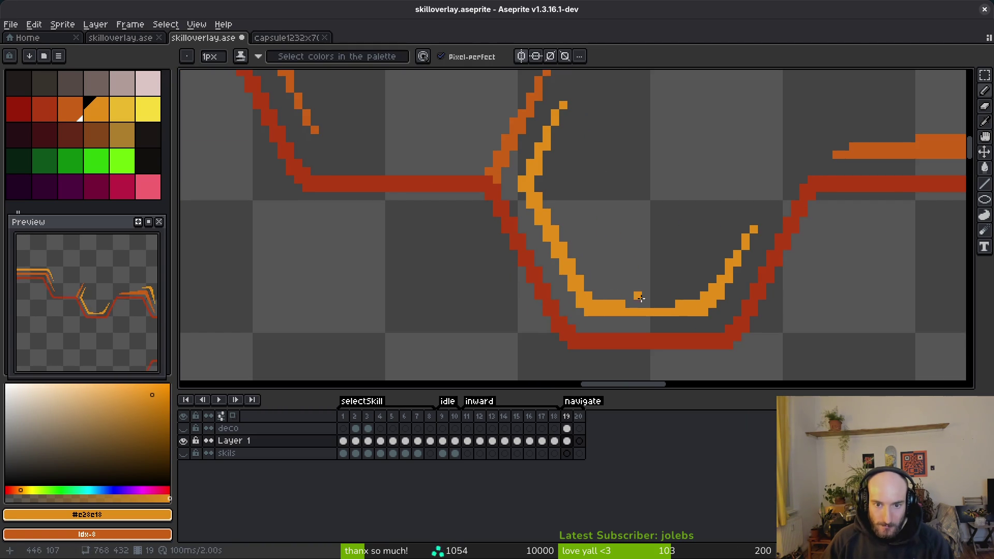
scroll(627, 296, down, 3)
scroll(680, 255, up, 5)
drag(665, 285, 703, 237)
key(ctrl+z)
key(ctrl+z)
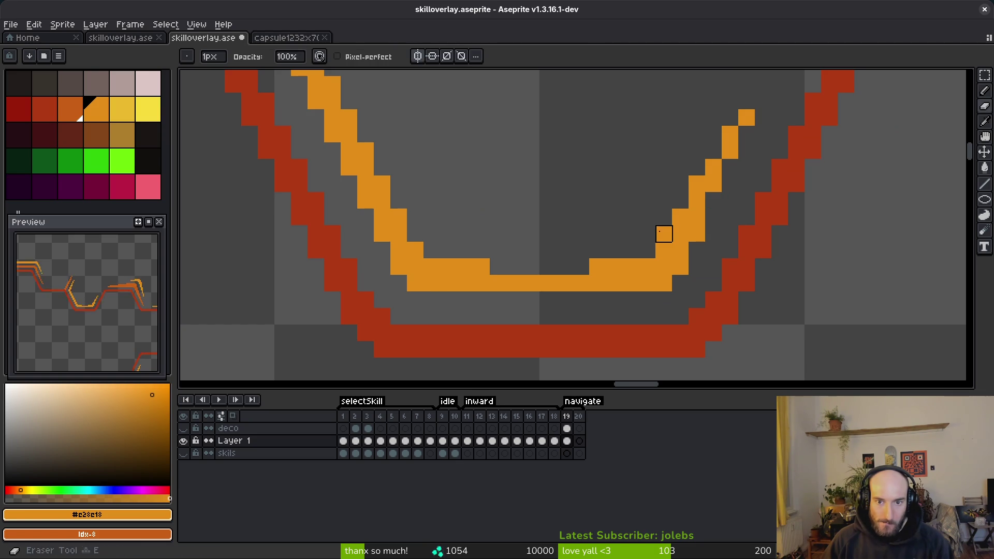
click(728, 200)
Try lengthening the right arm's tip by one pixel, then undo it
scroll(751, 227, down, 3)
scroll(762, 239, up, 5)
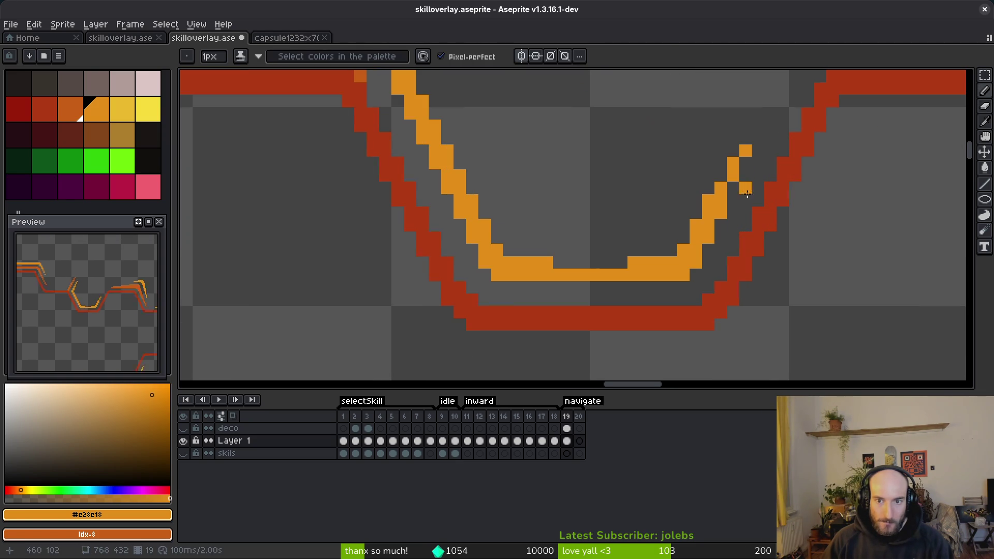
drag(741, 180, 750, 138)
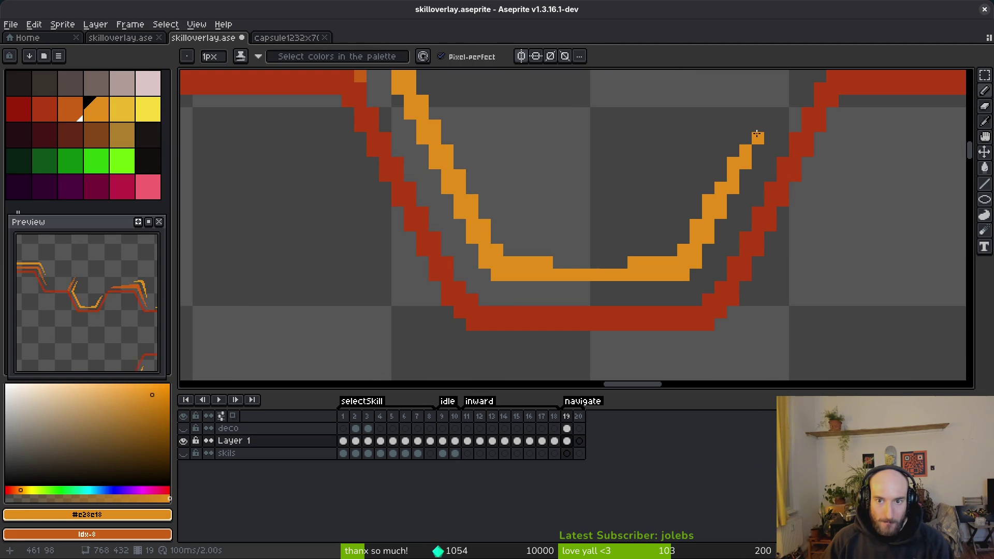
scroll(757, 135, down, 4)
key(ctrl+z)
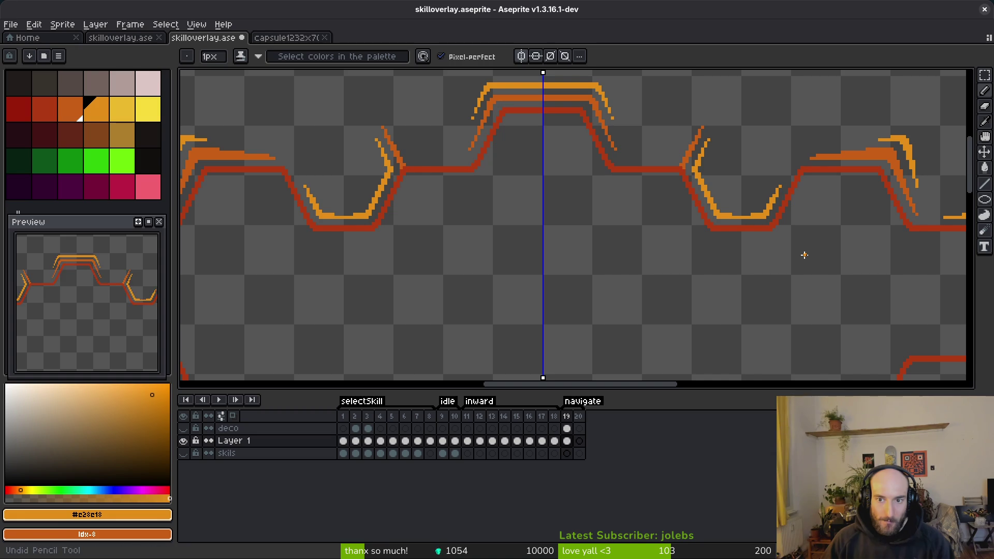
Add a pixel to the yellow accent line, discarding a second misplaced pixel
scroll(752, 249, down, 3)
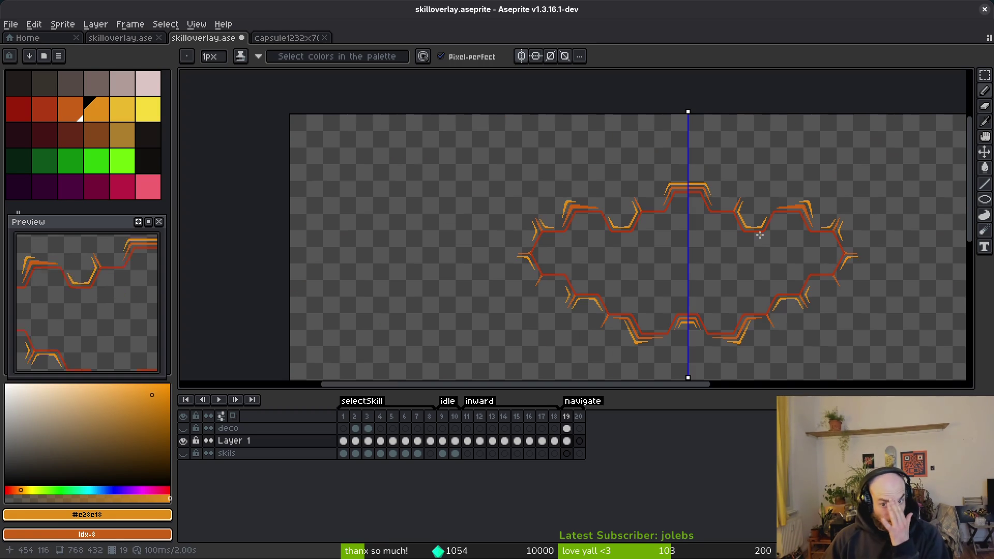
scroll(755, 244, up, 5)
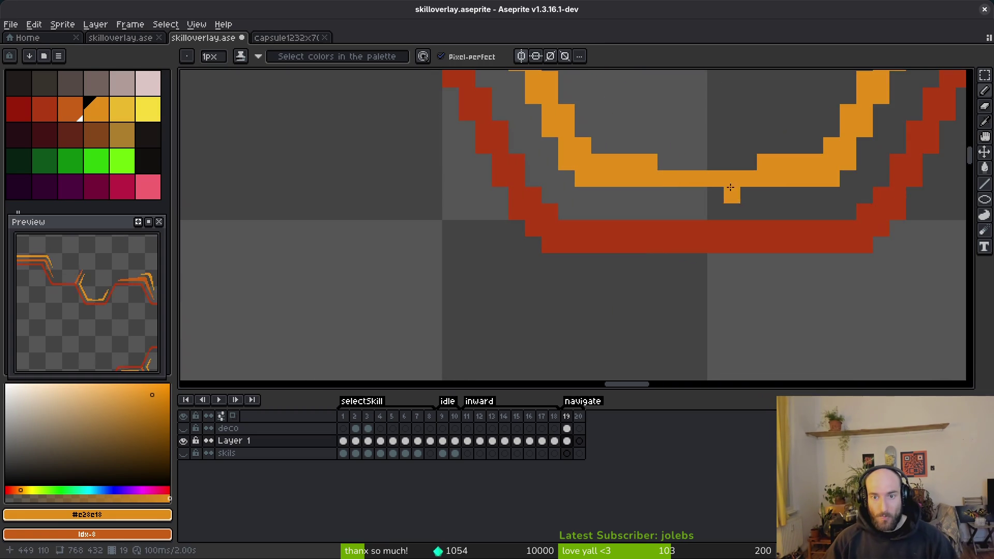
scroll(673, 197, down, 8)
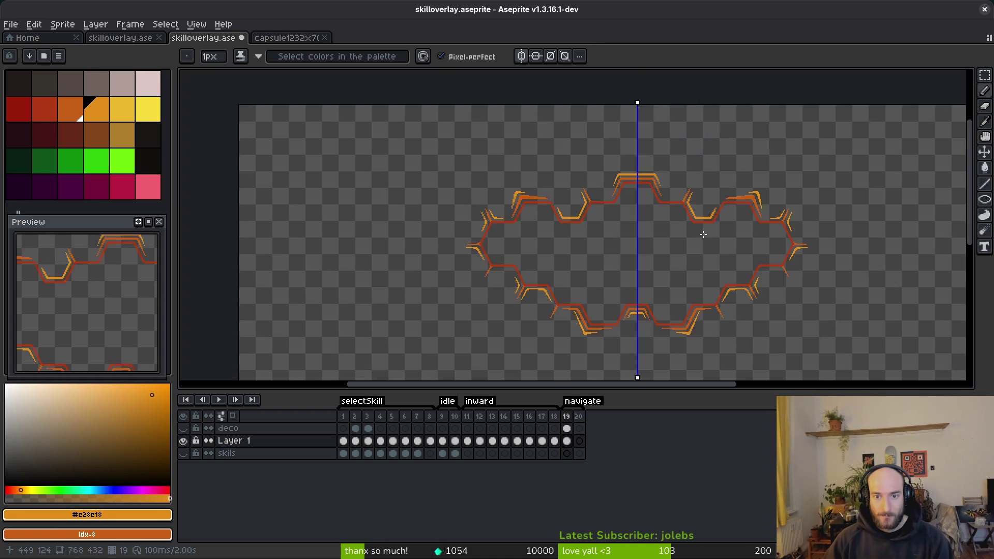
scroll(705, 228, up, 5)
scroll(678, 311, up, 1)
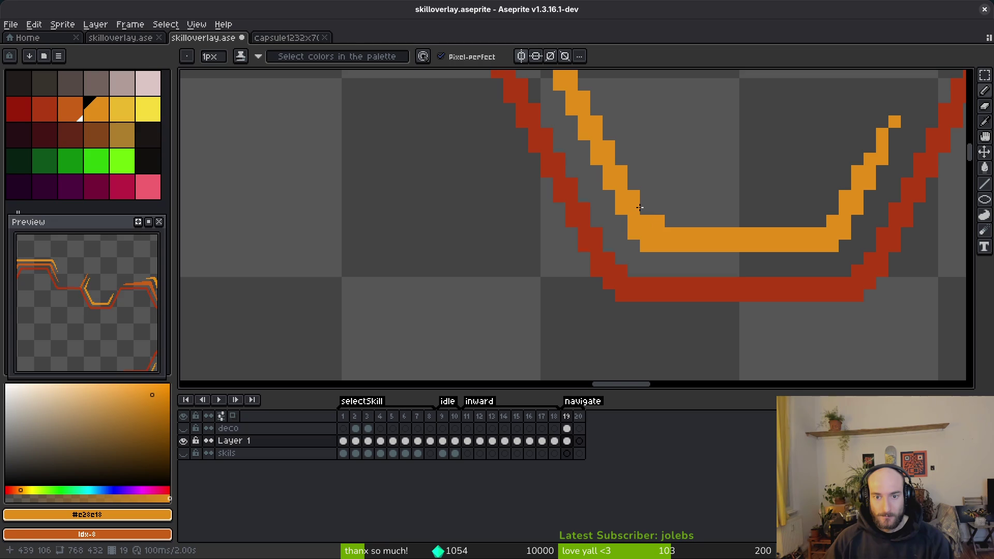
click(654, 205)
scroll(666, 278, down, 3)
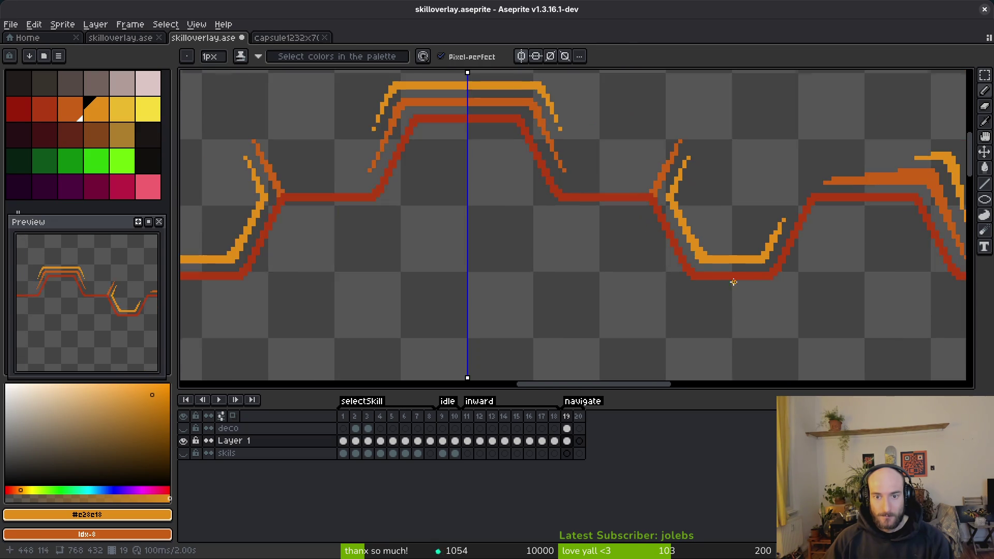
scroll(707, 223, up, 3)
click(708, 223)
key(ctrl+z)
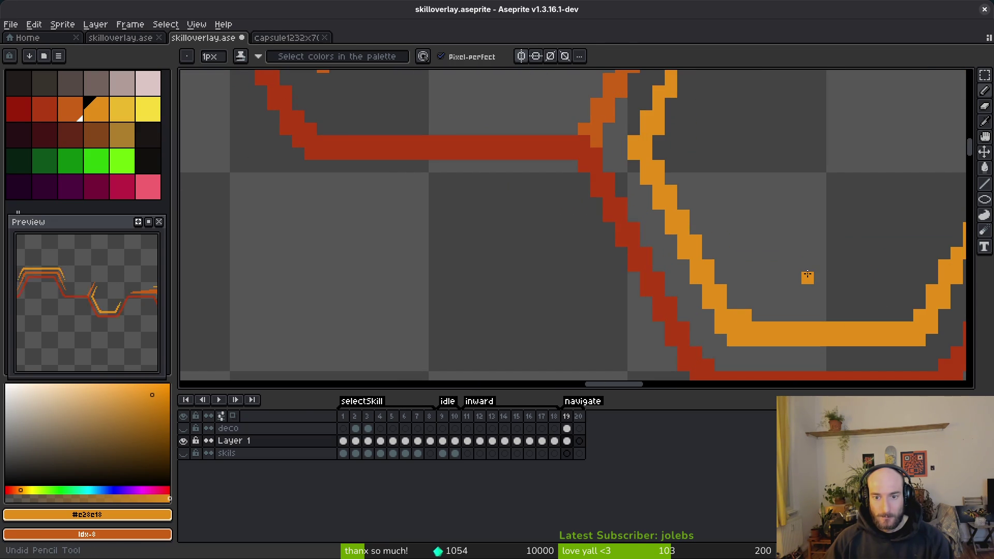
scroll(808, 276, down, 3)
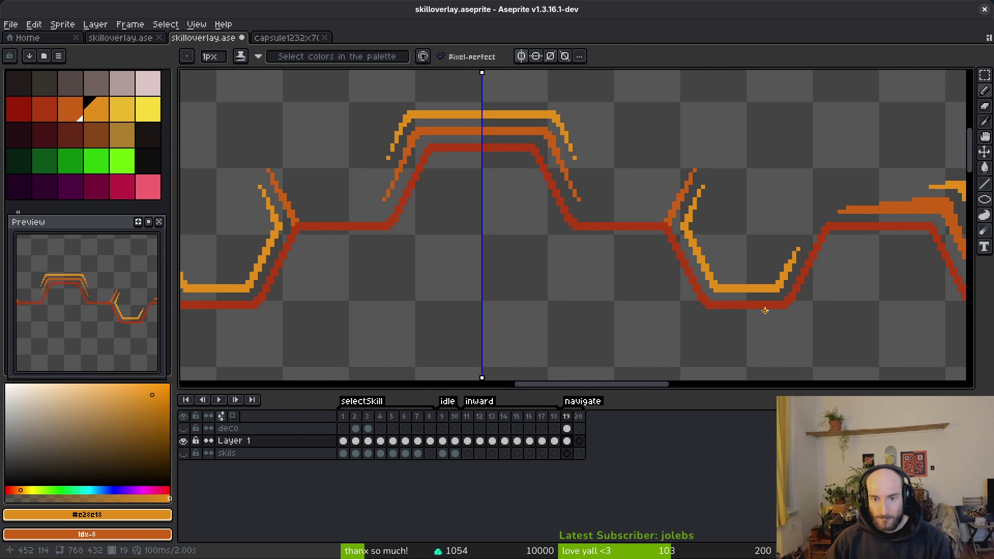
scroll(729, 311, down, 3)
scroll(729, 310, up, 3)
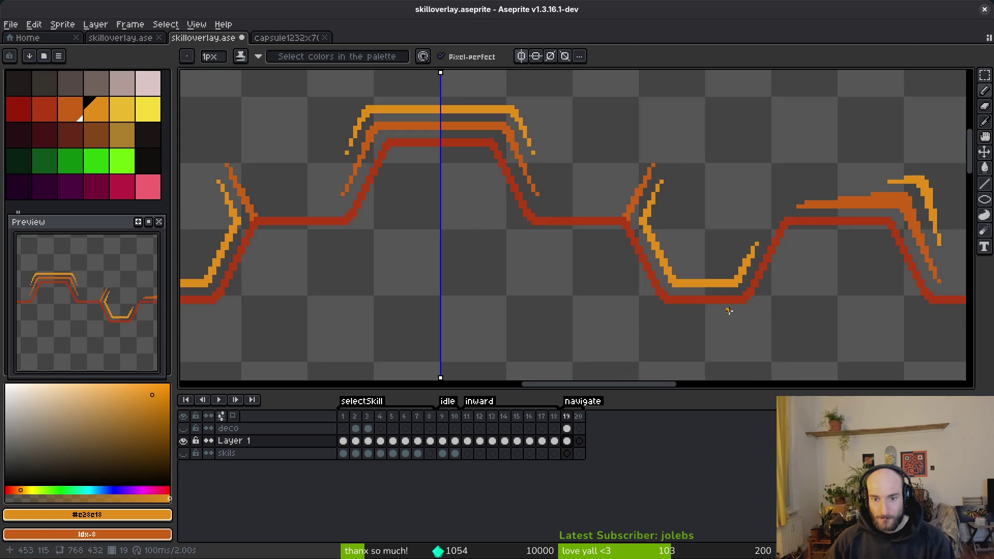
scroll(739, 302, up, 1)
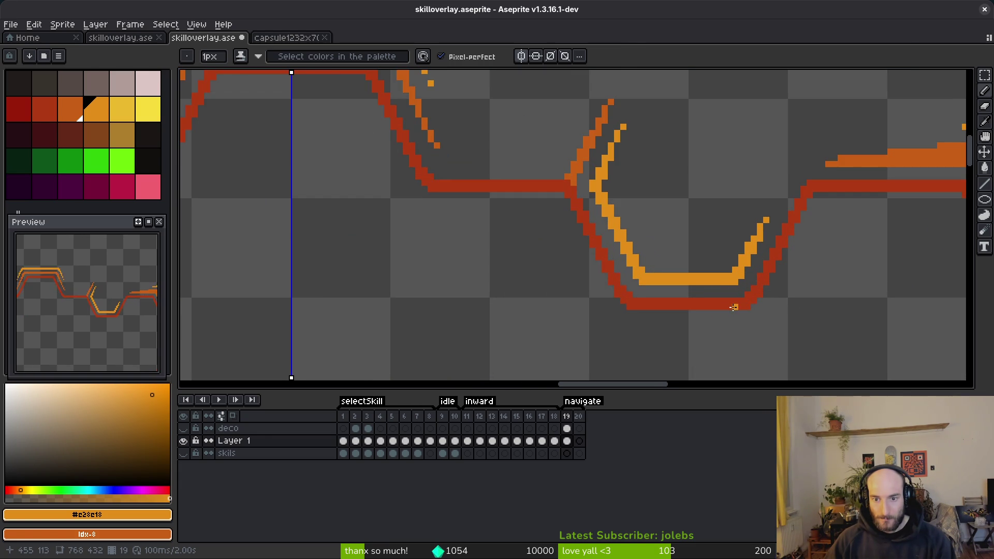
scroll(709, 324, down, 4)
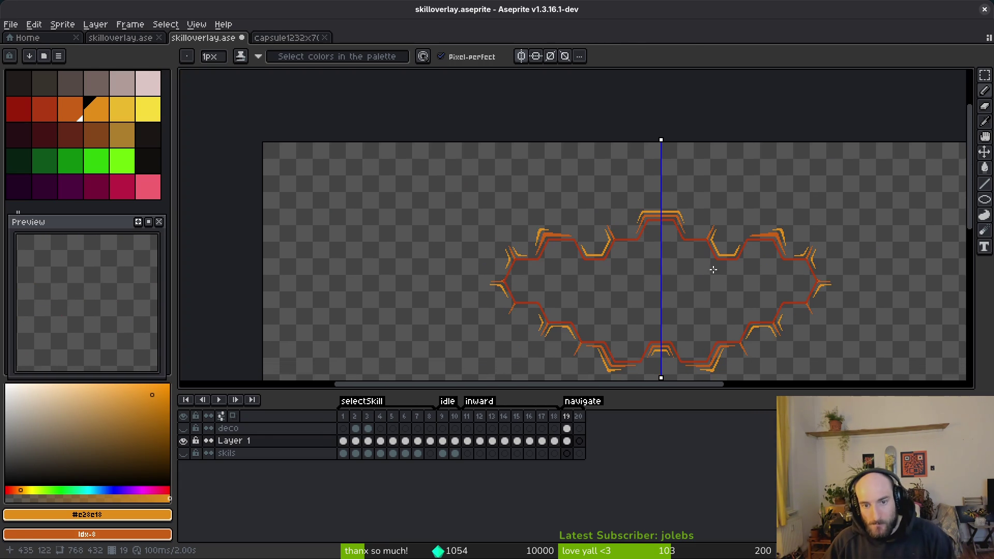
drag(713, 269, 696, 210)
scroll(725, 246, up, 2)
scroll(719, 252, down, 2)
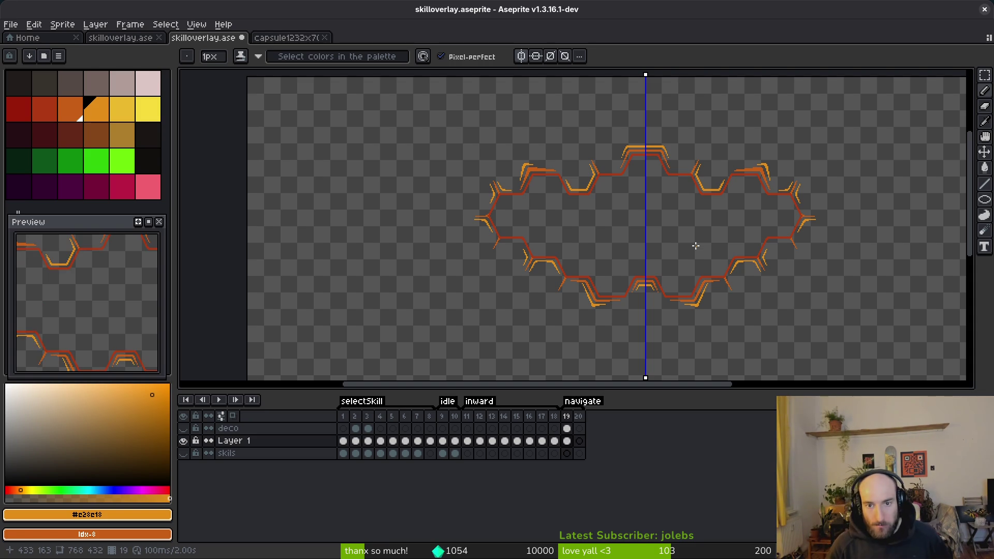
Save the frame and recentre the view on the bump
scroll(651, 277, down, 1)
key(ctrl+s)
mouse_move(651, 277)
mouse_down()
mouse_move(553, 233)
mouse_move(566, 340)
mouse_move(539, 273)
mouse_up()
scroll(539, 273, down, 2)
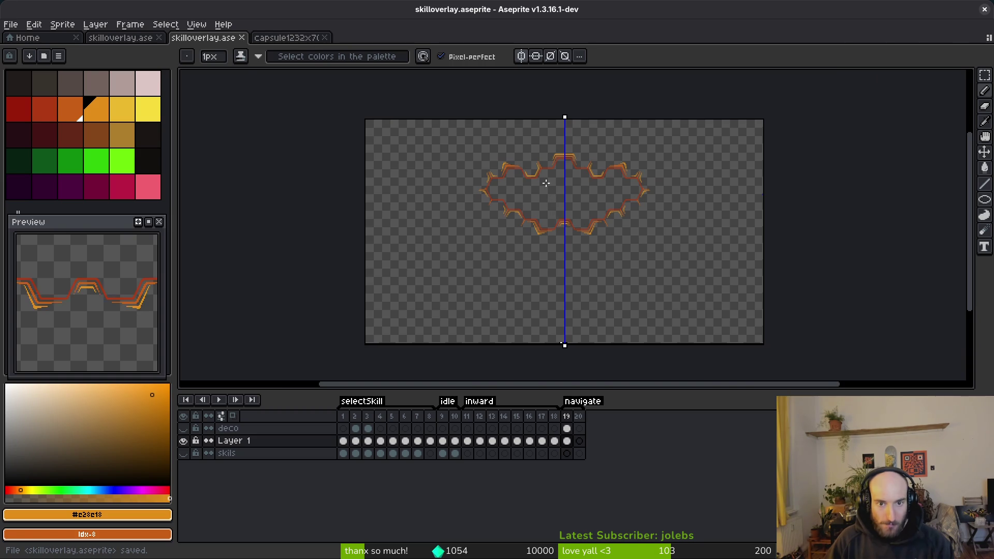
scroll(552, 199, up, 5)
scroll(569, 222, down, 3)
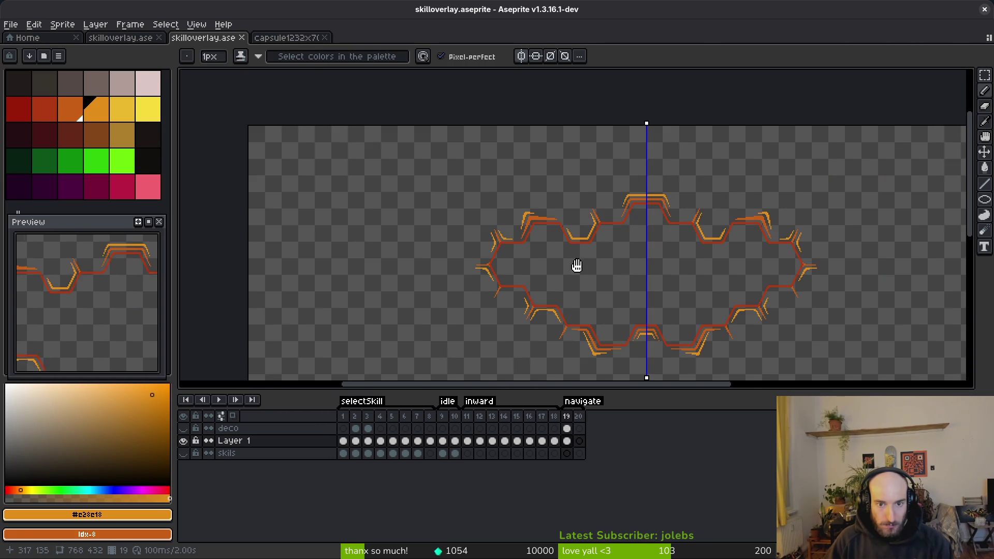
drag(577, 266, 555, 255)
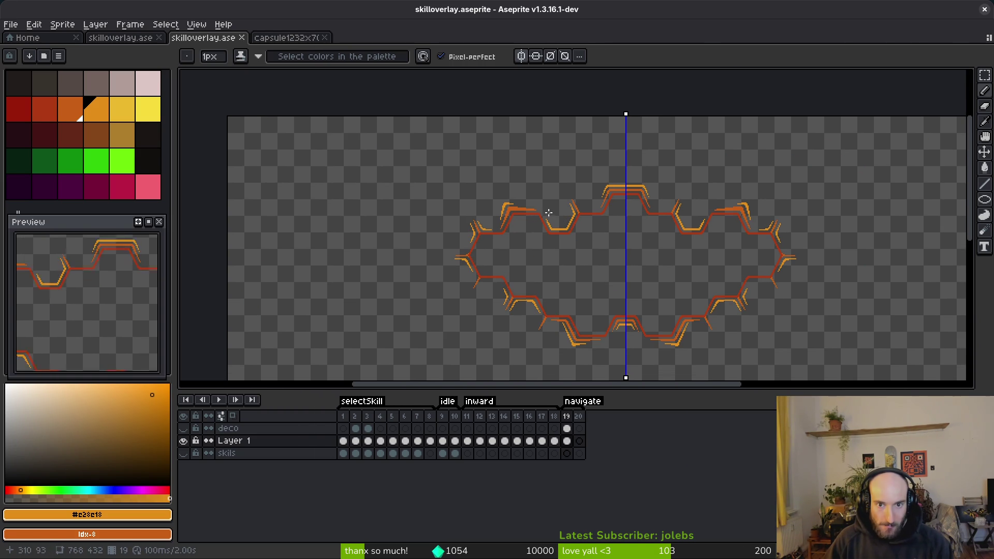
Extend the yellow accent stroke around the bump along the outline, then save again
scroll(562, 219, up, 5)
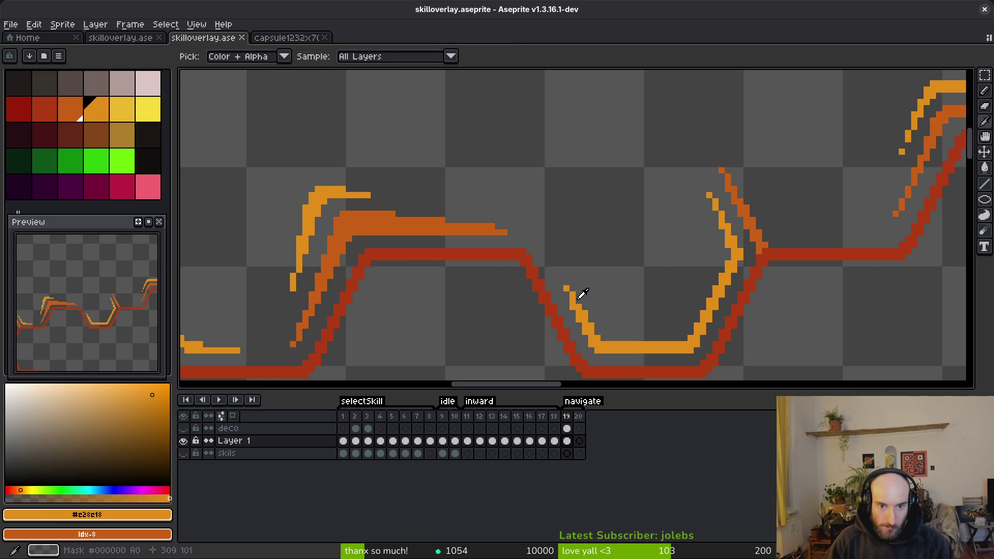
scroll(562, 240, up, 2)
mouse_move(433, 182)
mouse_down()
mouse_move(624, 217)
mouse_move(640, 300)
mouse_move(634, 289)
mouse_up()
scroll(634, 288, down, 10)
key(ctrl+s)
scroll(630, 249, up, 6)
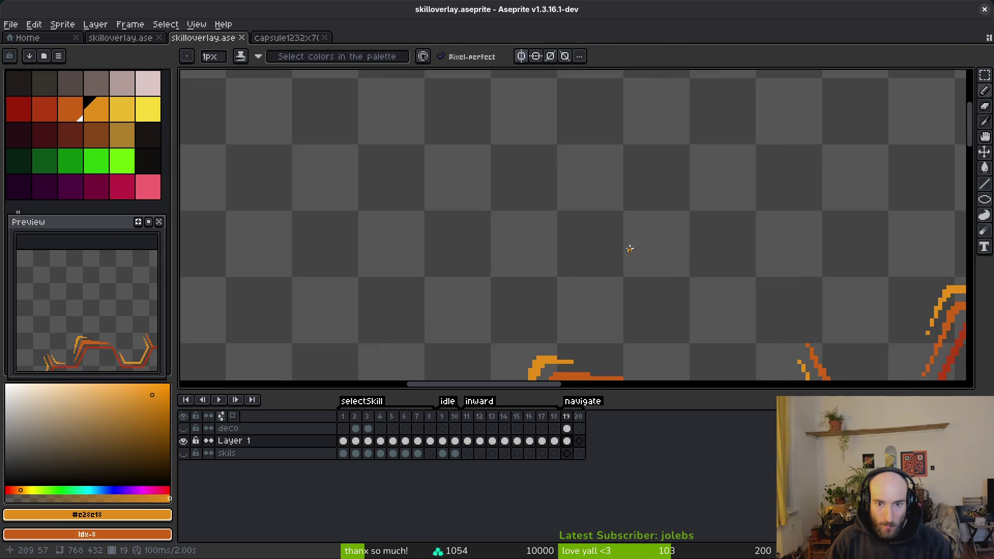
scroll(506, 150, down, 5)
scroll(508, 231, up, 7)
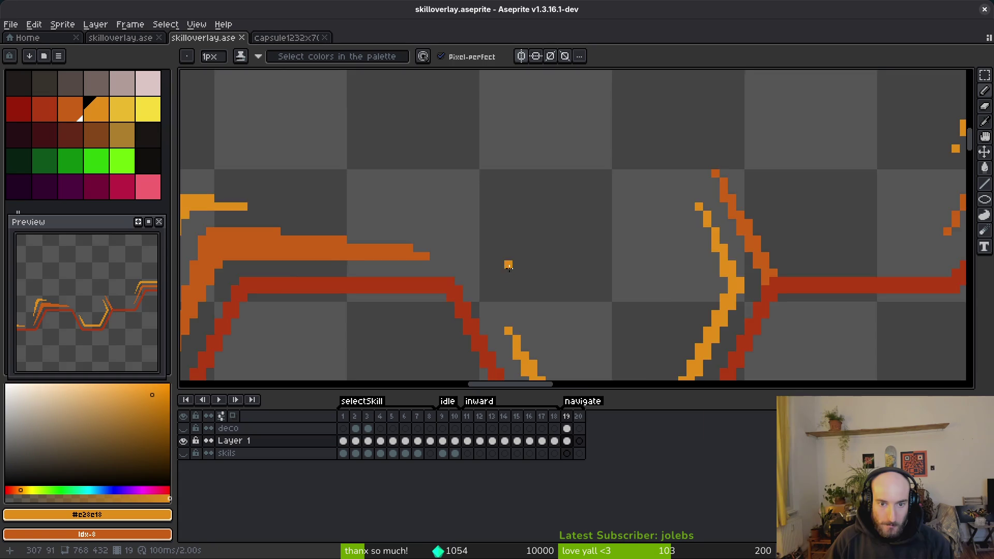
scroll(509, 265, down, 3)
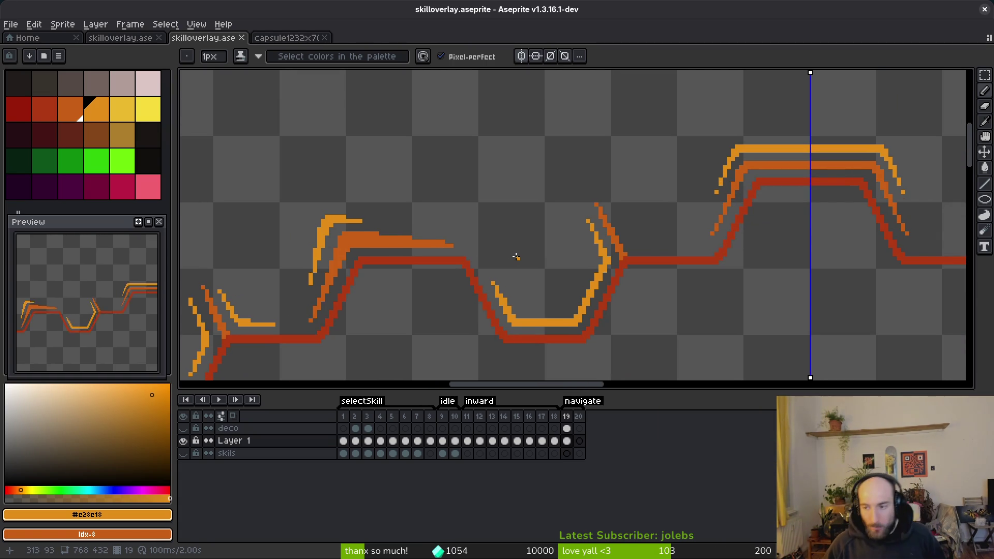
scroll(667, 265, down, 3)
scroll(751, 306, right, 2)
scroll(638, 227, up, 4)
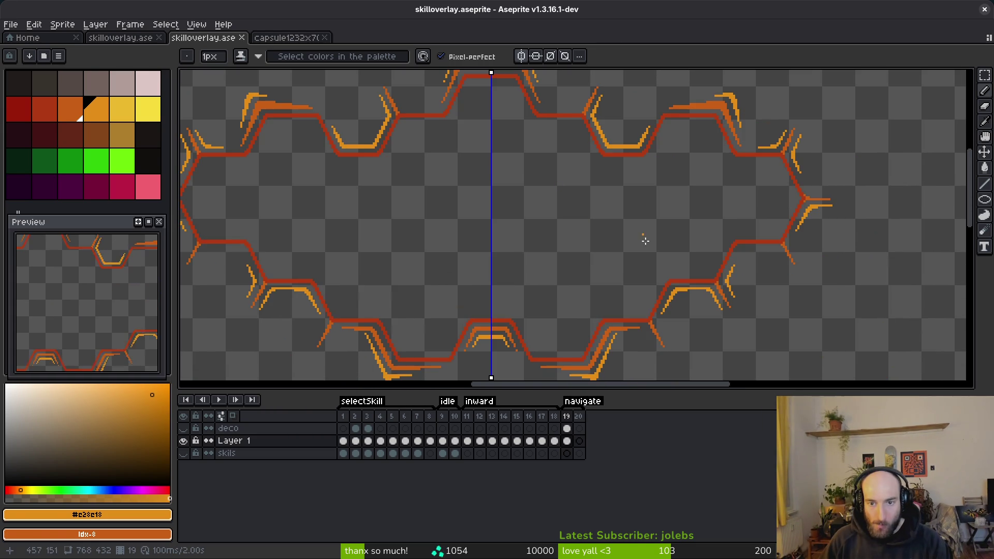
Extend the accent line downward beside the right point, removing its stray lowest pixel
scroll(811, 234, down, 3)
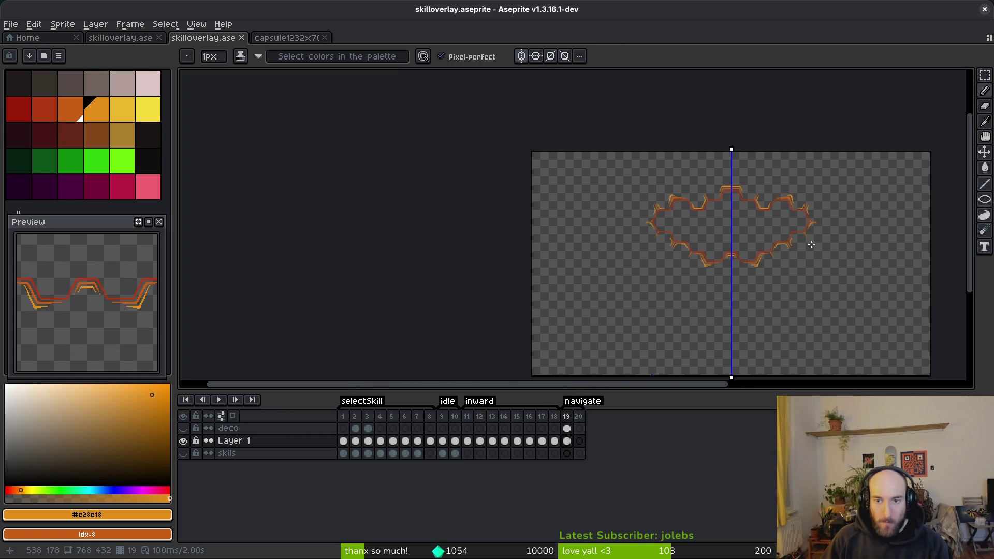
scroll(766, 257, up, 2)
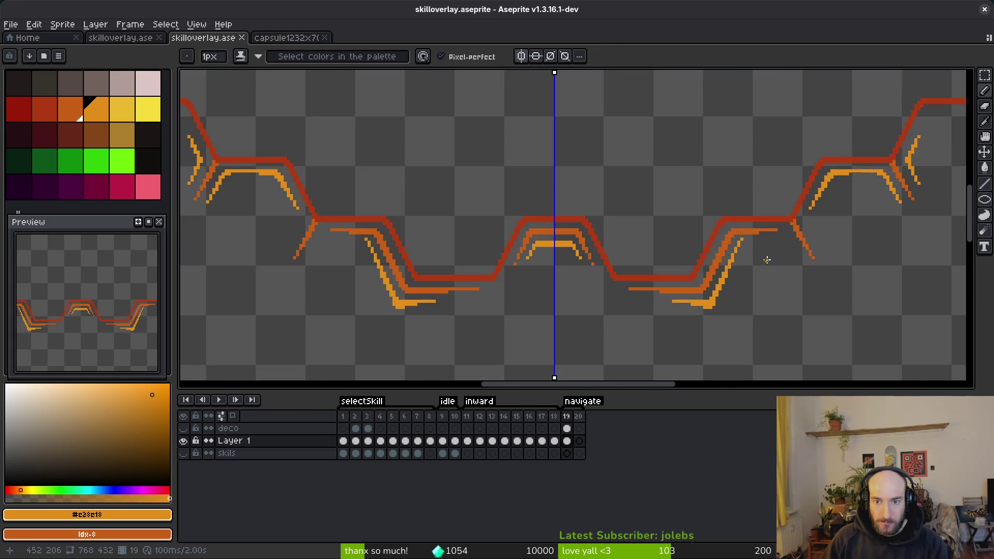
scroll(677, 289, down, 1)
scroll(677, 288, up, 6)
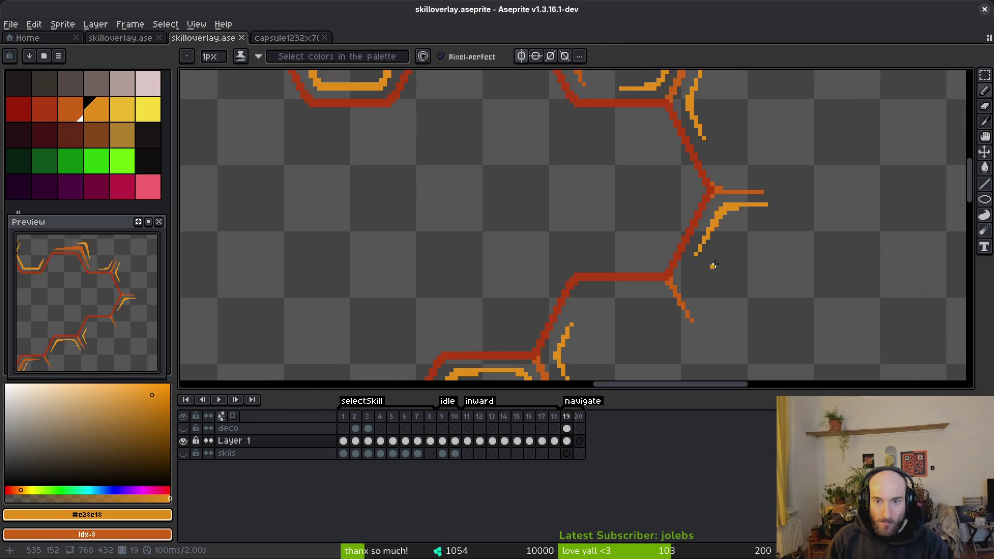
scroll(671, 244, down, 4)
scroll(668, 202, up, 3)
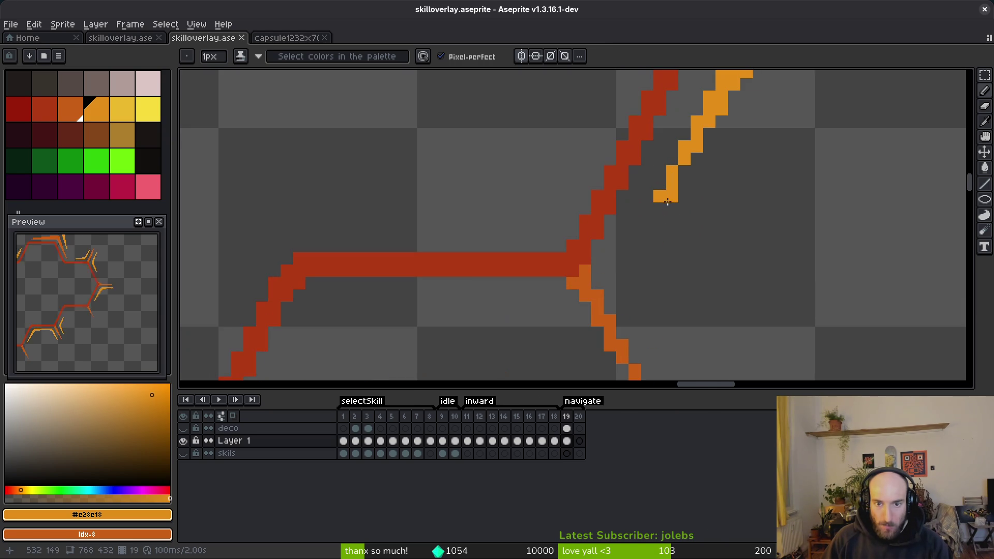
mouse_move(652, 214)
mouse_down()
mouse_move(631, 274)
mouse_move(631, 244)
mouse_move(644, 272)
mouse_move(621, 244)
mouse_move(641, 296)
mouse_up()
key(ctrl+z)
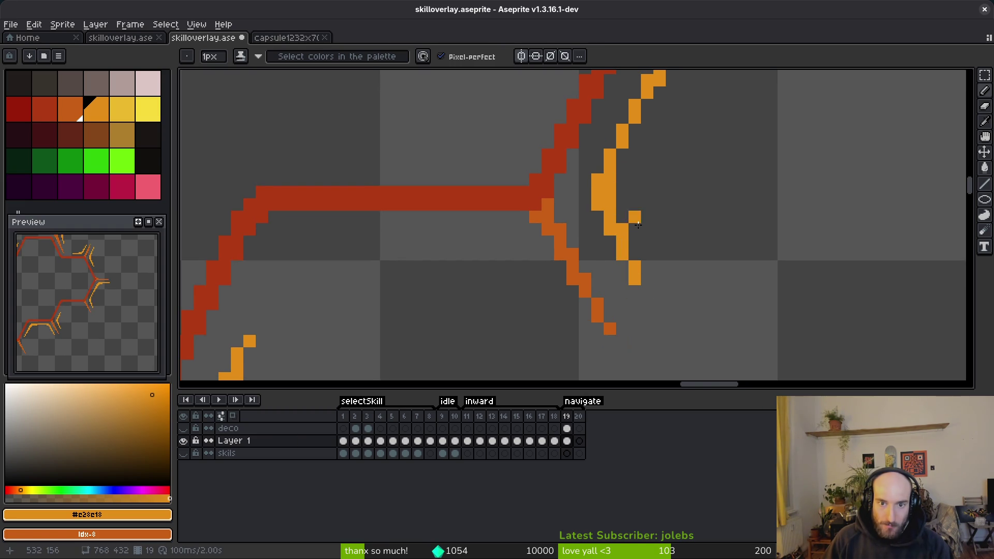
Fill the gaps in the accent line and extend it further down, then switch to the Eraser
scroll(657, 241, down, 3)
scroll(651, 277, up, 2)
drag(640, 282, 655, 233)
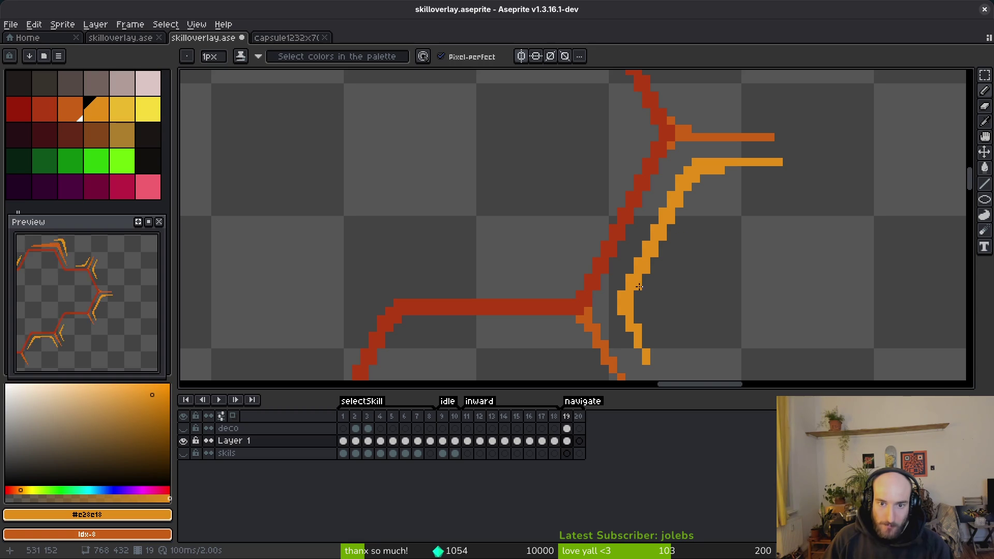
scroll(725, 249, down, 3)
scroll(693, 244, up, 3)
drag(687, 243, 688, 252)
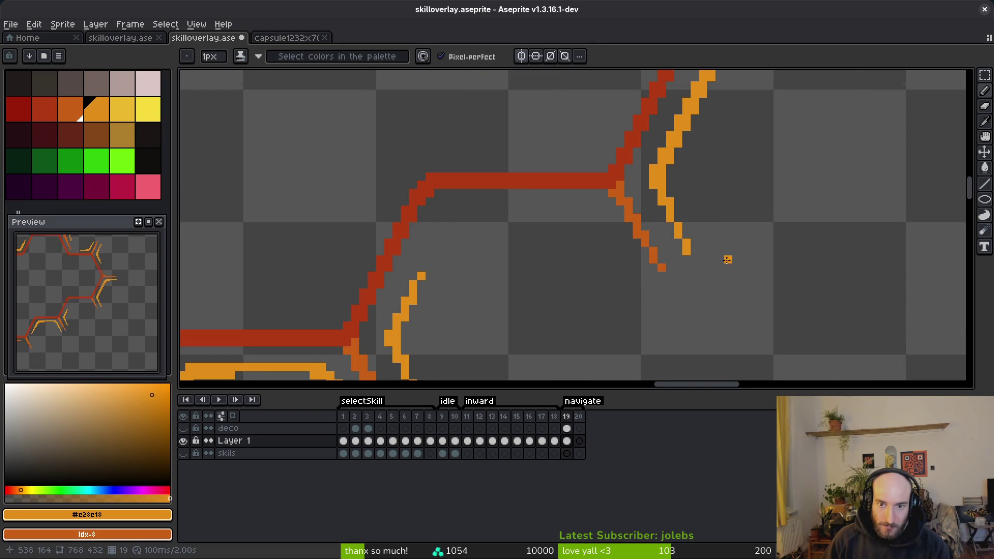
scroll(725, 259, down, 2)
scroll(725, 259, up, 2)
key(e)
scroll(756, 260, down, 3)
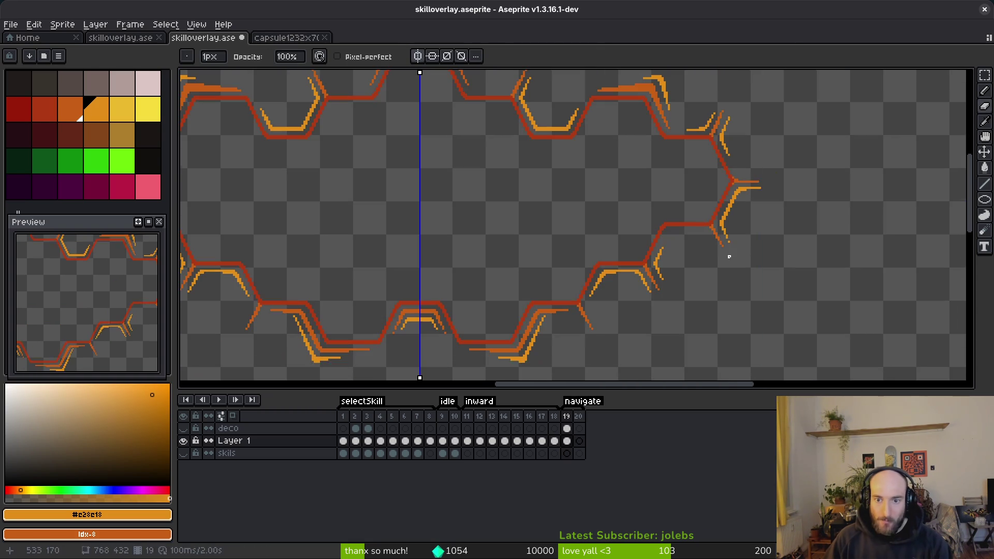
Inspect the accent strokes around the border and save skilloverlay.aseprite
scroll(725, 260, up, 2)
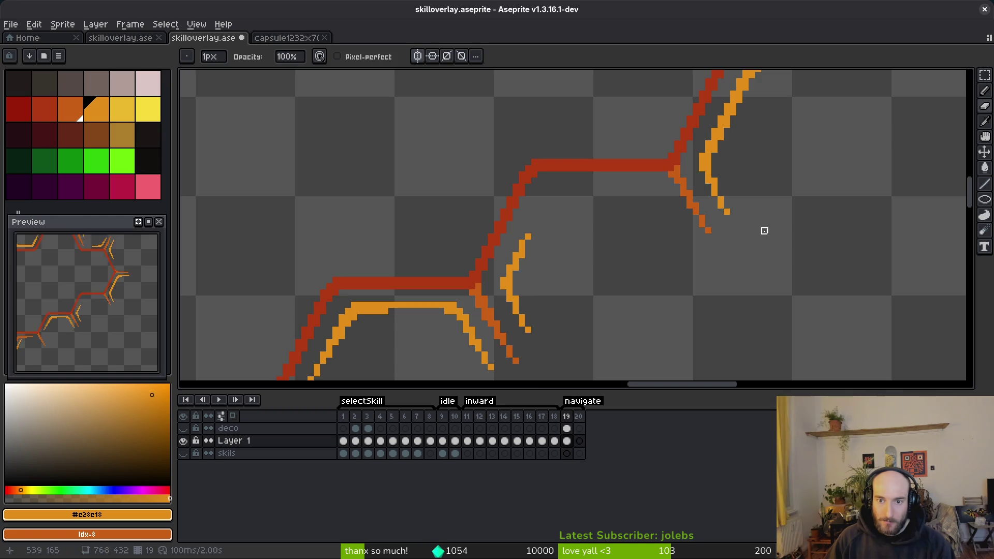
scroll(772, 259, down, 3)
key(ctrl+s)
scroll(772, 261, down, 1)
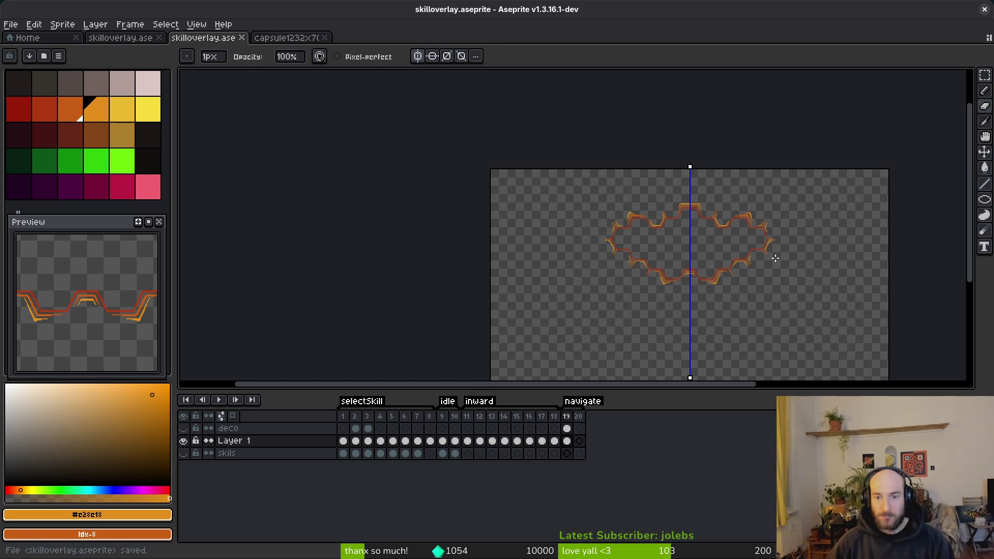
scroll(677, 238, up, 4)
key(ctrl+s)
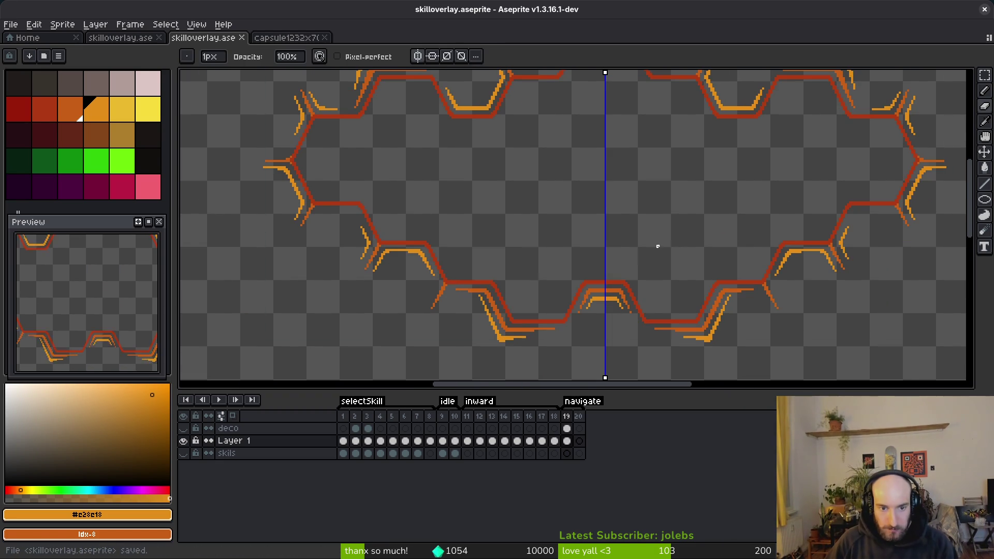
scroll(585, 237, up, 3)
scroll(580, 238, up, 2)
key(e)
scroll(481, 214, down, 4)
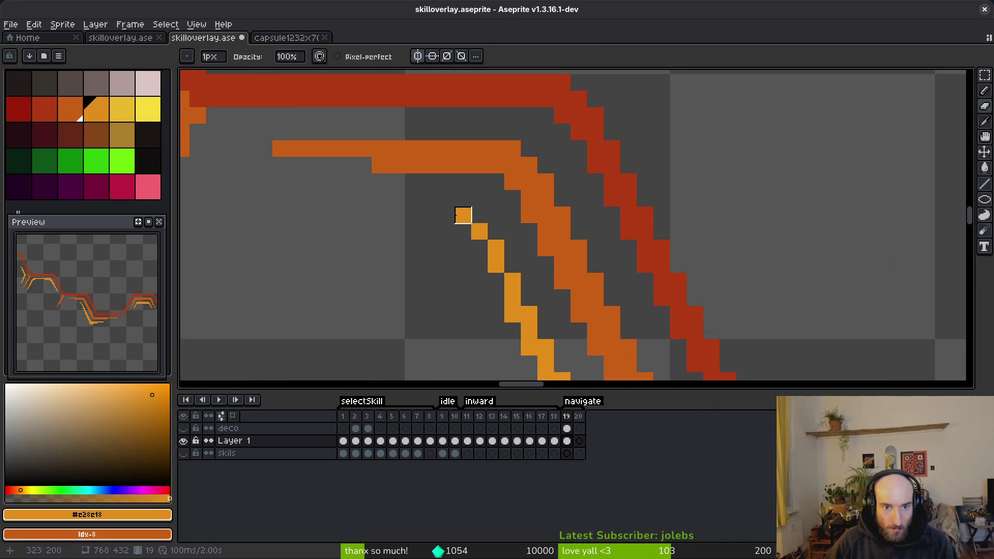
key(ctrl+s)
scroll(480, 249, down, 2)
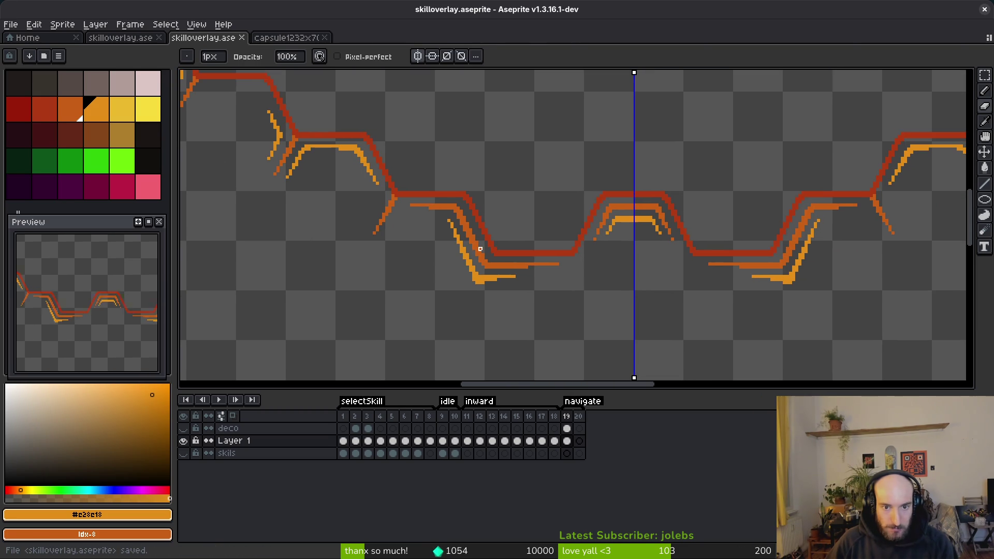
scroll(664, 284, down, 2)
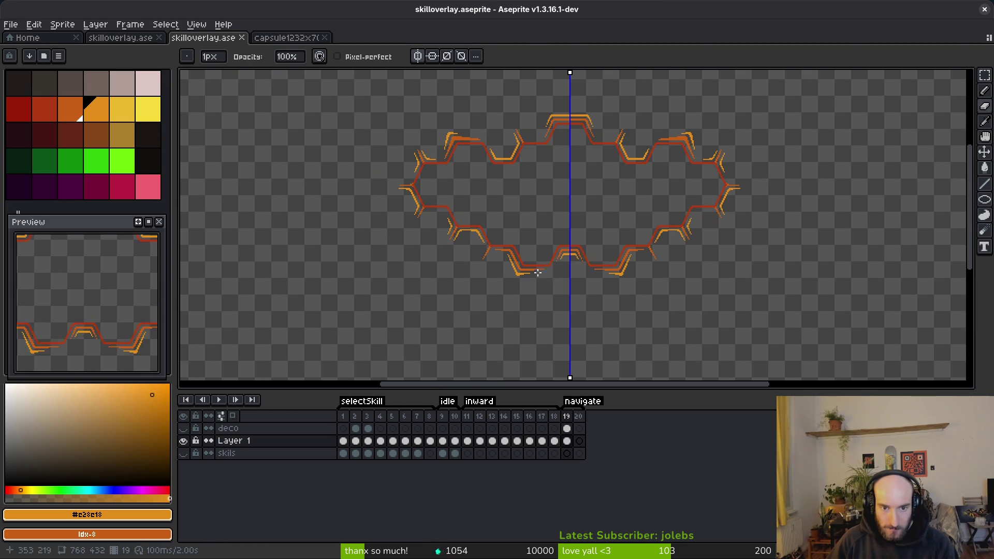
scroll(553, 276, up, 6)
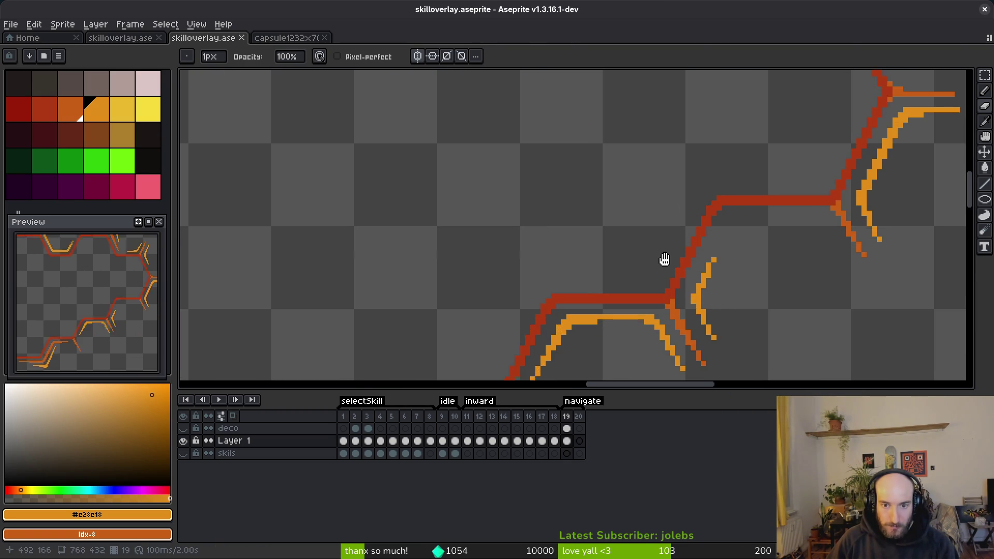
scroll(626, 280, down, 3)
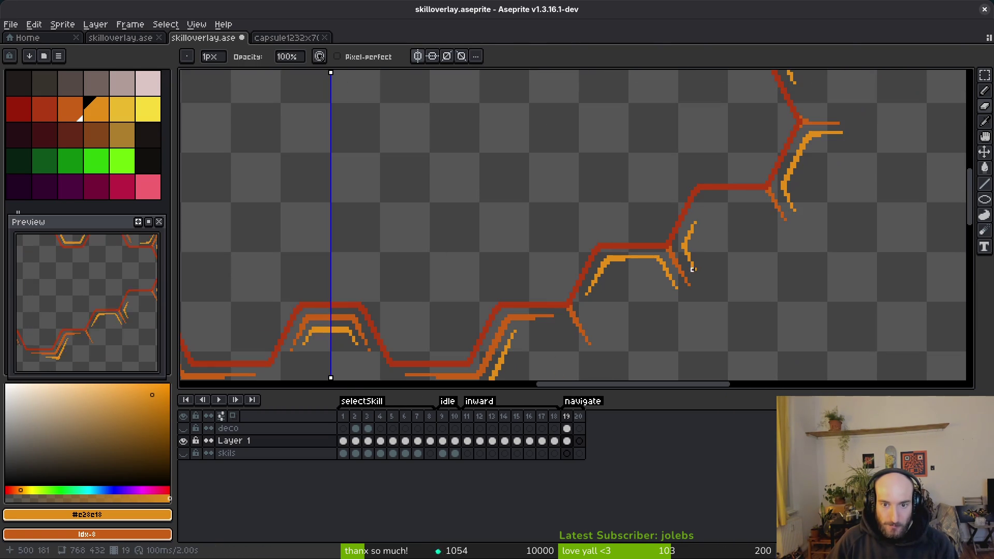
scroll(604, 251, up, 3)
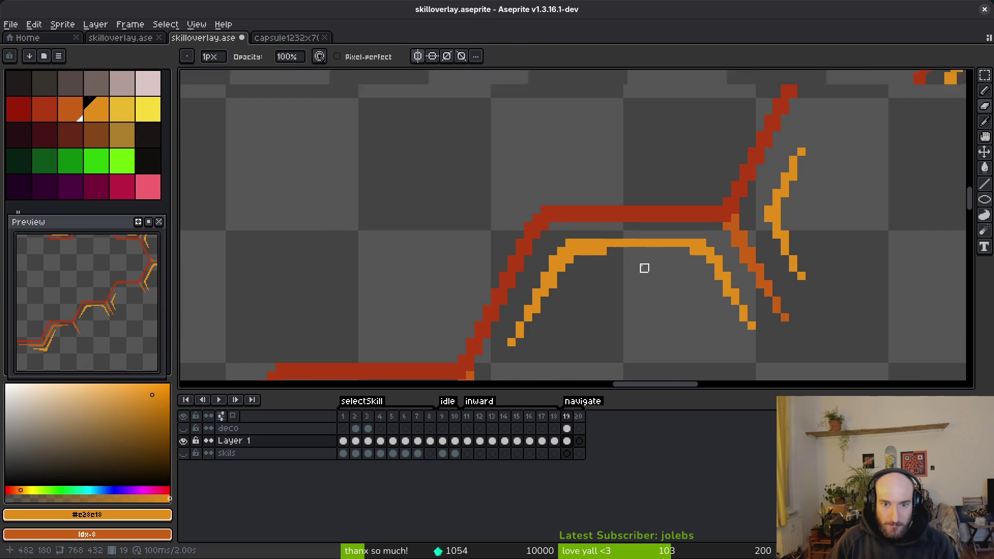
scroll(647, 275, down, 5)
key(ctrl+s)
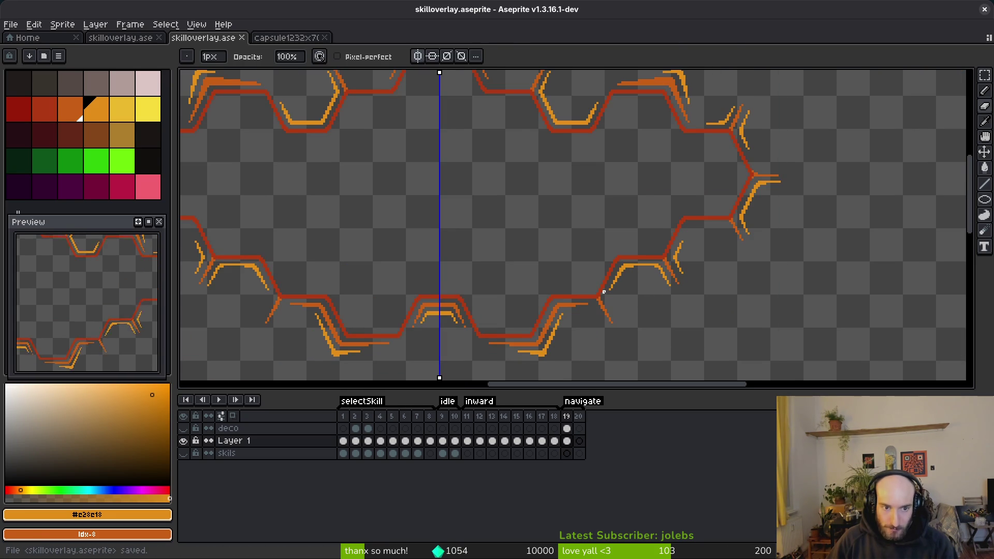
Make the darker orange #c96016 the active drawing colour
scroll(612, 294, down, 2)
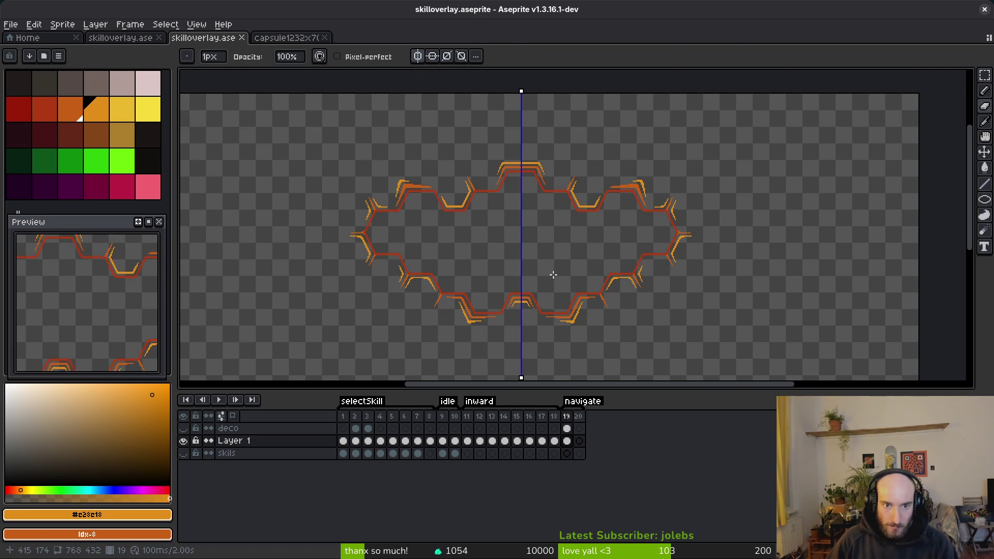
scroll(608, 186, up, 5)
alt+click(666, 192)
scroll(492, 248, up, 2)
click(469, 251)
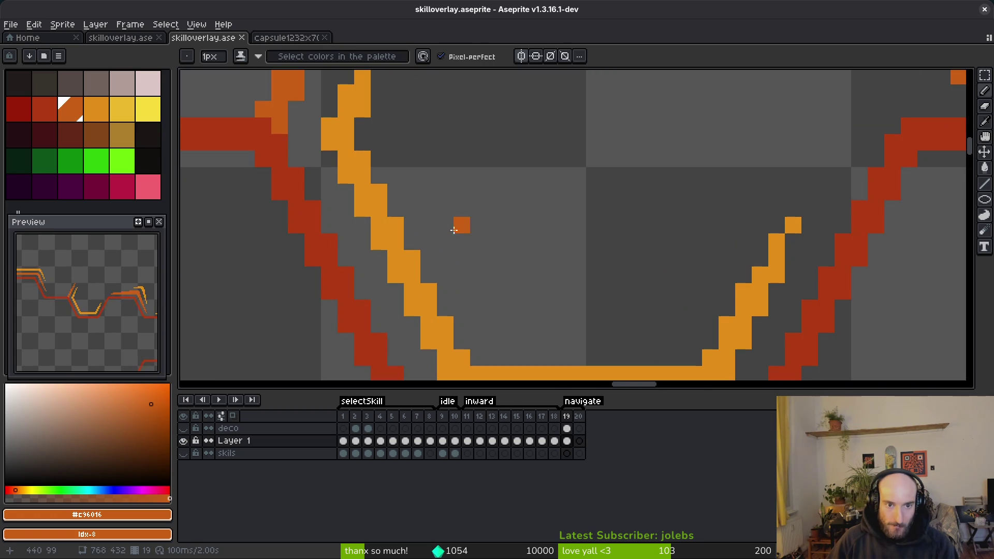
mouse_move(452, 223)
mouse_down()
mouse_move(493, 324)
mouse_move(600, 324)
mouse_up()
click(506, 309)
drag(452, 240, 432, 192)
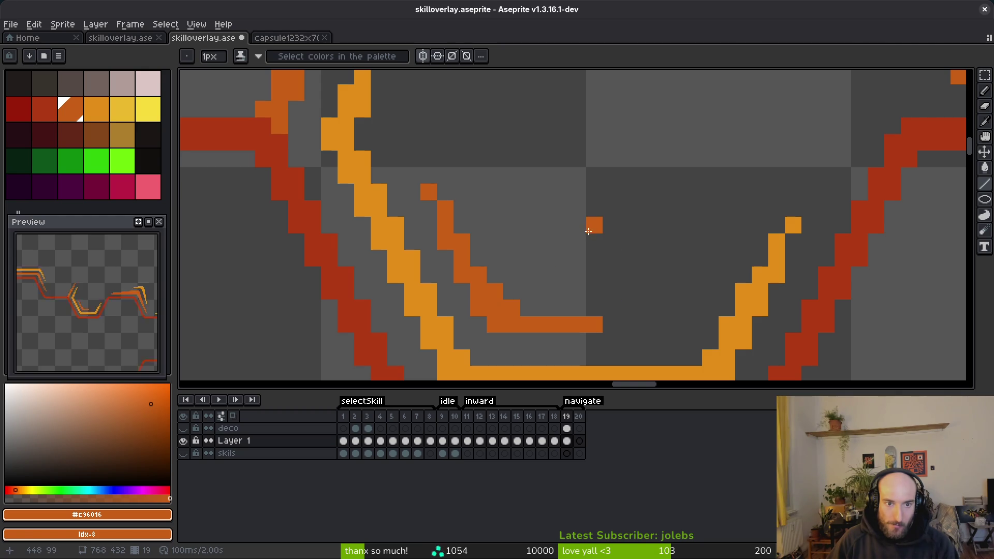
scroll(590, 223, down, 2)
scroll(518, 243, up, 2)
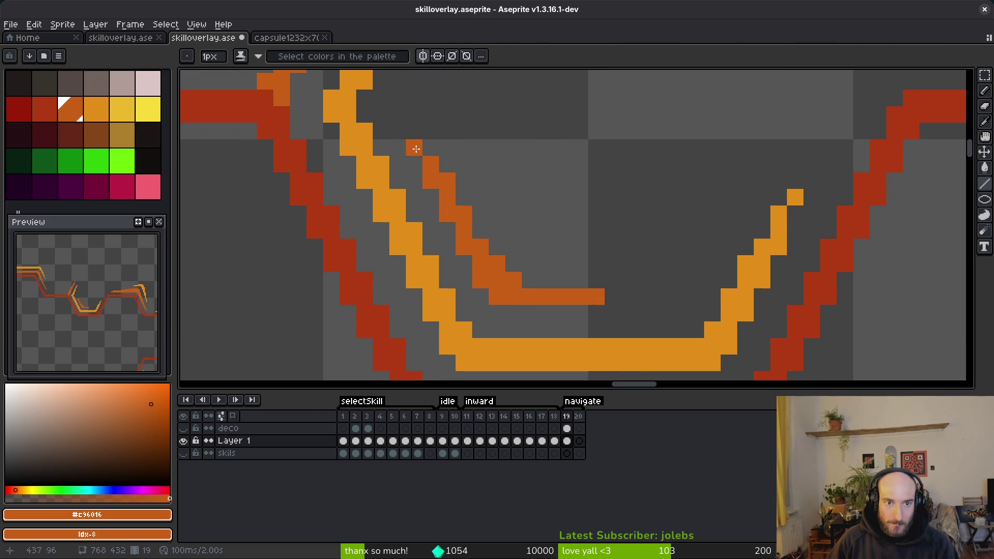
scroll(416, 149, down, 5)
scroll(647, 212, up, 1)
scroll(614, 184, up, 3)
key(ctrl+z)
key(ctrl+z)
key(ctrl+z)
key(ctrl+z)
key(ctrl+z)
scroll(634, 181, down, 4)
key(ctrl+s)
scroll(629, 199, down, 5)
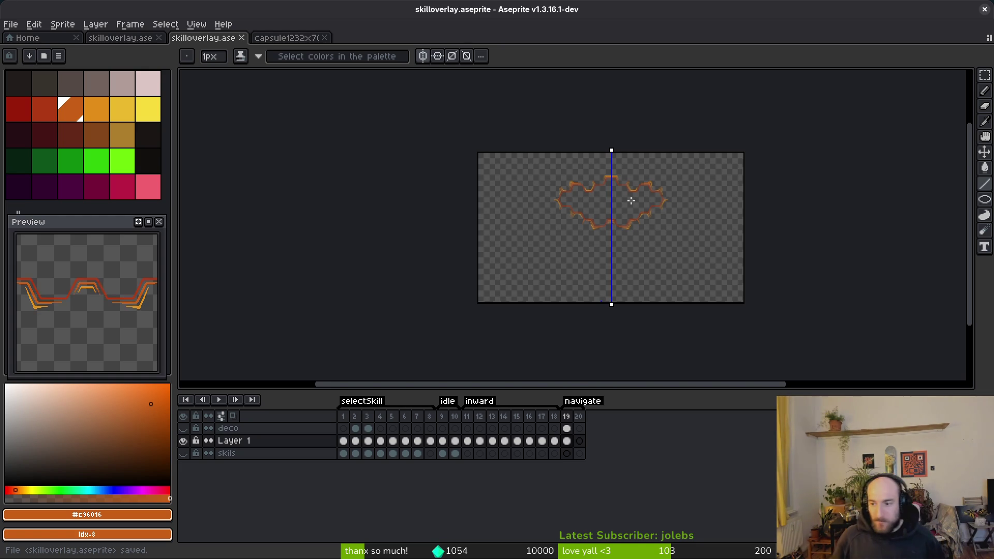
Copy Layer 1's frame 19 cel into frame 20 and return to it
key(plus)
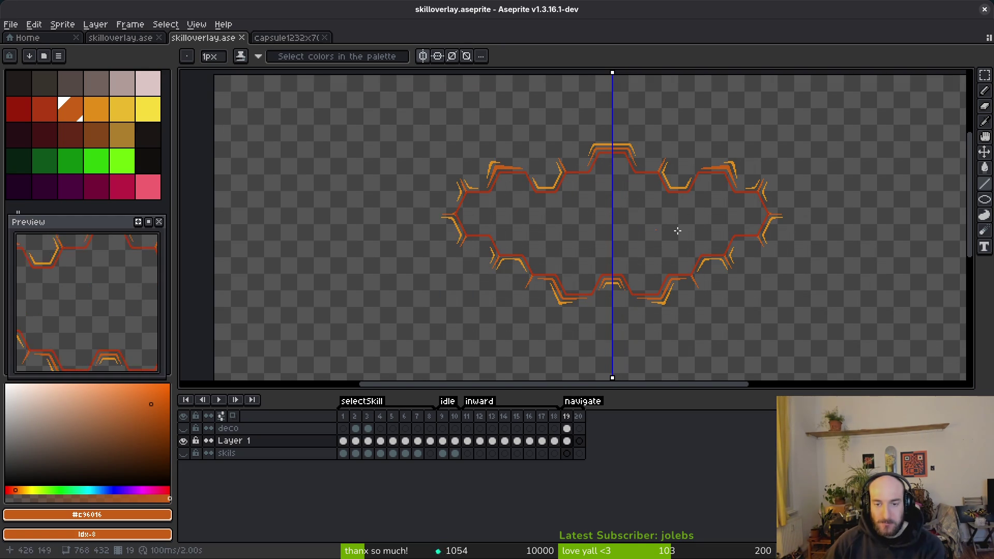
scroll(707, 264, up, 3)
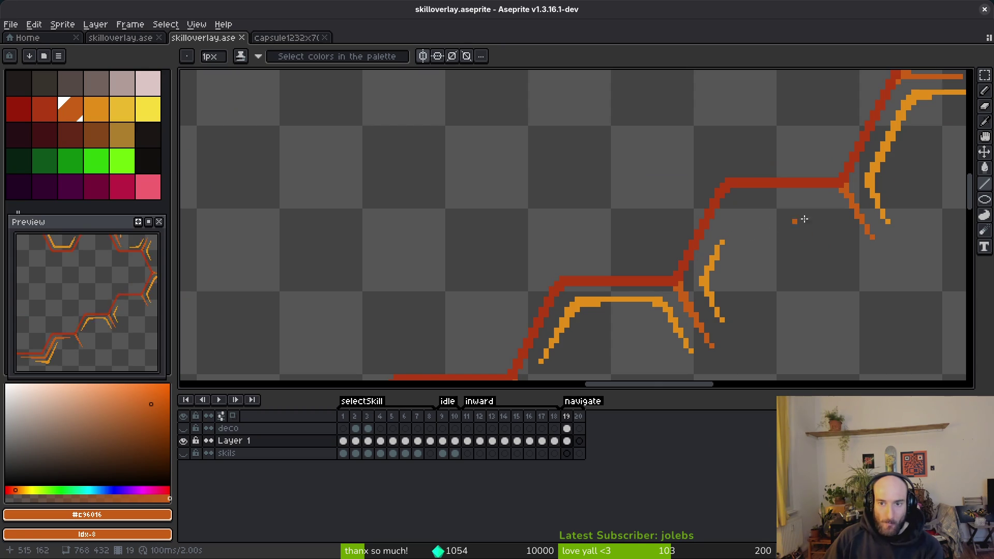
scroll(774, 227, down, 4)
drag(760, 245, 597, 230)
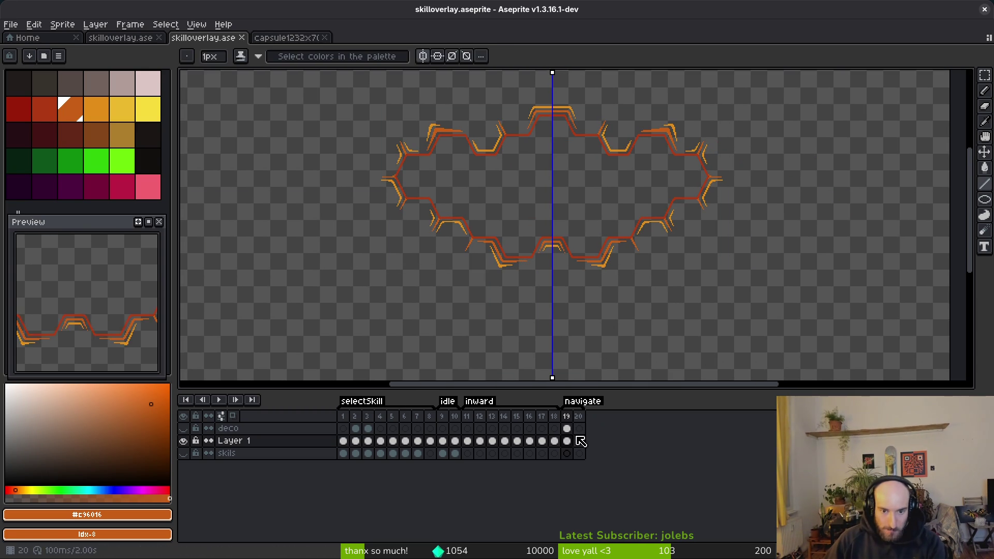
drag(571, 444, 583, 443)
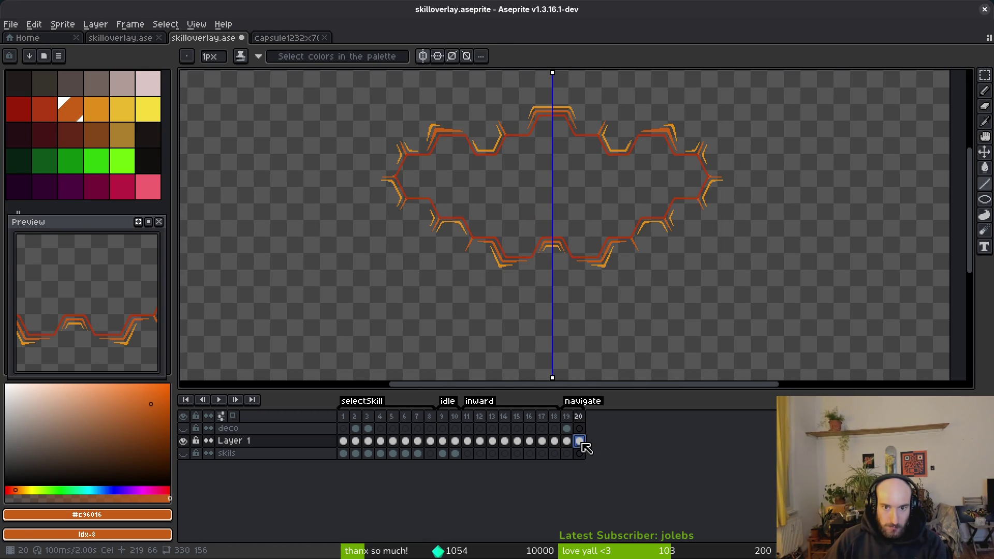
click(569, 429)
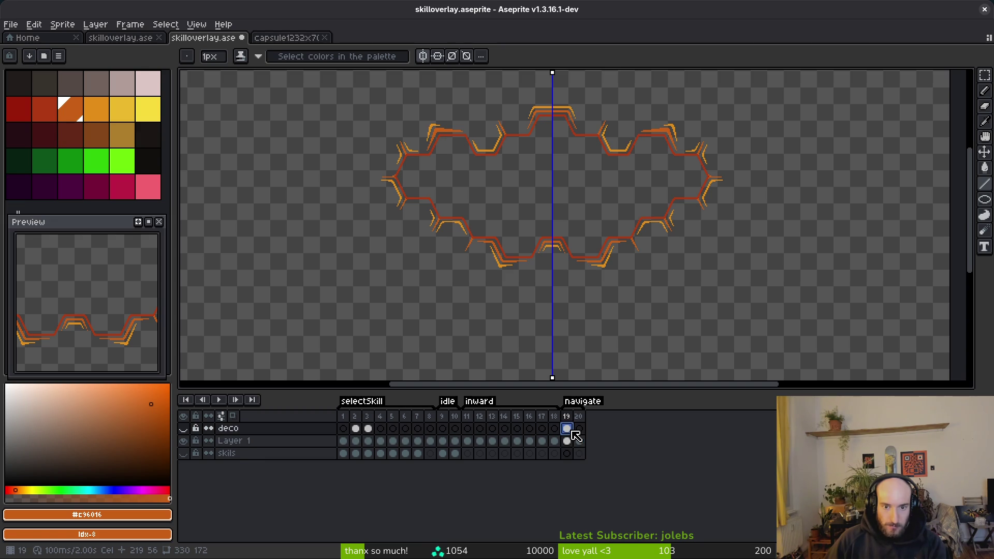
click(580, 441)
Turn off mirror symmetry
scroll(642, 238, up, 4)
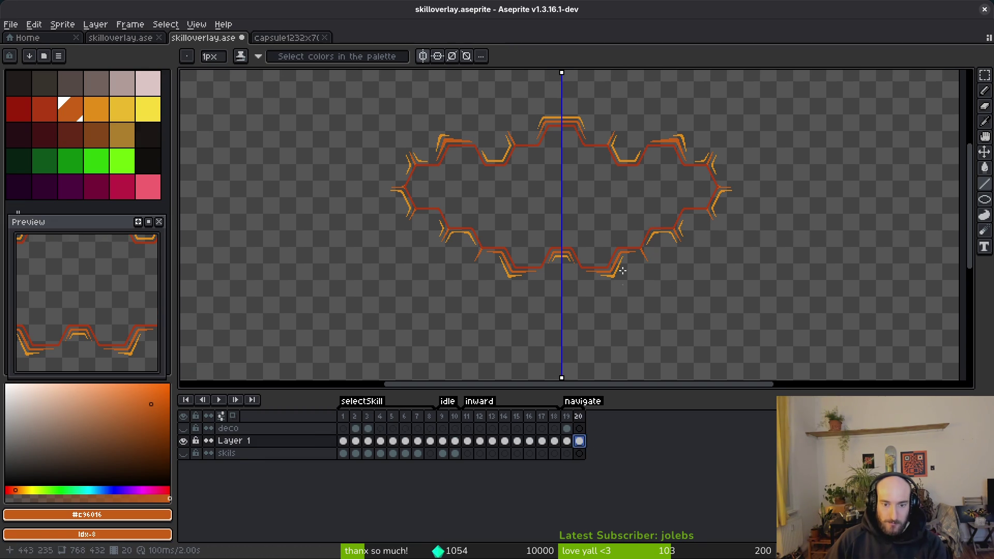
scroll(624, 256, up, 2)
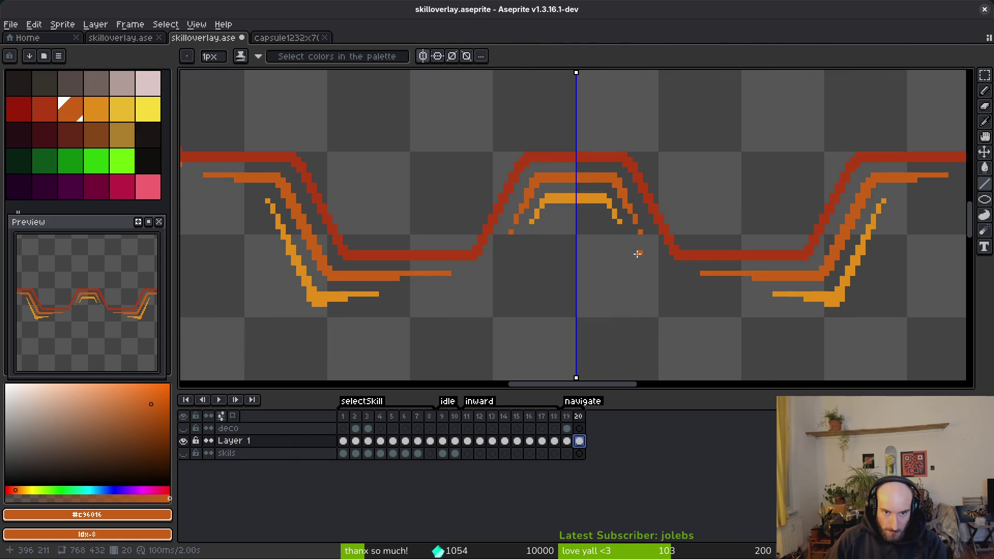
click(425, 57)
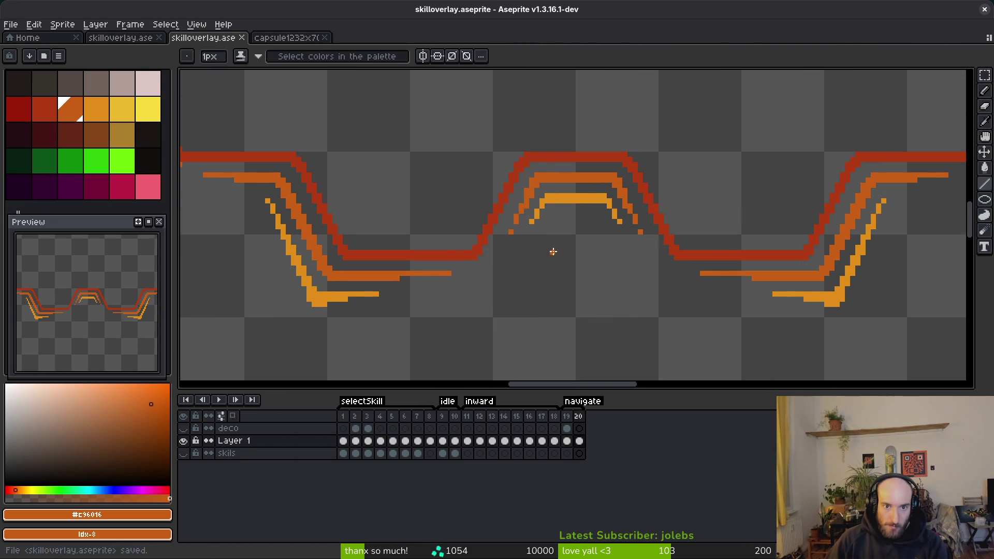
Lasso the central bump's orange accent arch, nudge it up one pixel, and commit
drag(553, 250, 583, 223)
key(shift+w)
scroll(605, 174, up, 4)
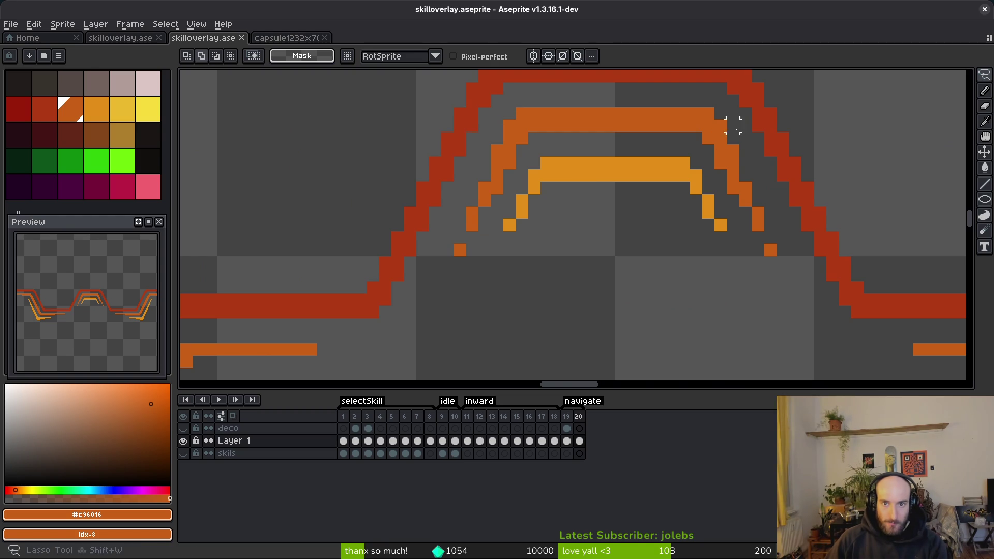
mouse_move(689, 106)
mouse_down()
mouse_move(518, 126)
mouse_move(492, 145)
mouse_up()
mouse_move(653, 88)
mouse_down()
mouse_move(580, 98)
mouse_move(497, 161)
mouse_move(454, 274)
mouse_move(619, 186)
mouse_move(790, 277)
mouse_move(735, 150)
mouse_move(650, 84)
mouse_up()
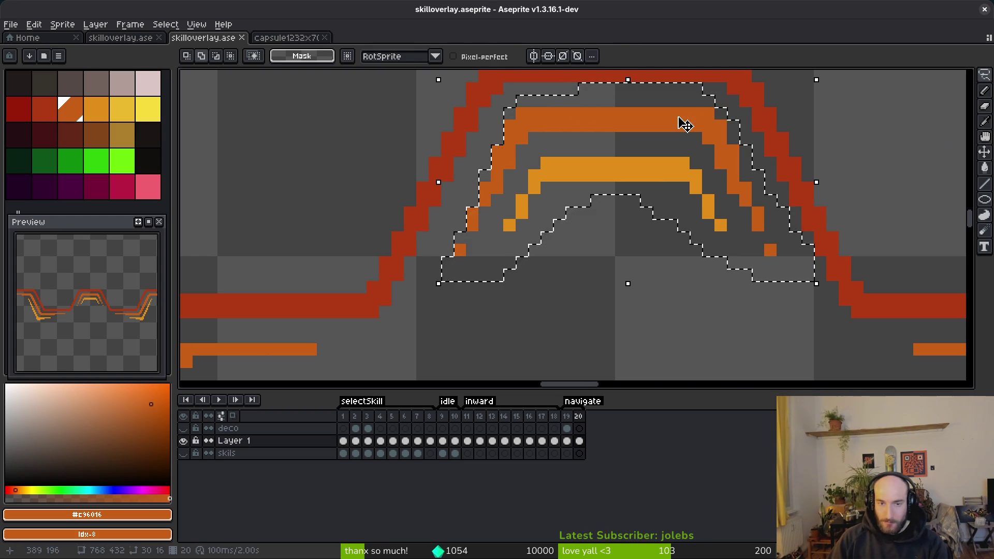
key(Up)
key(ctrl+d)
Lasso the inner yellow arch, then deselect it without moving it
mouse_move(559, 139)
mouse_down()
mouse_move(497, 205)
mouse_move(671, 250)
mouse_up()
drag(721, 200, 550, 141)
key(ctrl+d)
scroll(567, 153, up, 3)
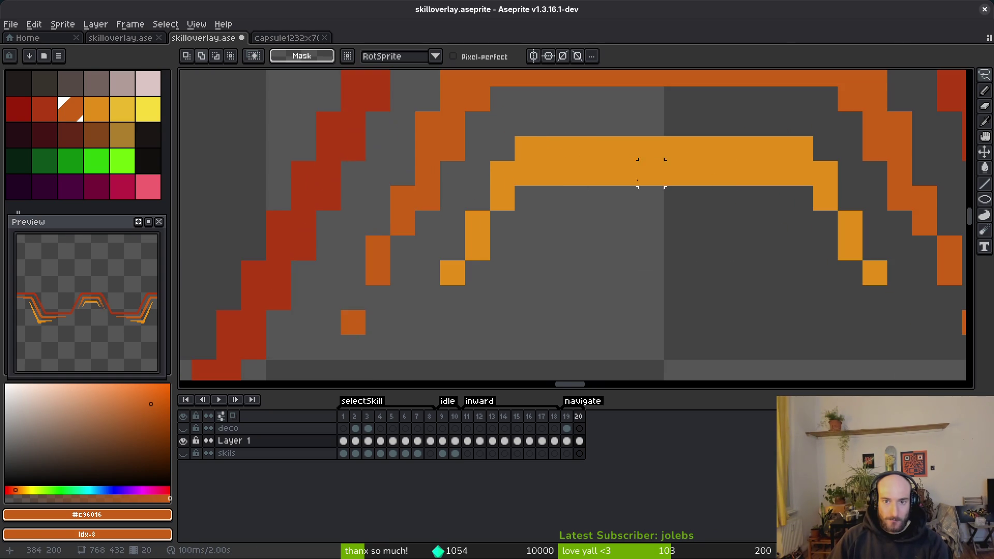
mouse_move(676, 148)
mouse_down()
mouse_move(476, 207)
mouse_move(839, 316)
mouse_move(849, 208)
mouse_move(627, 124)
mouse_move(604, 126)
mouse_up()
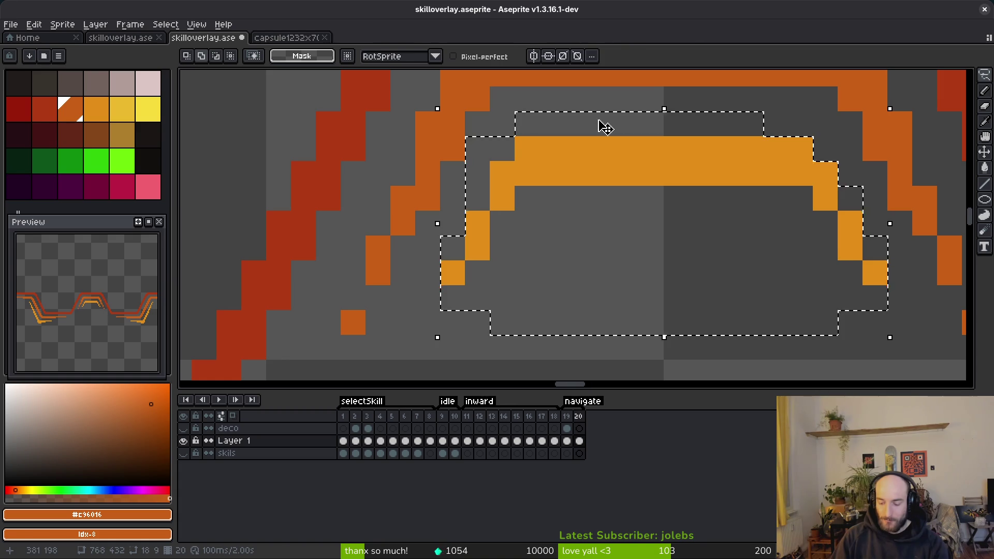
key(ctrl+d)
scroll(654, 232, down, 4)
scroll(698, 237, down, 5)
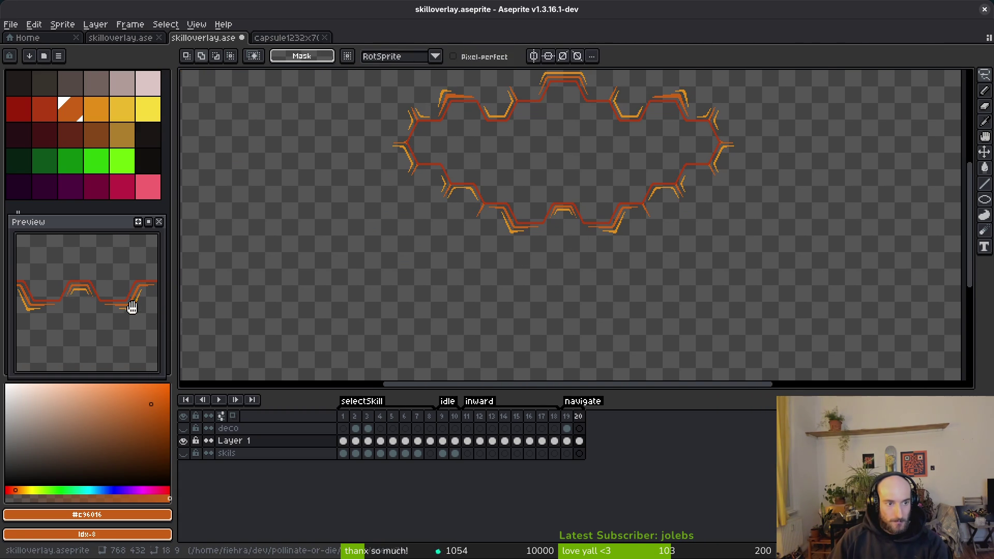
Nudge the inner arch of the bottom bump down one pixel and commit it
scroll(595, 242, up, 3)
drag(455, 205, 555, 255)
key(Down)
key(ctrl+d)
Magic-wand select the right dark-orange, middle-left orange, and lower-right and lower-left yellow accent lines
scroll(617, 271, up, 1)
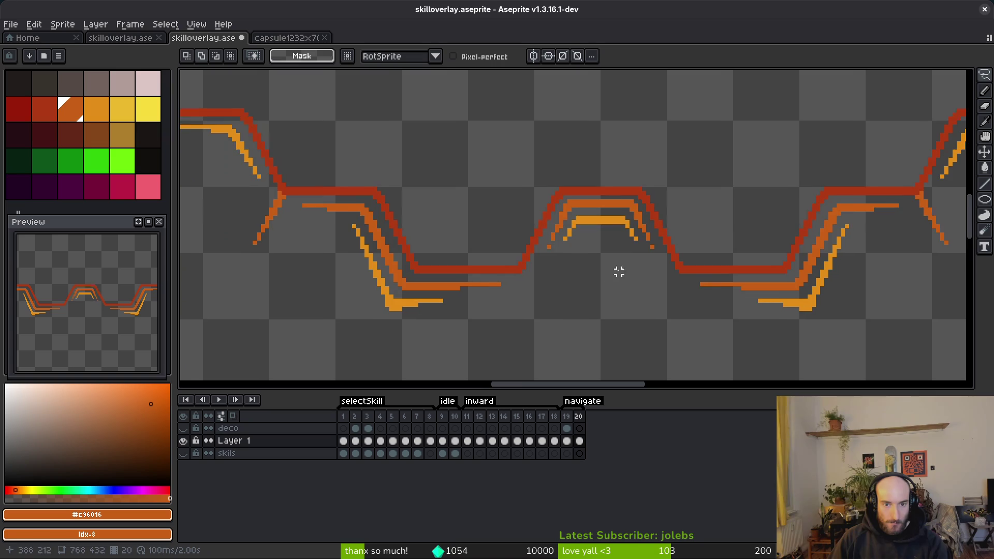
scroll(646, 297, up, 1)
scroll(554, 284, up, 1)
scroll(554, 283, down, 1)
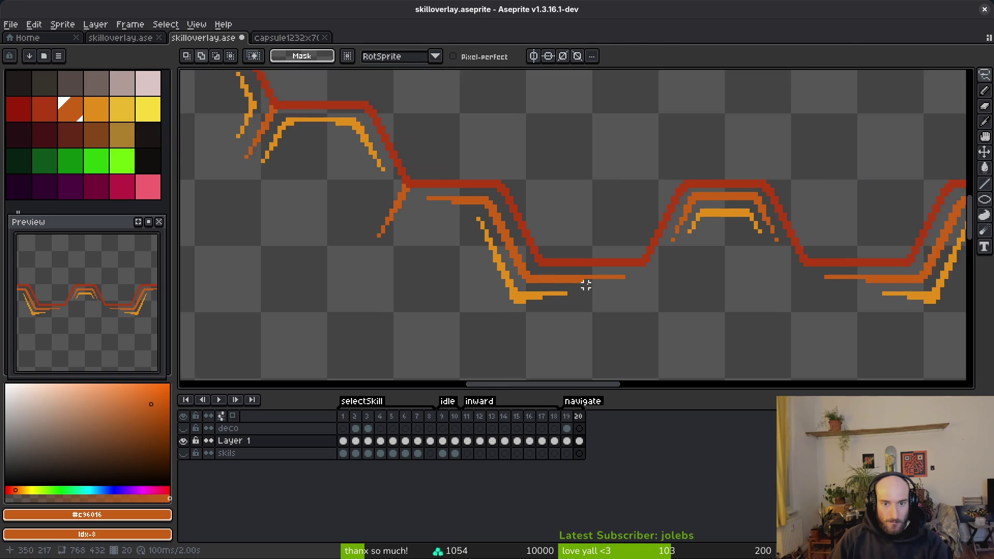
key(w)
click(810, 270)
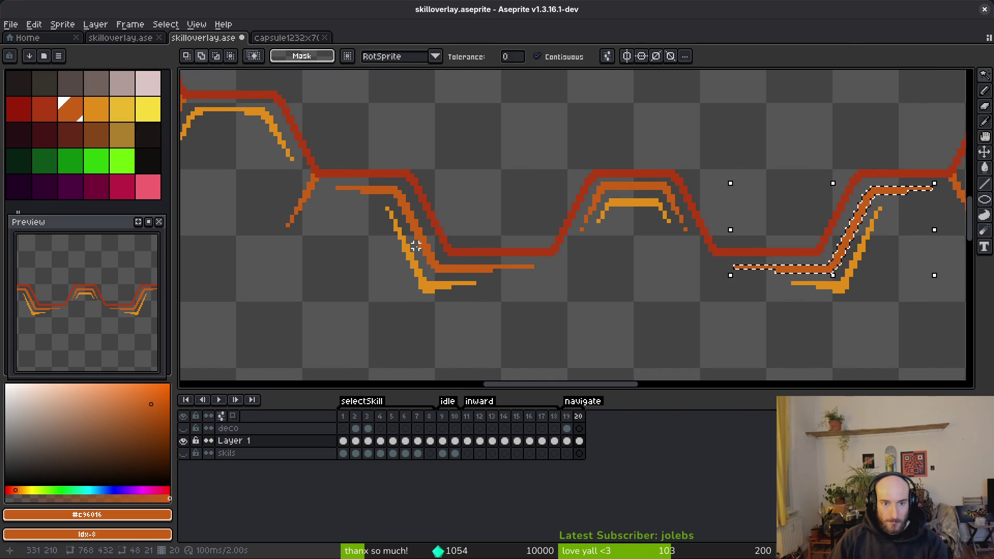
scroll(435, 261, up, 1)
shift+click(458, 271)
scroll(438, 292, right, 2)
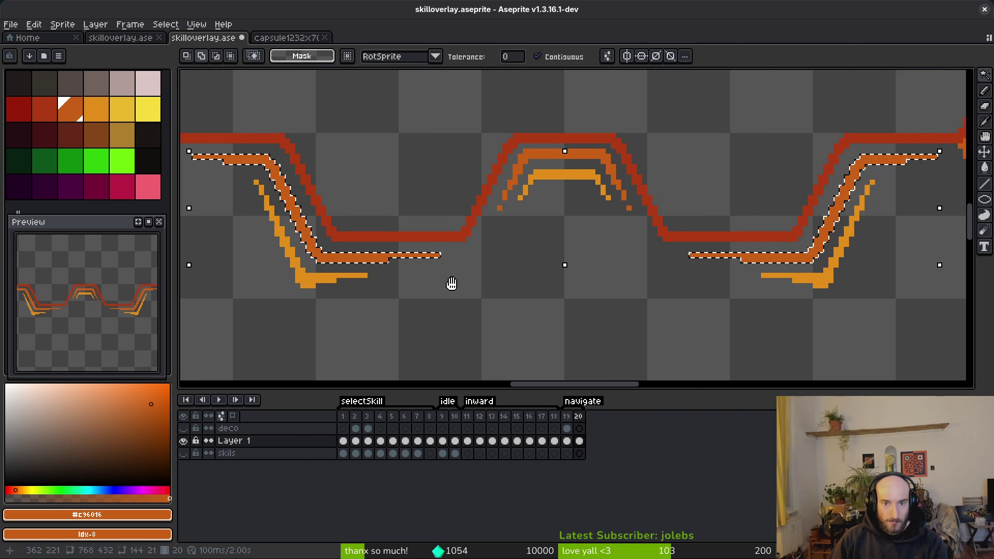
shift+click(816, 287)
shift+click(318, 278)
Shift the selected accent lines one pixel left and commit the move
scroll(265, 195, up, 5)
scroll(540, 223, right, 2)
scroll(539, 224, down, 3)
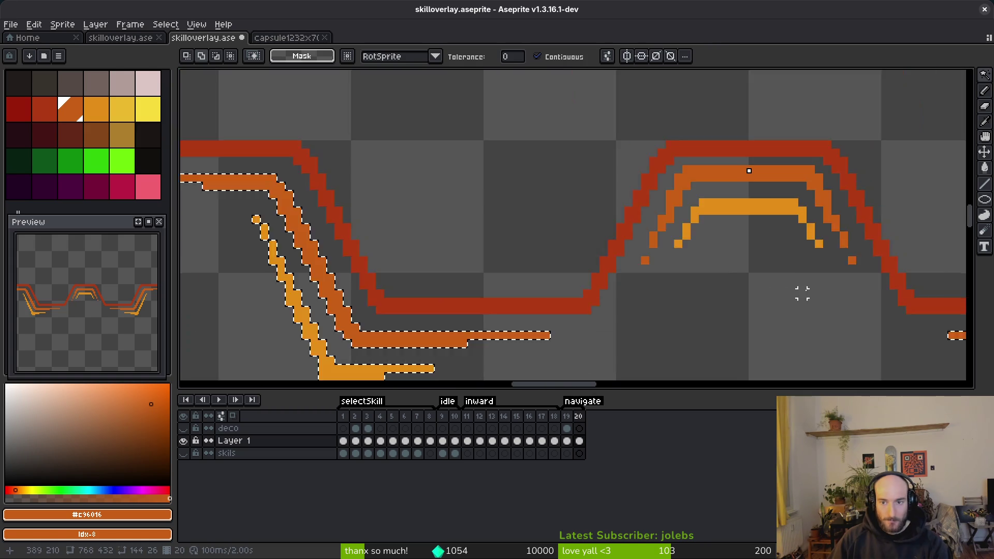
scroll(743, 284, right, 3)
scroll(912, 318, up, 3)
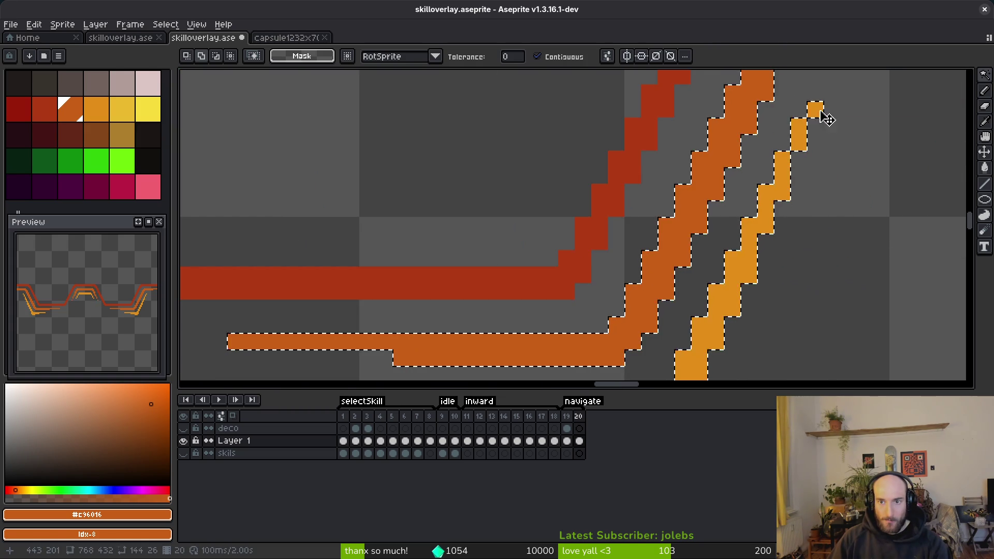
scroll(808, 119, down, 3)
drag(740, 280, 753, 304)
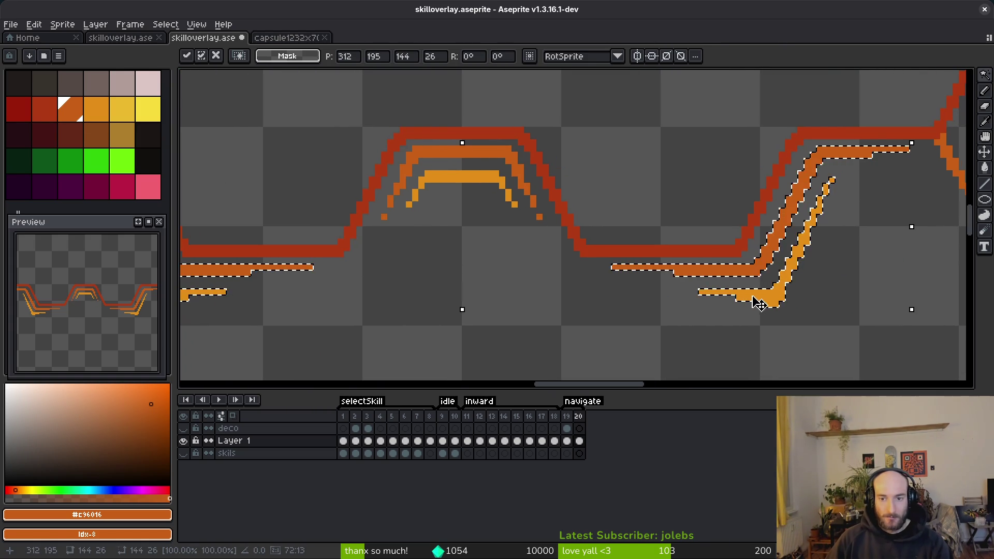
key(Left)
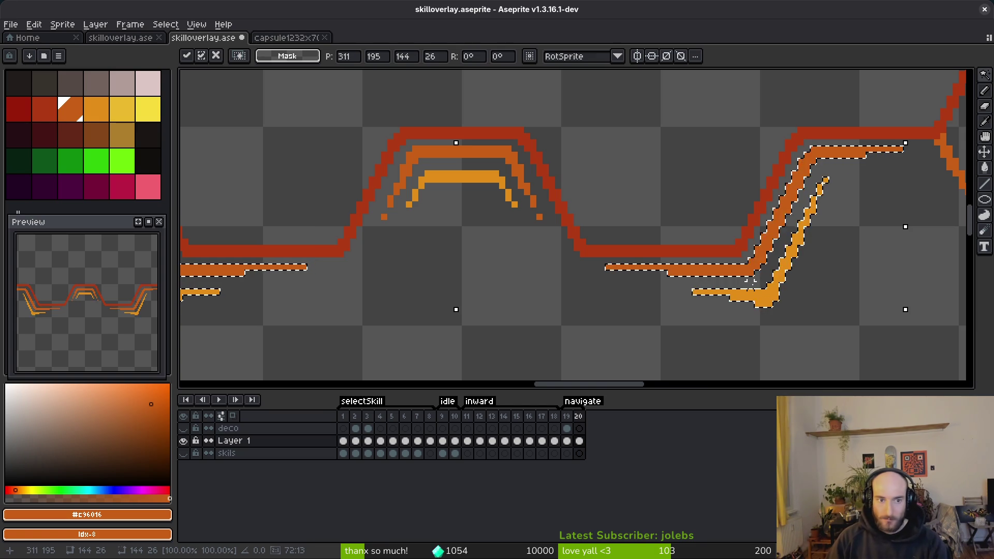
scroll(697, 291, left, 3)
scroll(588, 285, right, 1)
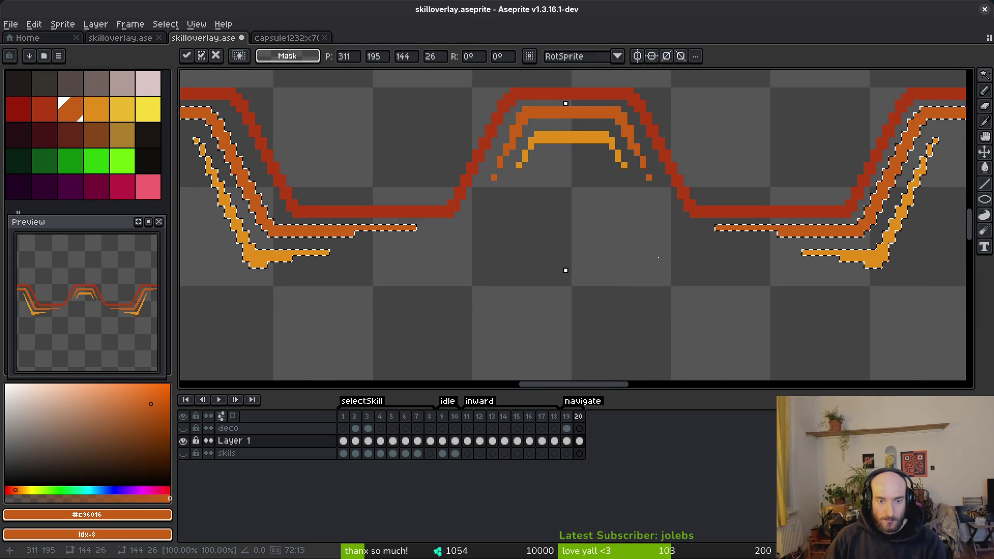
key(ctrl+d)
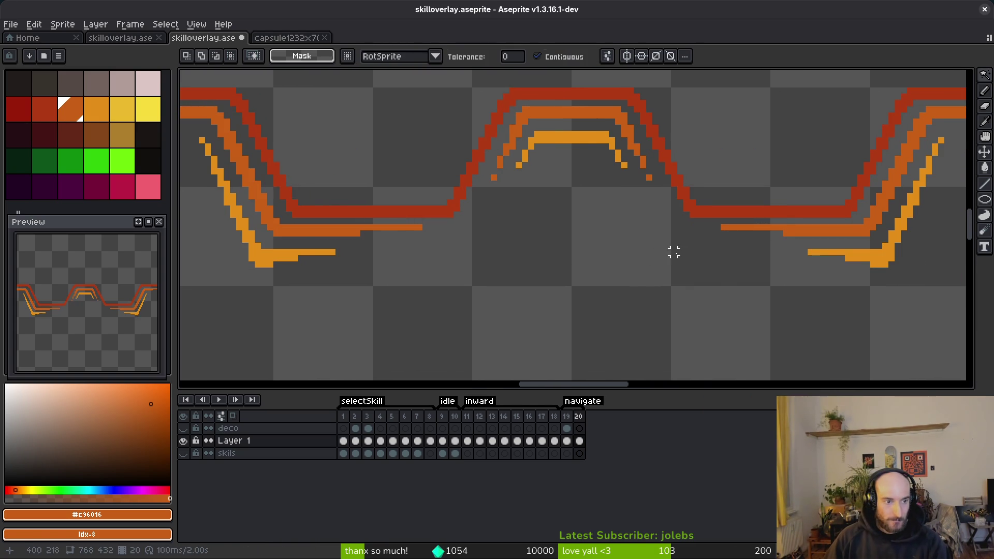
On frame 20, undo the last three accent edits and magic-wand the red-brown outline
scroll(674, 258, down, 5)
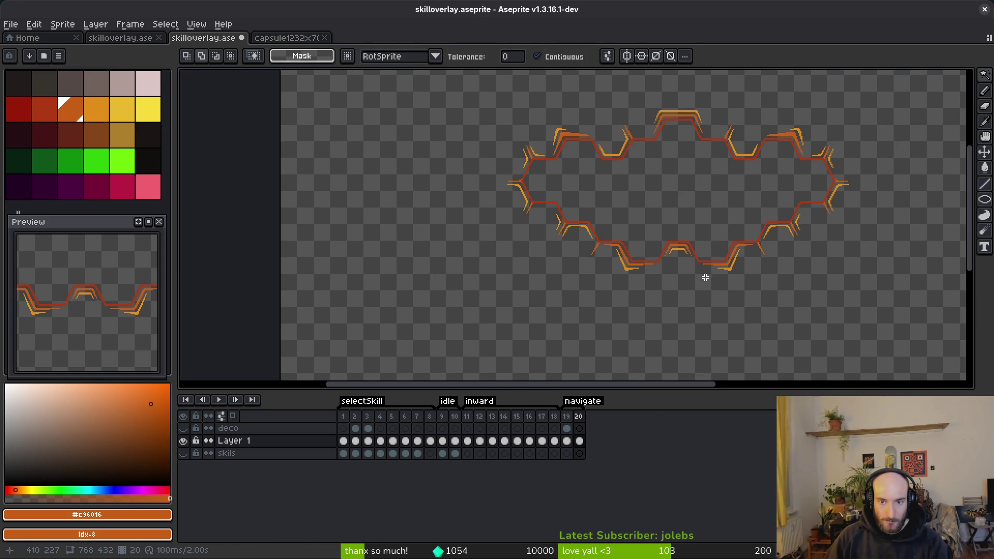
key(i)
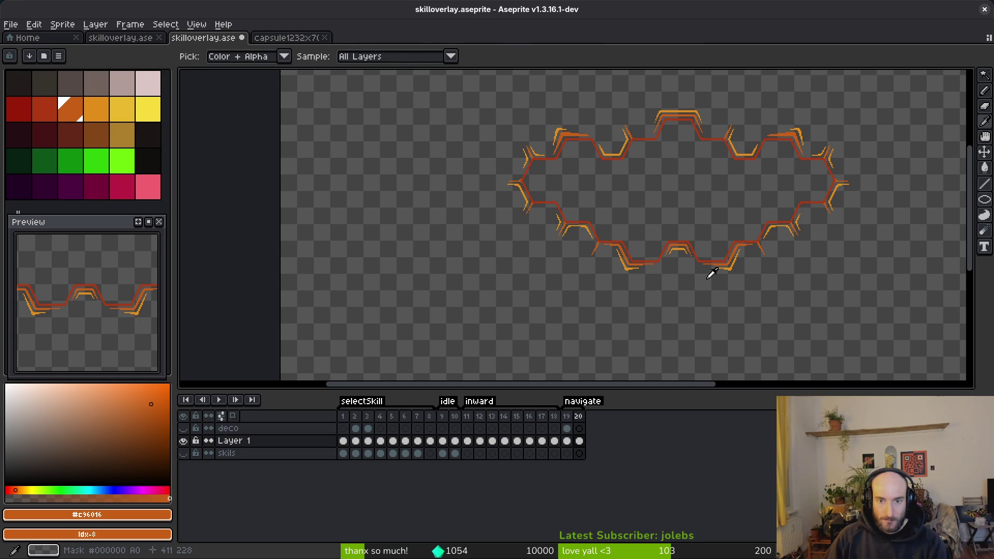
key(w)
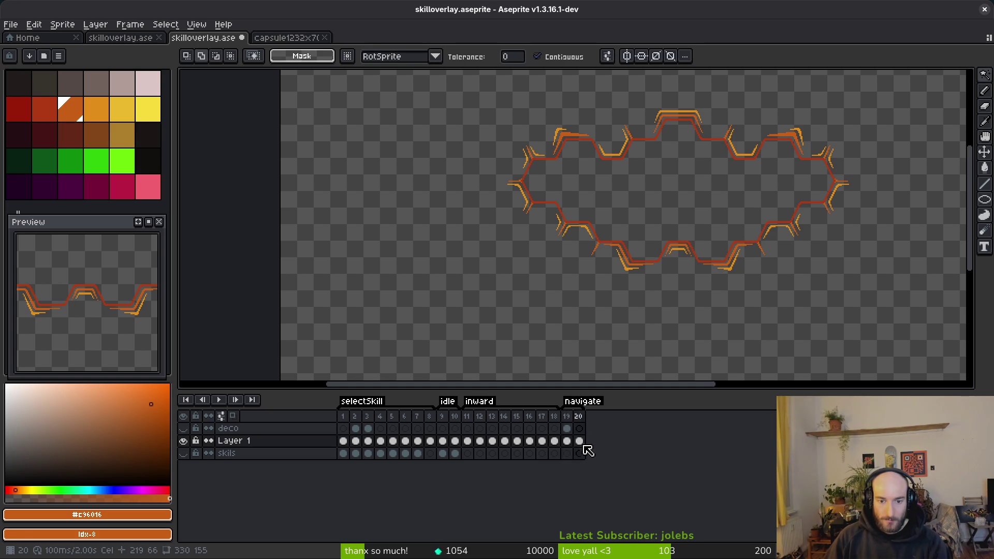
scroll(728, 213, up, 3)
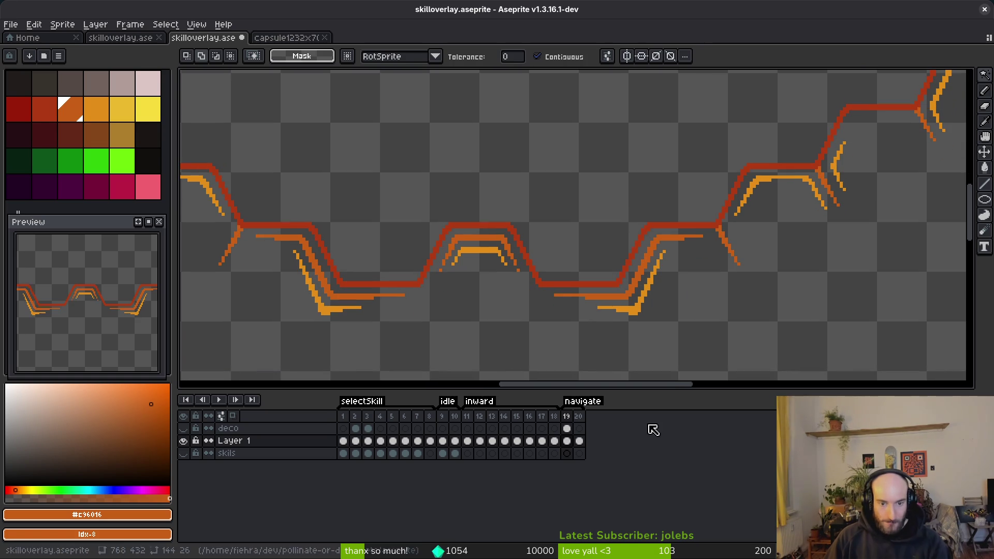
click(579, 441)
key(ctrl+z)
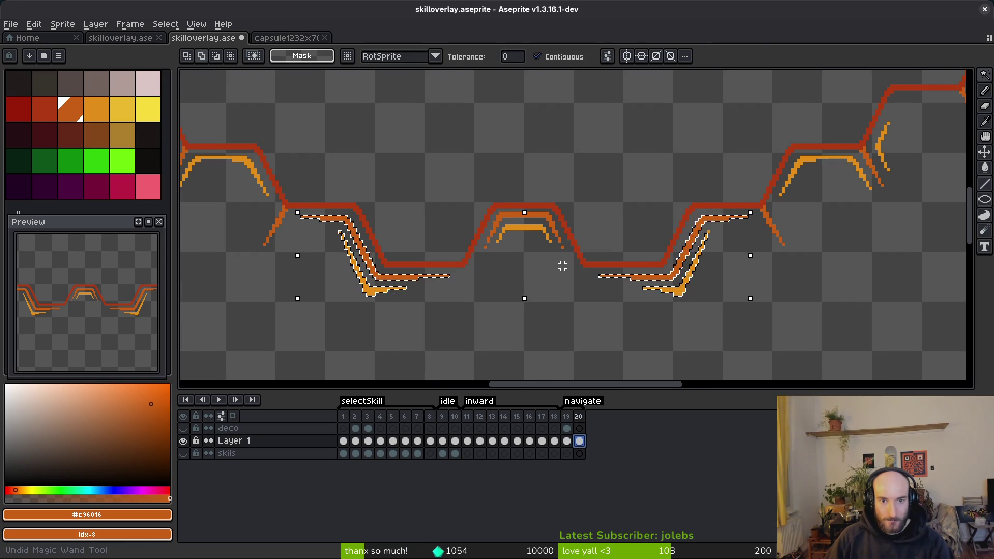
key(ctrl+z)
key(ctrl+z)
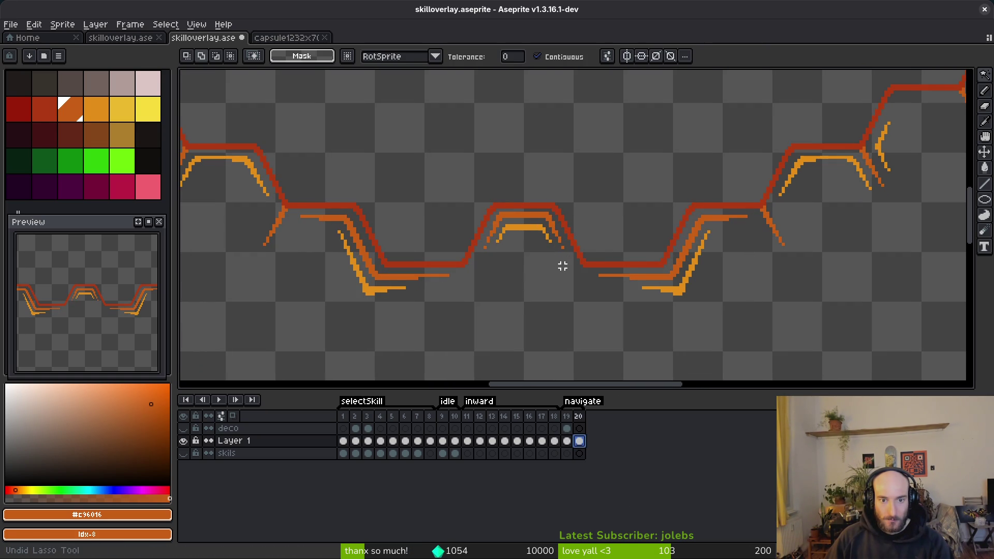
key(ctrl+z)
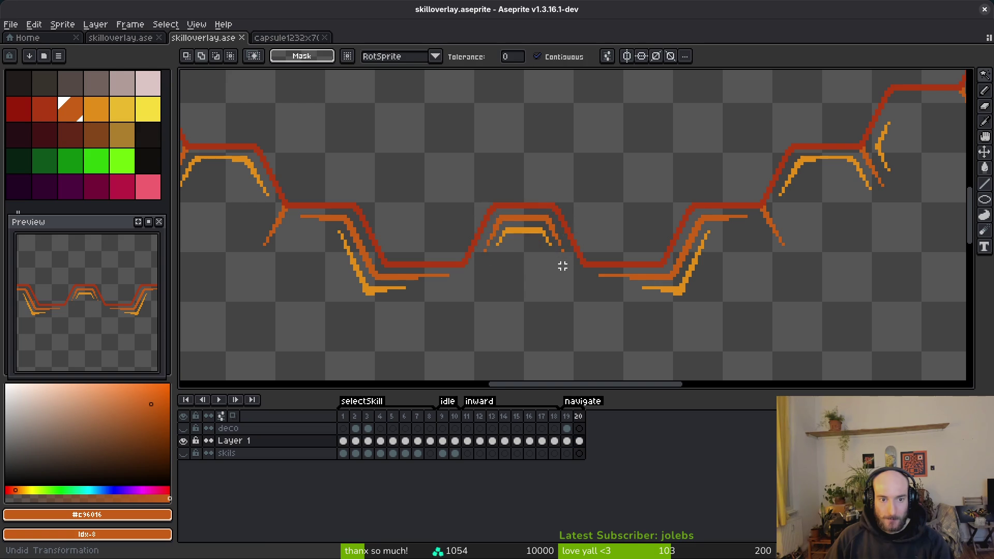
scroll(615, 302, down, 1)
click(568, 248)
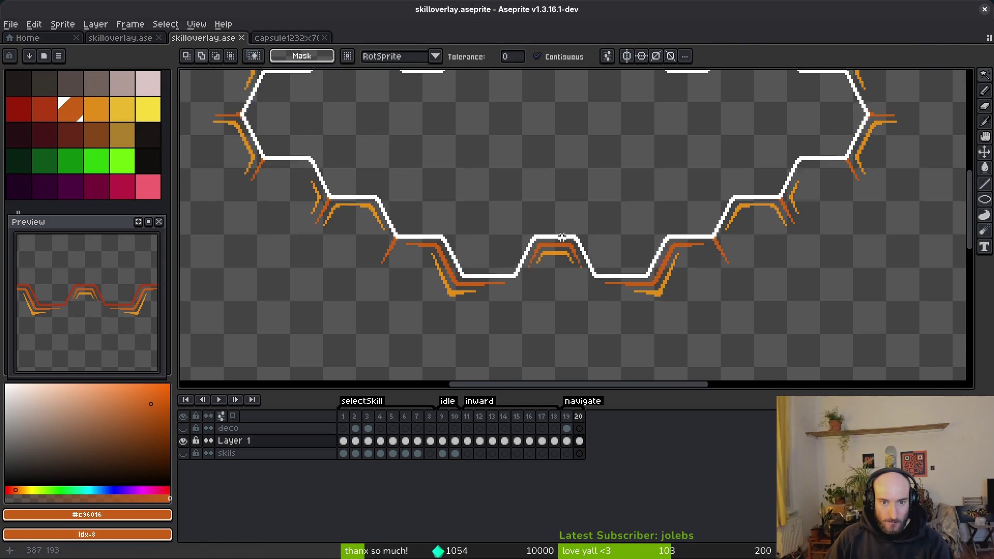
Cut the outline into a new layer below Layer 1 and name it 'frame'
key(Delete)
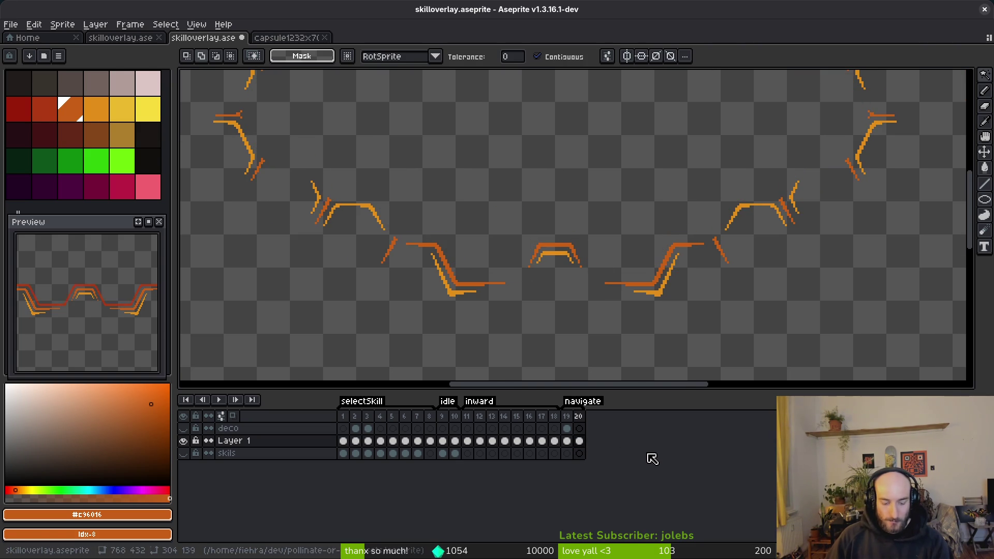
key(shift+n)
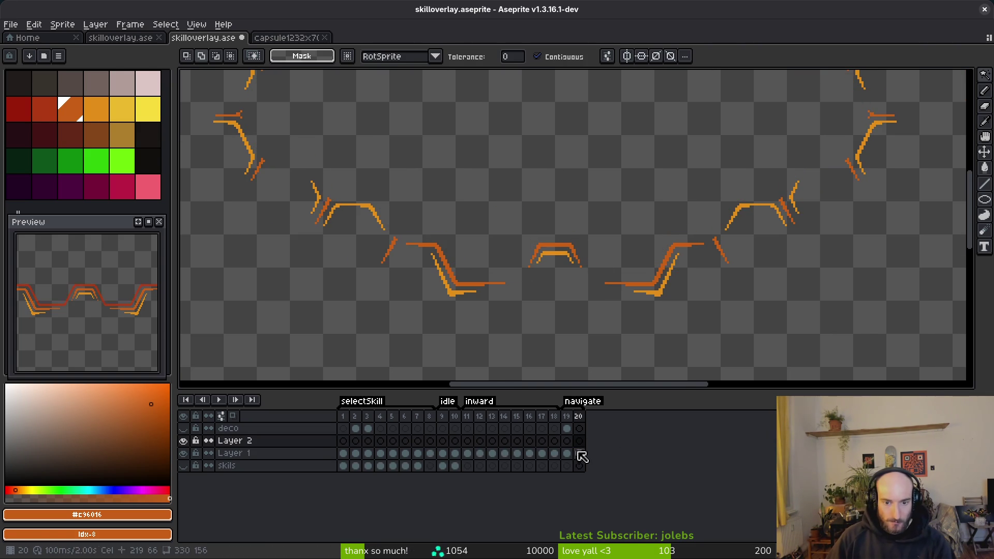
key(ctrl+v)
click(580, 441)
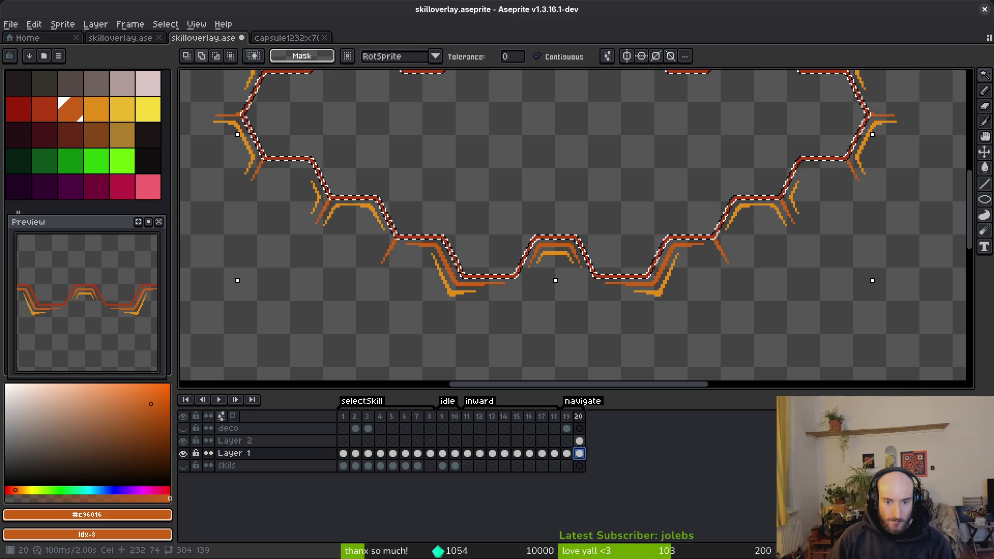
drag(244, 443, 253, 462)
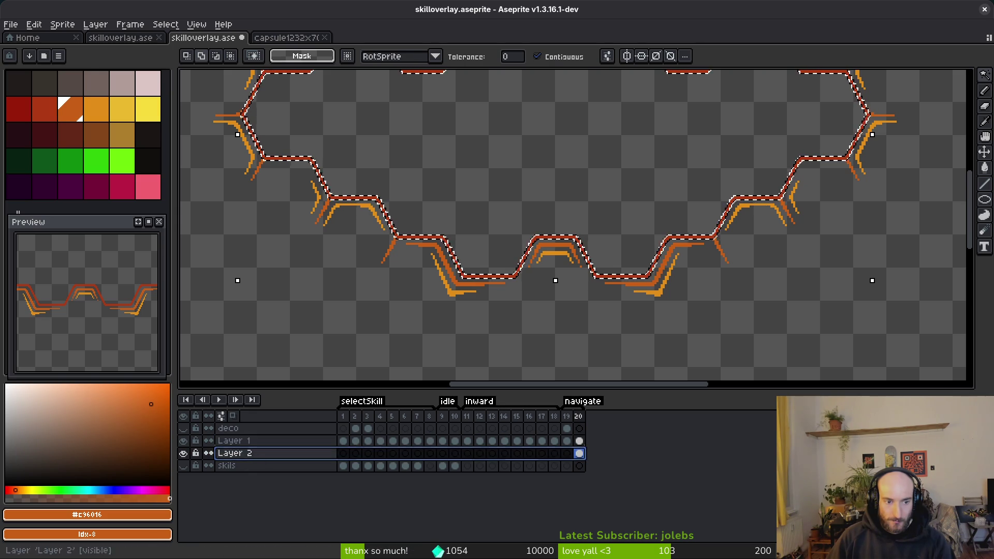
double_click(235, 453)
text(ame)
key(Return)
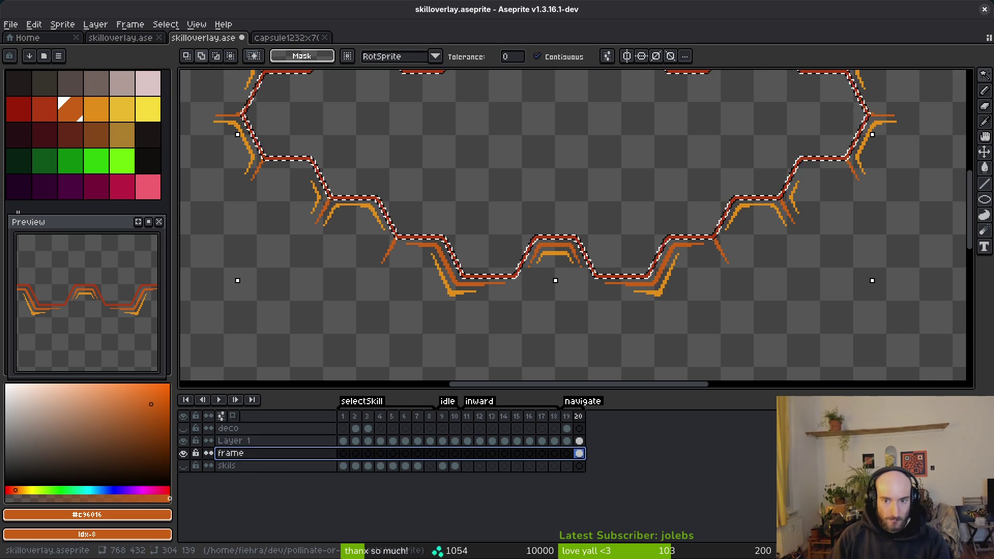
Move the frame layer's cel from frame 20 to 19 and select frame 19's red outline
click(567, 453)
drag(580, 454, 567, 454)
click(567, 441)
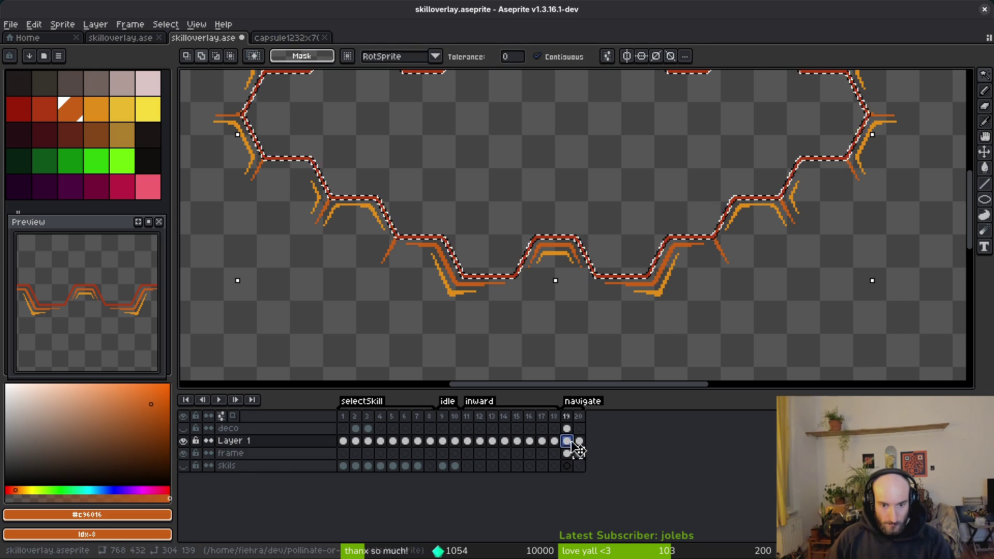
key(ctrl+d)
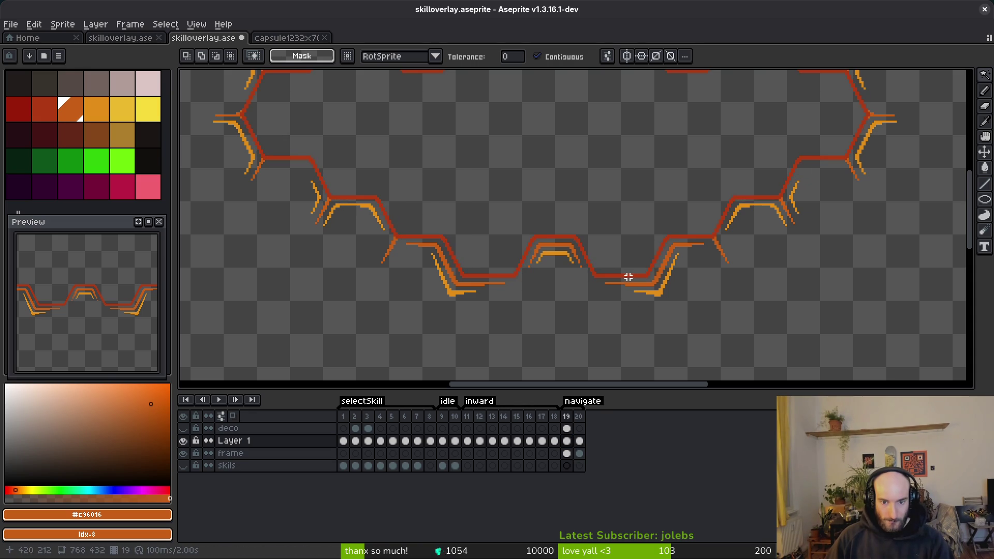
click(632, 273)
shift+click(652, 265)
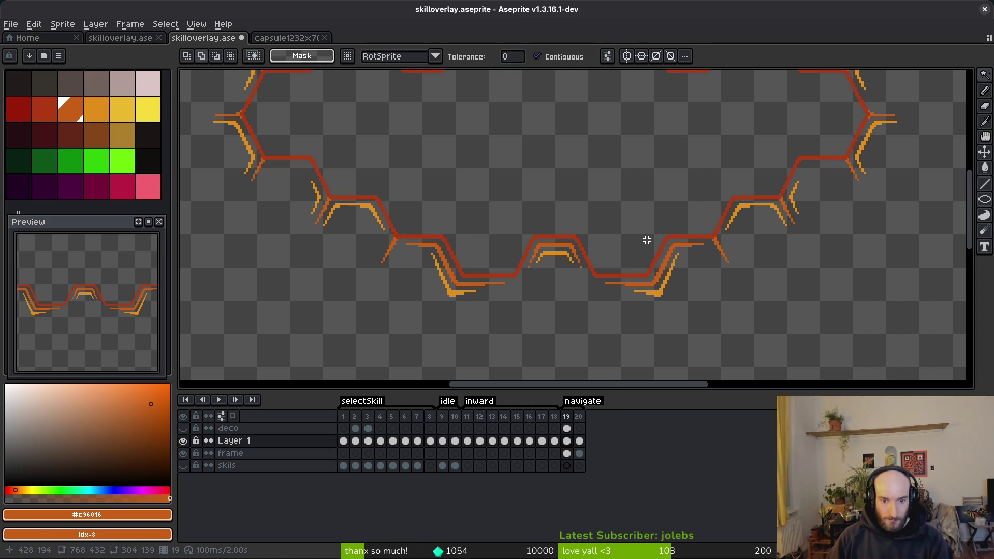
Toggle Layer 1's visibility on frame 20 to check the frame layer, then save
click(580, 441)
click(184, 441)
click(183, 440)
click(184, 453)
click(183, 441)
click(184, 441)
click(183, 440)
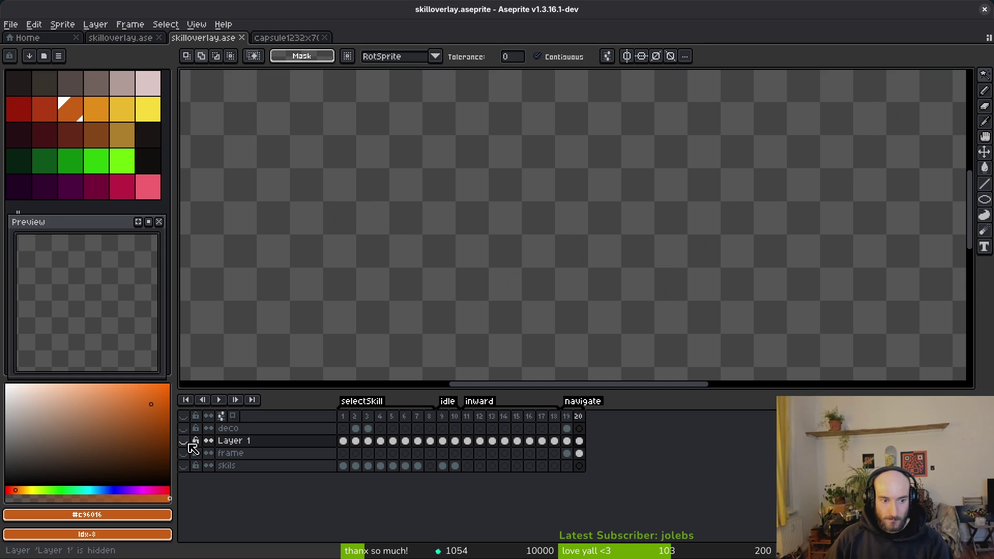
click(184, 441)
click(184, 453)
key(ctrl+s)
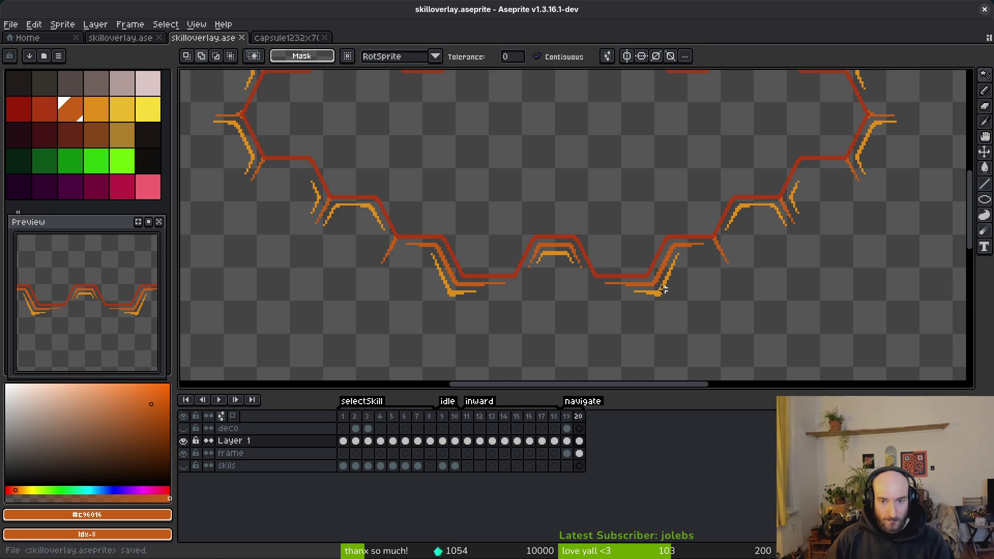
Lasso-select the accent strokes under the left dip and at the right curve, then deselect
scroll(662, 284, down, 3)
scroll(631, 278, up, 5)
key(b)
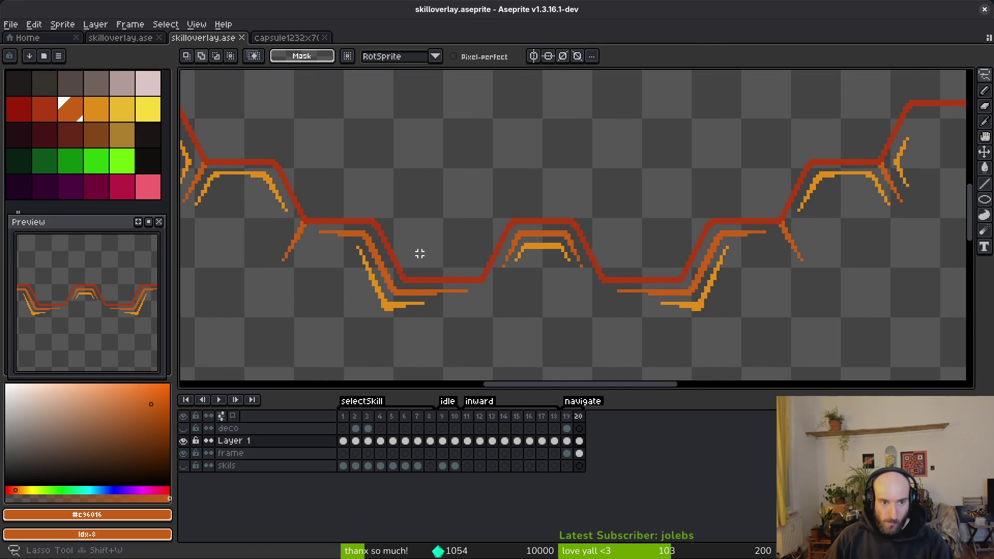
scroll(505, 209, up, 2)
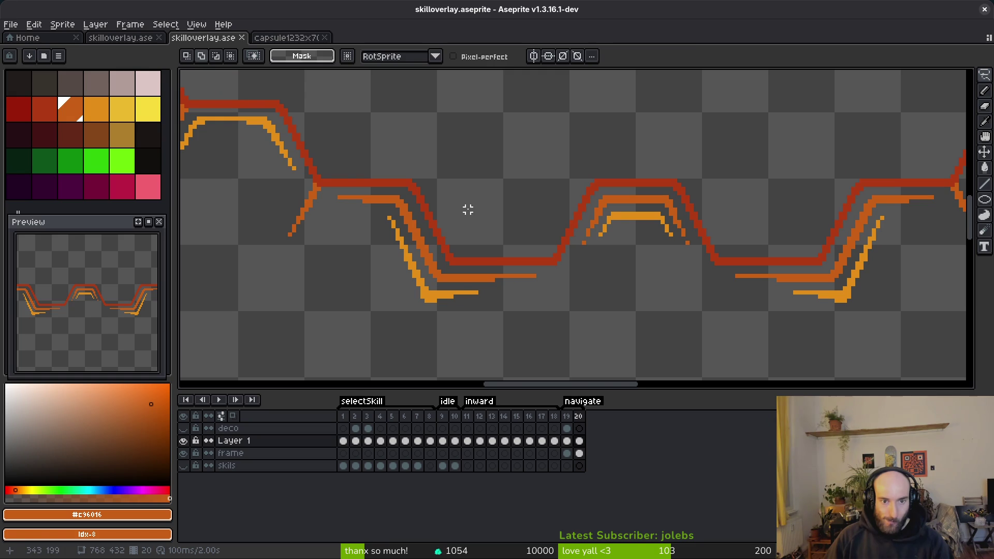
scroll(467, 209, down, 1)
scroll(465, 209, up, 1)
scroll(464, 215, up, 1)
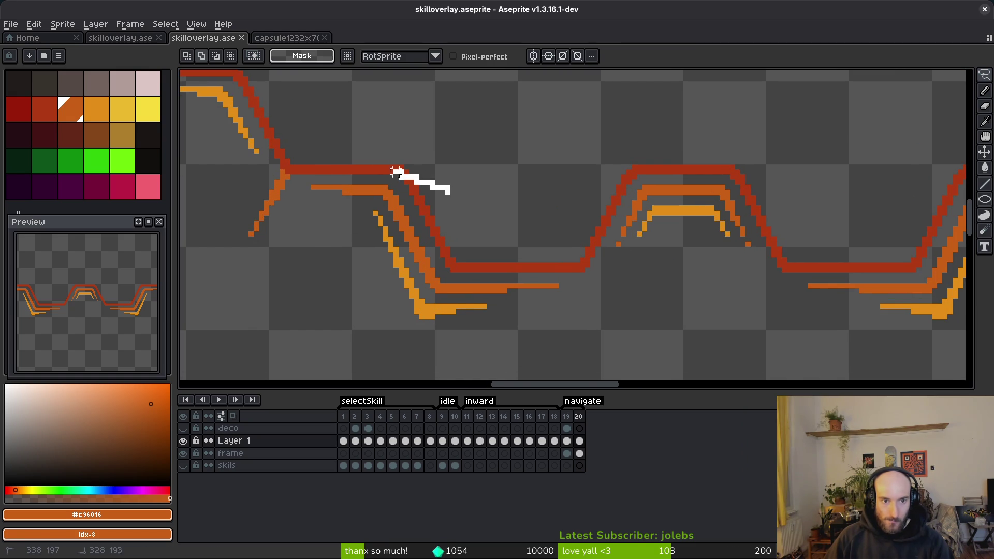
mouse_move(358, 311)
mouse_down()
mouse_move(485, 215)
mouse_move(450, 191)
mouse_up()
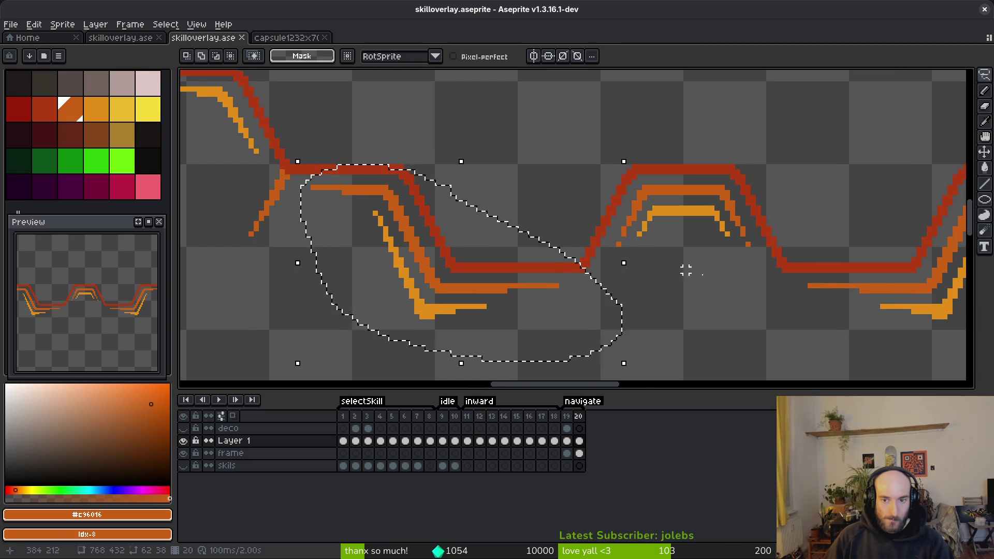
scroll(642, 254, right, 3)
mouse_move(736, 143)
mouse_down()
mouse_move(812, 348)
mouse_move(870, 171)
mouse_move(756, 122)
mouse_up()
key(ctrl+d)
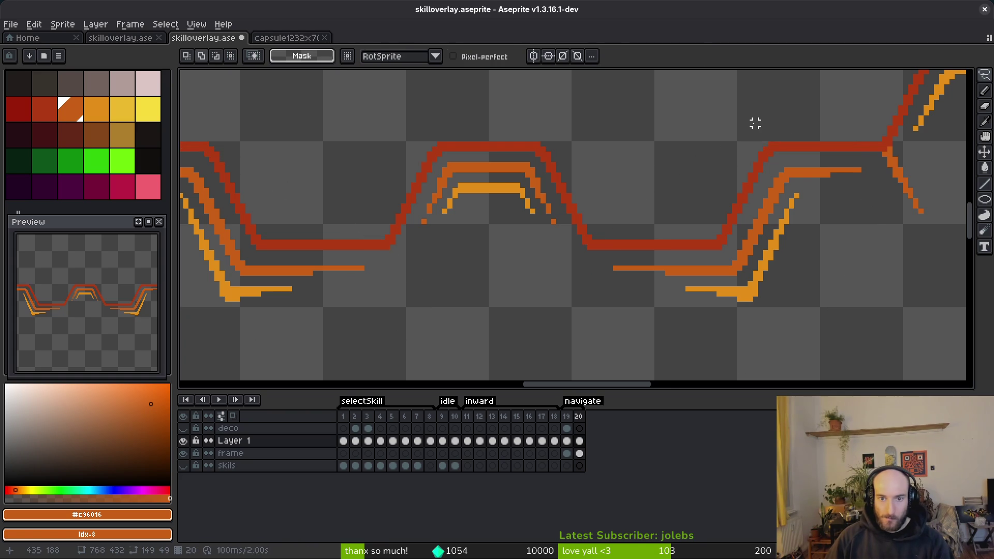
Lasso the accent strokes around the right curve, deselect, and save
scroll(649, 229, right, 2)
mouse_move(711, 138)
mouse_down()
mouse_move(474, 242)
mouse_move(736, 248)
mouse_move(746, 149)
mouse_move(652, 139)
mouse_up()
key(ctrl+d)
key(ctrl+s)
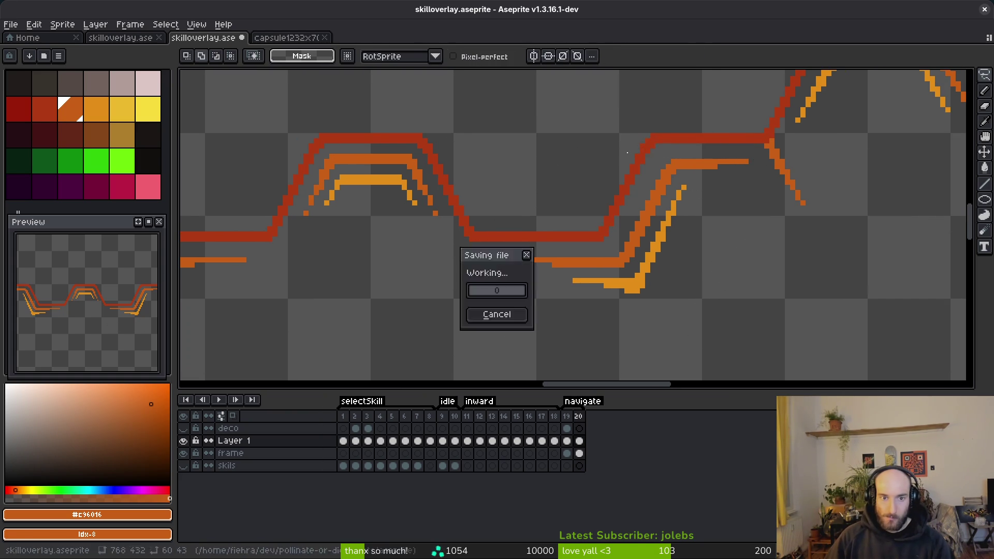
Shift the accent strokes under the next dip one pixel left and save
scroll(644, 195, left, 5)
scroll(649, 236, left, 5)
mouse_move(563, 132)
mouse_down()
mouse_move(467, 118)
mouse_move(484, 289)
mouse_move(697, 273)
mouse_move(566, 139)
mouse_up()
scroll(518, 233, right, 8)
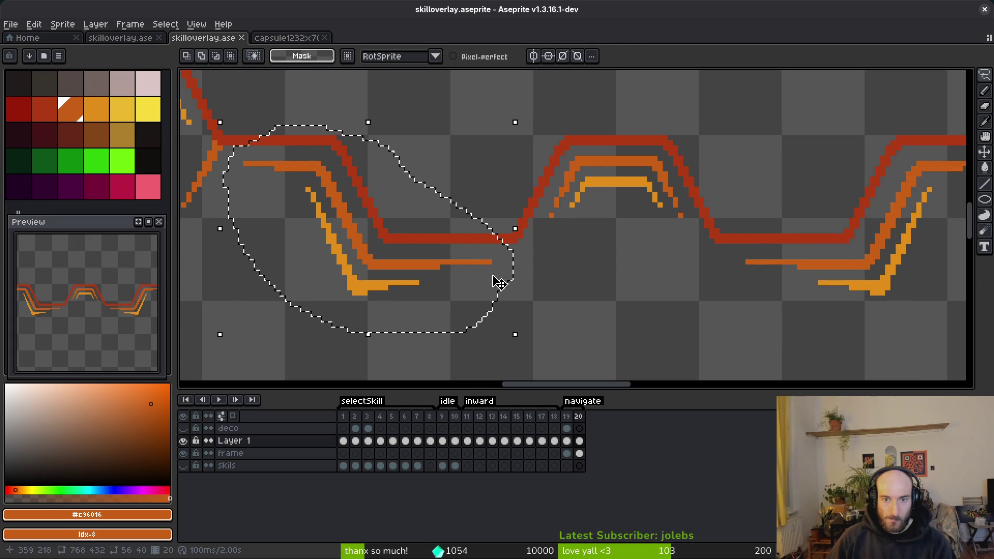
key(Left)
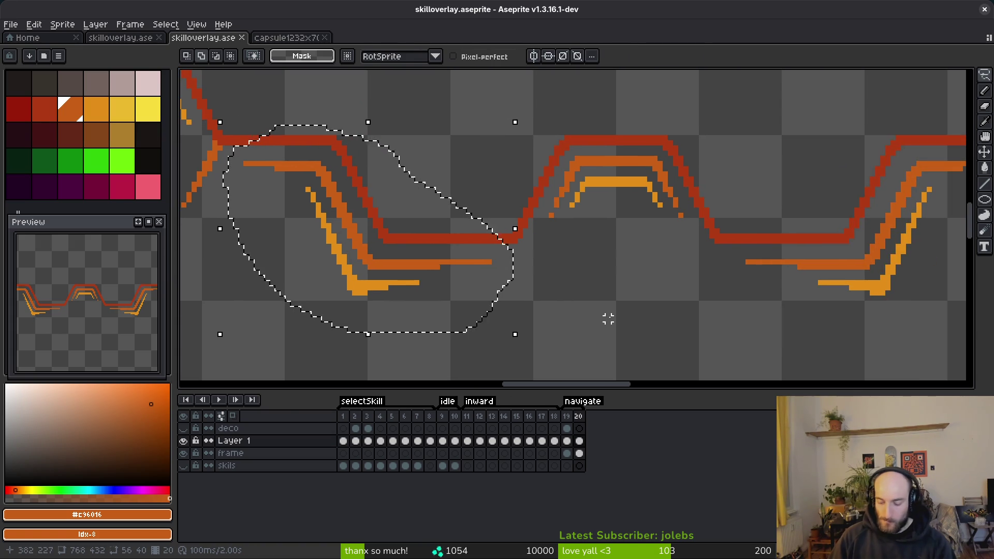
key(ctrl+d)
key(ctrl+s)
Nudge the yellow inner accent stroke one pixel down and left and commit it
scroll(492, 233, up, 1)
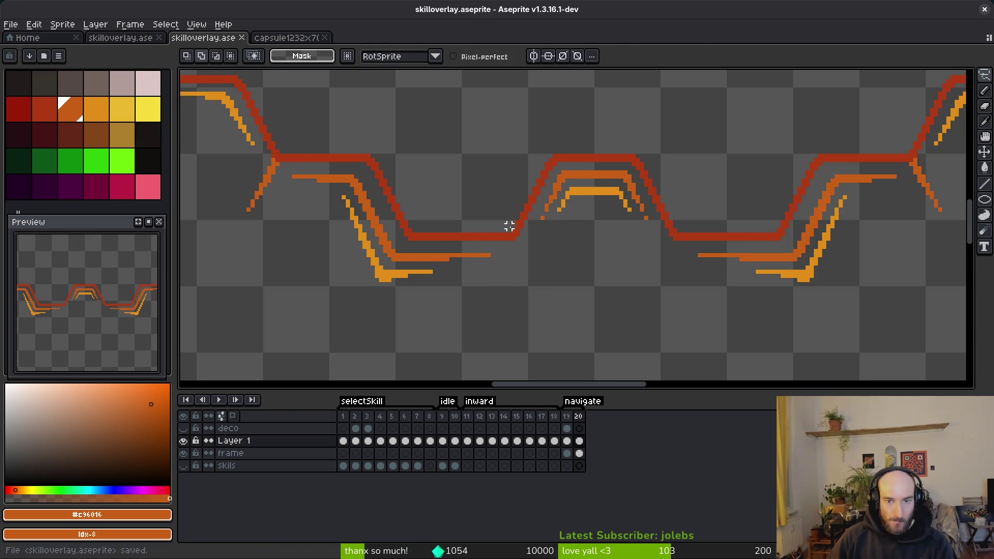
scroll(451, 248, up, 2)
drag(476, 252, 431, 207)
mouse_move(394, 125)
mouse_down()
mouse_move(391, 280)
mouse_move(571, 272)
mouse_move(515, 251)
mouse_up()
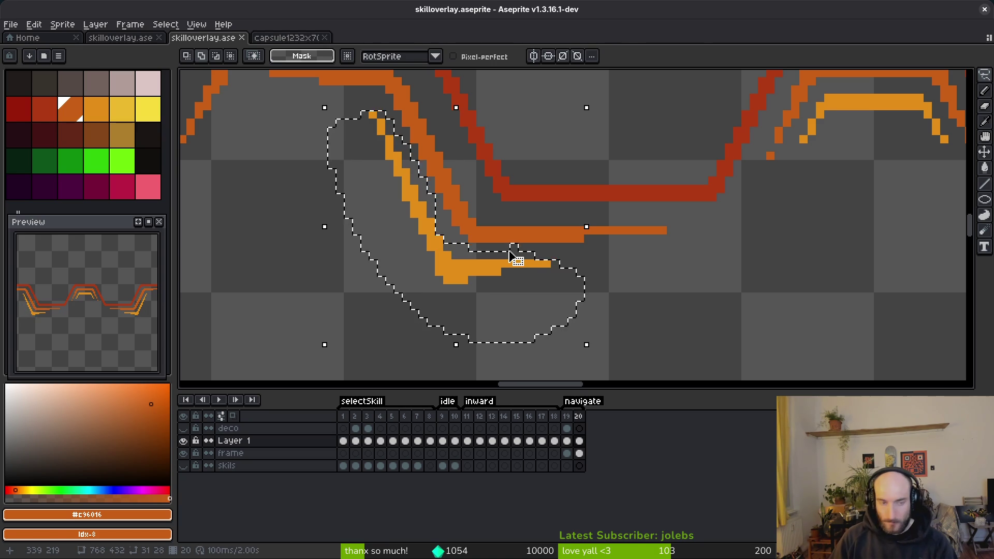
key(Left)
key(Down)
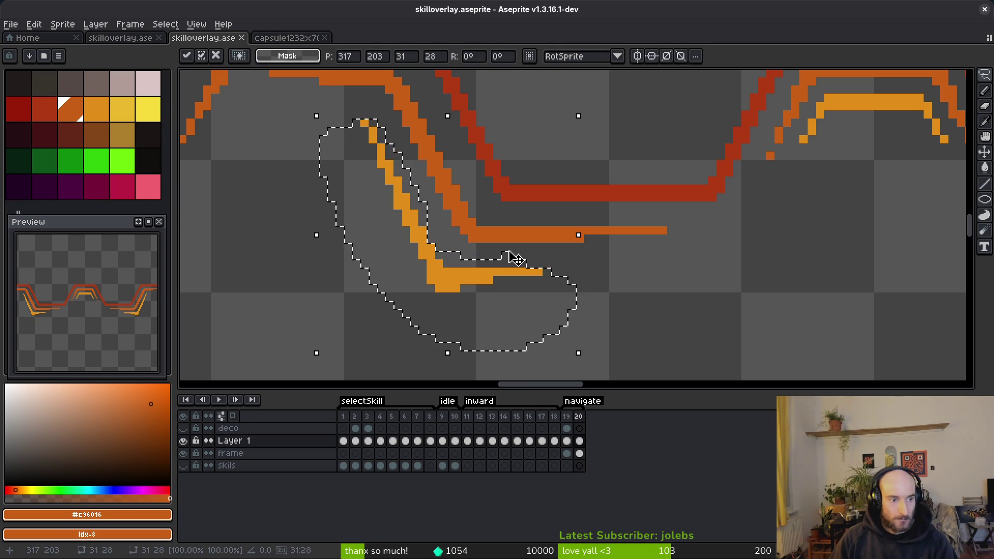
key(ctrl+d)
scroll(539, 251, down, 3)
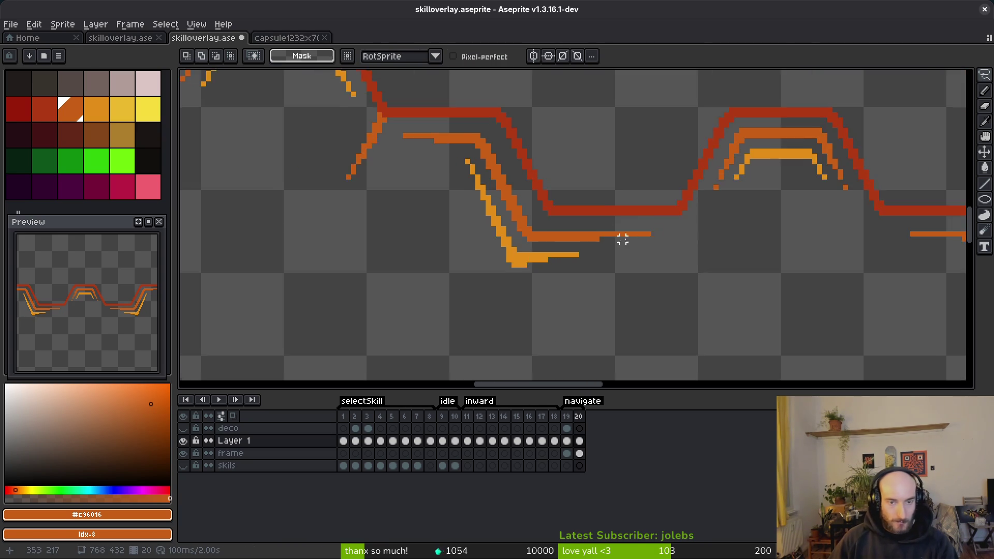